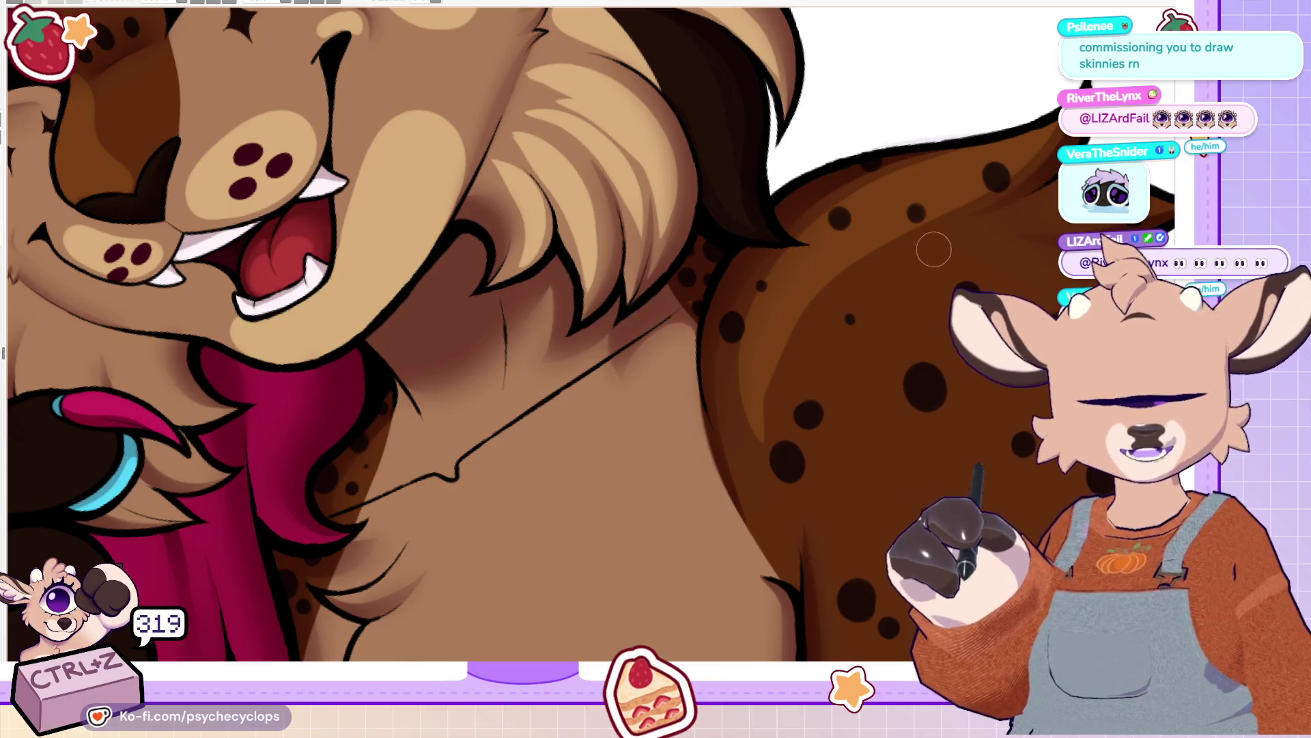
Step: Brush lighter brown shading along the top of the spotted shoulder out toward the fur tip
drag(1058, 459, 720, 462)
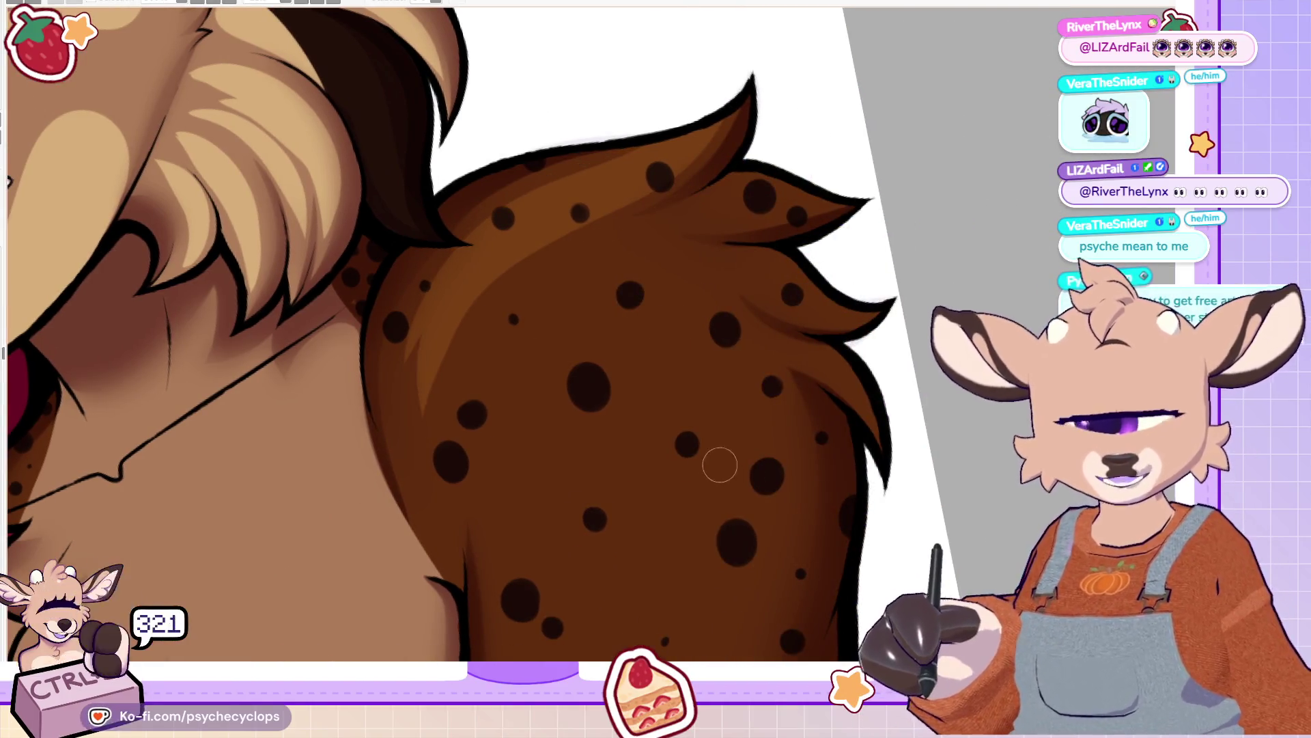
mouse_move(460, 281)
mouse_down()
mouse_move(604, 160)
mouse_move(743, 77)
mouse_move(684, 170)
mouse_move(438, 301)
mouse_up()
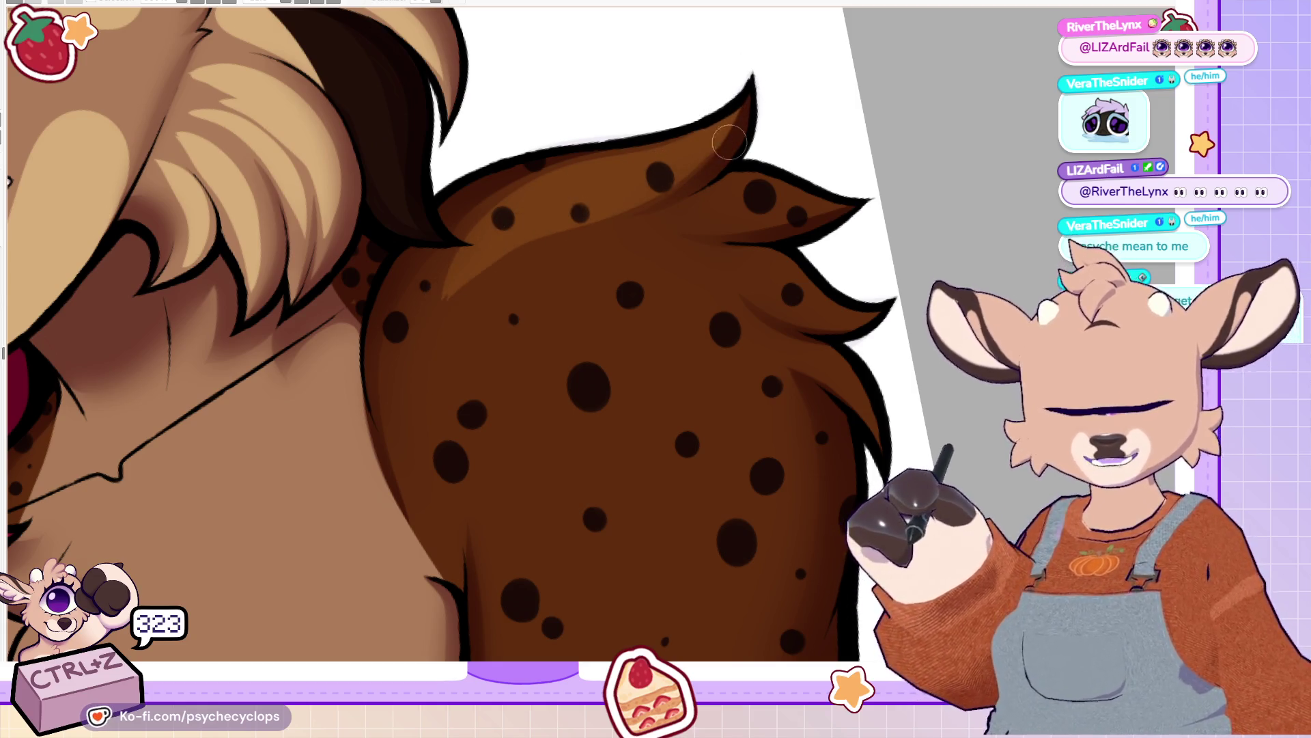
mouse_move(710, 183)
mouse_down()
mouse_move(782, 211)
mouse_move(830, 199)
mouse_move(703, 268)
mouse_move(858, 281)
mouse_move(719, 260)
mouse_move(858, 299)
mouse_move(770, 291)
mouse_move(820, 332)
mouse_move(726, 312)
mouse_move(907, 505)
mouse_up()
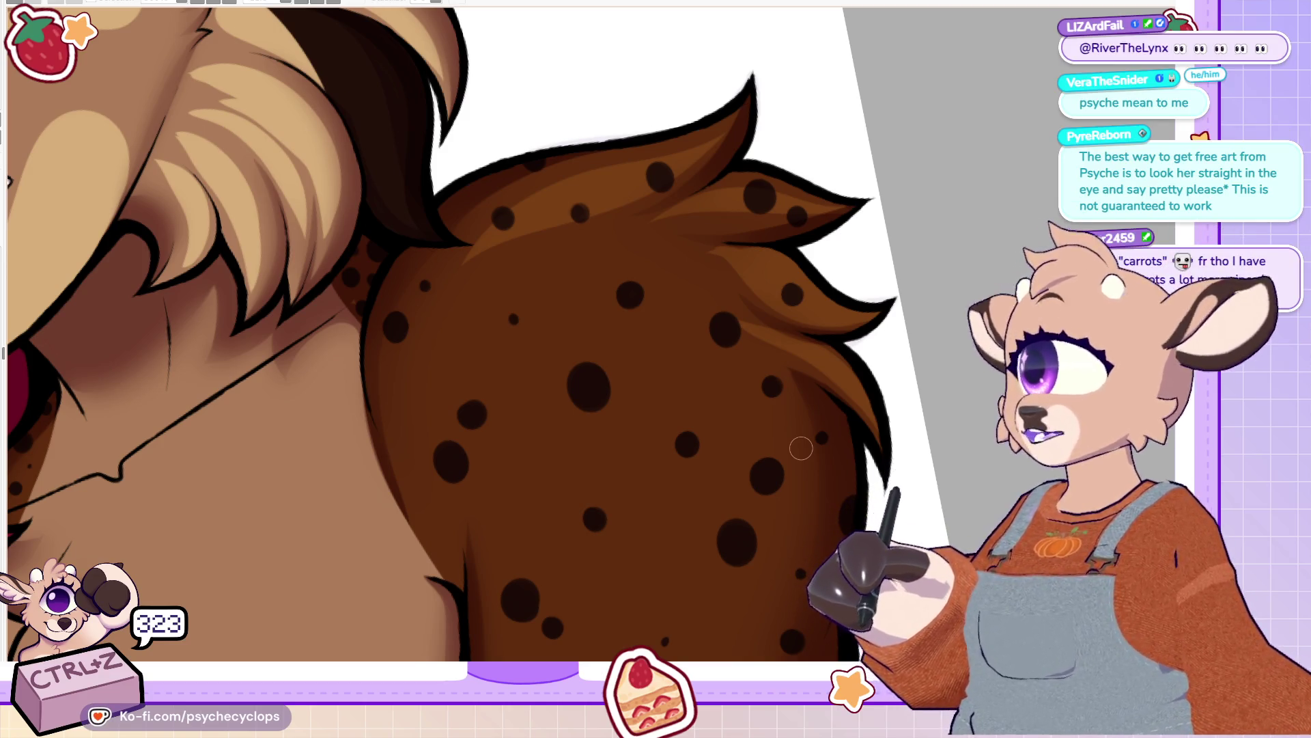
Step: Outline and fill a large light brown highlight down the spotted shoulder
scroll(801, 448, down, 3)
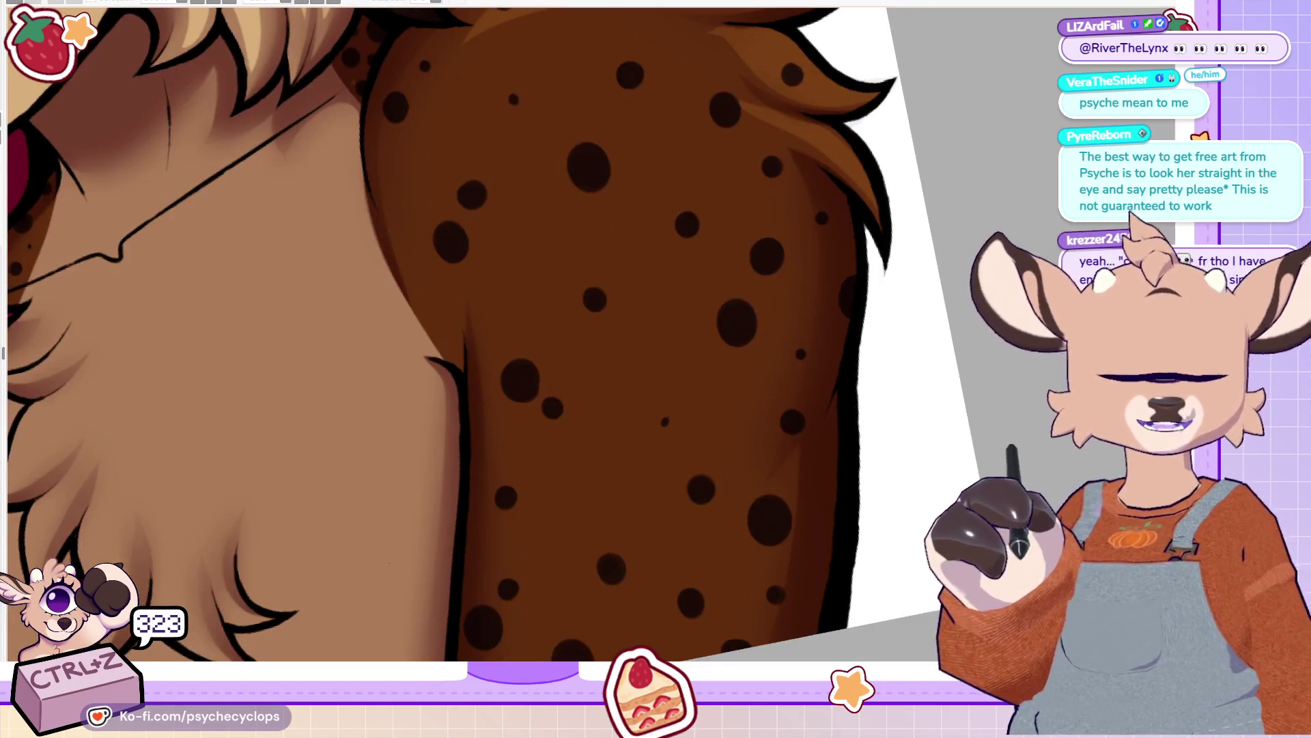
drag(508, 95, 479, 204)
mouse_move(484, 317)
mouse_down()
mouse_move(624, 419)
mouse_move(559, 96)
mouse_move(545, 424)
mouse_up()
mouse_move(541, 96)
mouse_down()
mouse_move(608, 430)
mouse_move(546, 100)
mouse_move(476, 287)
mouse_move(662, 412)
mouse_move(576, 92)
mouse_move(519, 96)
mouse_up()
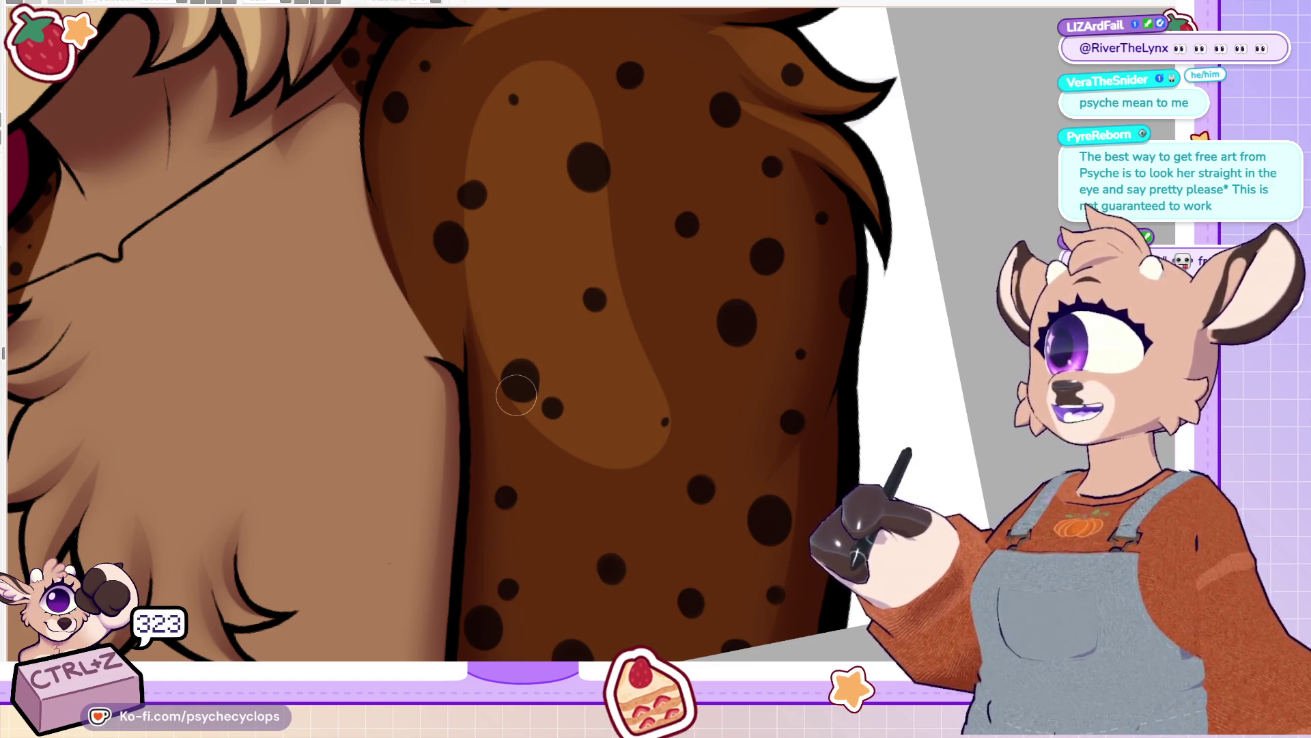
Step: Add a second light brown highlight lower down the arm, then fit the artwork to the window
scroll(478, 341, down, 3)
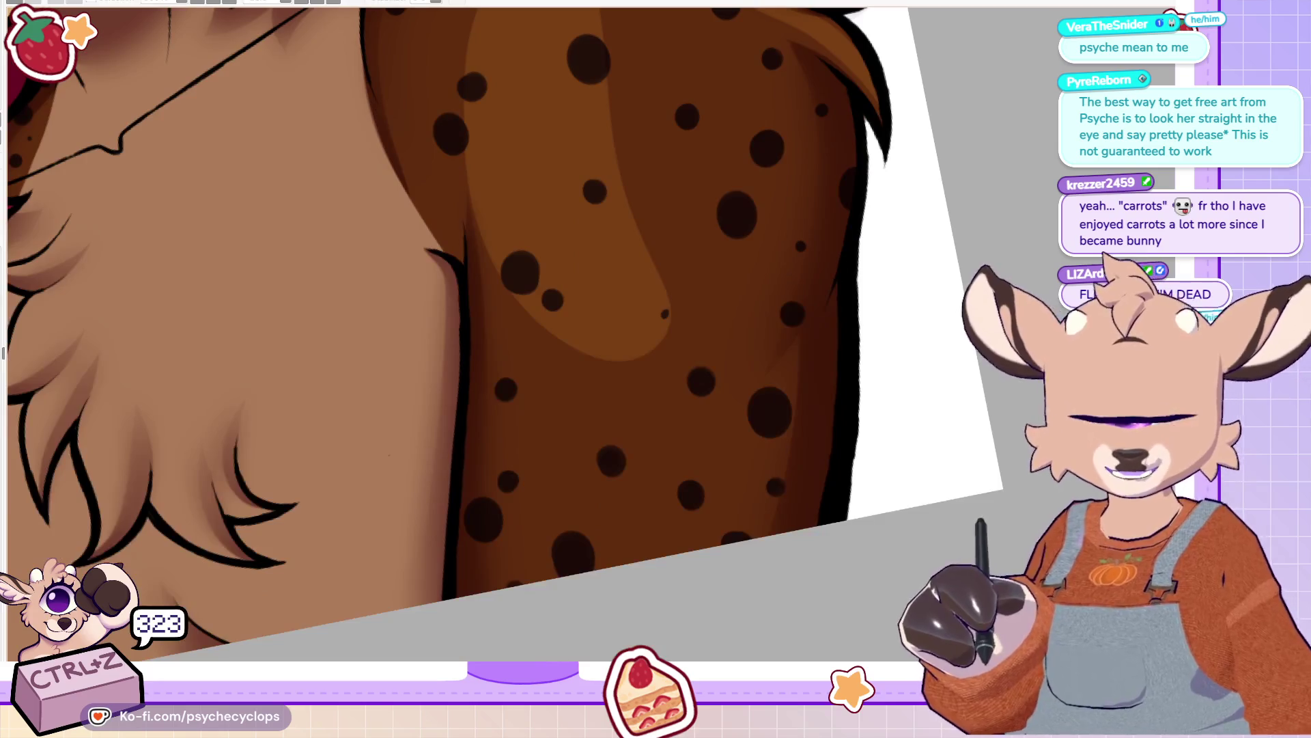
mouse_move(515, 459)
mouse_down()
mouse_move(515, 384)
mouse_move(546, 506)
mouse_up()
drag(579, 620, 532, 499)
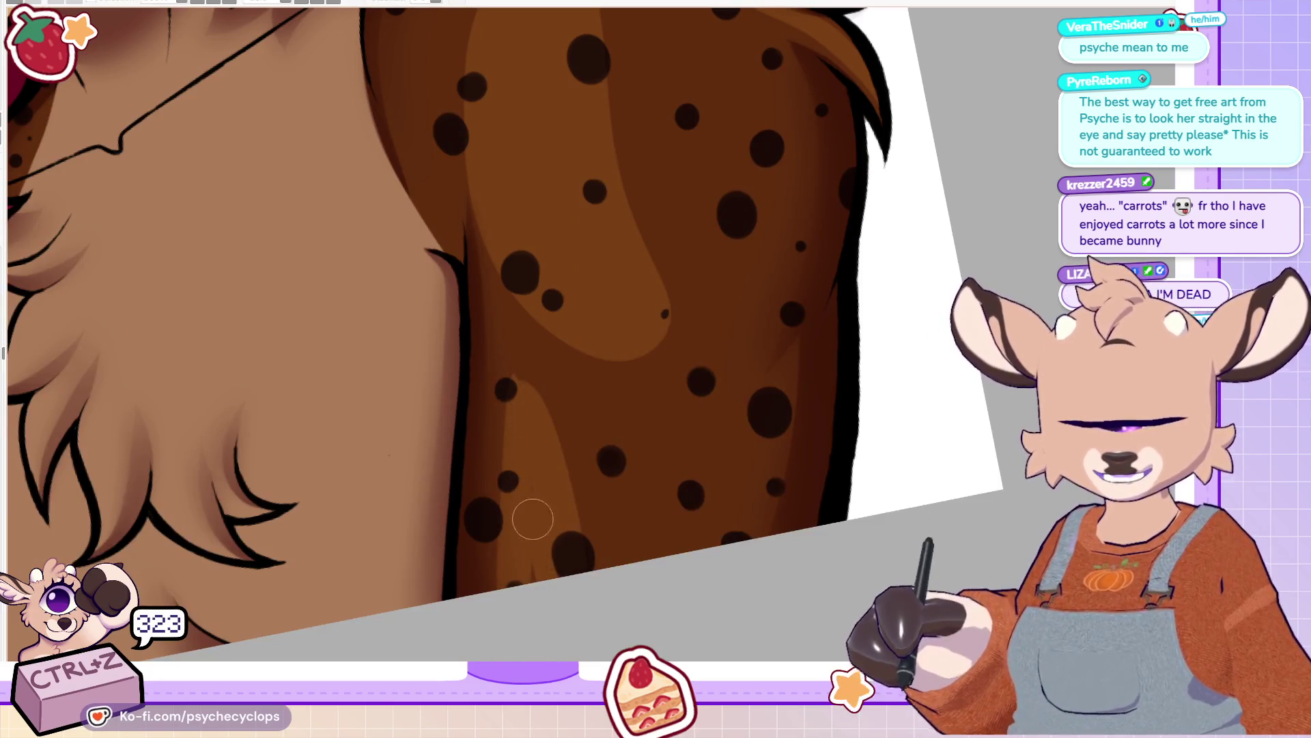
mouse_move(515, 600)
mouse_down()
mouse_move(515, 375)
mouse_move(597, 655)
mouse_up()
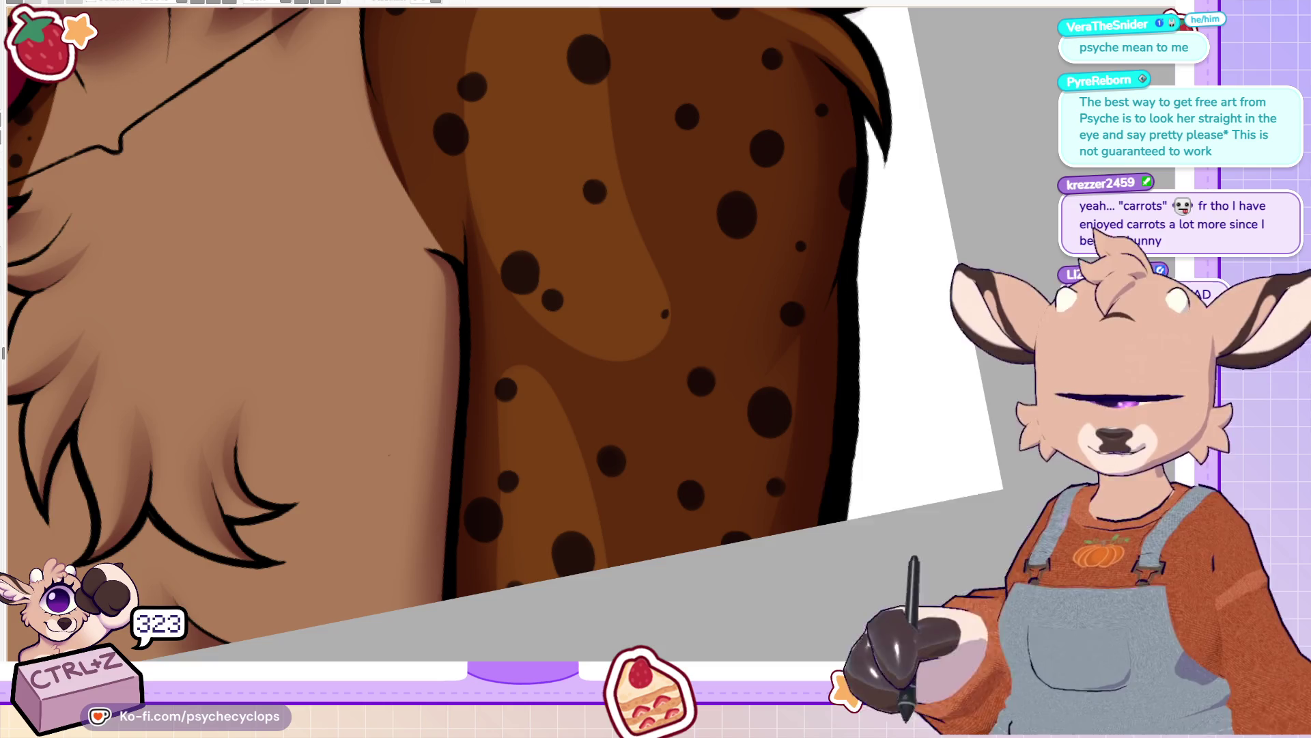
key(ctrl+0)
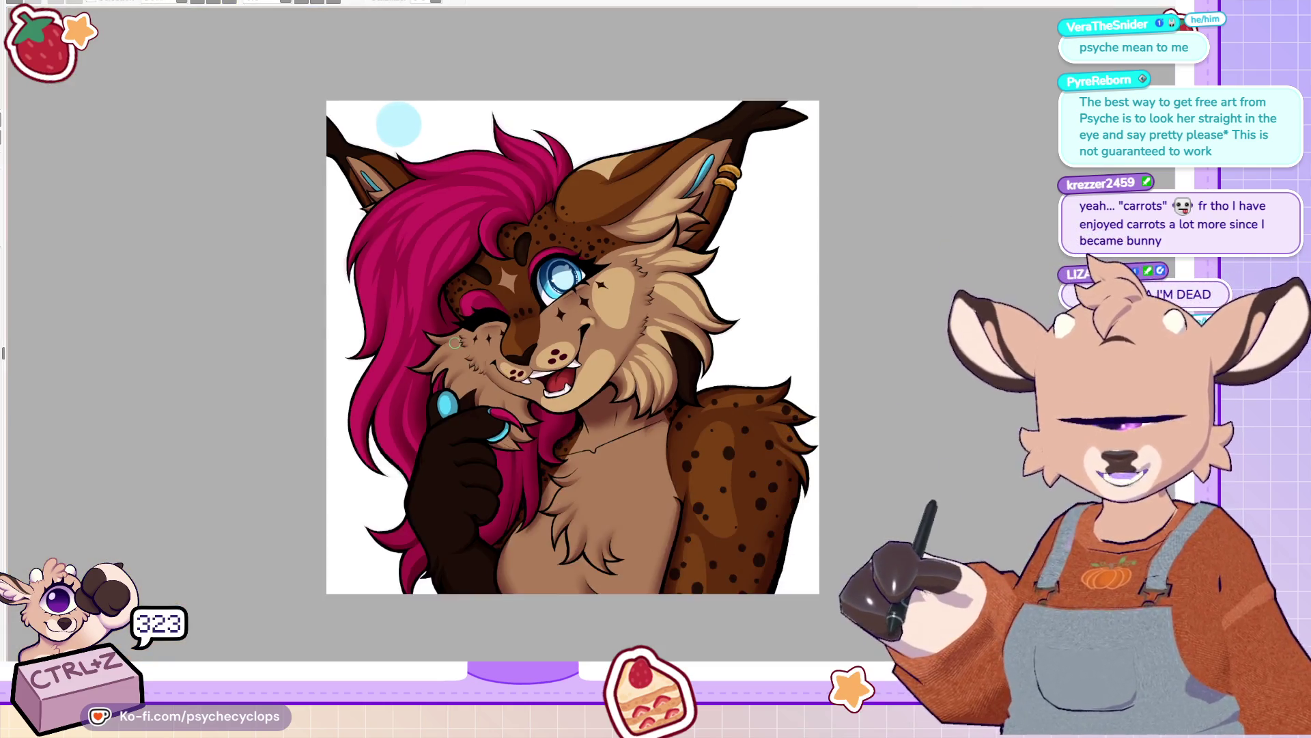
Step: Undo a stray stroke and airbrush a soft light brown glow around the tan sparkle beside the eye
scroll(455, 342, up, 5)
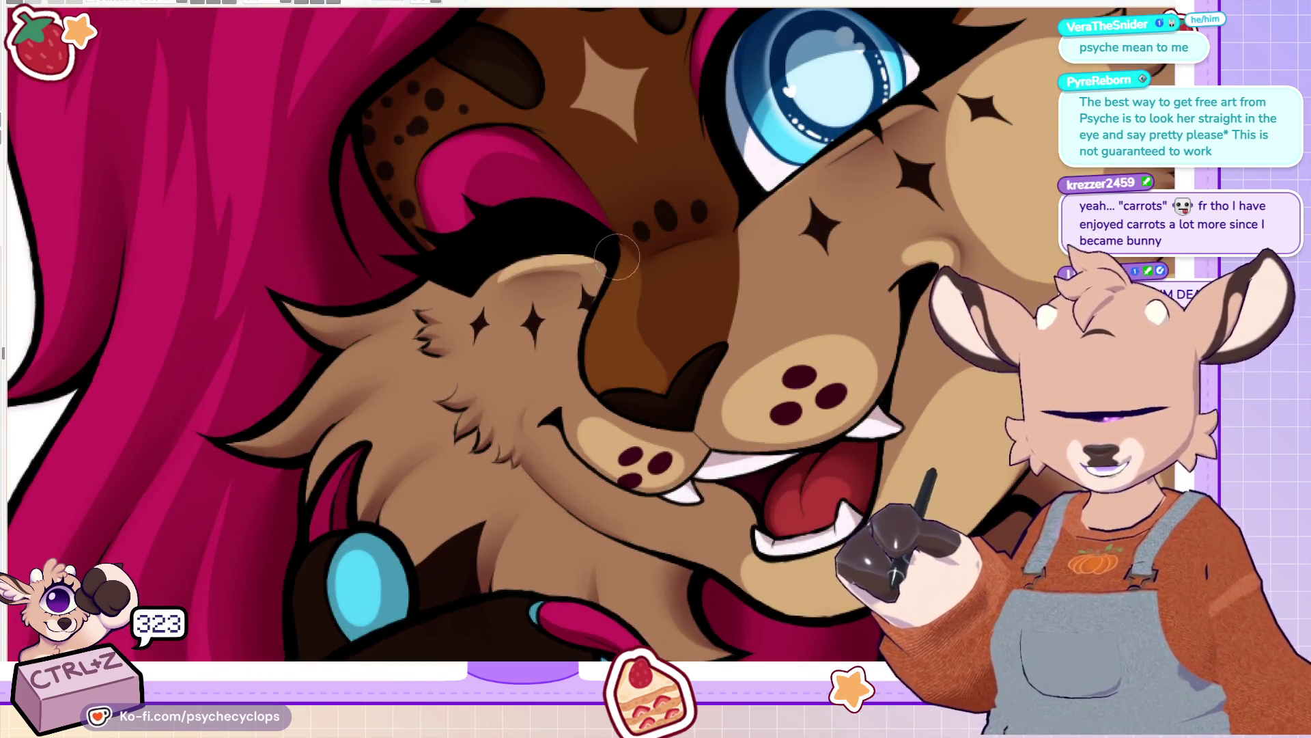
key(ctrl+z)
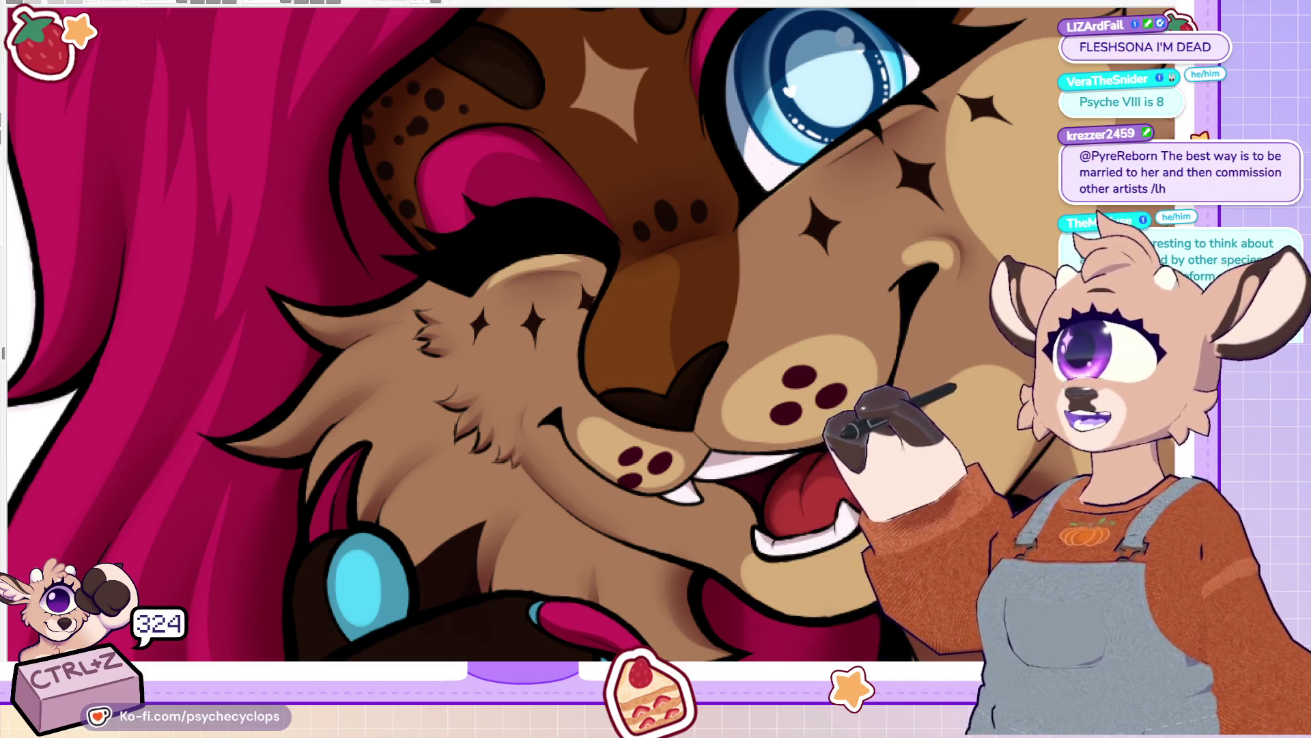
scroll(591, 334, down, 1)
scroll(590, 333, down, 5)
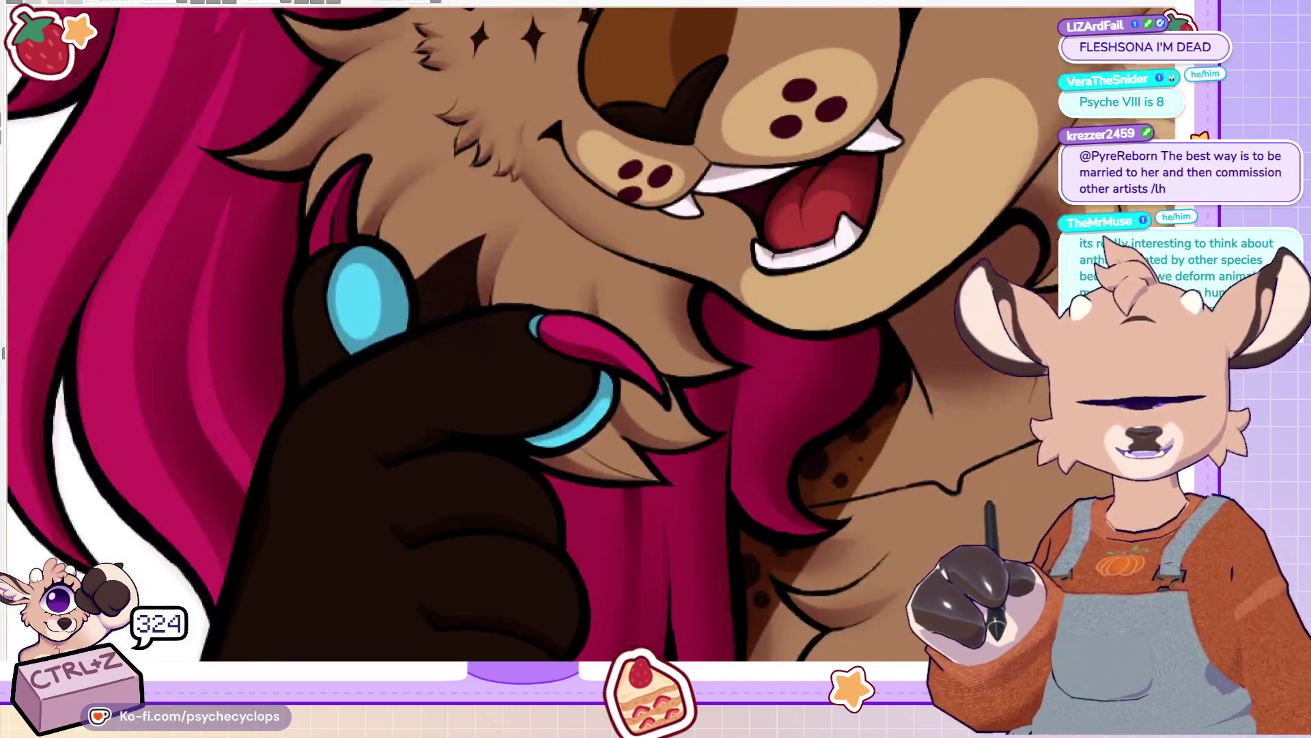
scroll(591, 334, up, 6)
scroll(591, 334, up, 3)
mouse_move(582, 233)
mouse_down()
mouse_move(635, 276)
mouse_move(656, 178)
mouse_move(563, 219)
mouse_move(627, 260)
mouse_move(638, 202)
mouse_move(619, 247)
mouse_move(655, 252)
mouse_move(609, 203)
mouse_move(584, 217)
mouse_up()
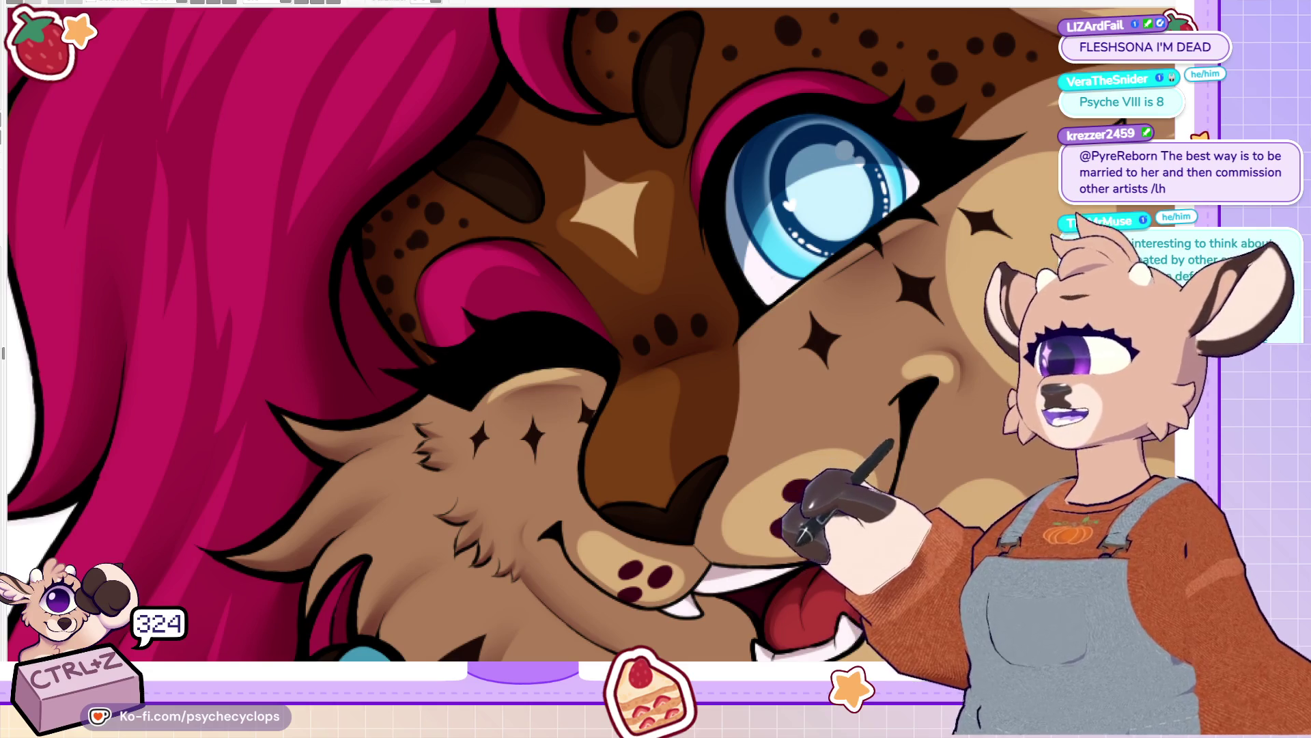
key(ctrl+0)
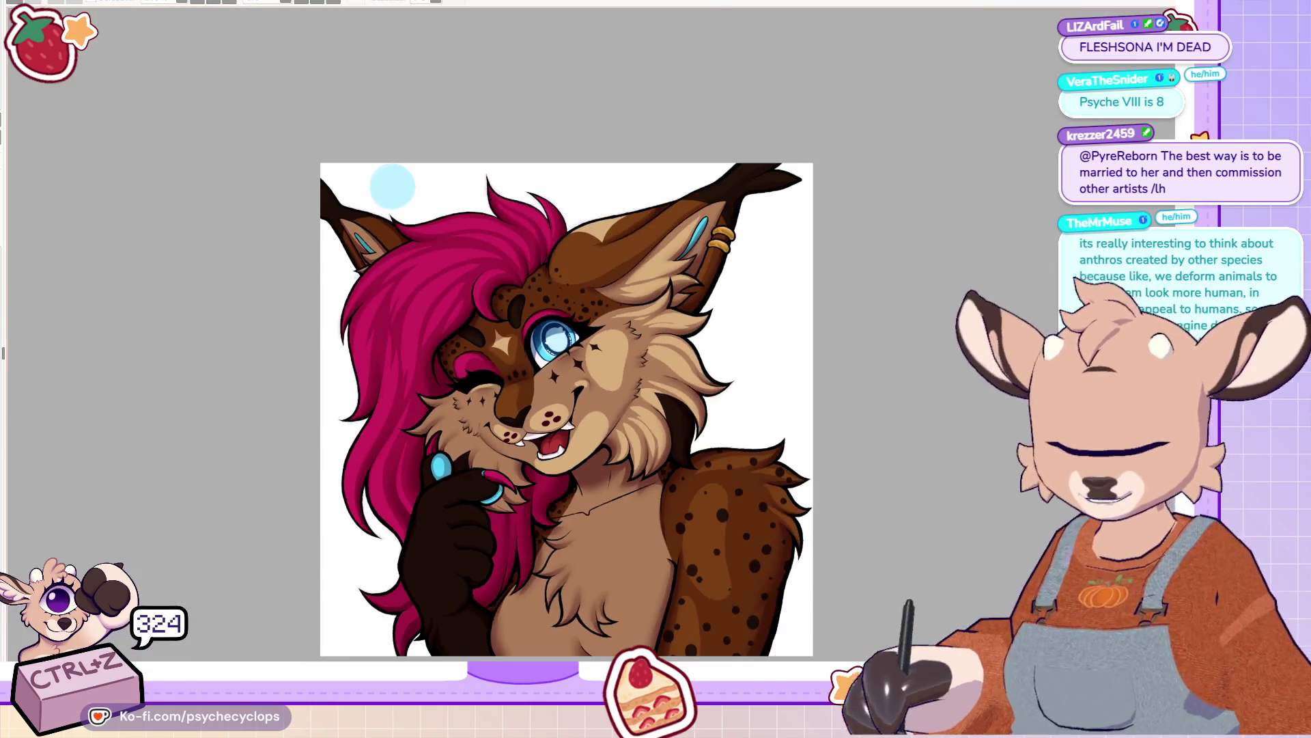
key(ctrl+Tab)
key(ctrl+Tab)
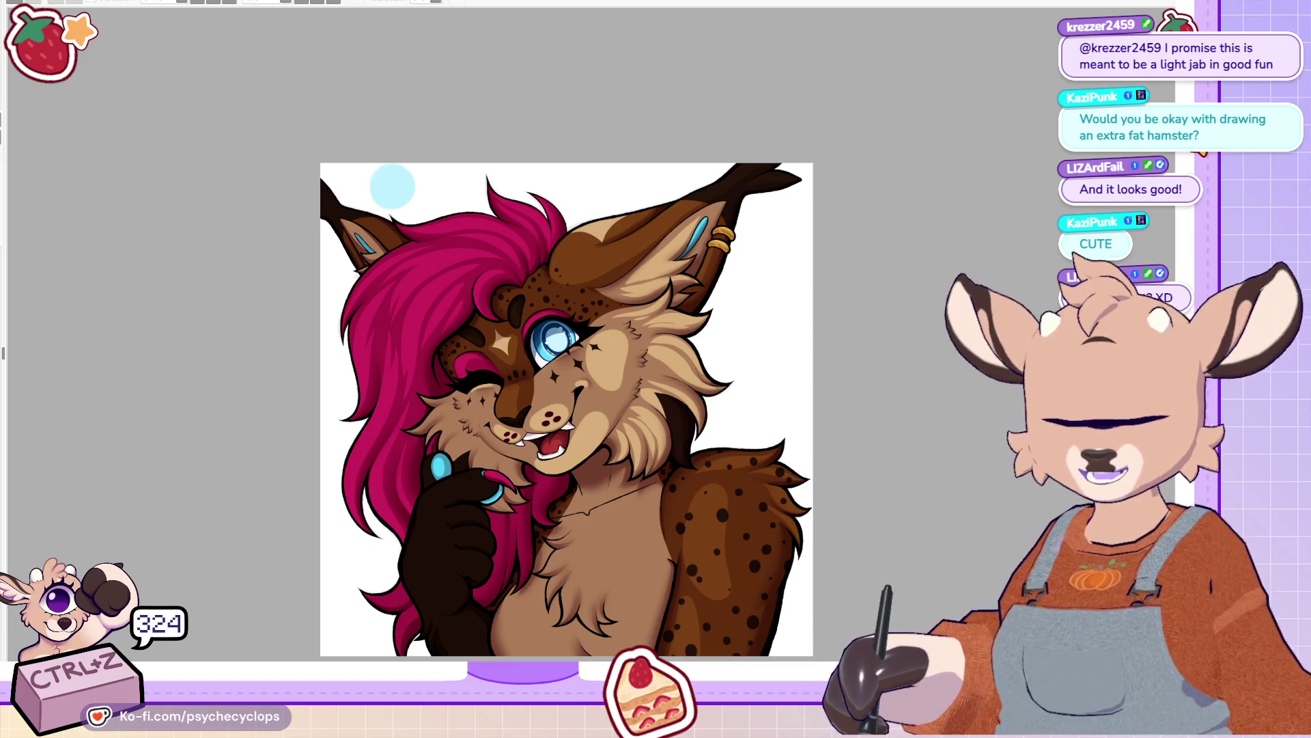
Step: Zoom in and rotate the canvas view counter-clockwise to inspect the dark paw and pink hair
scroll(605, 591, down, 2)
scroll(347, 605, up, 3)
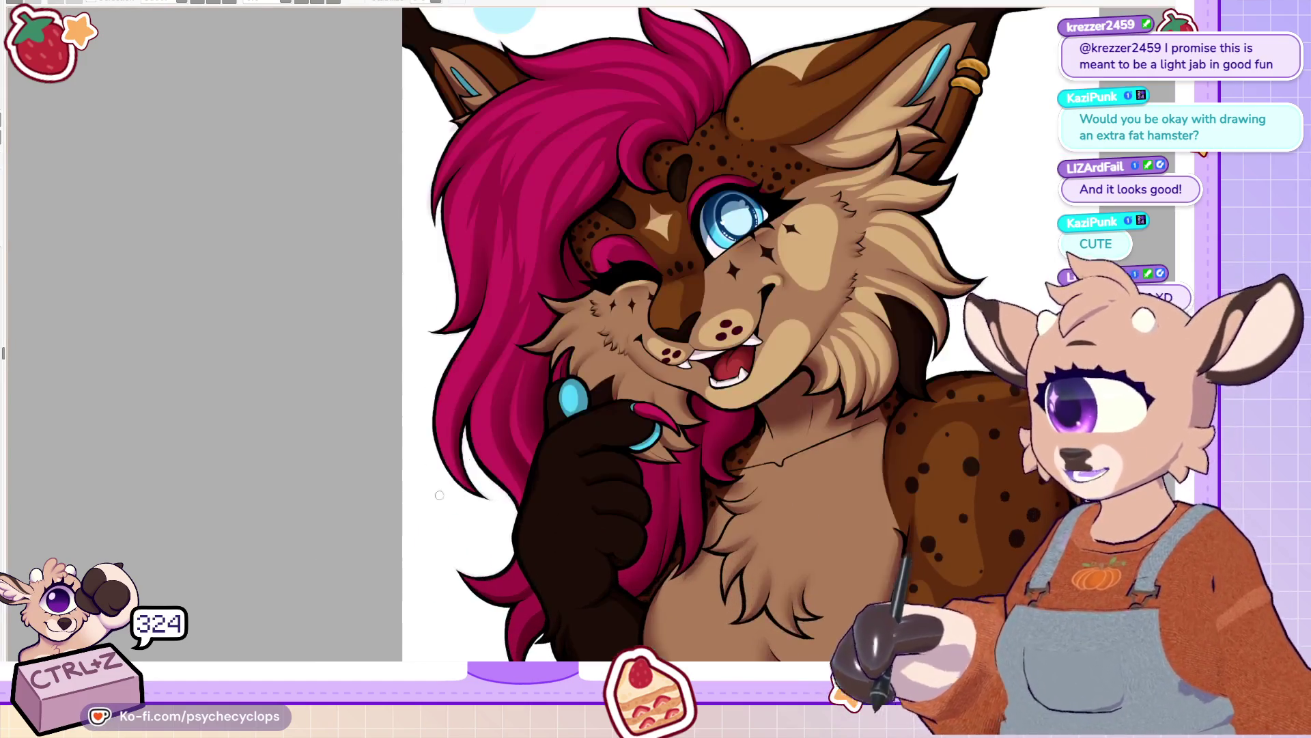
key(Delete)
scroll(724, 397, up, 2)
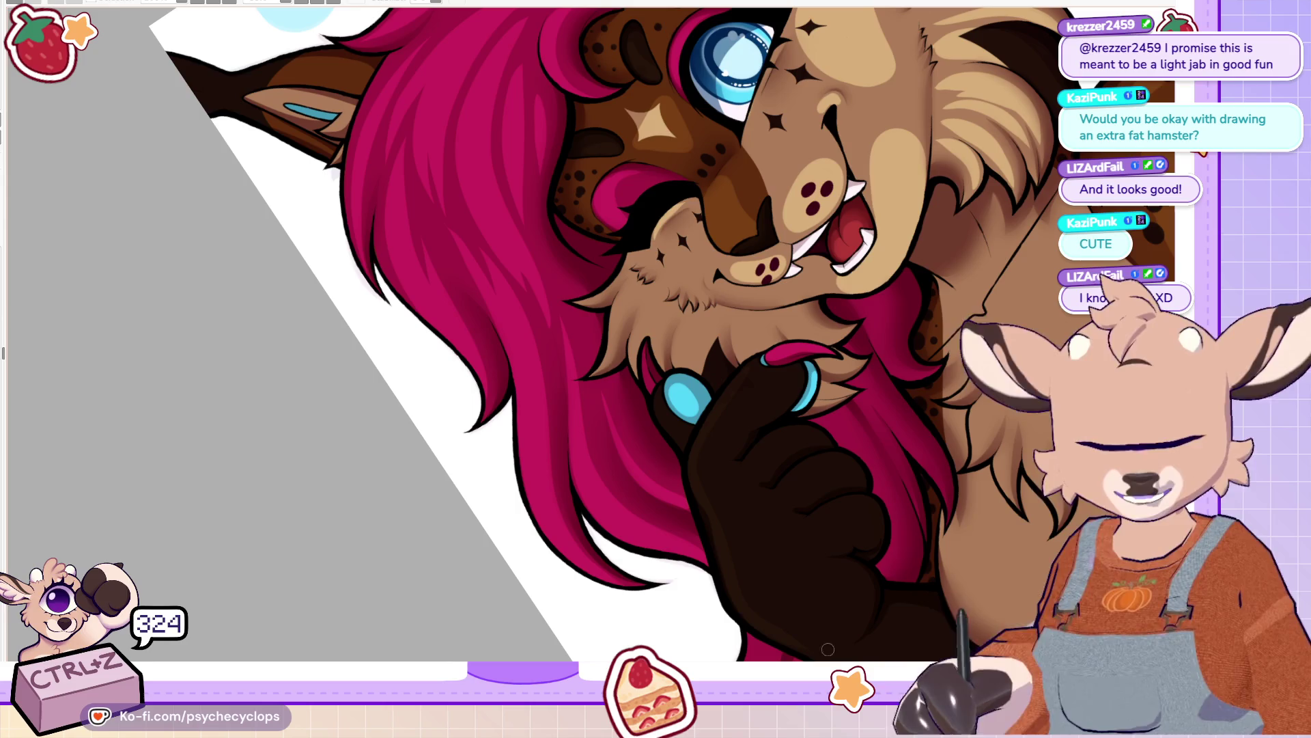
scroll(790, 341, down, 3)
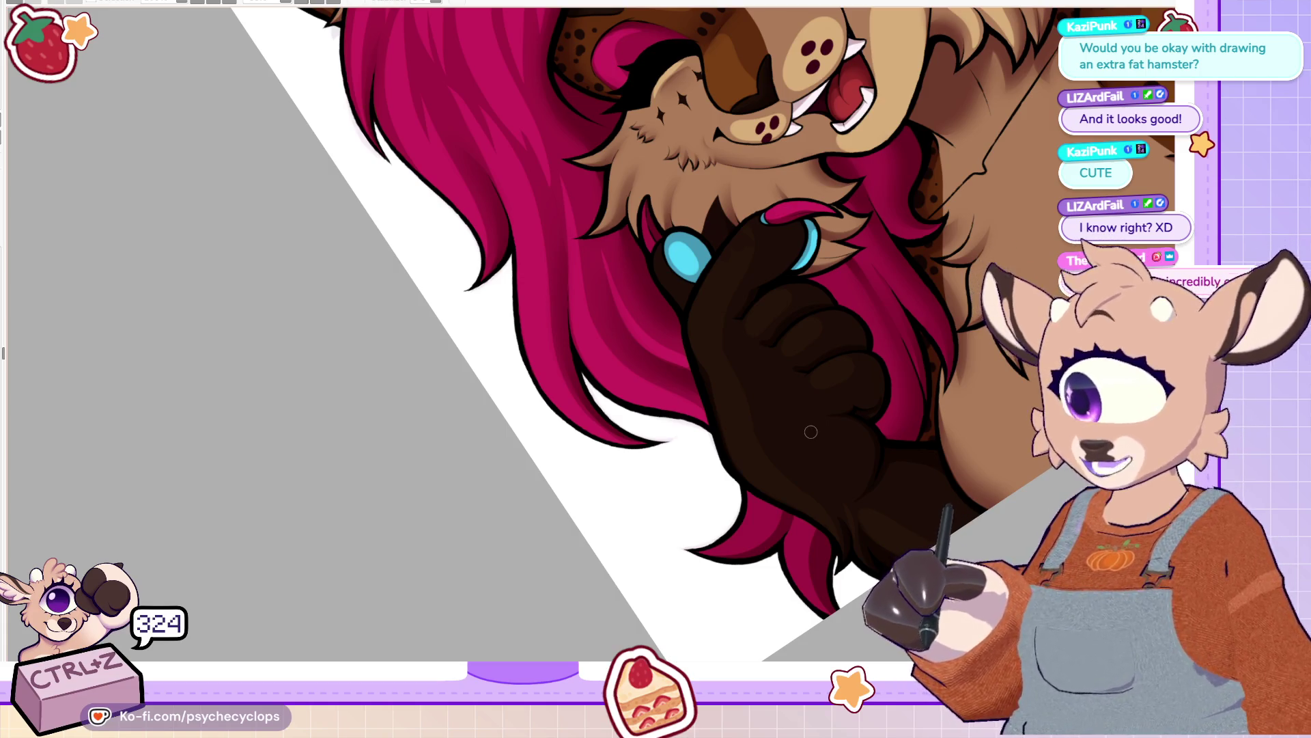
scroll(808, 282, down, 5)
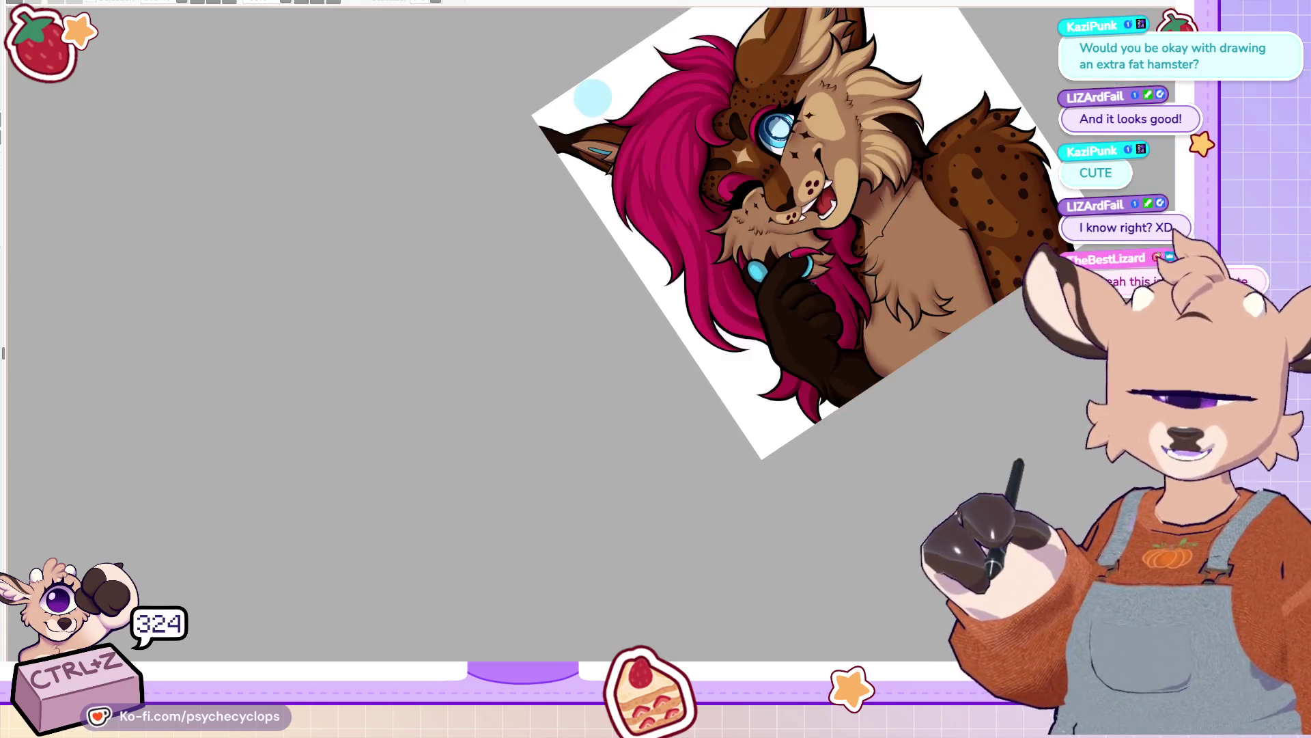
Step: Undo a stray chest mark and brush three light highlight strands down the chest fur
scroll(926, 219, up, 2)
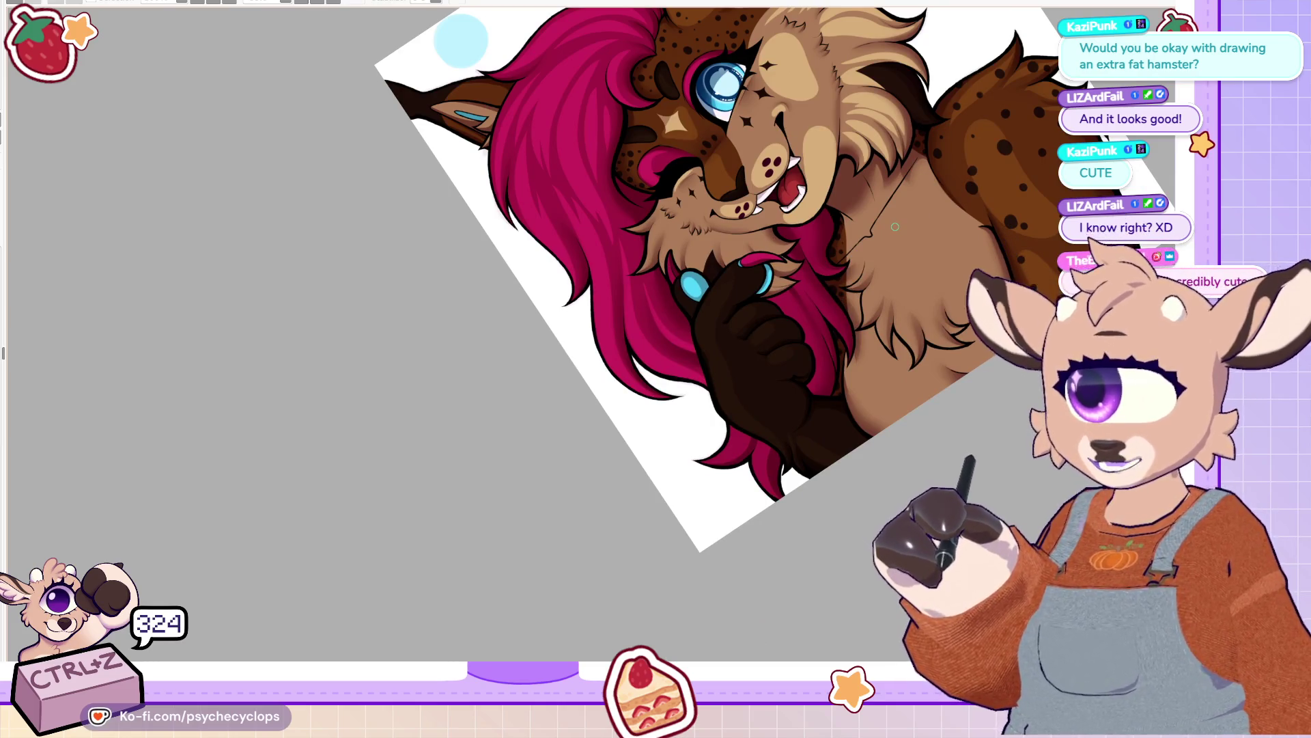
scroll(951, 252, up, 3)
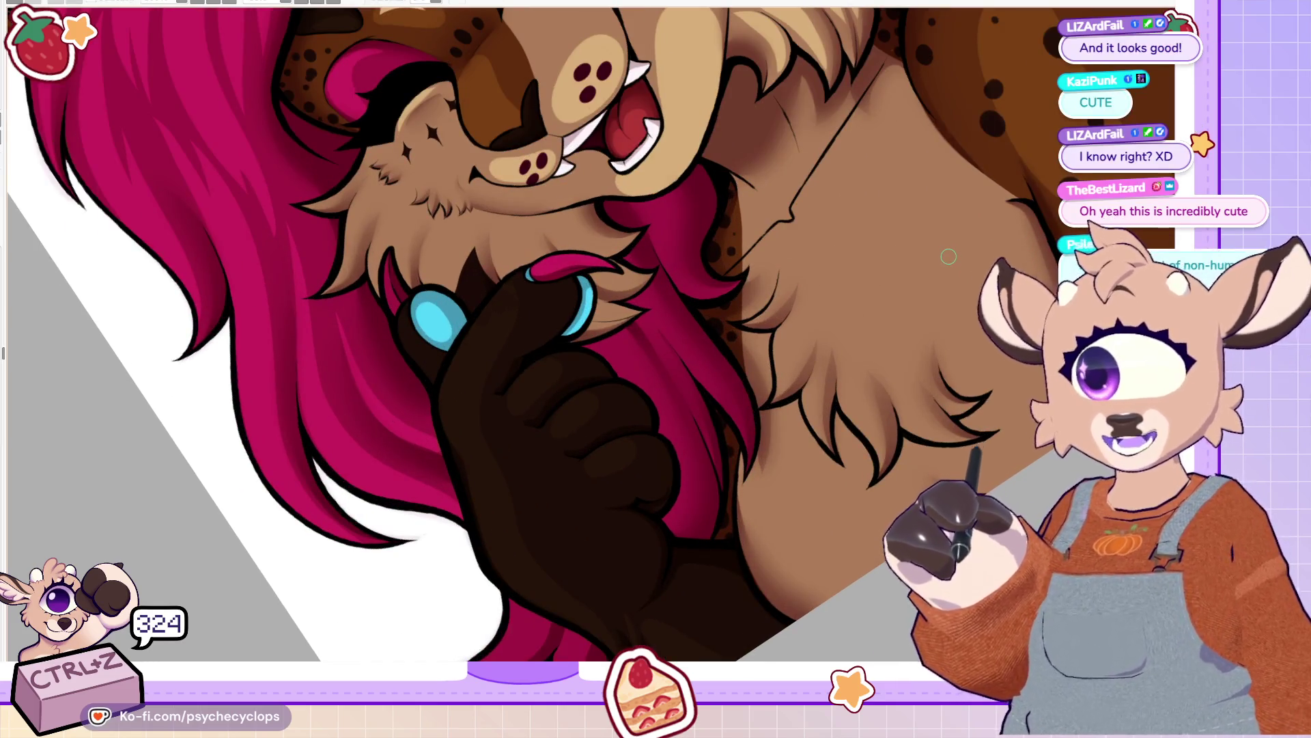
mouse_move(785, 270)
mouse_down()
mouse_move(765, 321)
mouse_move(748, 321)
mouse_move(790, 254)
mouse_move(809, 286)
mouse_move(779, 341)
mouse_move(769, 403)
mouse_move(813, 274)
mouse_up()
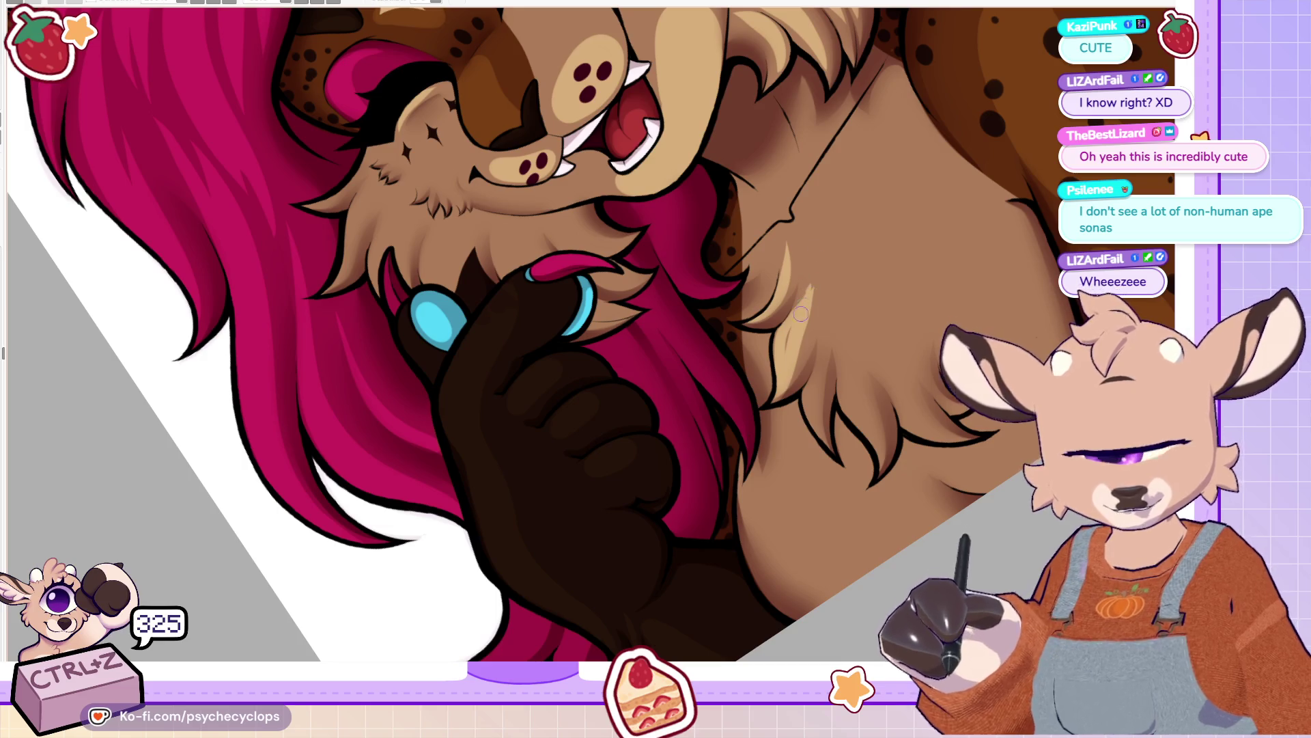
key(ctrl+z)
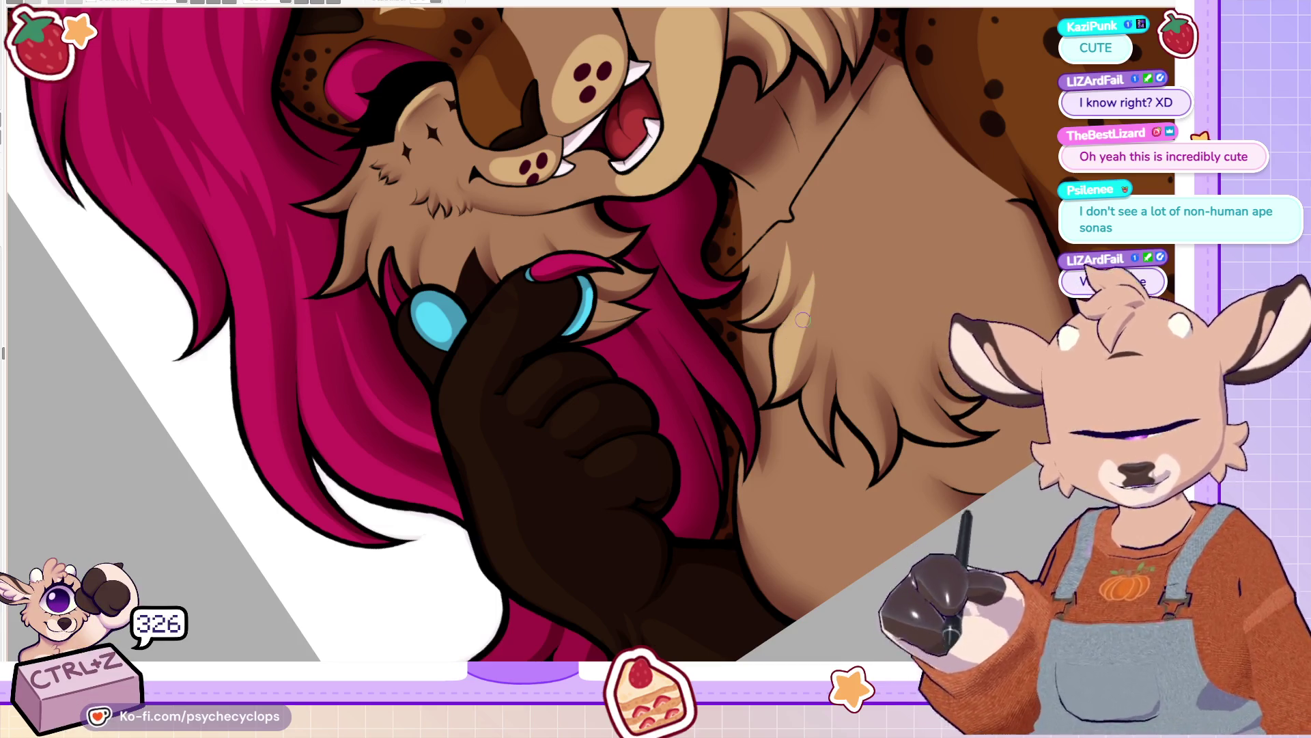
drag(813, 297, 796, 372)
drag(833, 318, 806, 447)
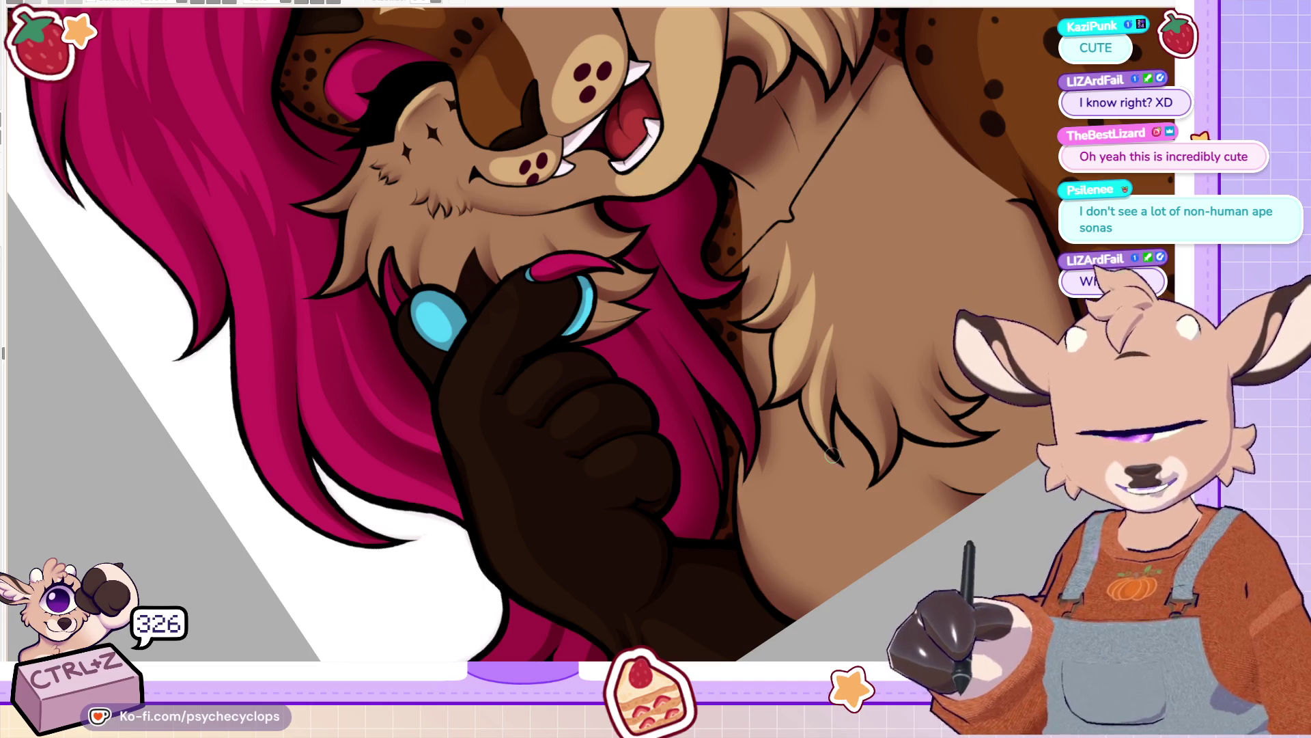
drag(819, 386, 799, 437)
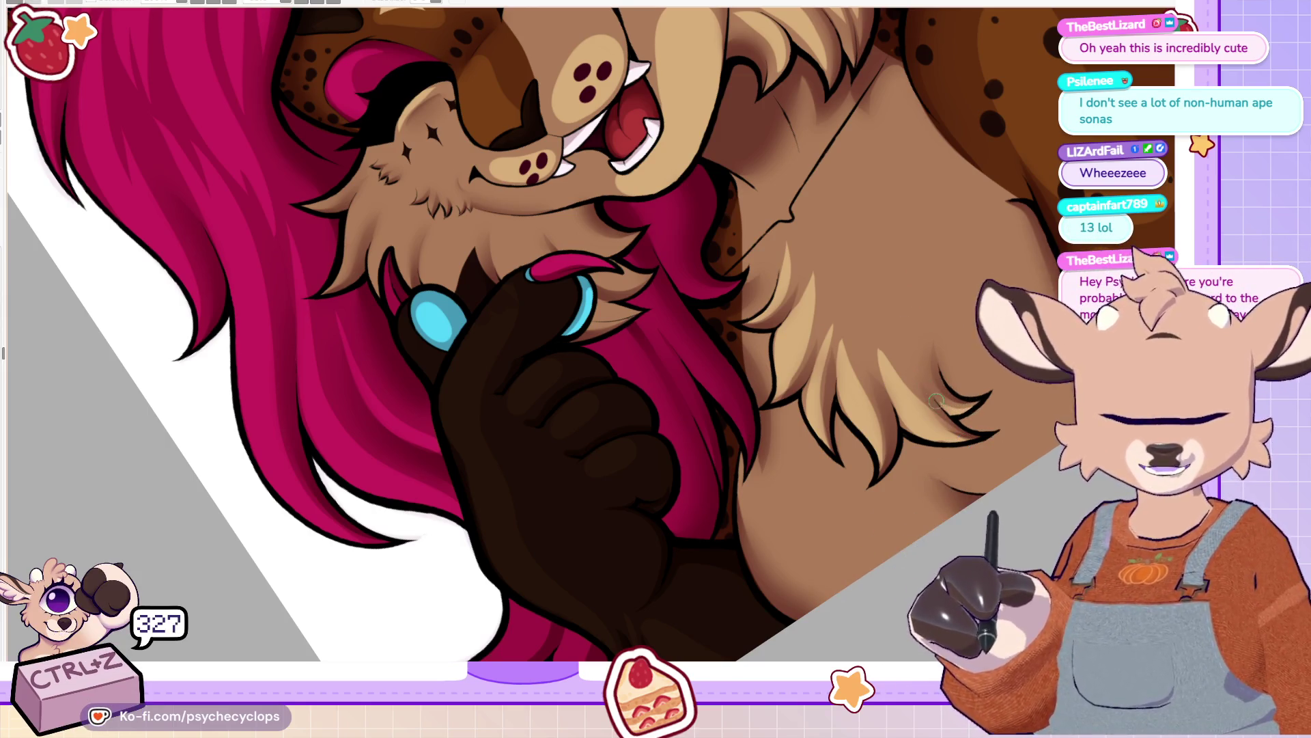
mouse_move(762, 470)
mouse_down()
mouse_move(798, 567)
mouse_move(839, 522)
mouse_move(770, 453)
mouse_move(769, 495)
mouse_move(847, 539)
mouse_move(782, 459)
mouse_move(852, 528)
mouse_move(806, 499)
mouse_move(786, 464)
mouse_move(836, 532)
mouse_up()
key(ctrl+z)
scroll(988, 433, up, 3)
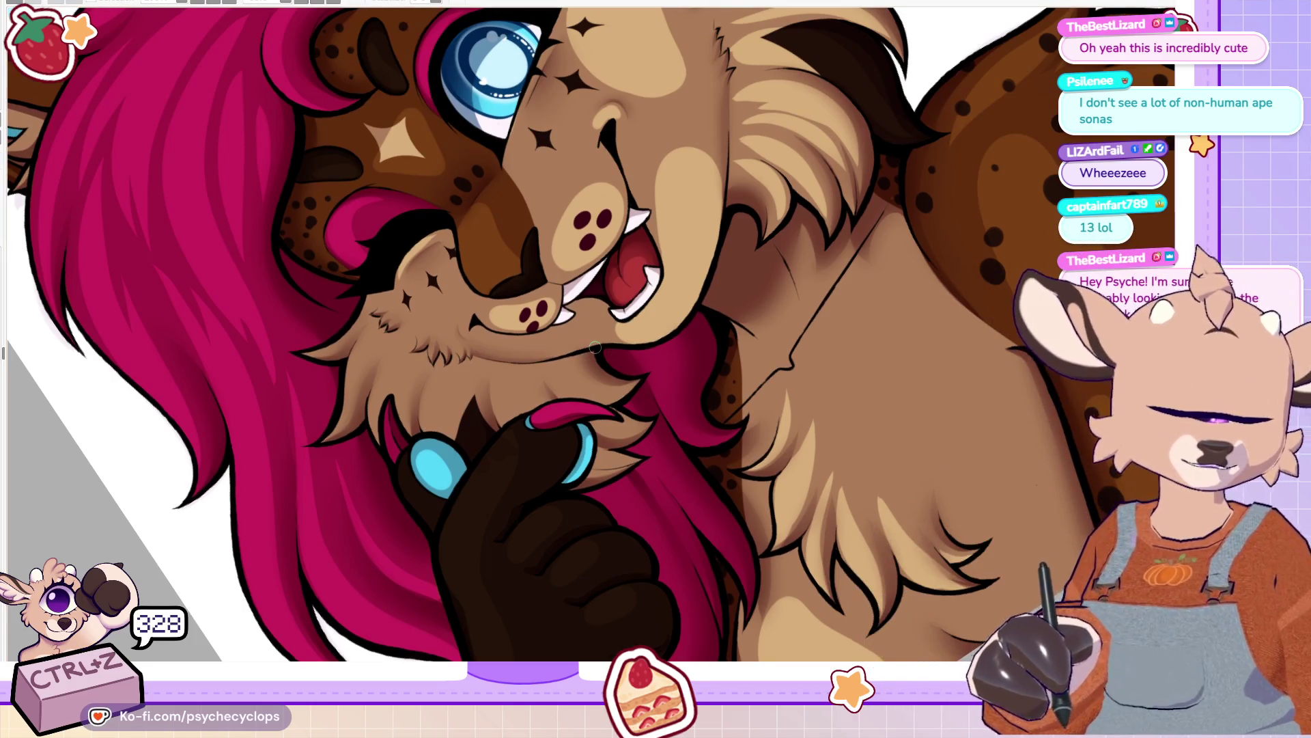
mouse_move(738, 413)
mouse_down()
mouse_move(803, 355)
mouse_move(881, 239)
mouse_move(806, 376)
mouse_move(741, 417)
mouse_move(816, 341)
mouse_move(891, 229)
mouse_move(825, 315)
mouse_up()
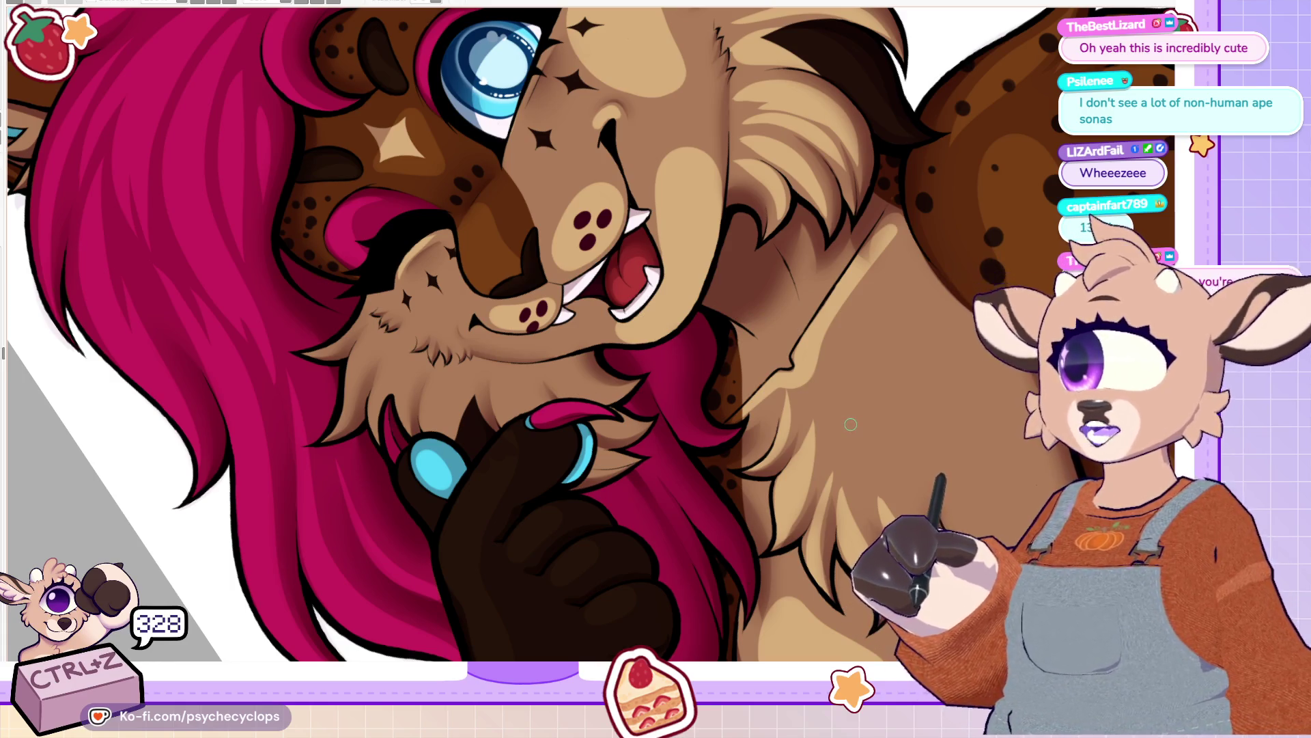
key(ctrl+0)
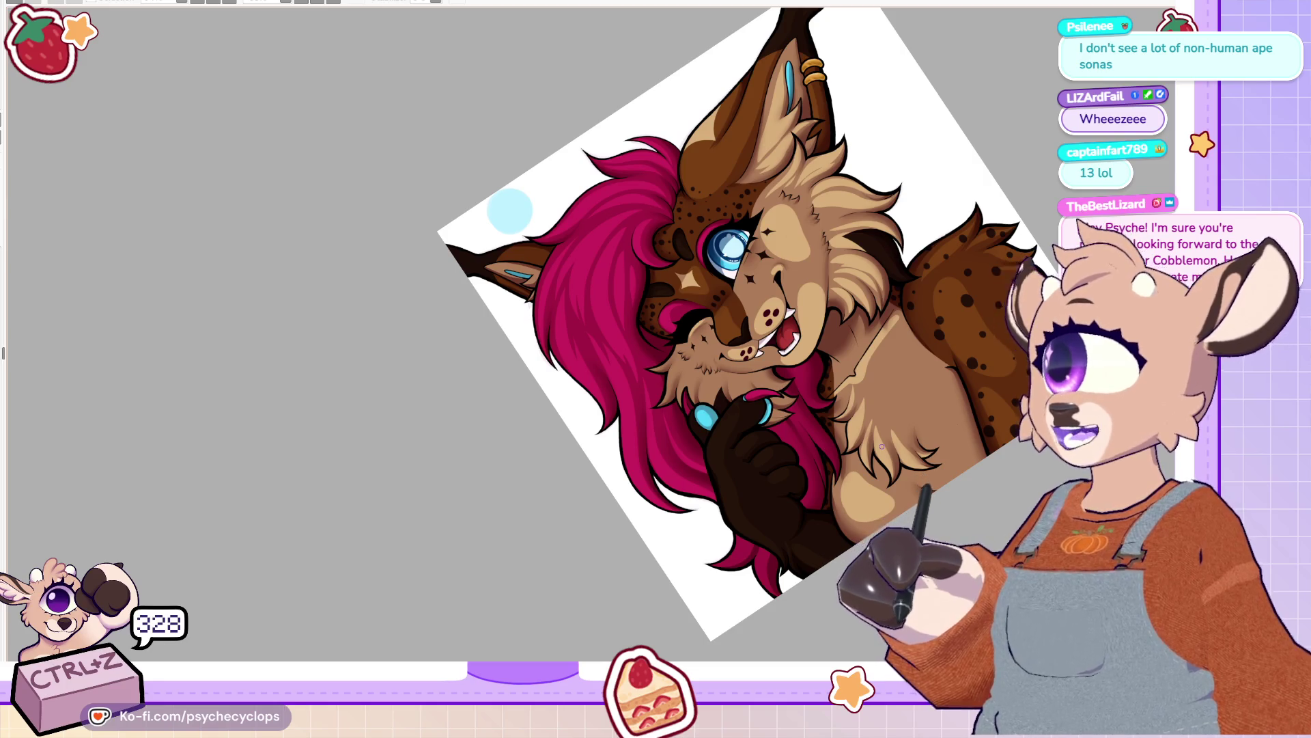
scroll(788, 247, up, 5)
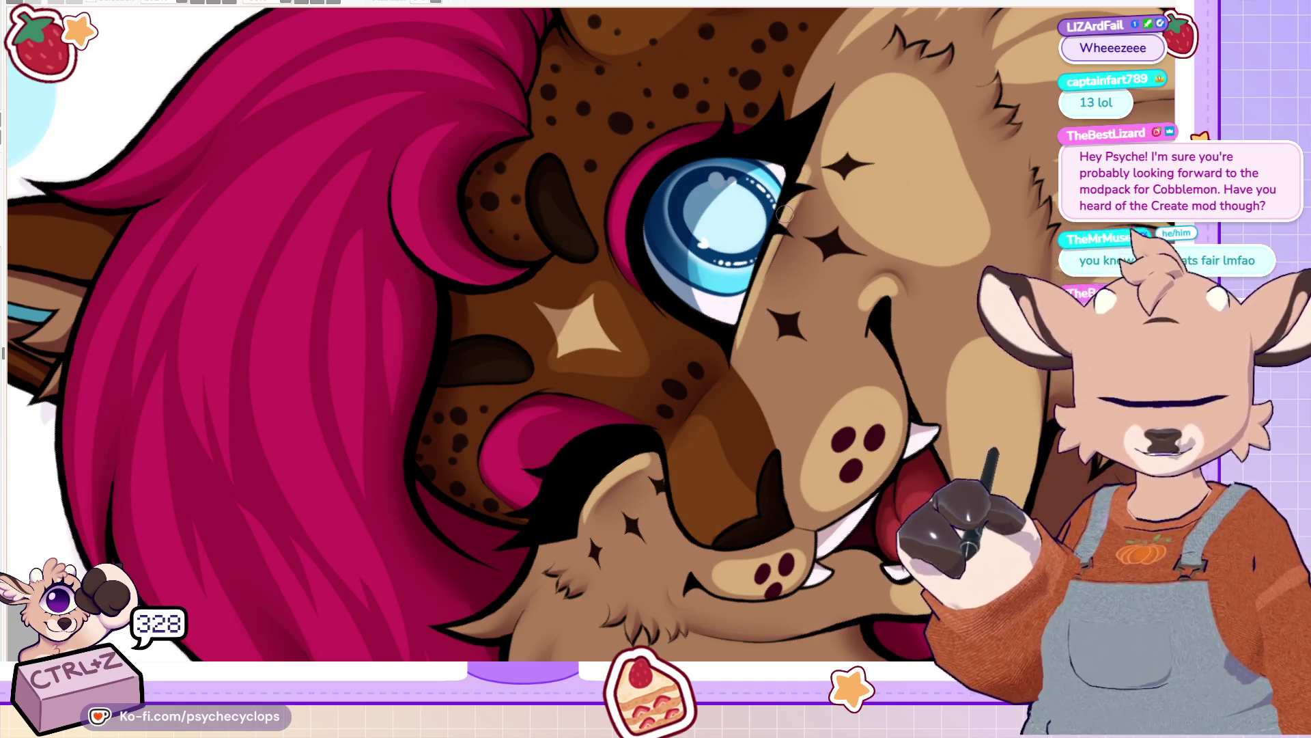
drag(784, 213, 785, 440)
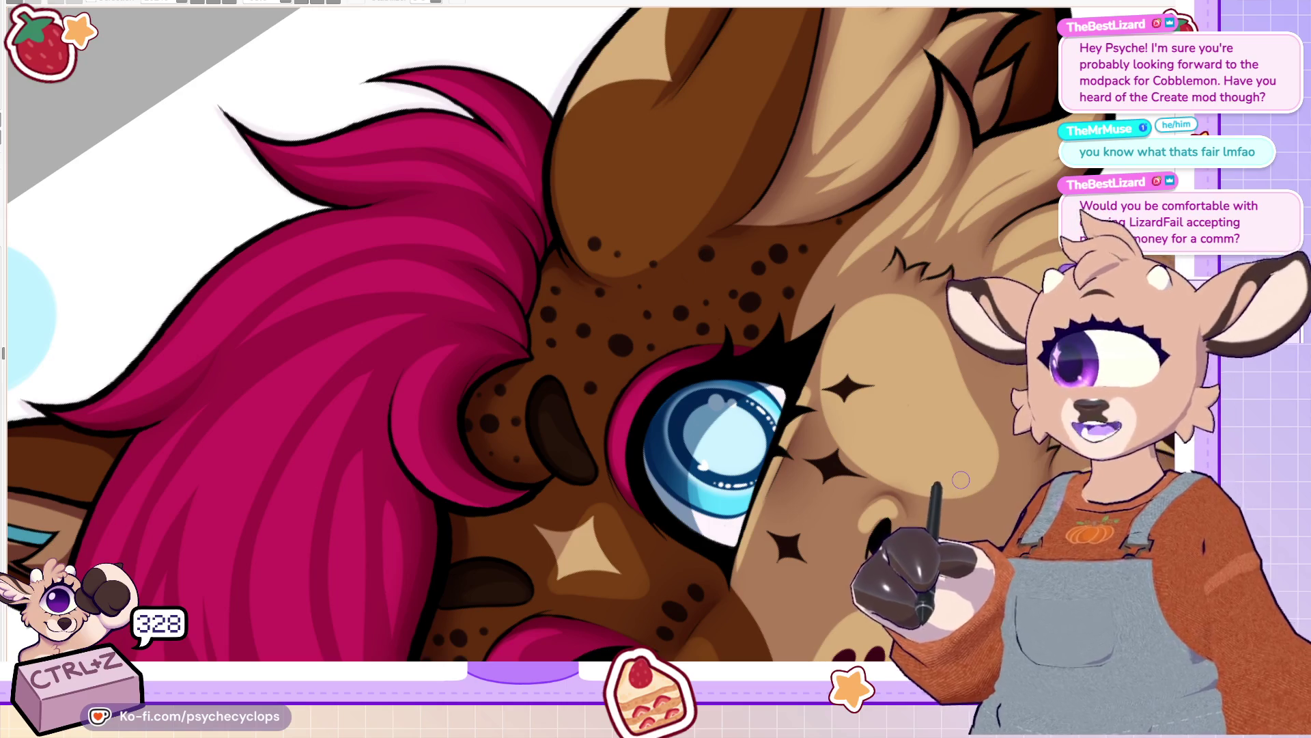
scroll(961, 479, down, 5)
Step: Mirror the canvas view horizontally, zoom around the ear, and undo the last ear stroke
scroll(752, 369, up, 5)
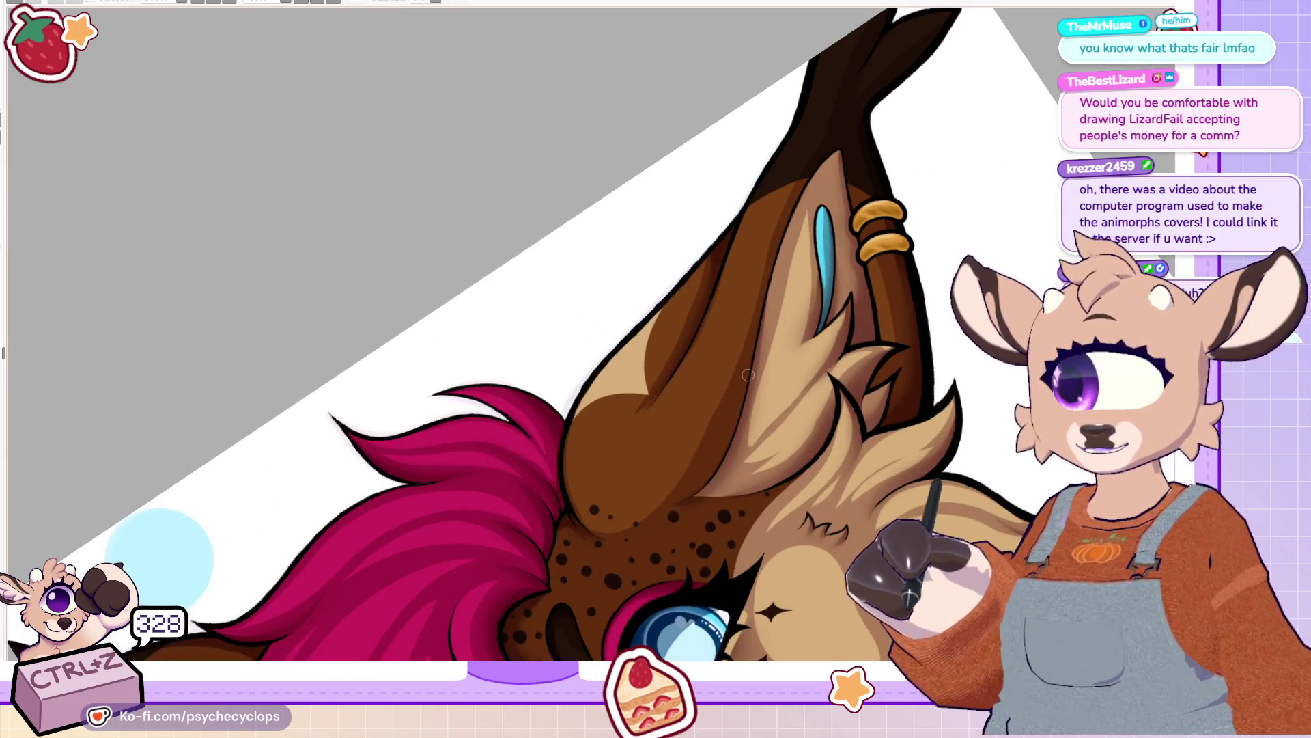
key(h)
scroll(467, 424, up, 2)
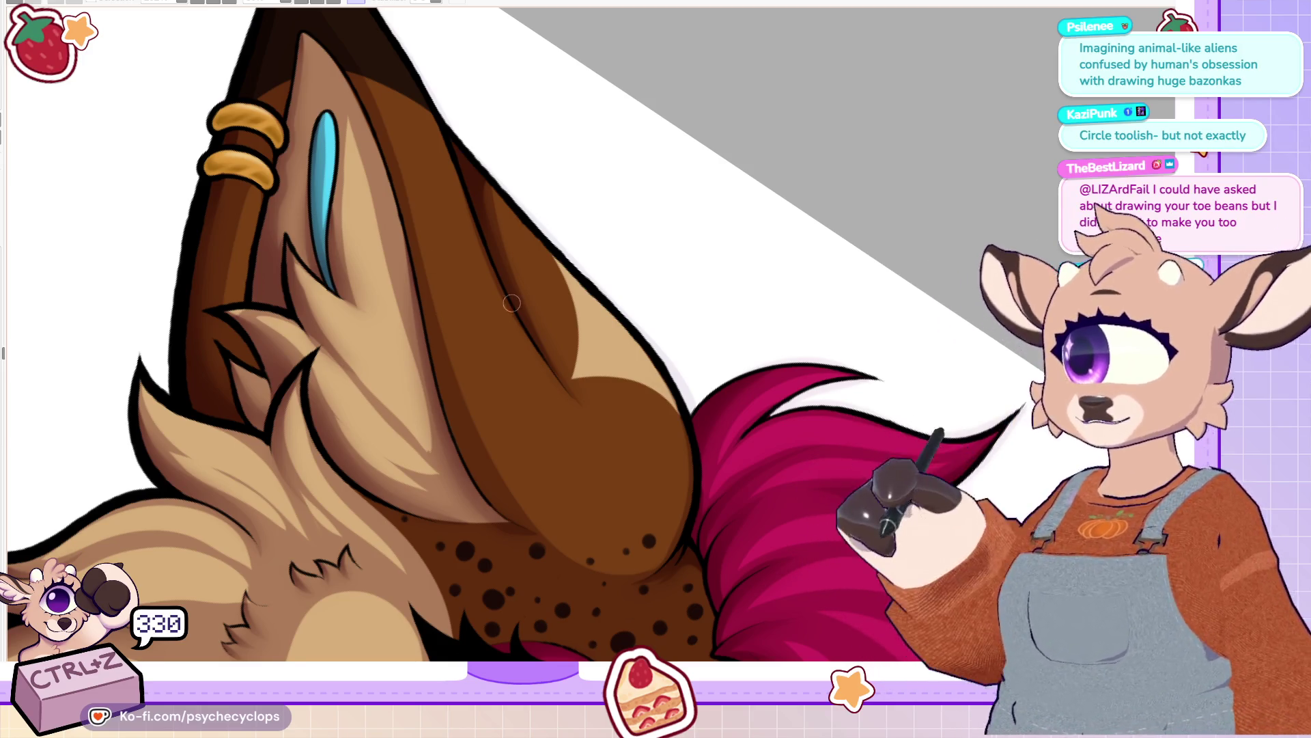
scroll(513, 296, down, 5)
scroll(522, 411, up, 3)
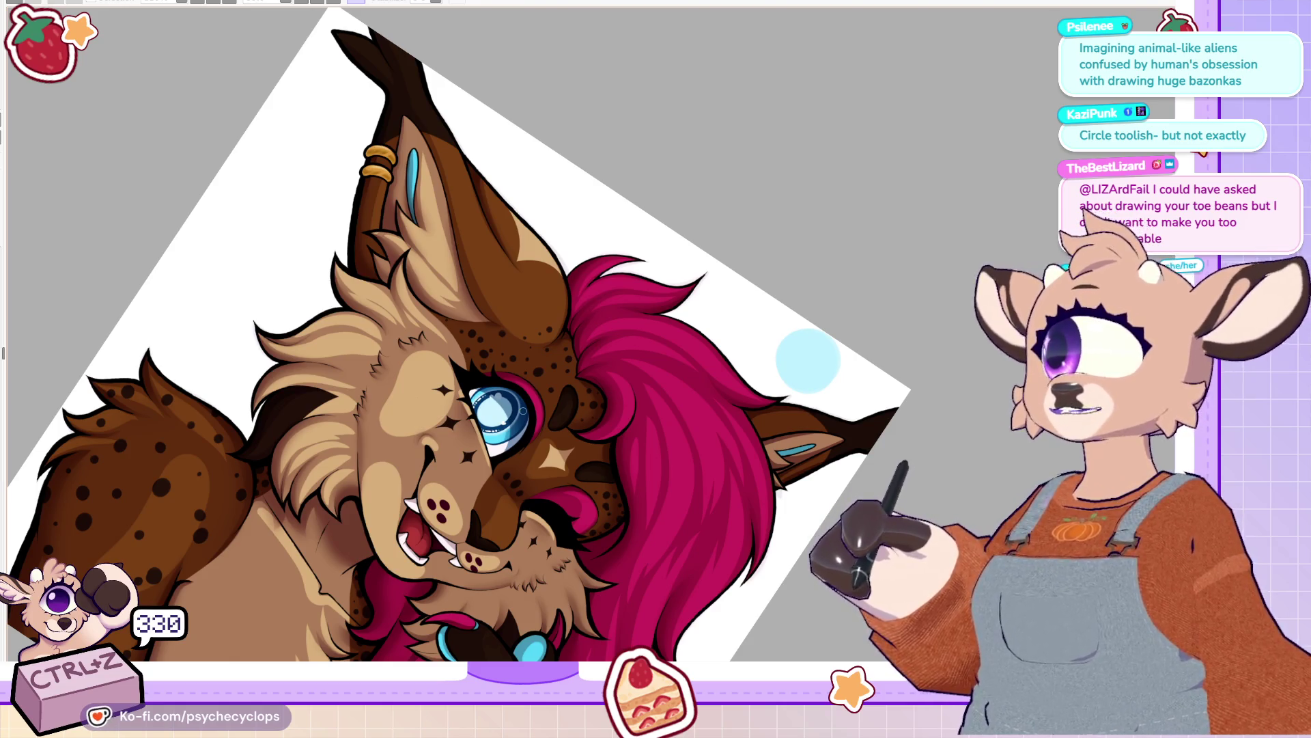
scroll(421, 333, down, 5)
scroll(438, 328, up, 8)
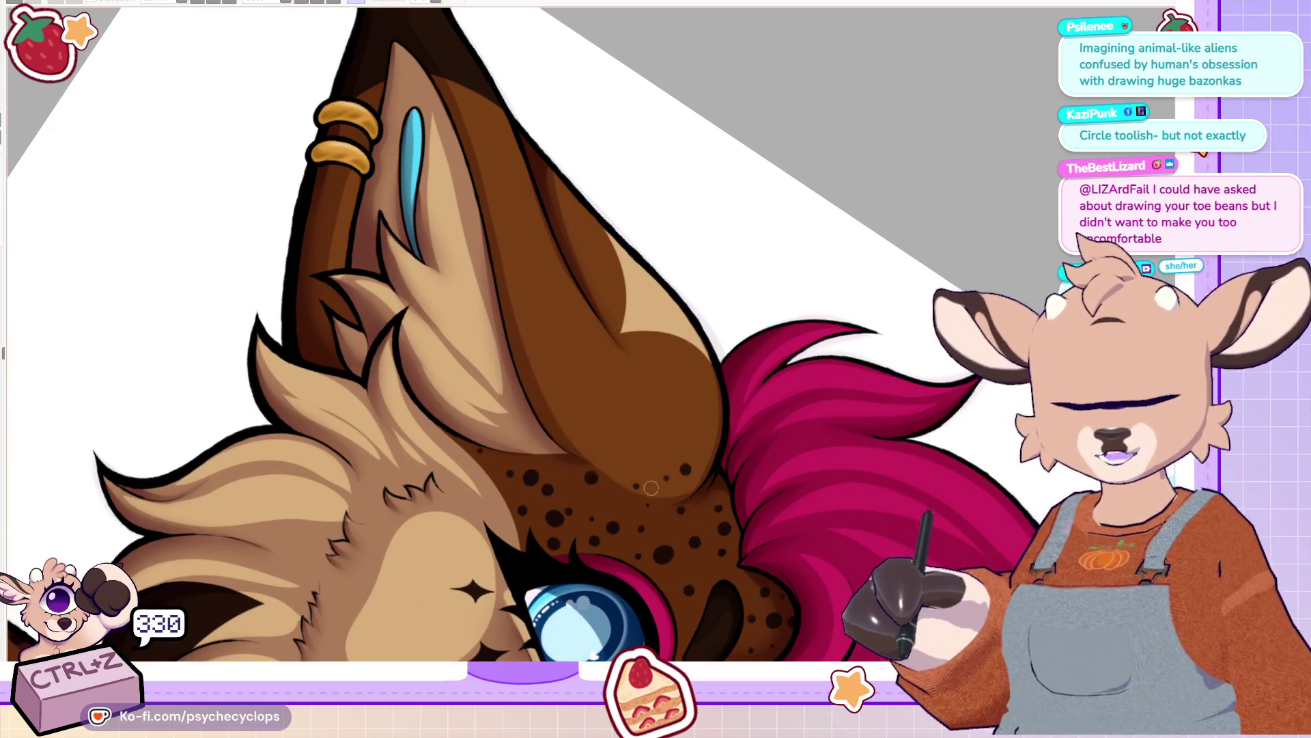
scroll(609, 342, down, 4)
scroll(608, 342, up, 4)
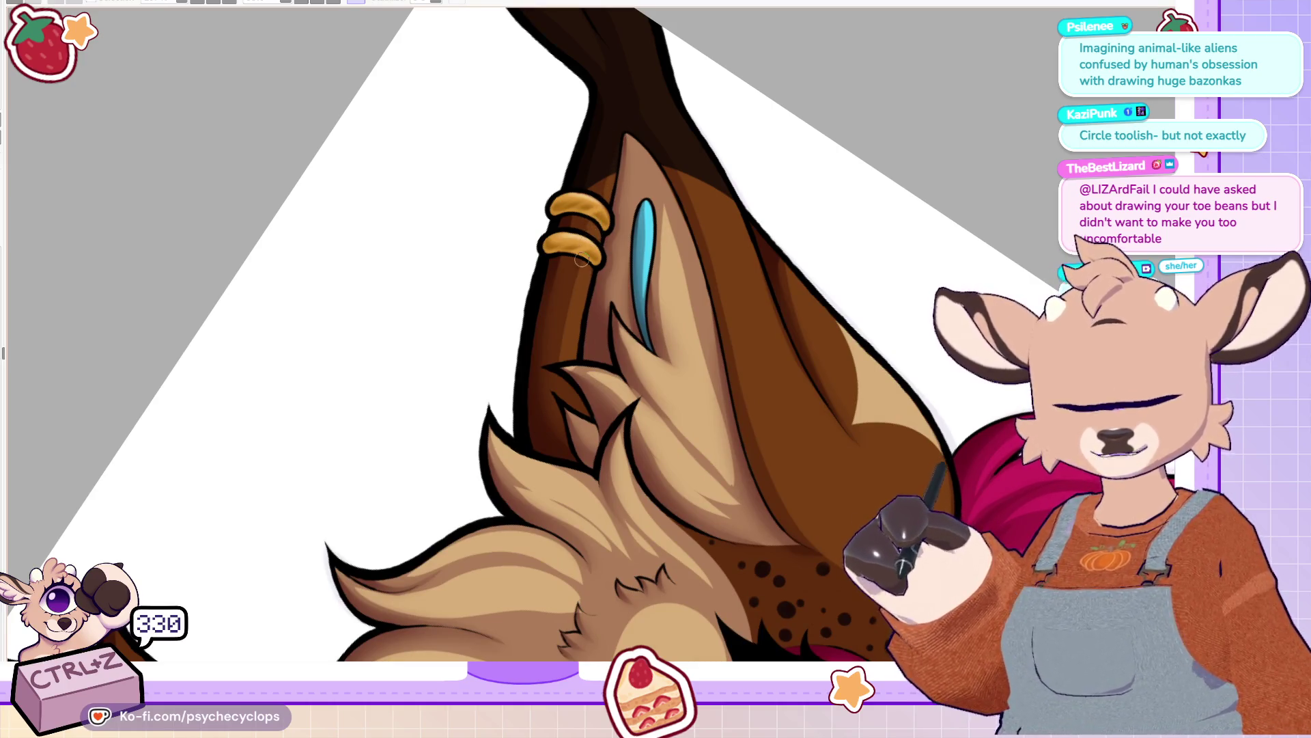
key(ctrl+z)
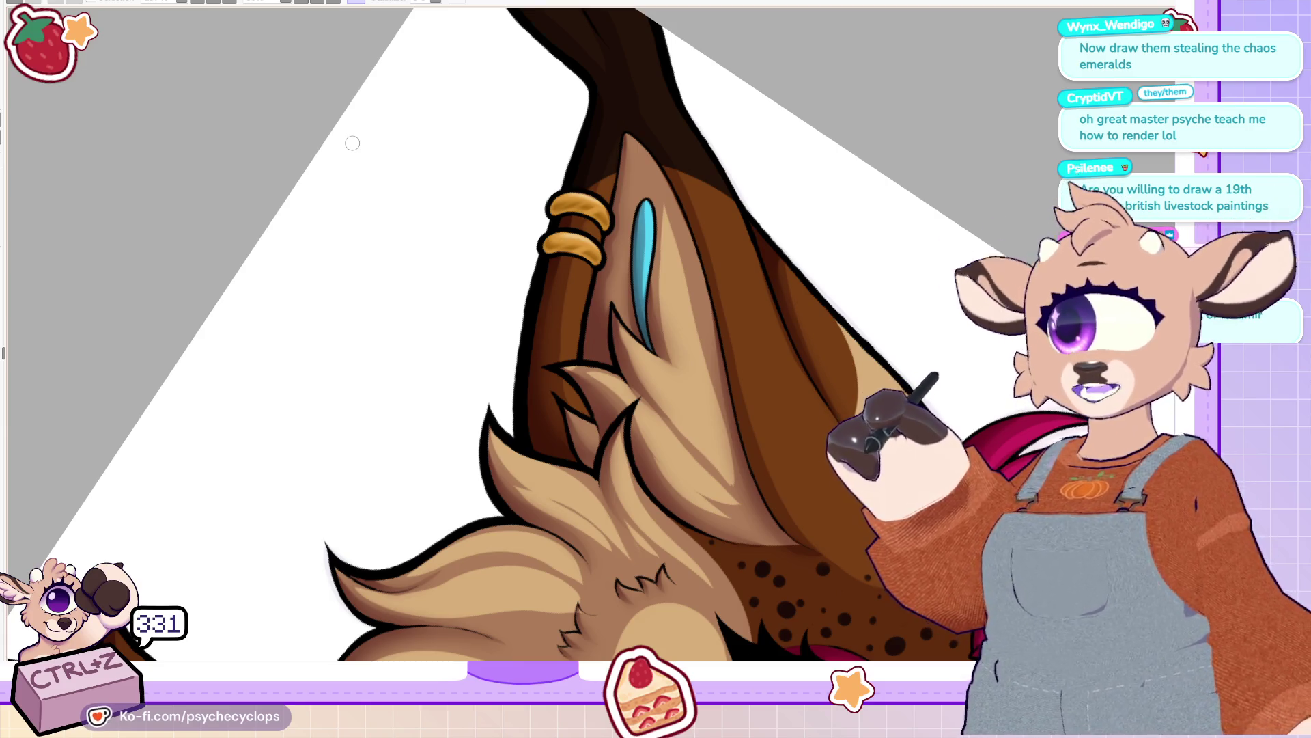
scroll(1012, 369, down, 3)
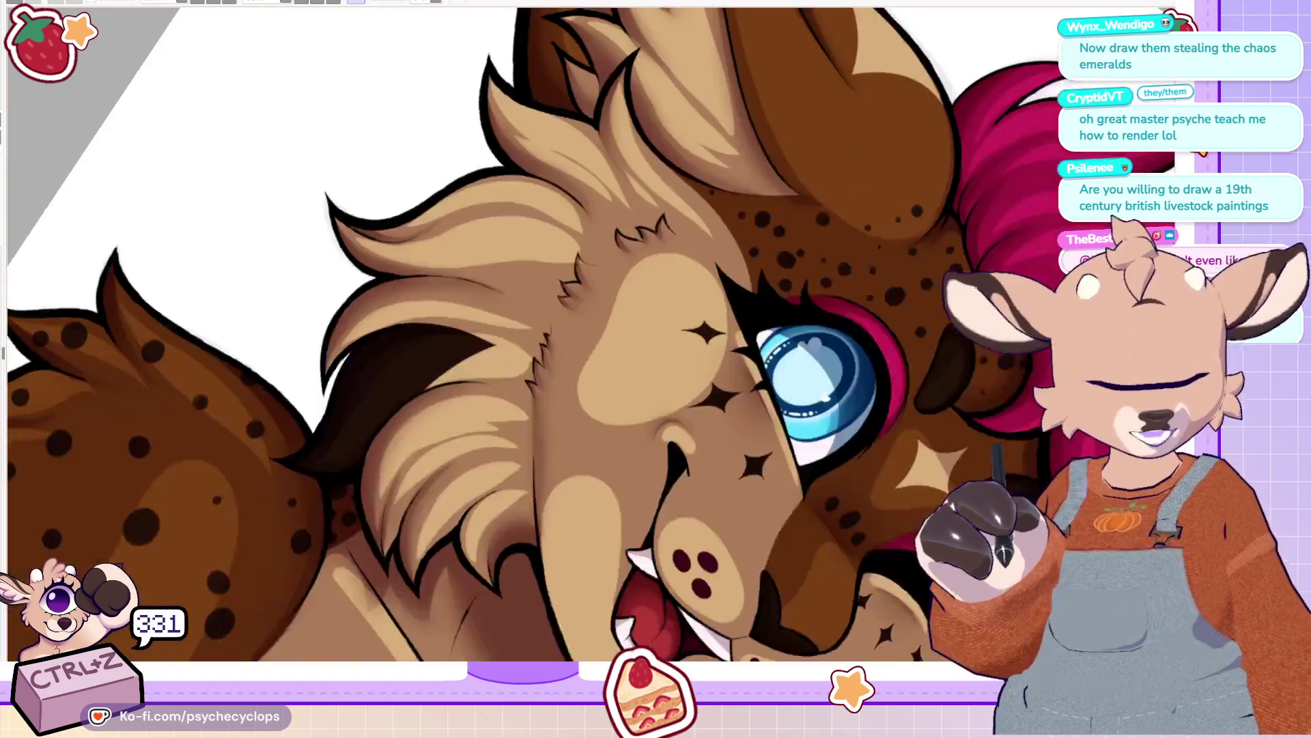
Step: Try light strokes on the cheek beside the eye, then undo them
scroll(1012, 369, up, 3)
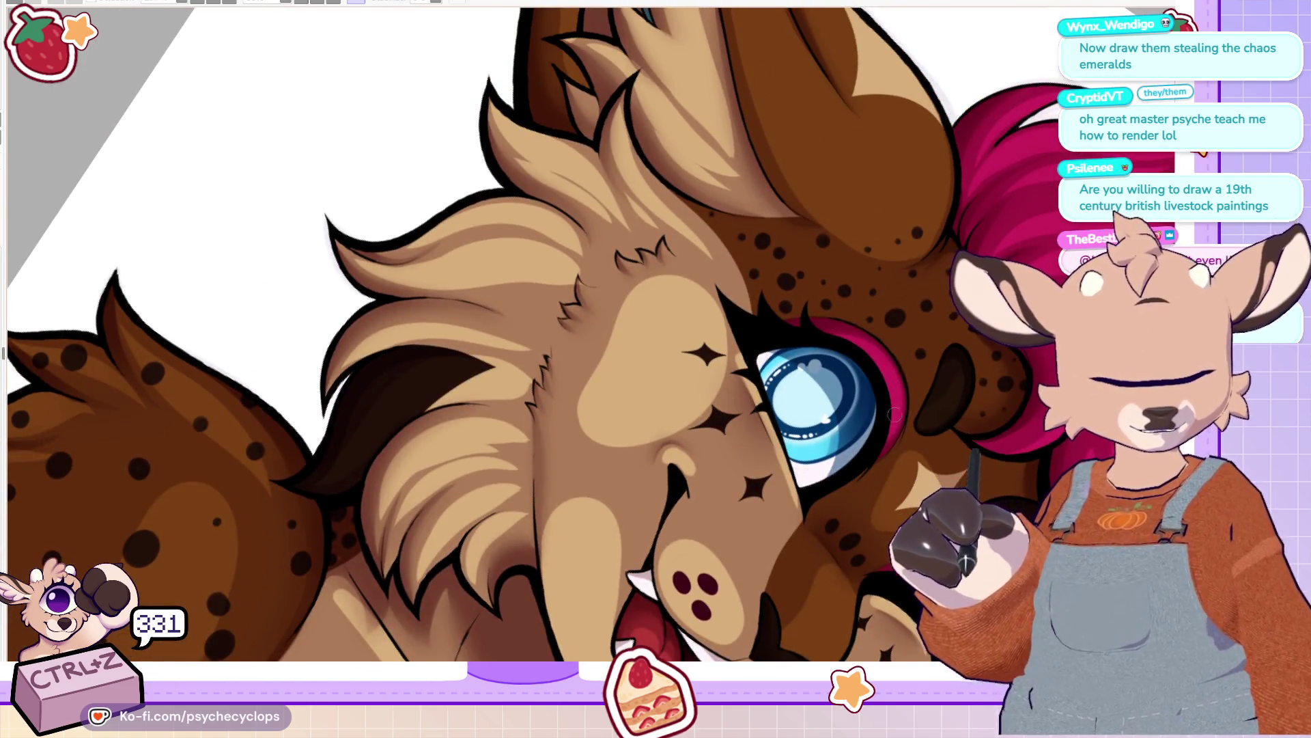
scroll(895, 405, down, 3)
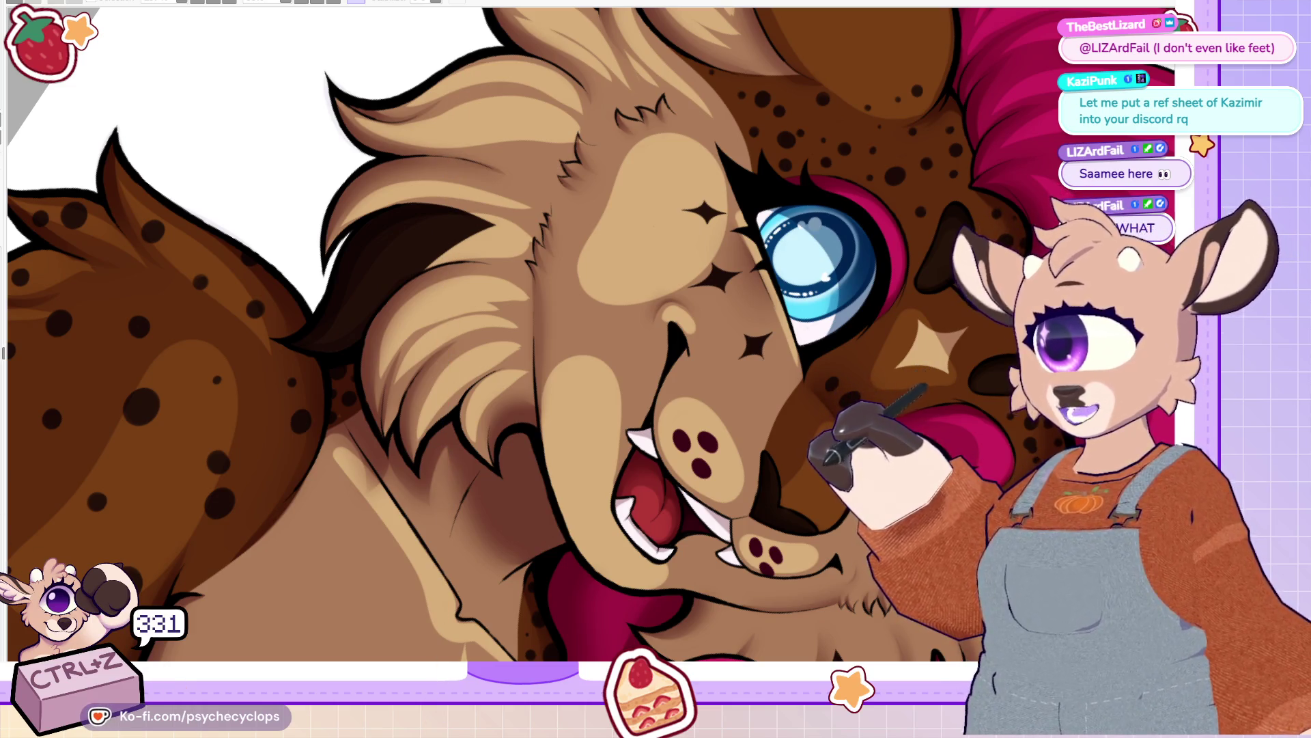
scroll(808, 241, down, 3)
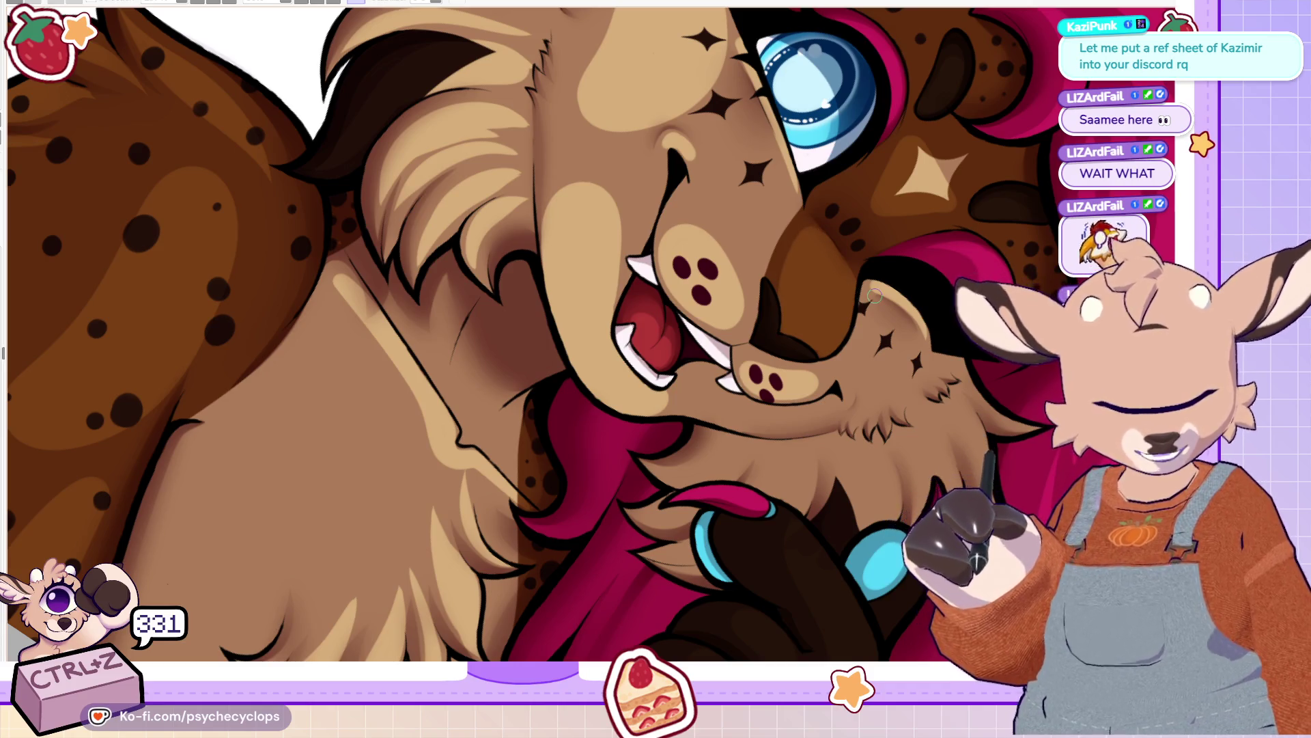
mouse_move(862, 369)
mouse_down()
mouse_move(888, 390)
mouse_move(881, 334)
mouse_move(877, 375)
mouse_move(902, 347)
mouse_up()
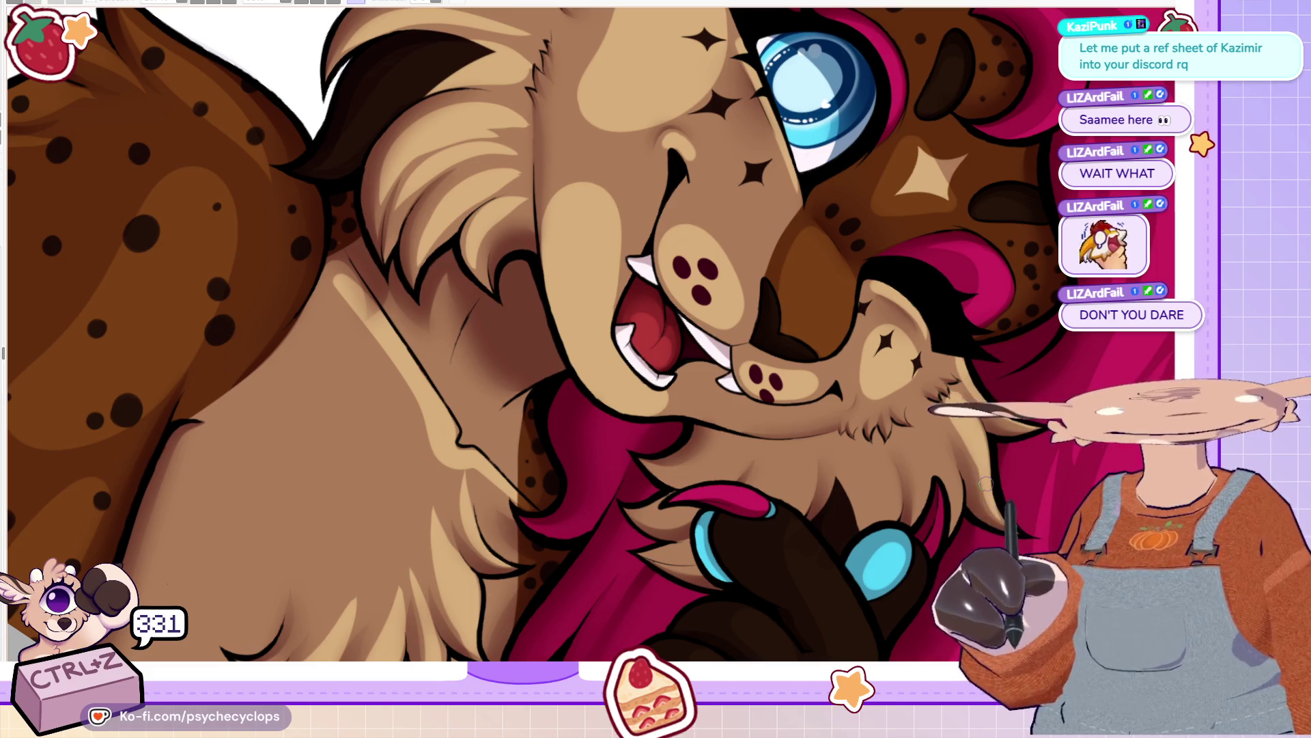
key(ctrl+z)
key(ctrl+z)
key(ctrl+z)
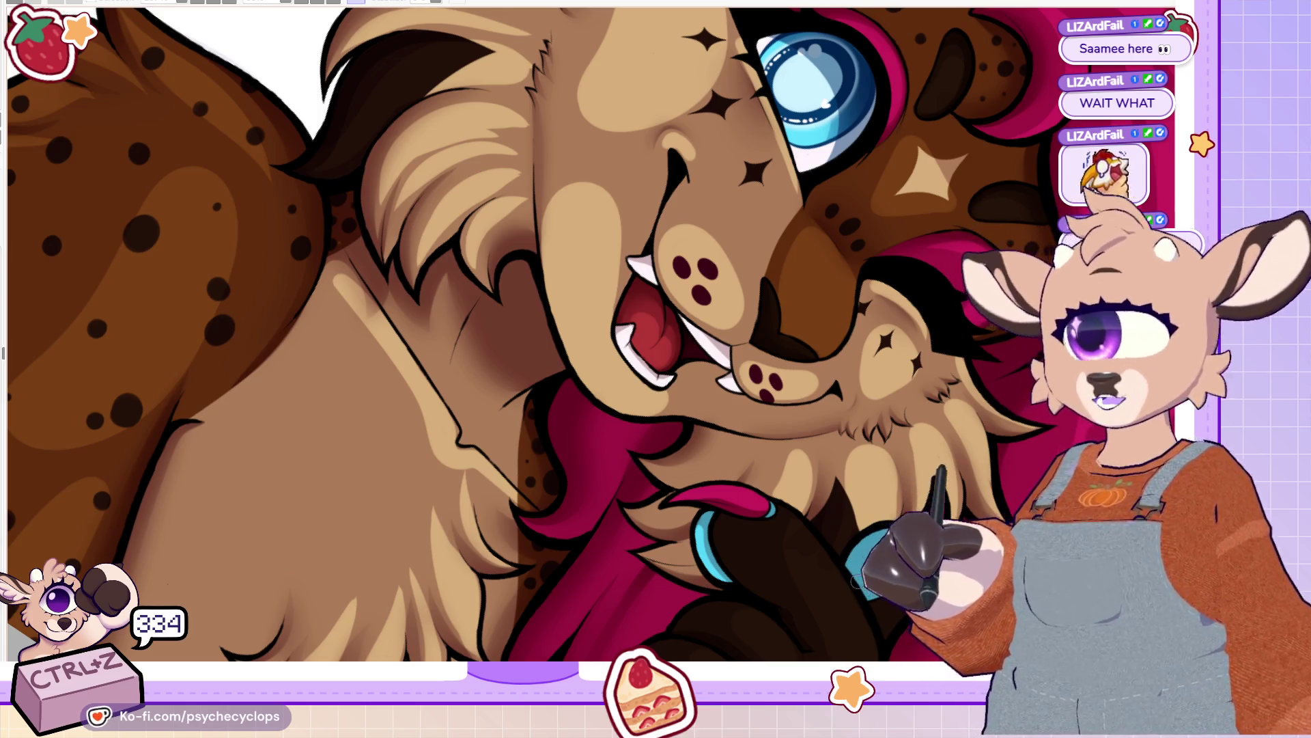
Step: Paint light tan over the dark diagonal neck line and add a lighter tan chest patch
drag(343, 283, 447, 419)
key(ctrl+z)
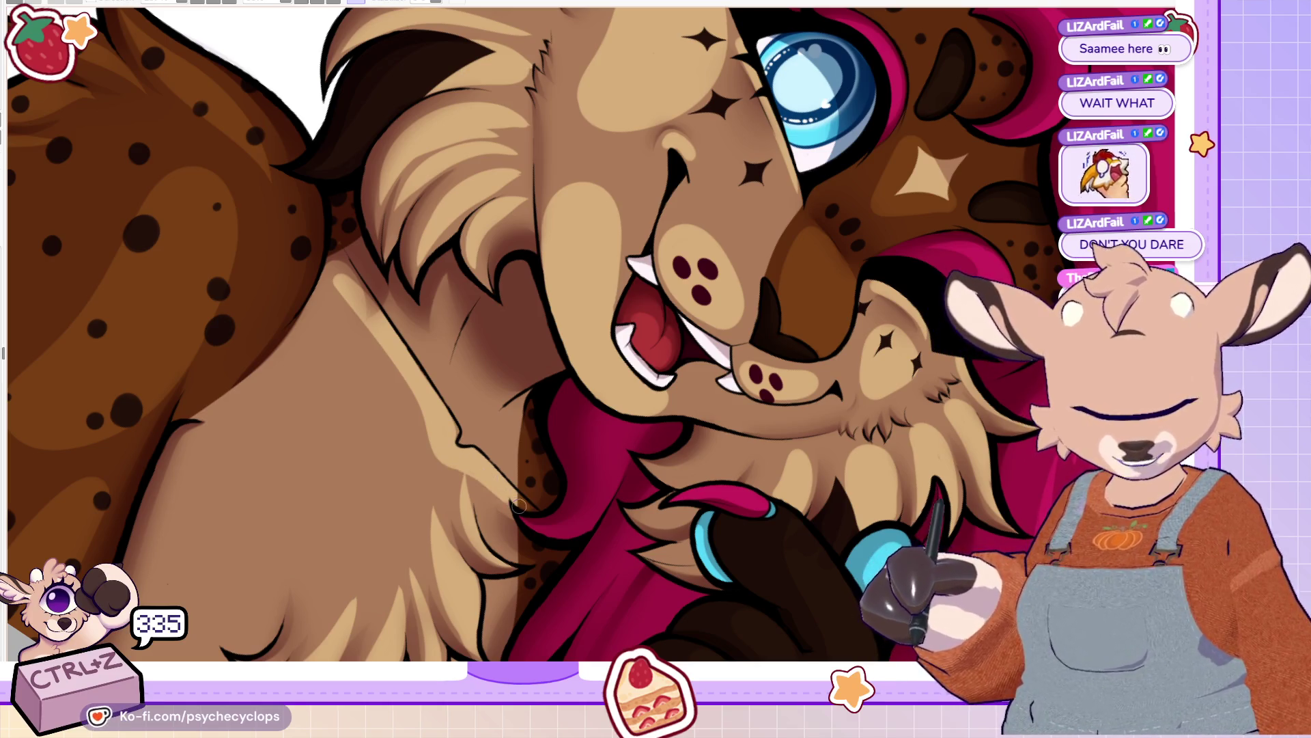
drag(441, 451, 532, 505)
mouse_move(467, 367)
mouse_down()
mouse_move(472, 410)
mouse_move(477, 394)
mouse_up()
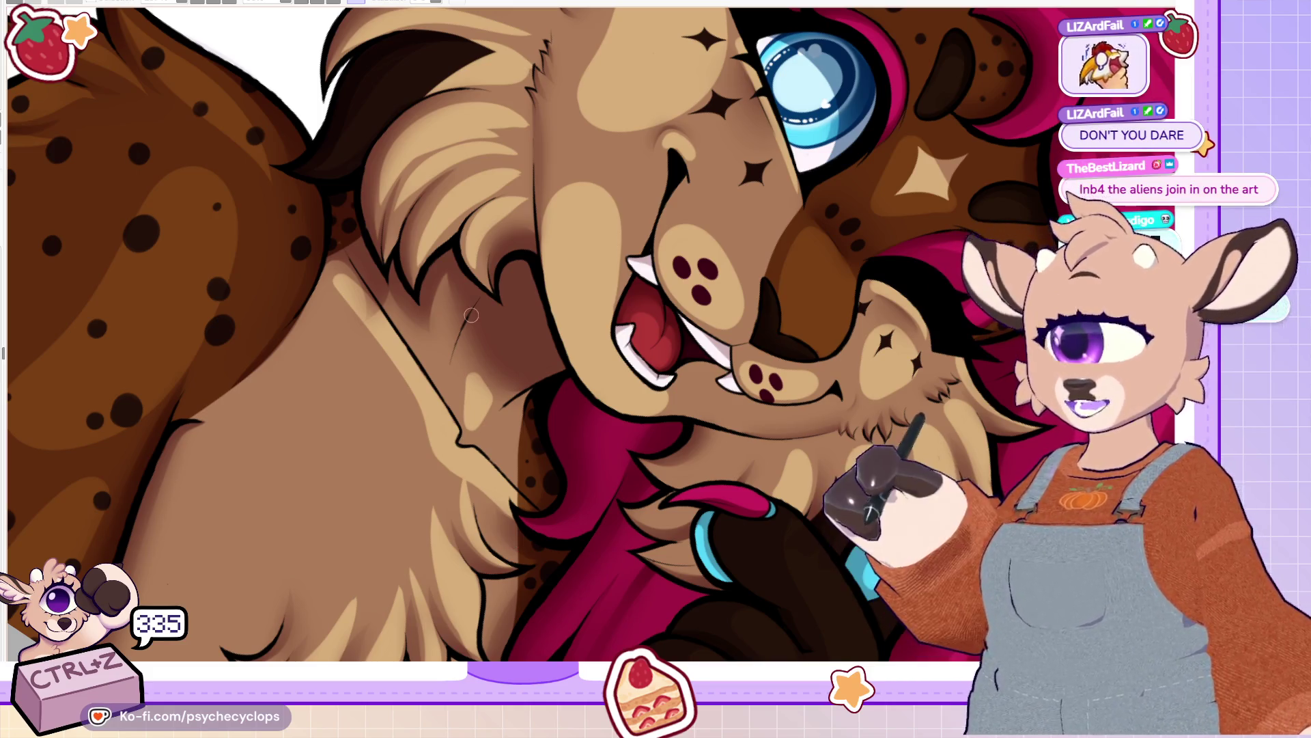
key(ctrl+0)
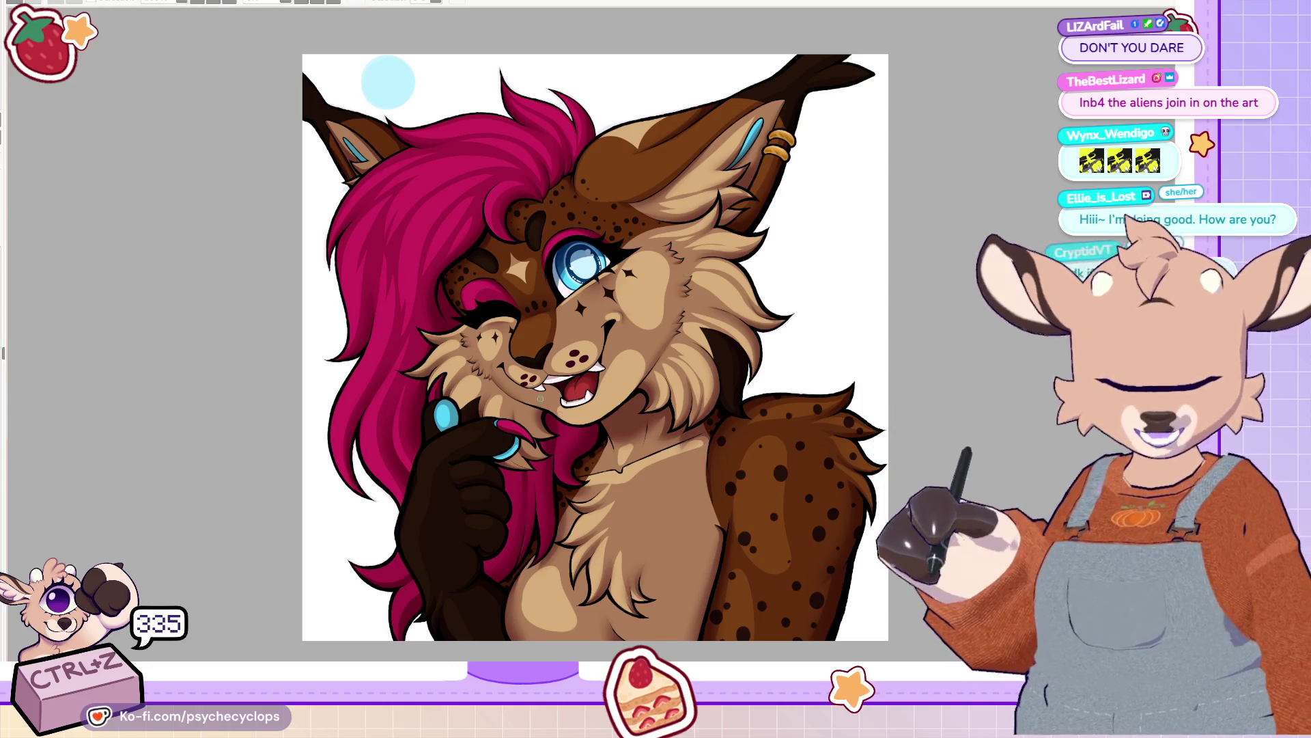
Step: Hide and restore the dark brown shading and dark red base to compare the fur colours
scroll(595, 347, down, 2)
scroll(596, 347, up, 2)
key(ctrl+z)
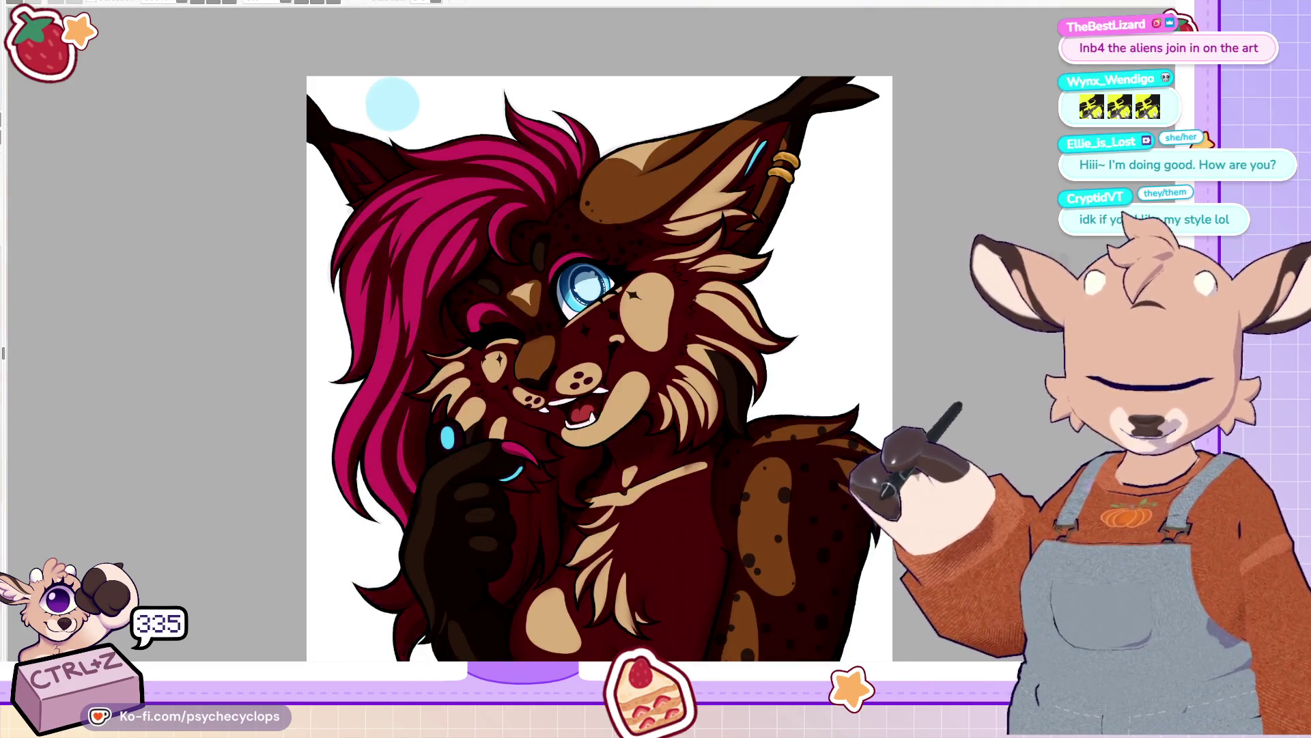
key(ctrl+y)
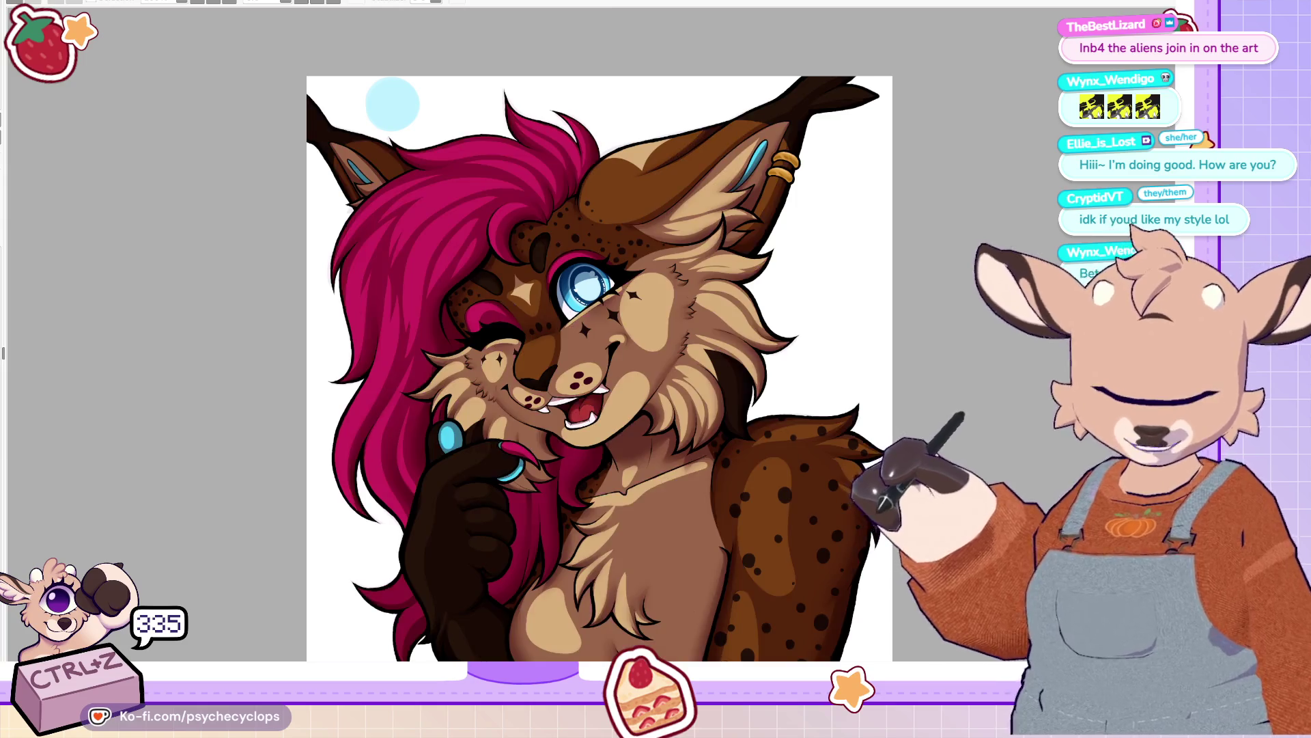
key(ctrl+z)
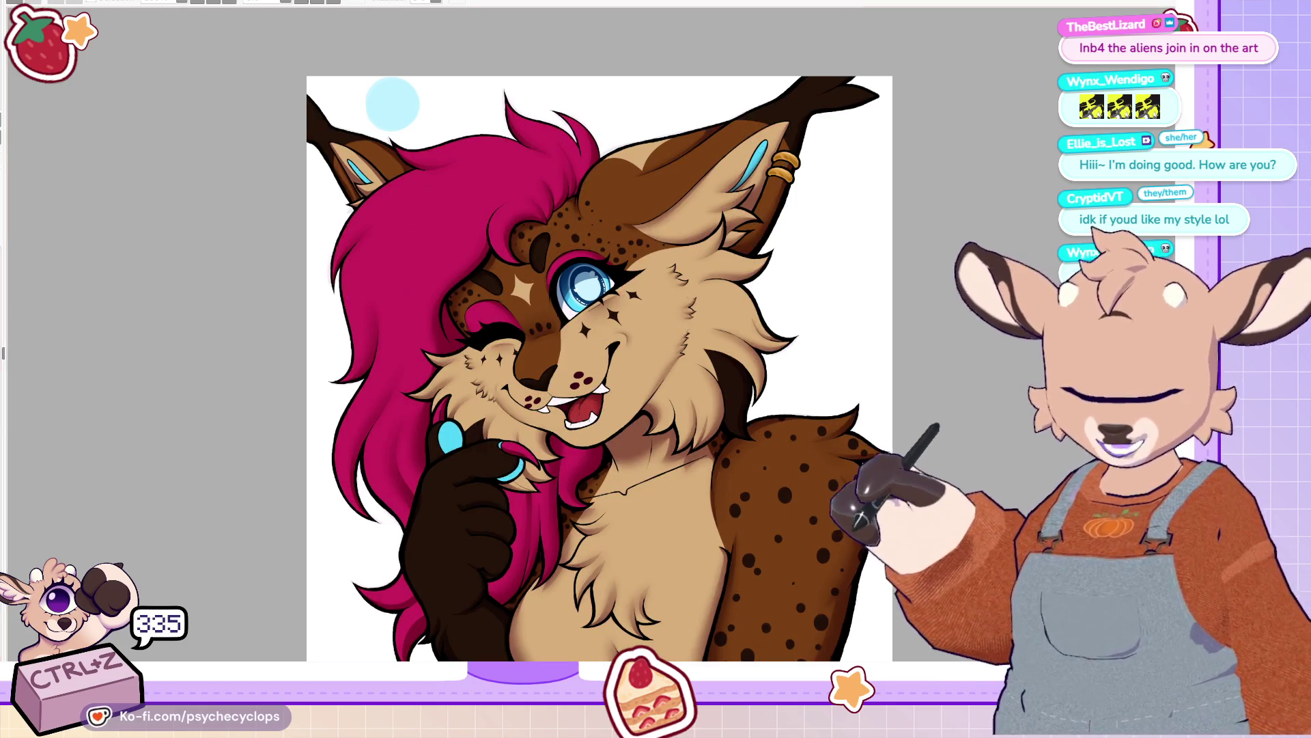
scroll(77, 375, down, 2)
scroll(232, 518, up, 1)
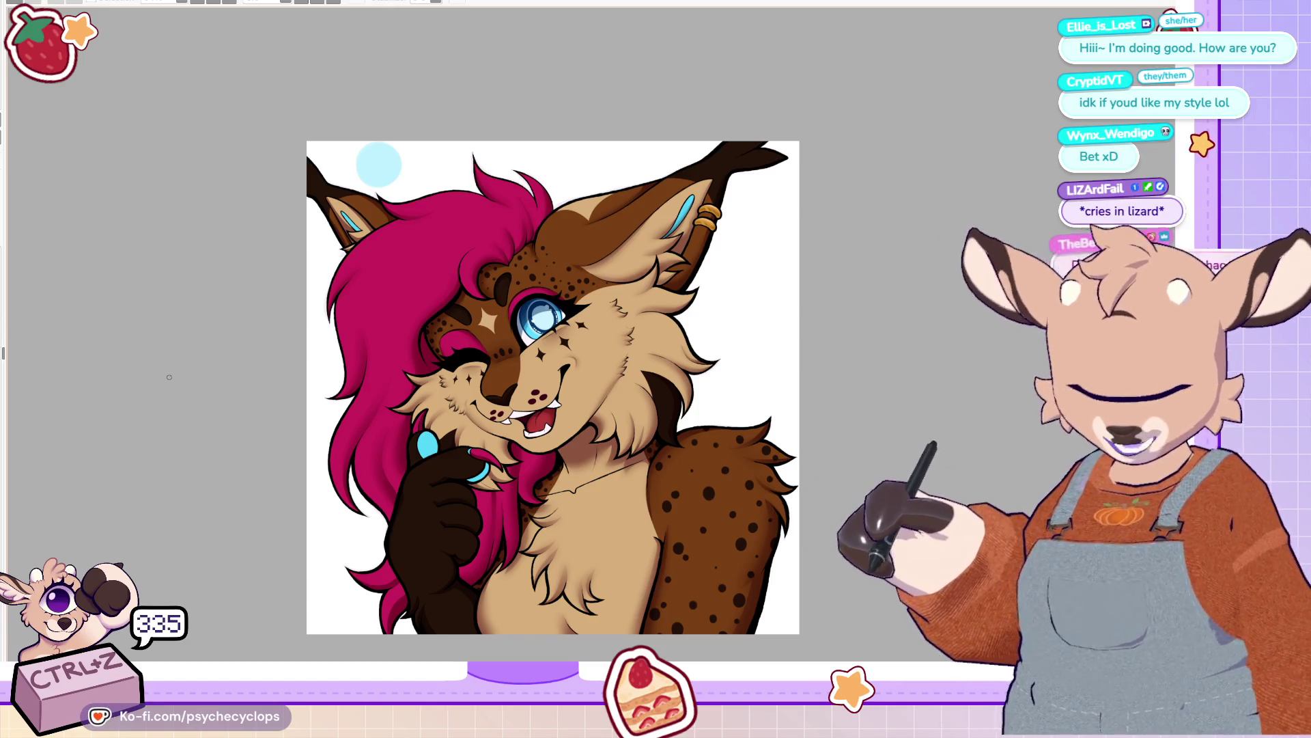
key(ctrl+z)
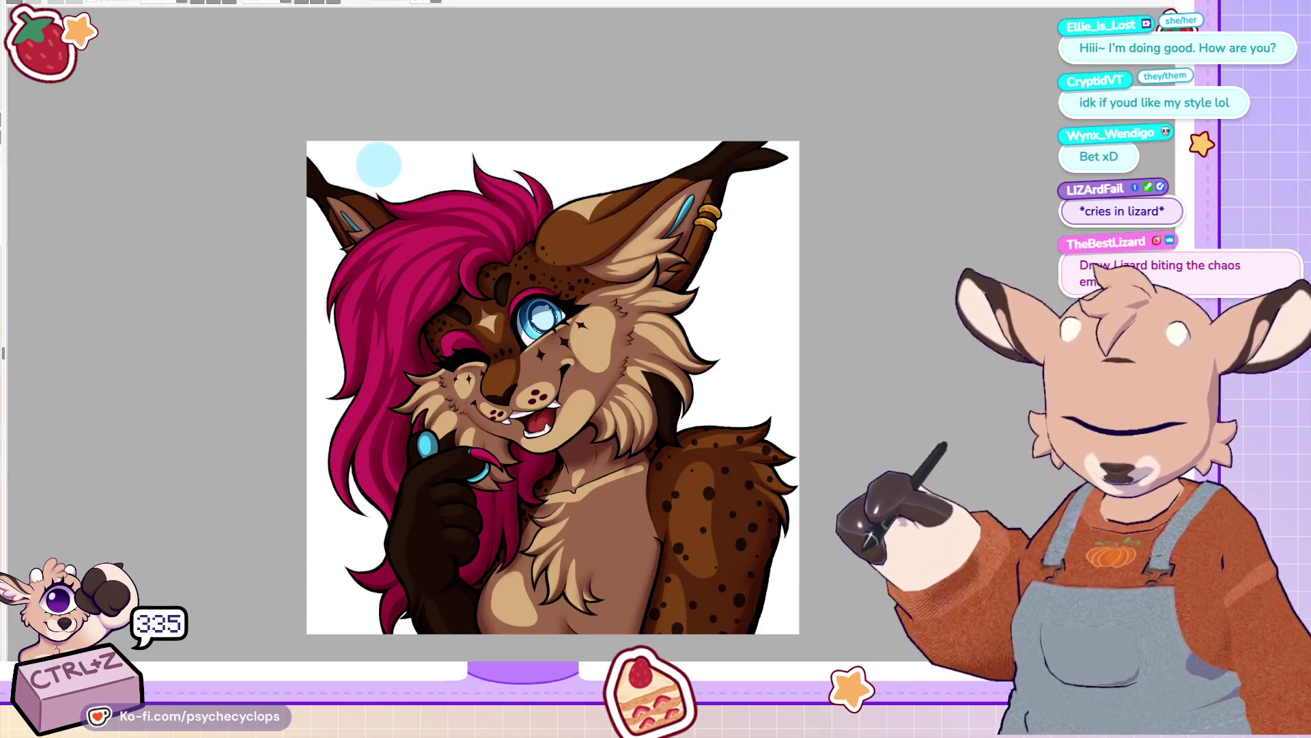
key(ctrl+z)
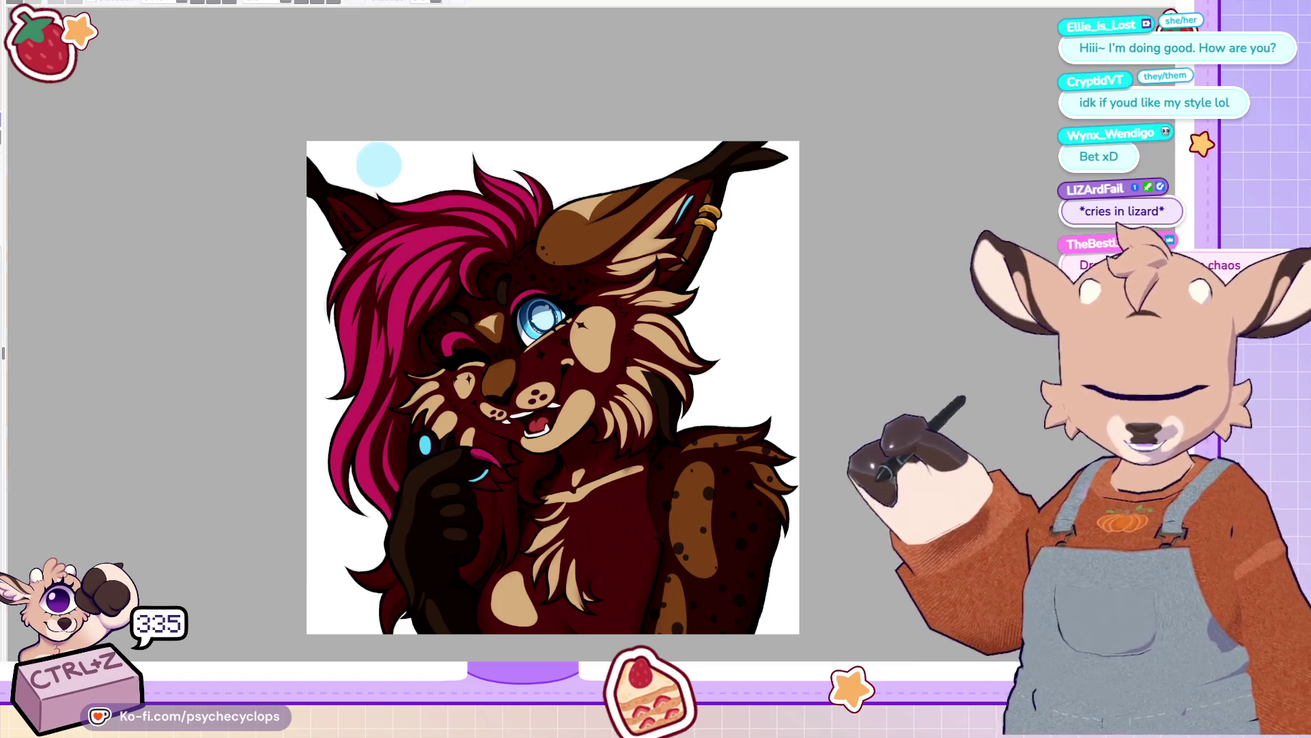
key(ctrl+y)
key(ctrl+y)
scroll(542, 279, up, 5)
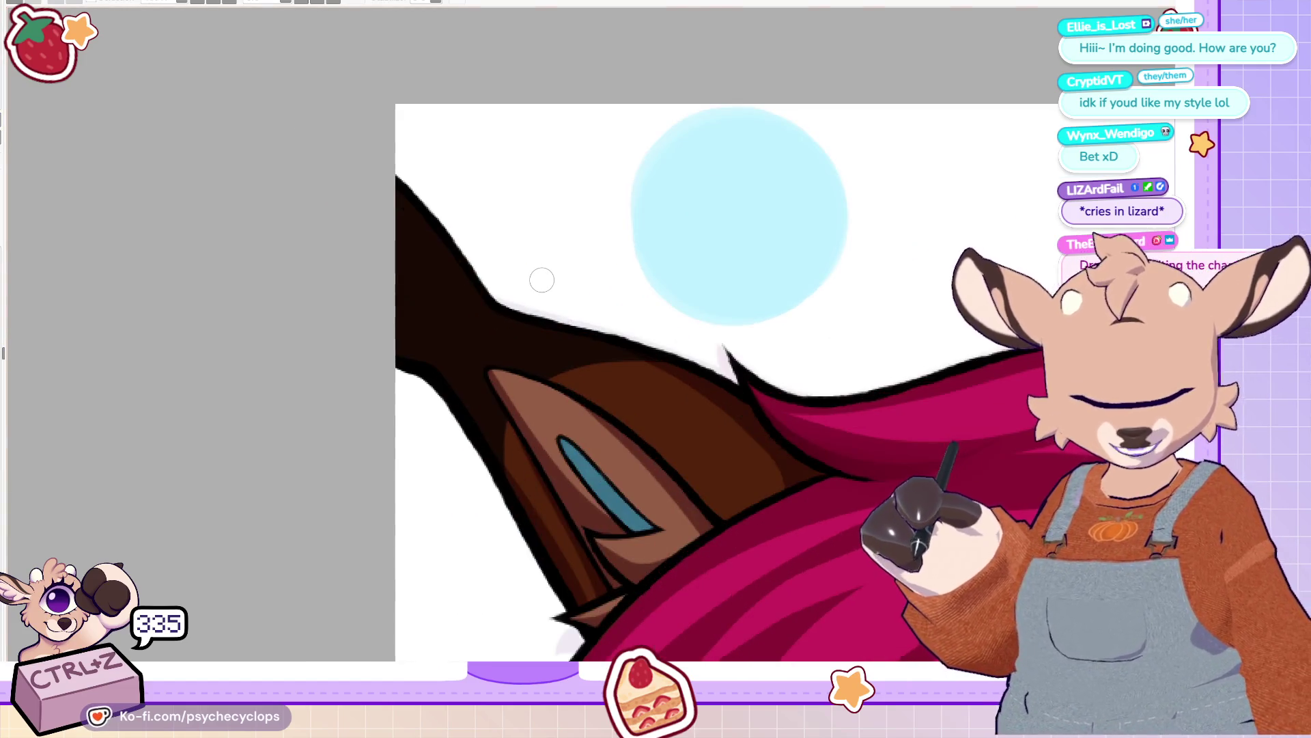
Step: Paint light tan inside the ear beside the blue, redoing the stroke once
mouse_move(483, 310)
mouse_down()
mouse_move(717, 424)
mouse_move(749, 487)
mouse_up()
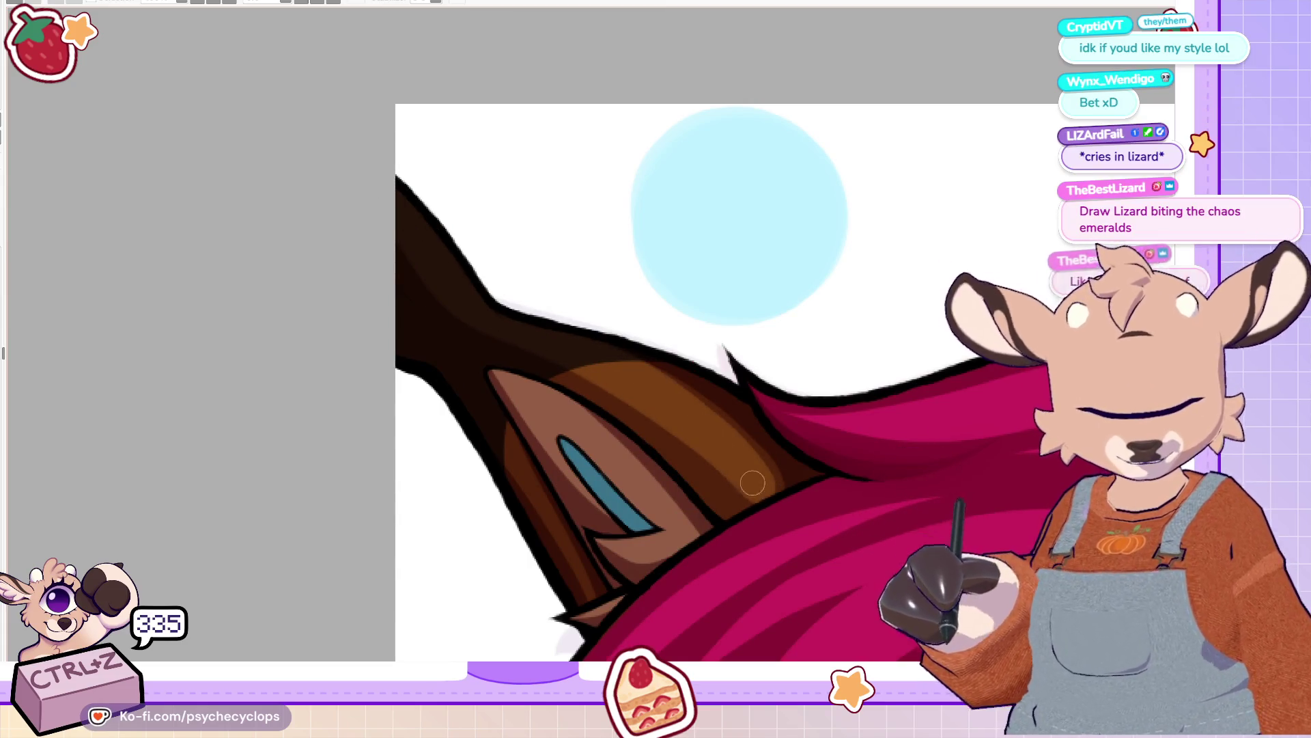
drag(504, 373, 660, 521)
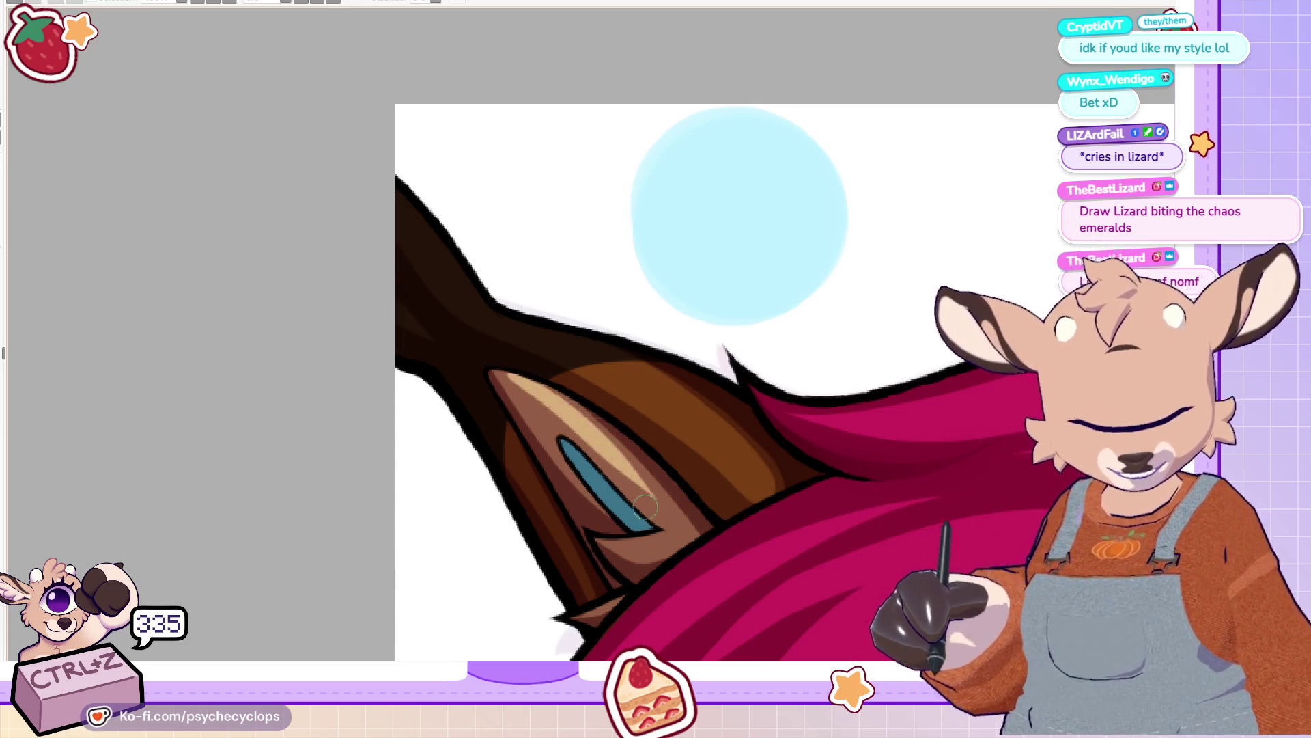
key(ctrl+z)
mouse_move(523, 385)
mouse_down()
mouse_move(676, 523)
mouse_move(593, 493)
mouse_up()
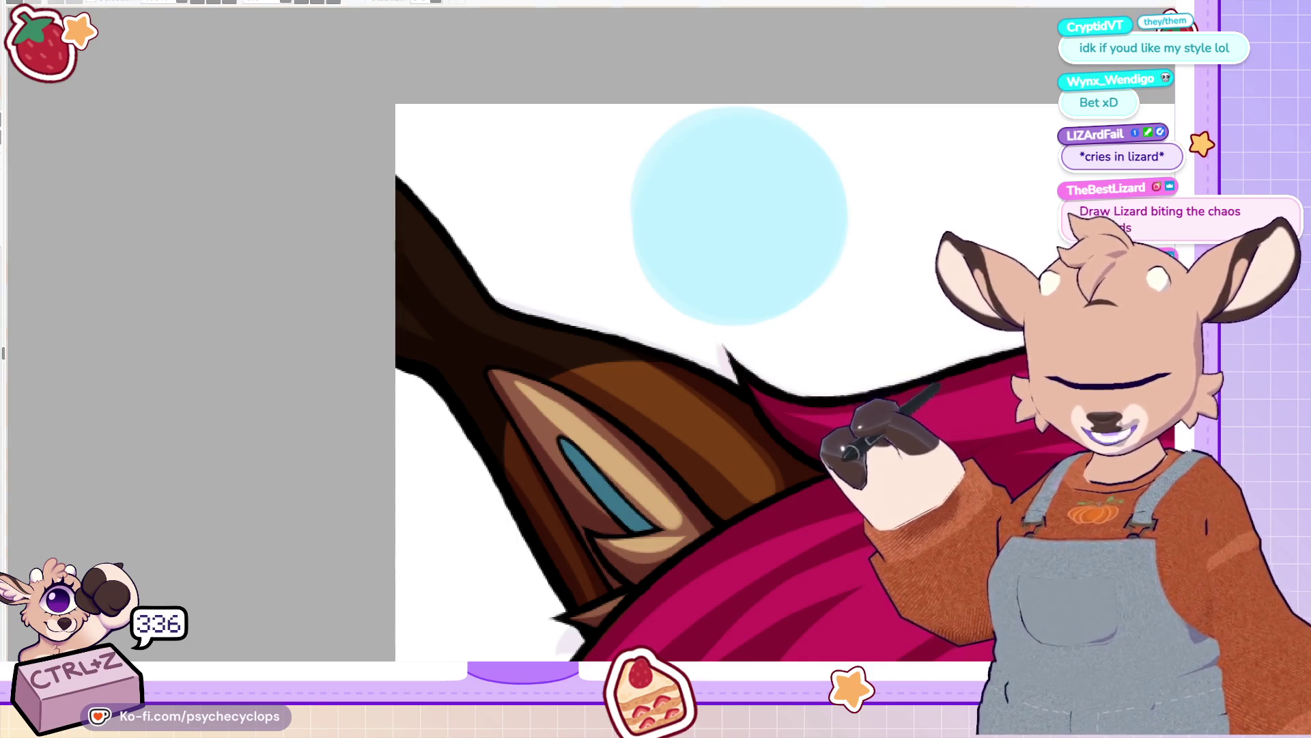
Step: Zoom out and show the whole lynx in greyscale to check its values
scroll(631, 379, down, 4)
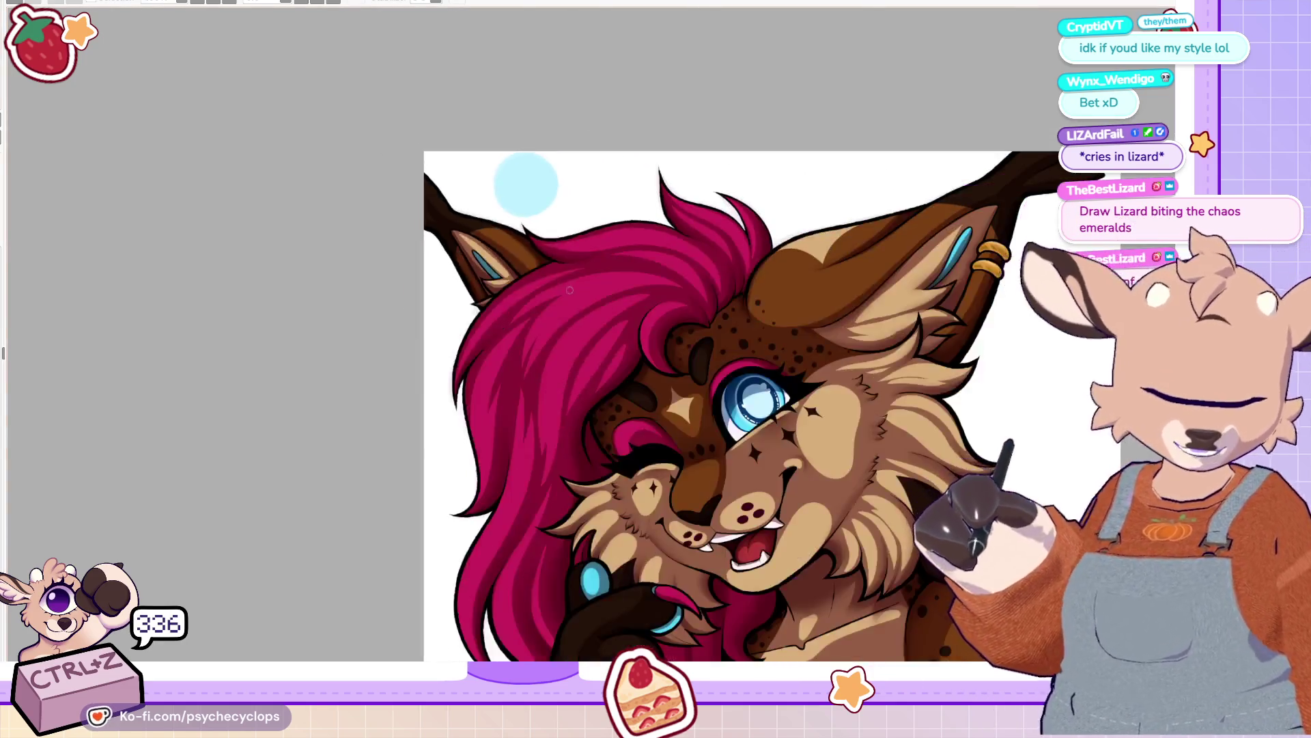
scroll(632, 379, up, 1)
click(649, 546)
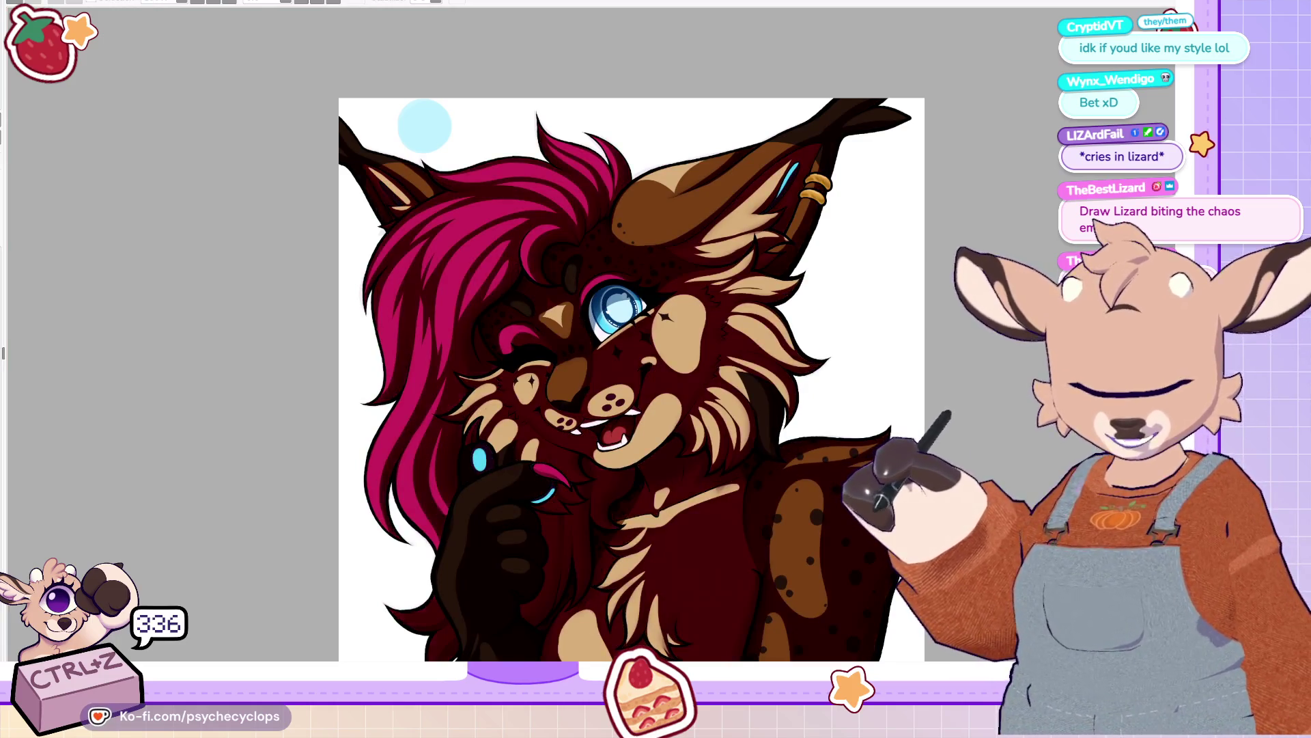
drag(649, 410, 678, 373)
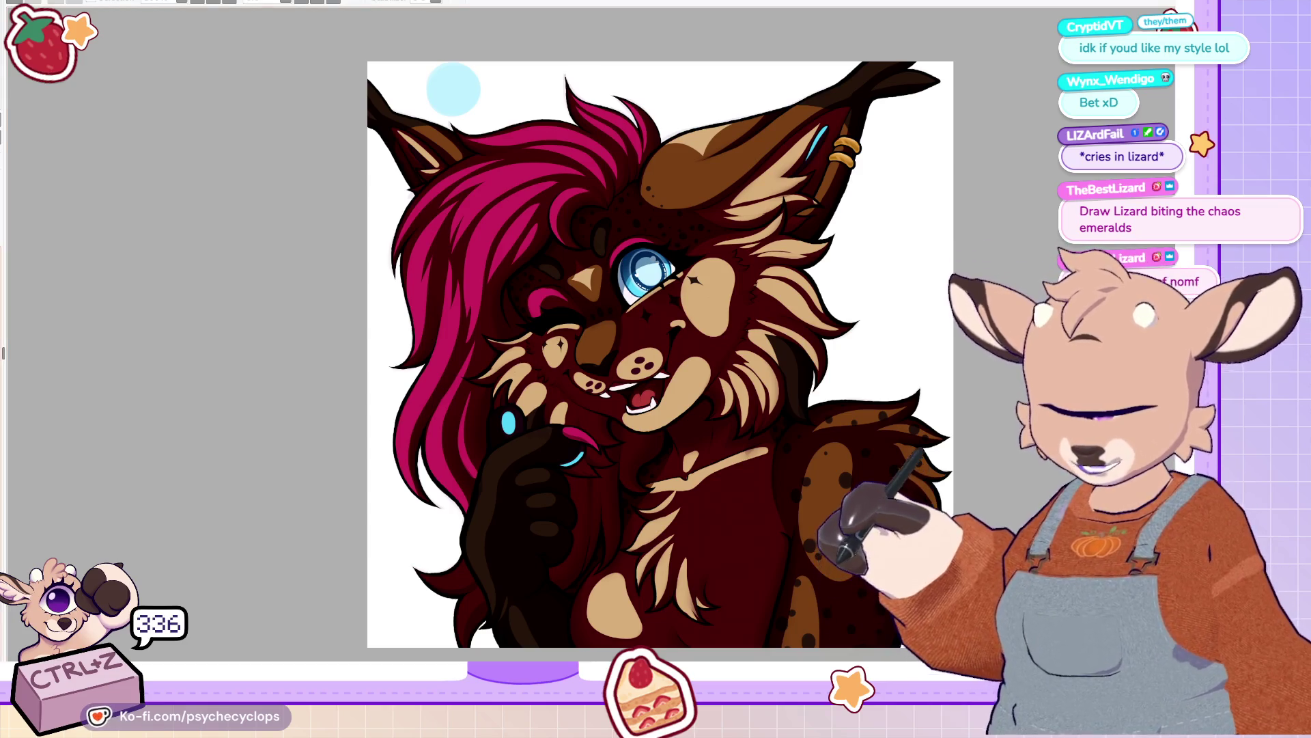
key(alt+BackSpace)
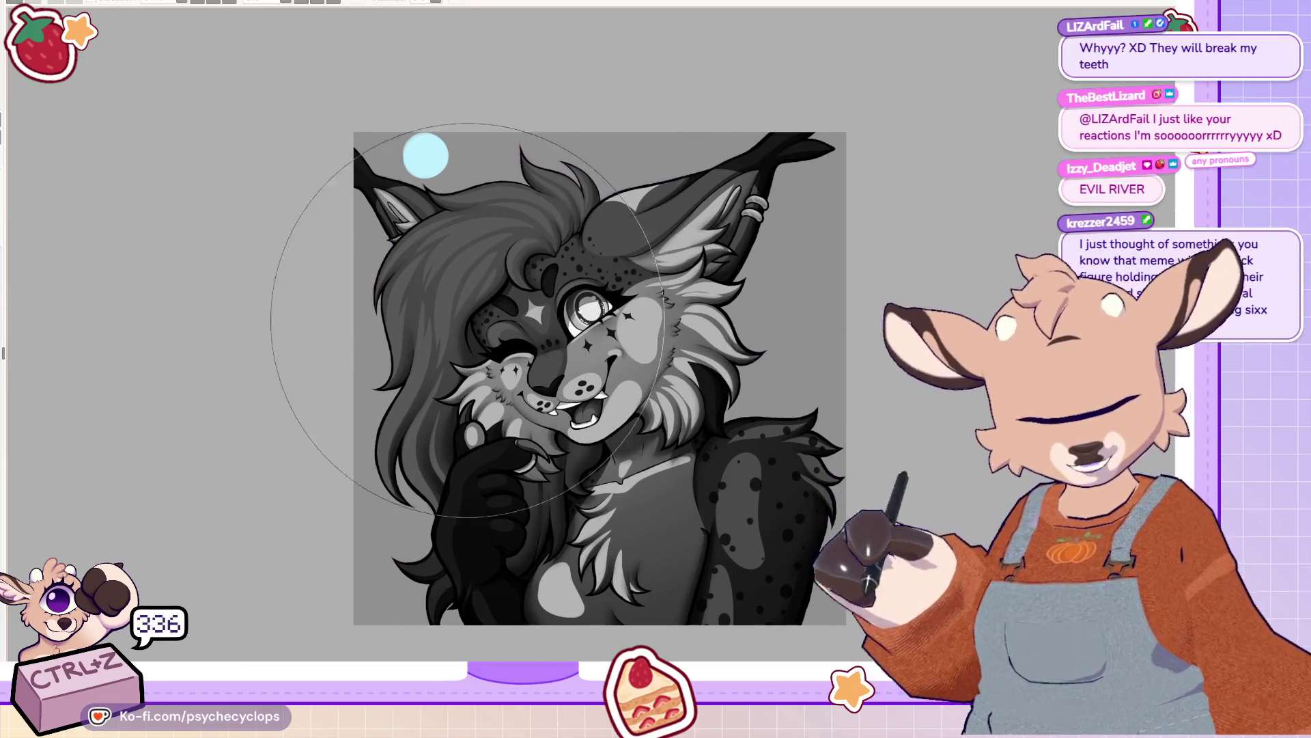
Step: Switch the artwork between full colour and greyscale to compare its values
scroll(714, 236, down, 3)
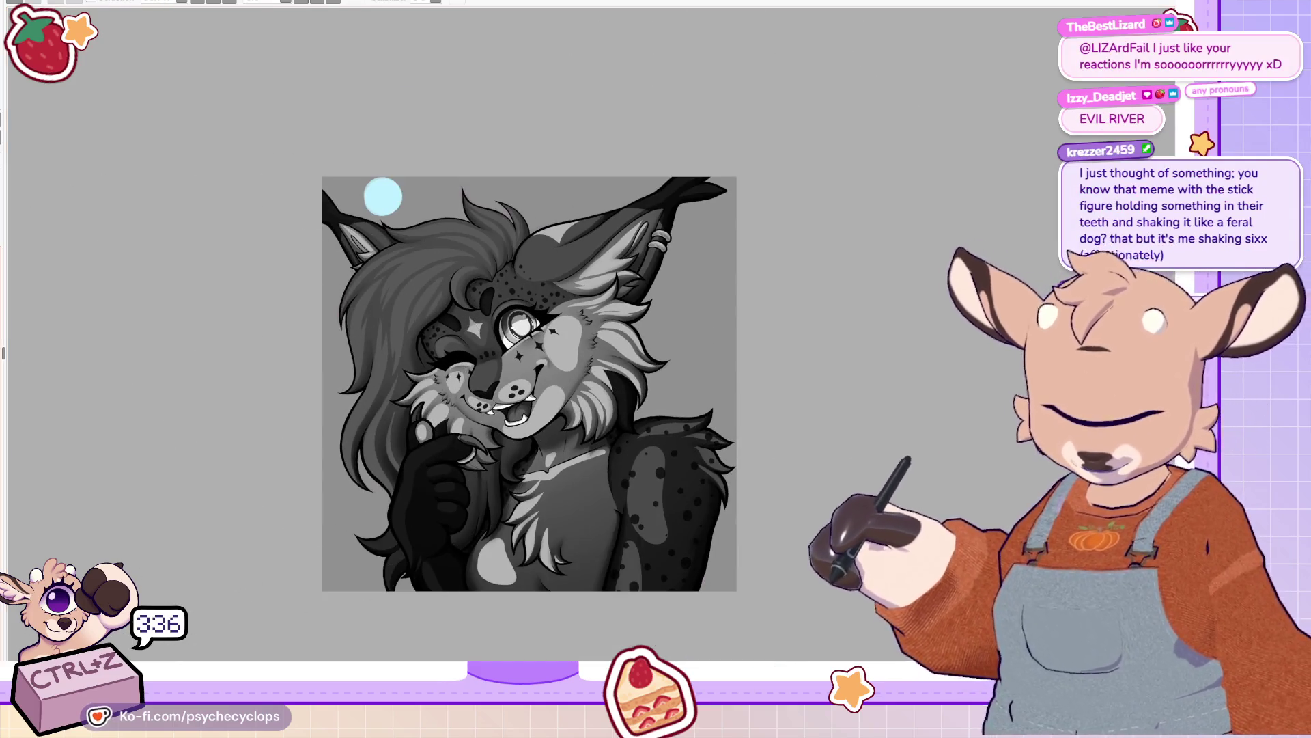
key(ctrl+shift+u)
scroll(342, 547, down, 2)
scroll(491, 594, up, 3)
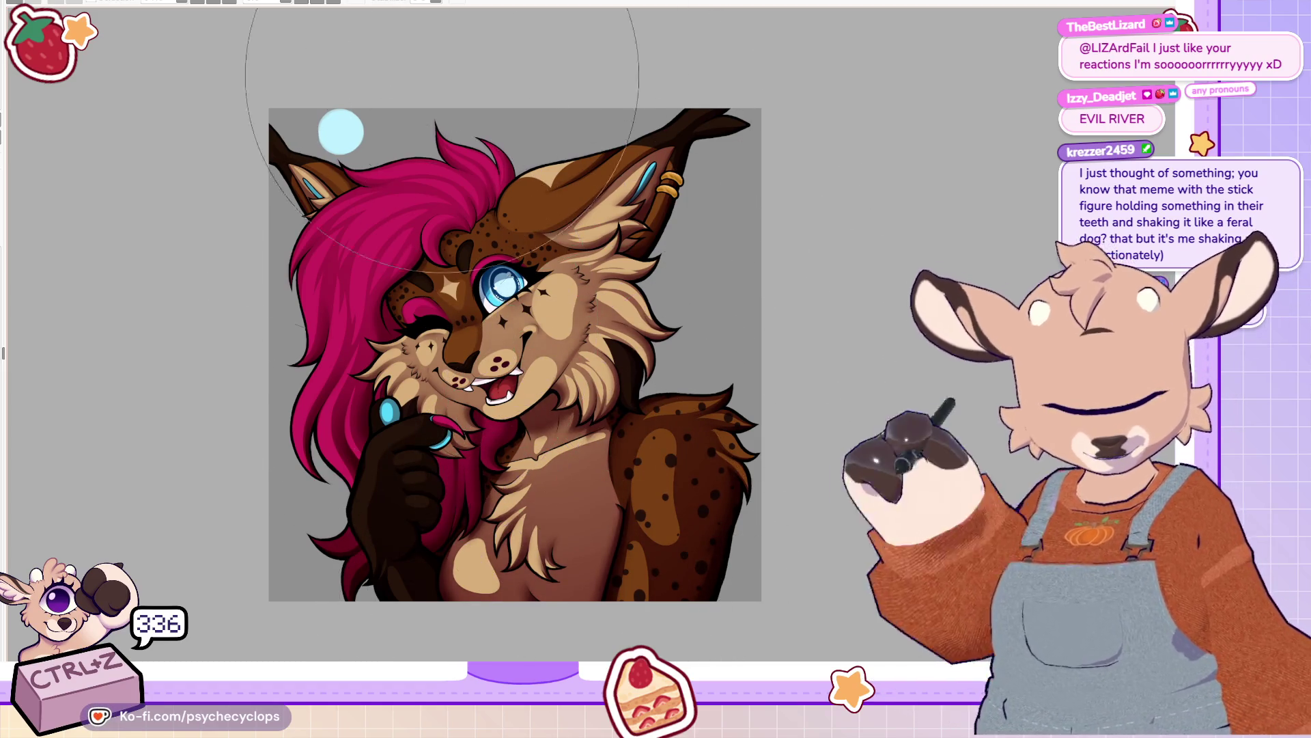
key(ctrl+shift+u)
Step: Zoom into the face in greyscale and rotate the view counter-clockwise for a tilted hair-and-eye close-up
key(ctrl+minus)
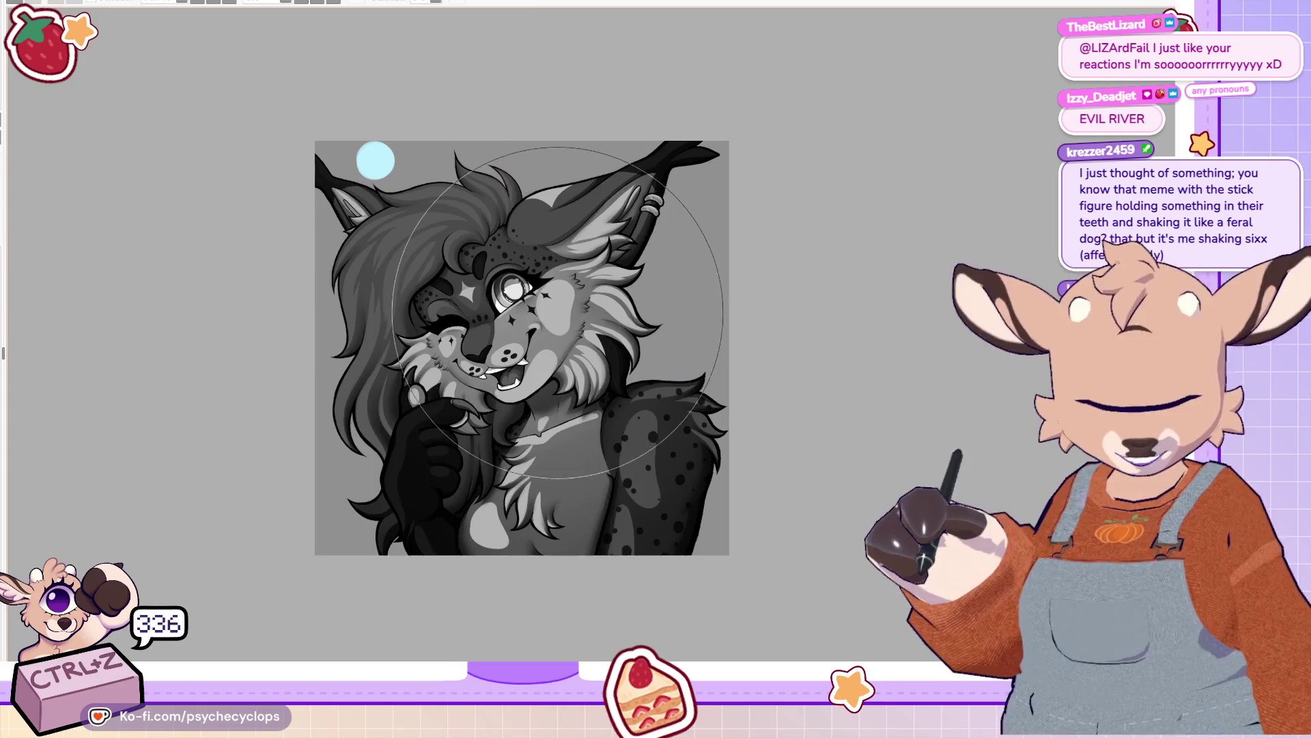
key(ctrl+plus)
key(ctrl+plus)
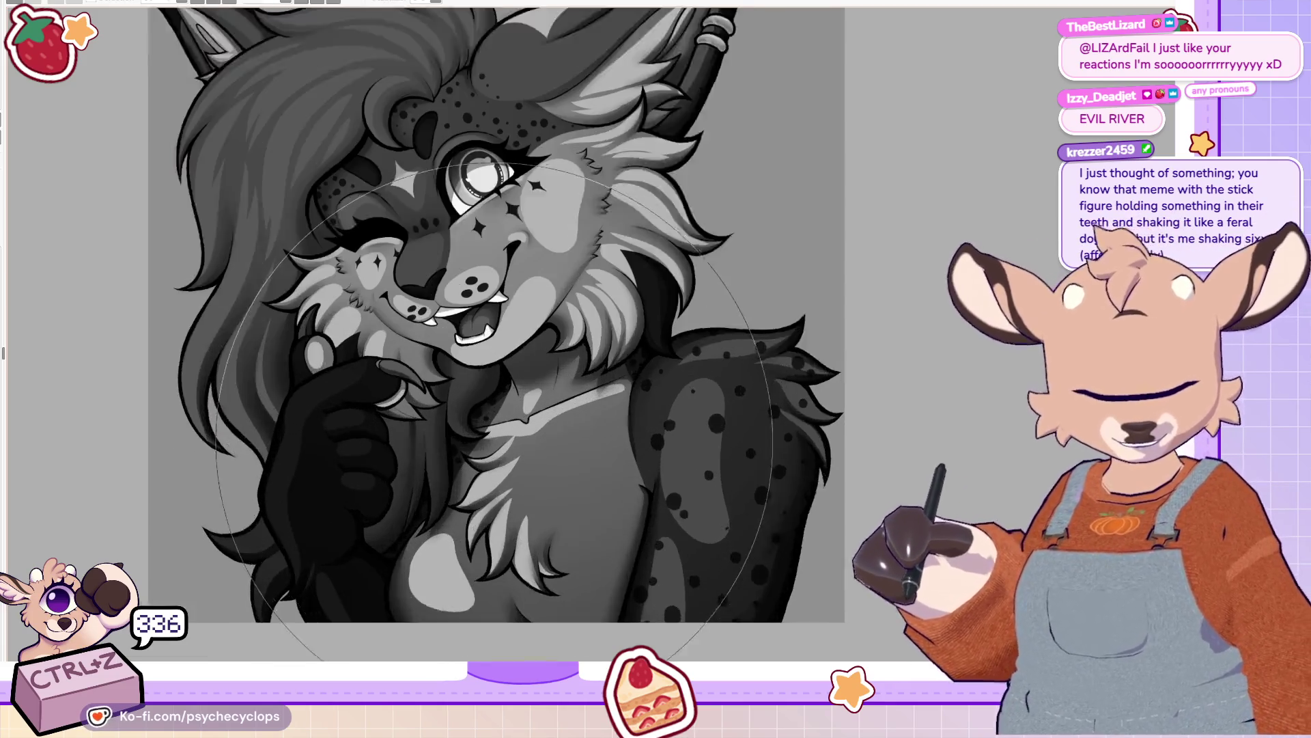
drag(478, 341, 651, 295)
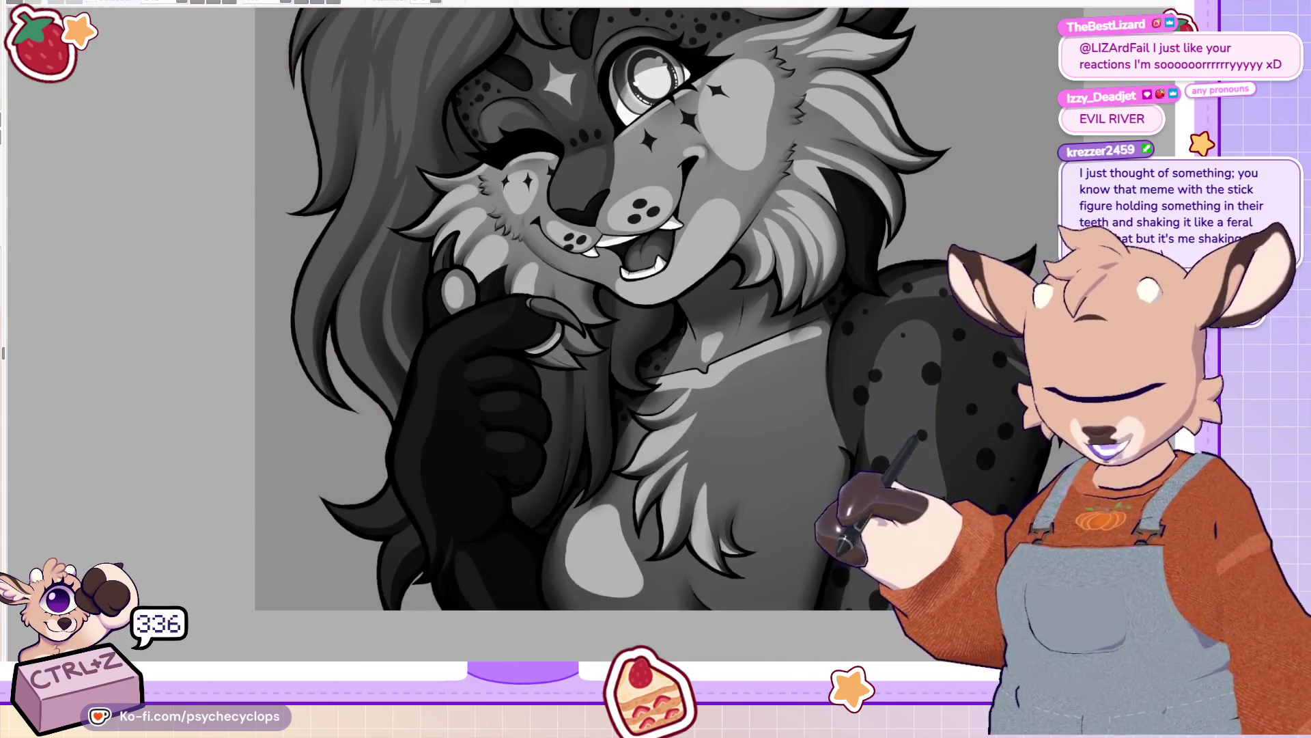
key(ctrl+shift+u)
key(ctrl+shift+u)
key(ctrl+shift+u)
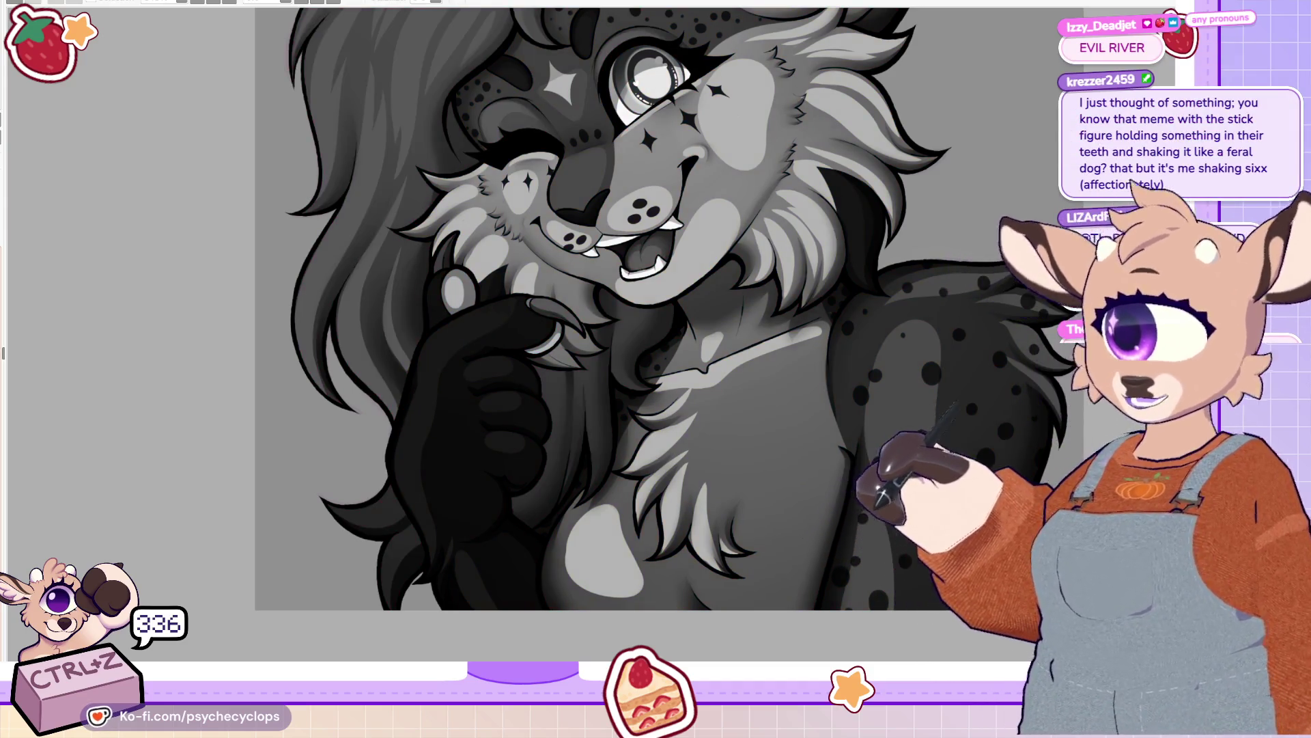
drag(547, 308, 509, 437)
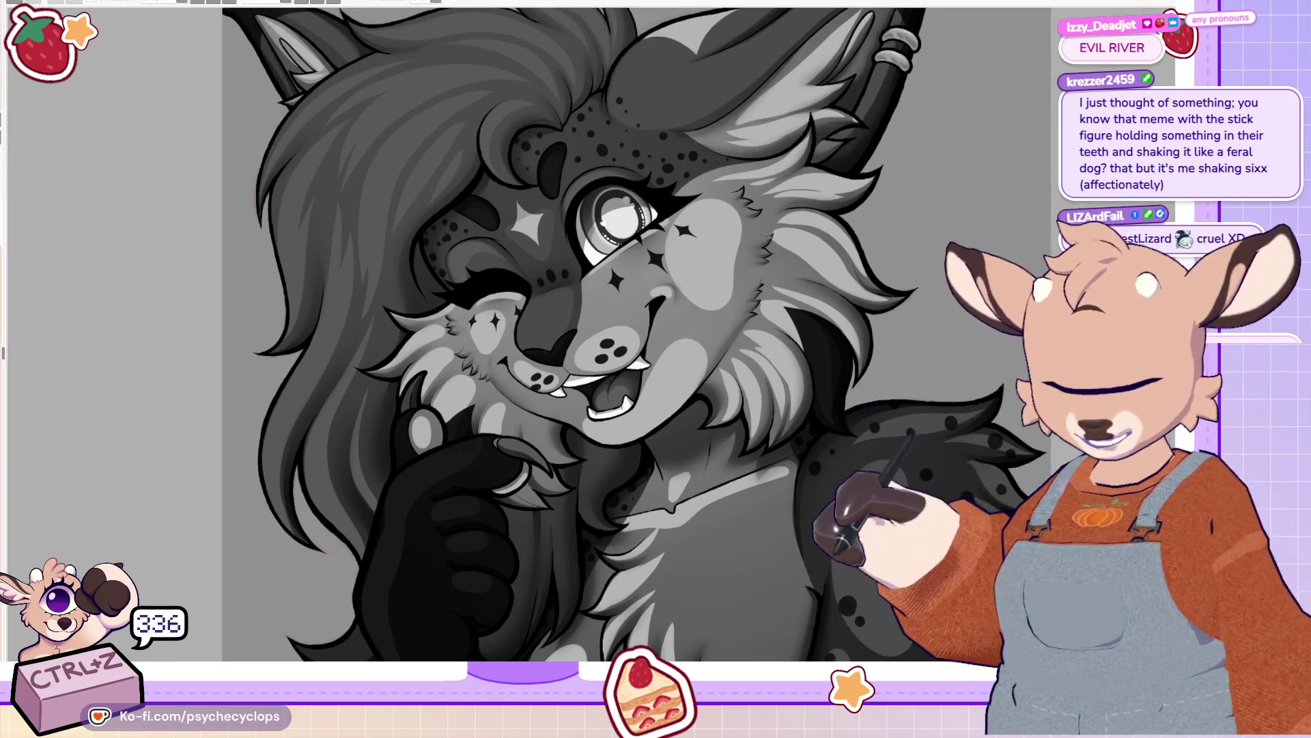
scroll(367, 51, up, 3)
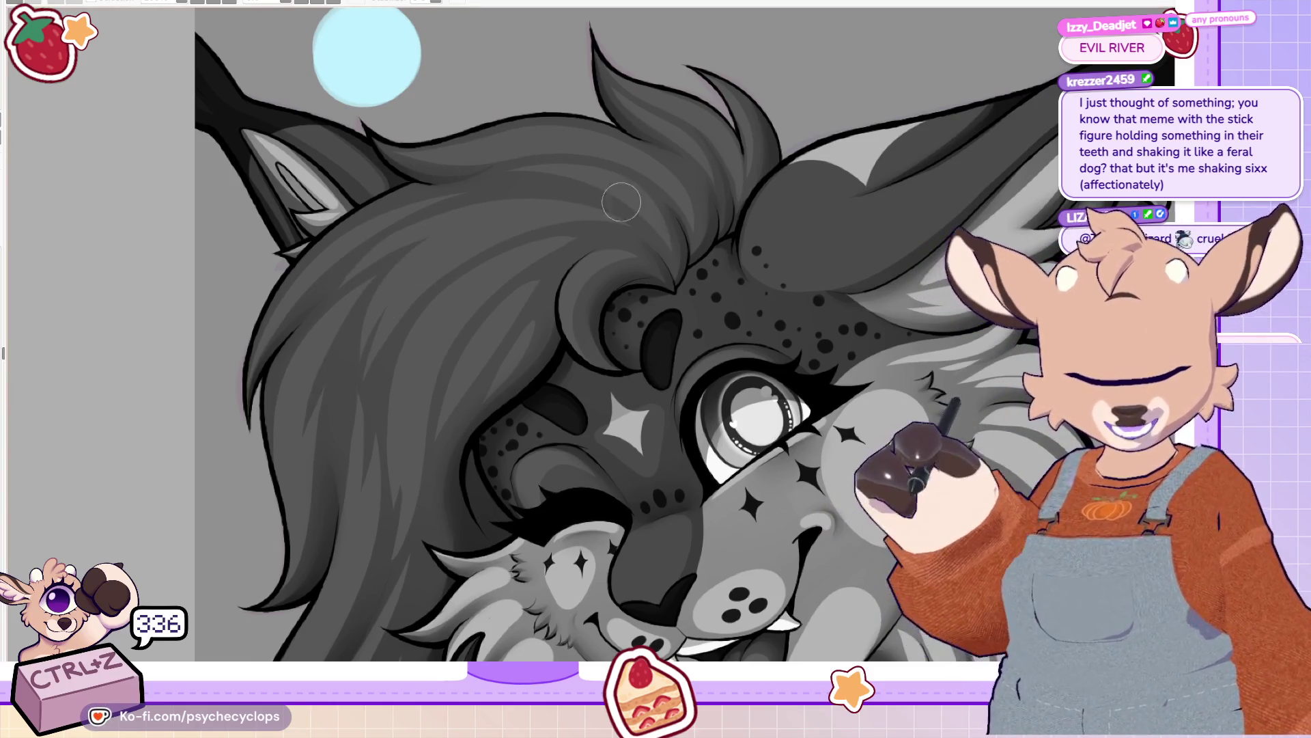
drag(350, 357, 563, 255)
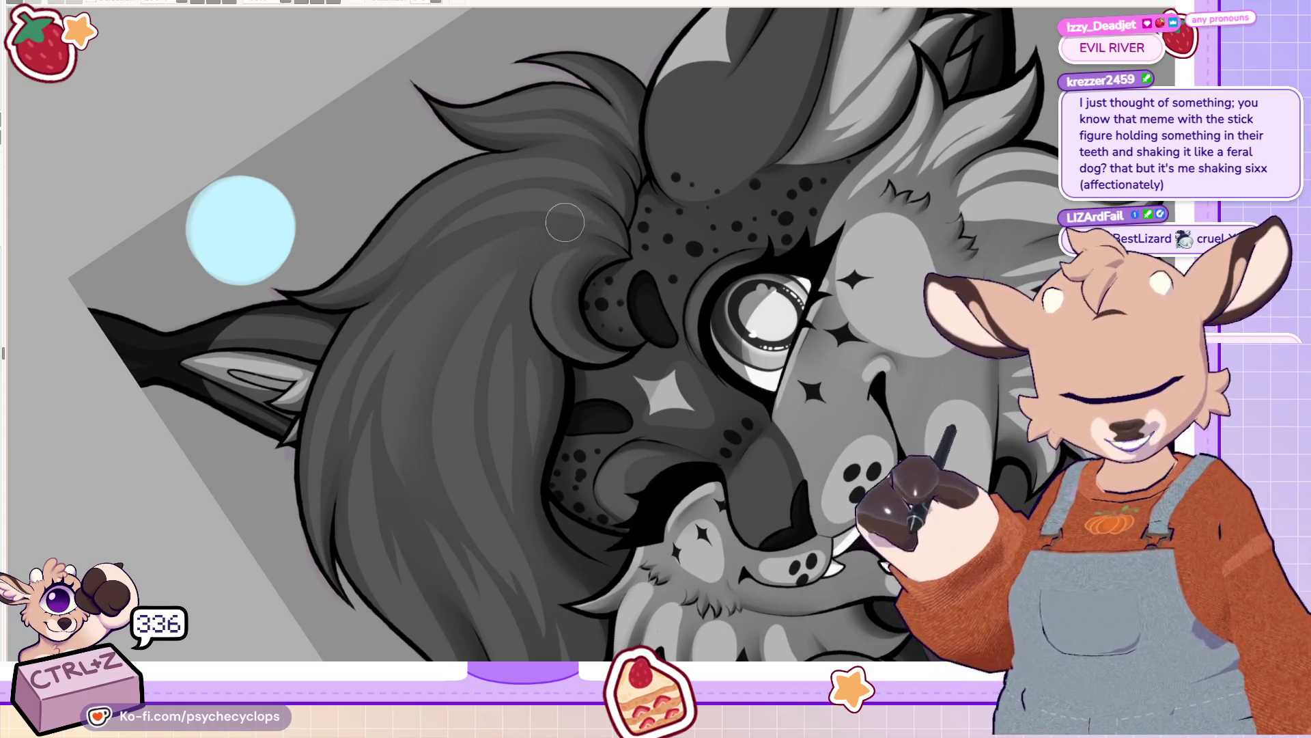
scroll(362, 225, left, 3)
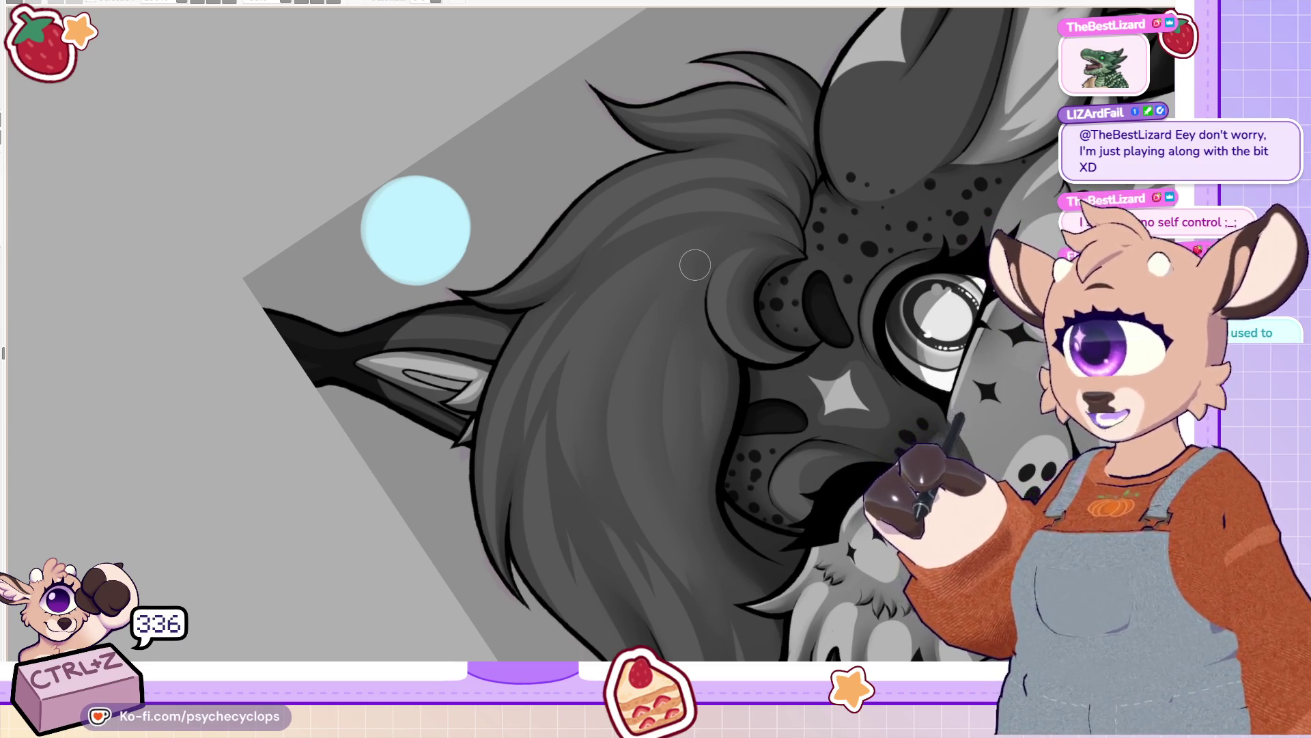
mouse_move(695, 265)
mouse_down()
mouse_move(696, 106)
mouse_move(695, 355)
mouse_up()
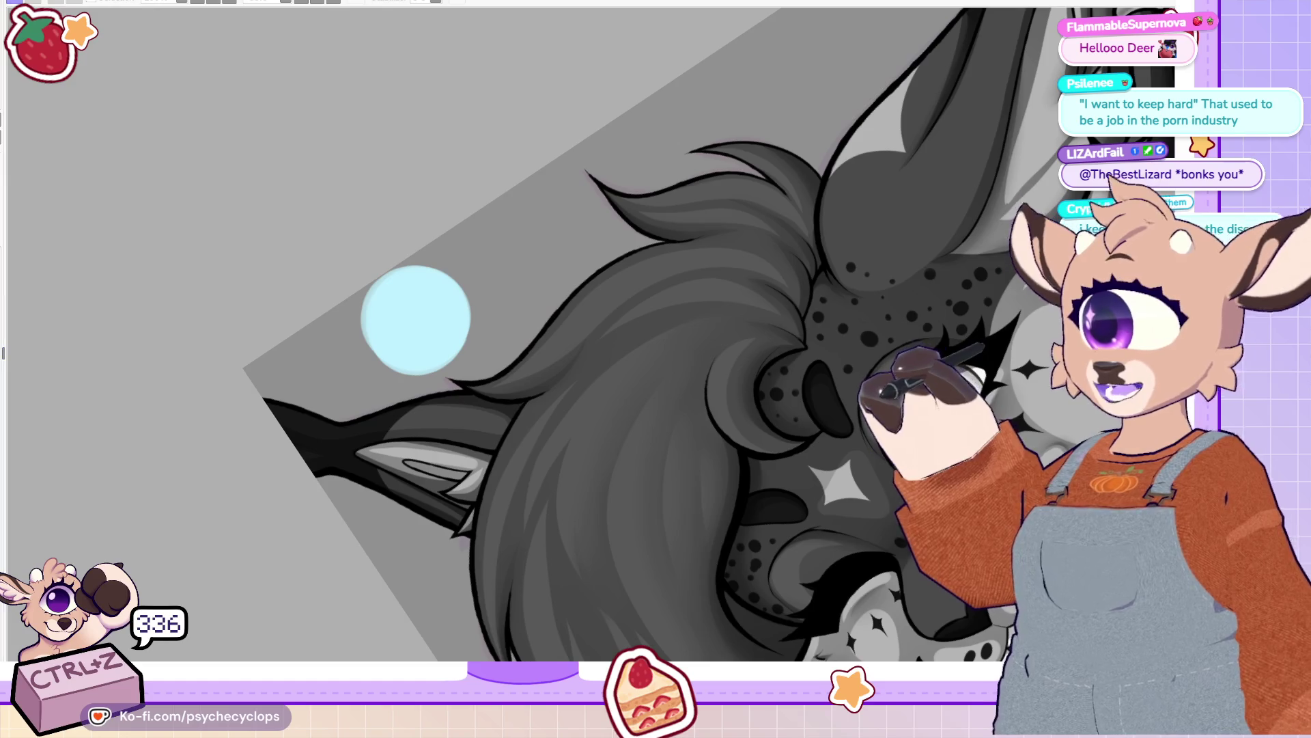
scroll(512, 350, down, 5)
Step: Zoom around the rotated greyscale close-up, then reset the view to show the whole lynx upright
scroll(512, 349, up, 5)
scroll(513, 350, up, 1)
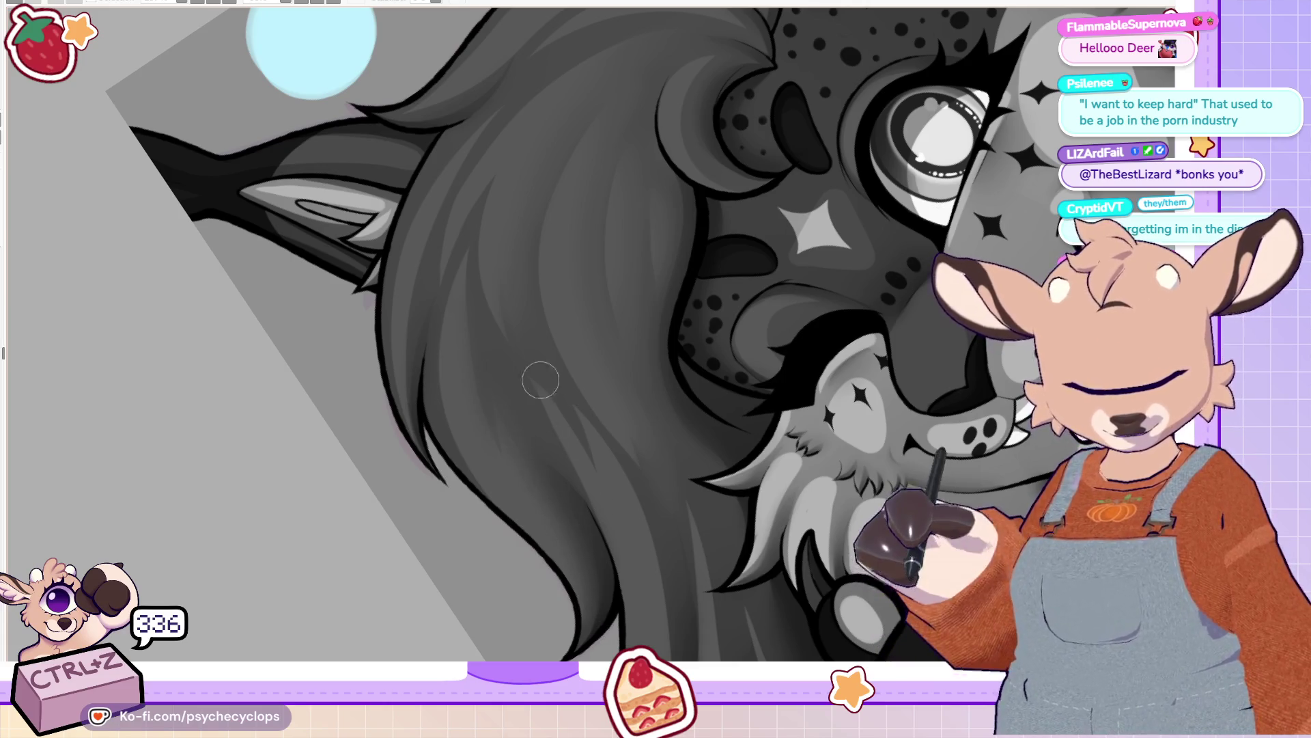
scroll(635, 232, down, 3)
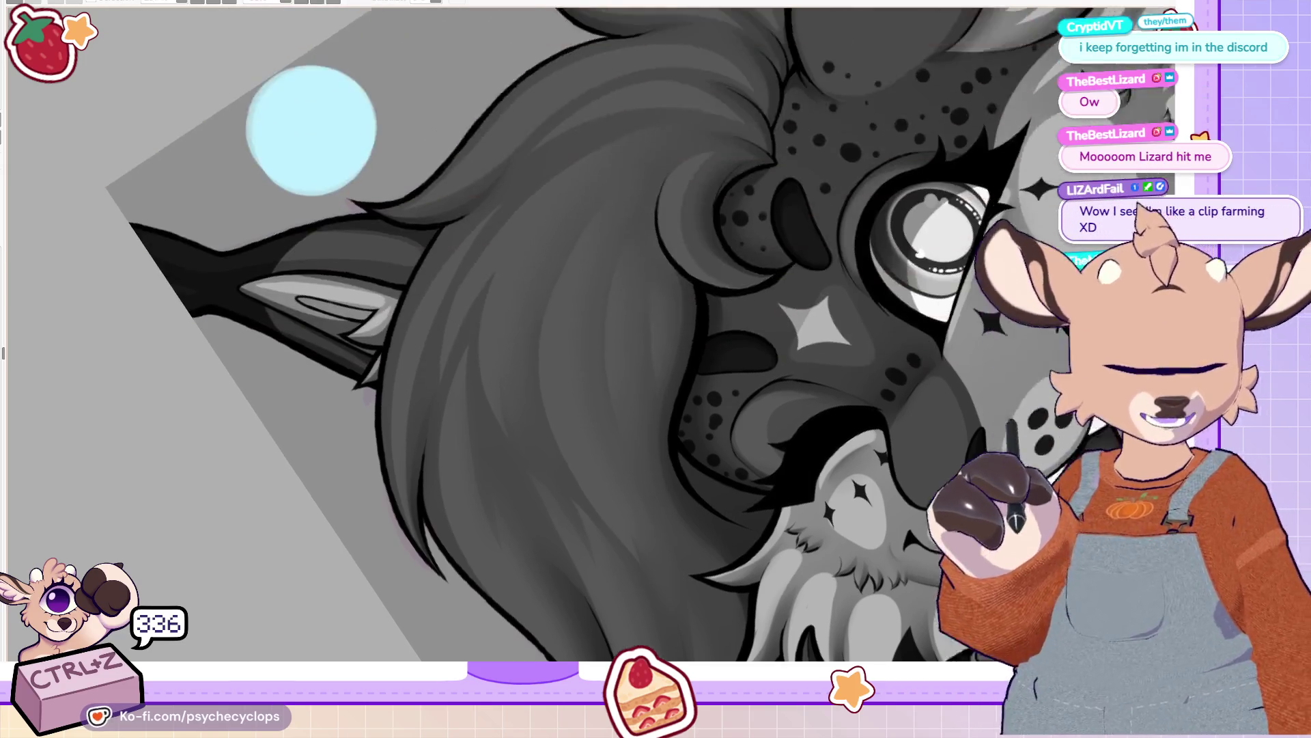
scroll(595, 348, down, 3)
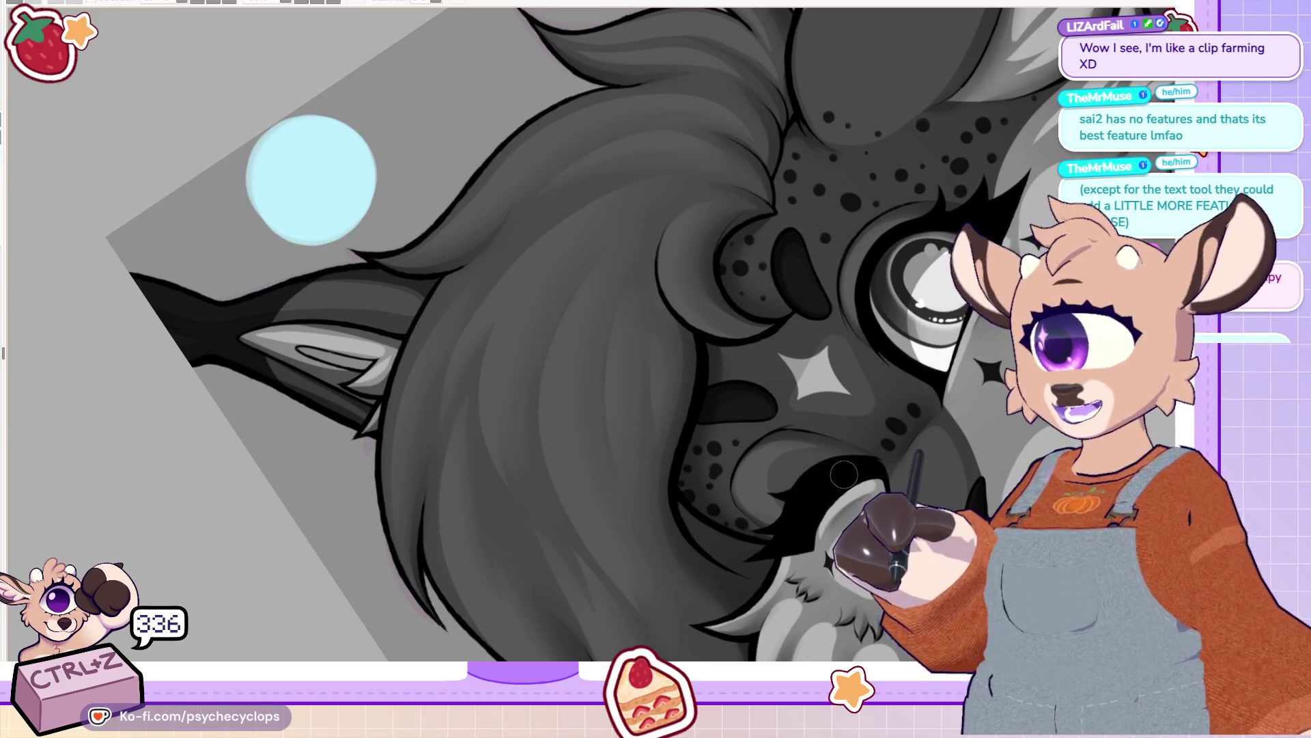
key(Home)
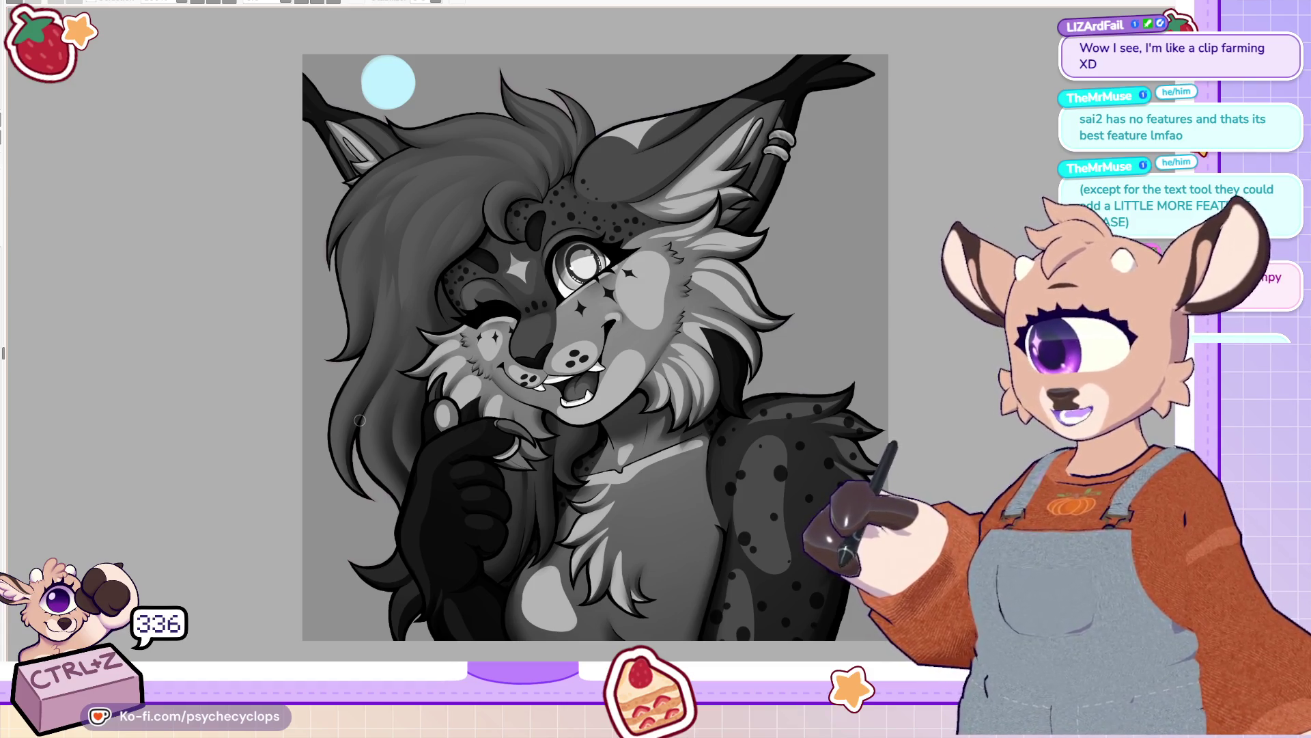
key(Home)
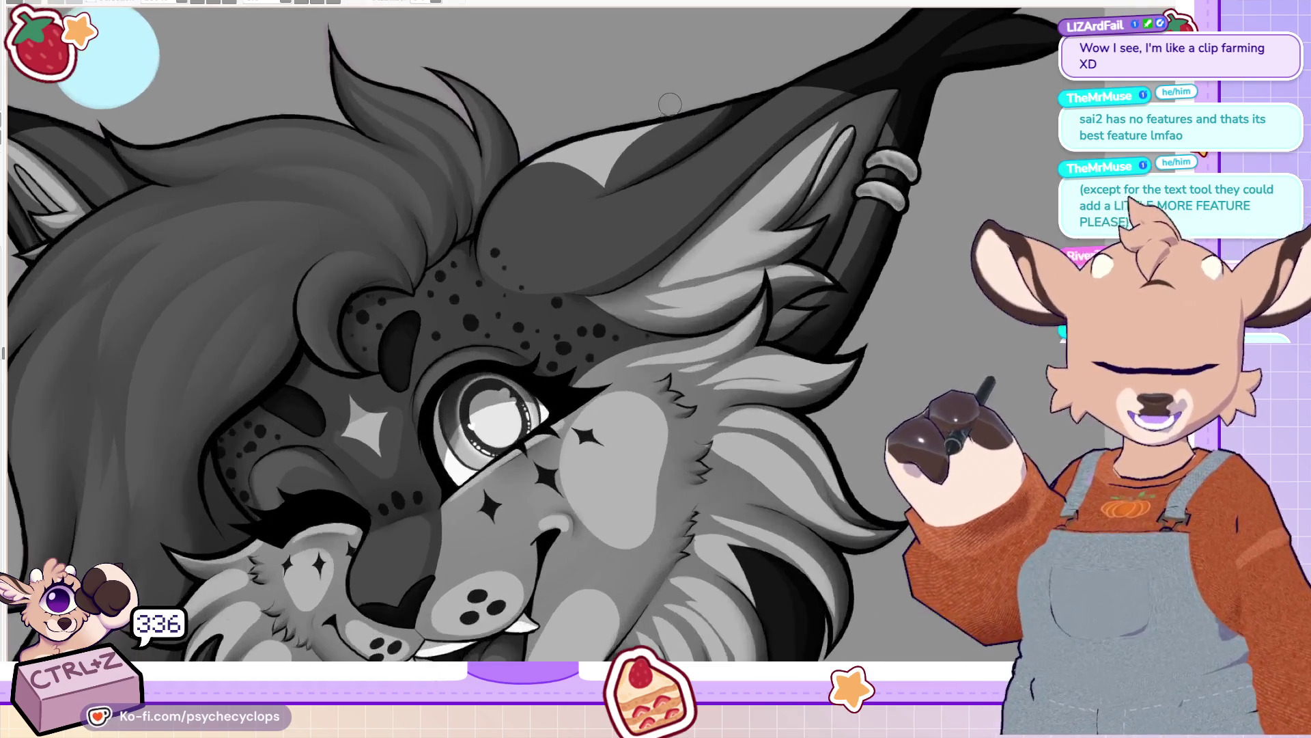
scroll(587, 108, up, 2)
drag(522, 110, 591, 208)
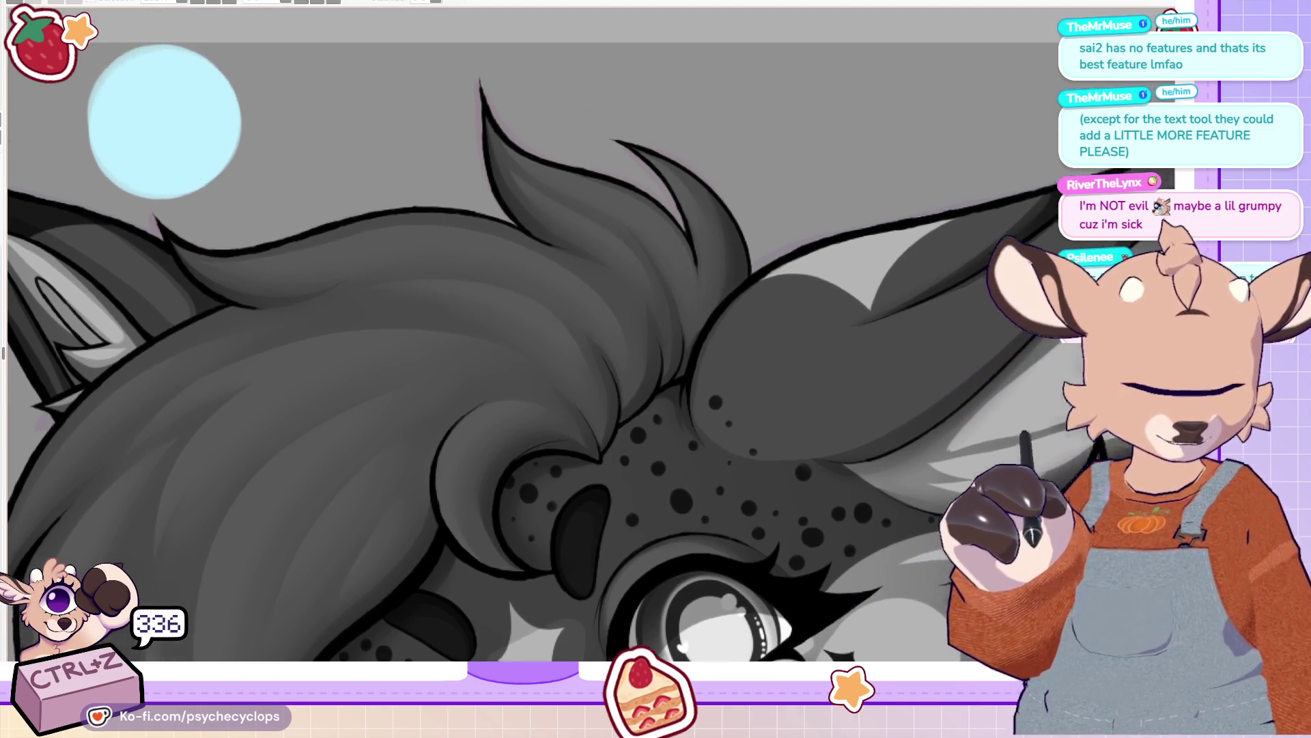
scroll(533, 335, down, 3)
scroll(587, 335, left, 5)
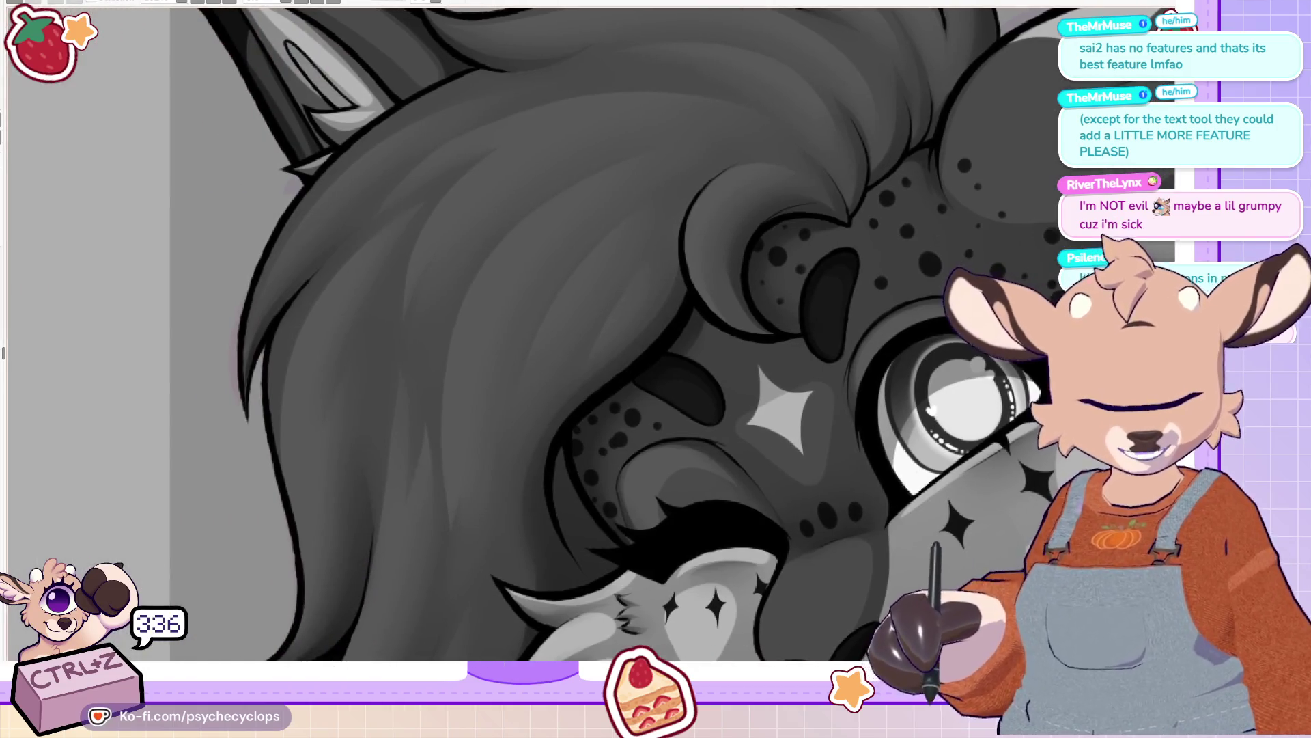
scroll(615, 403, up, 7)
scroll(595, 348, left, 3)
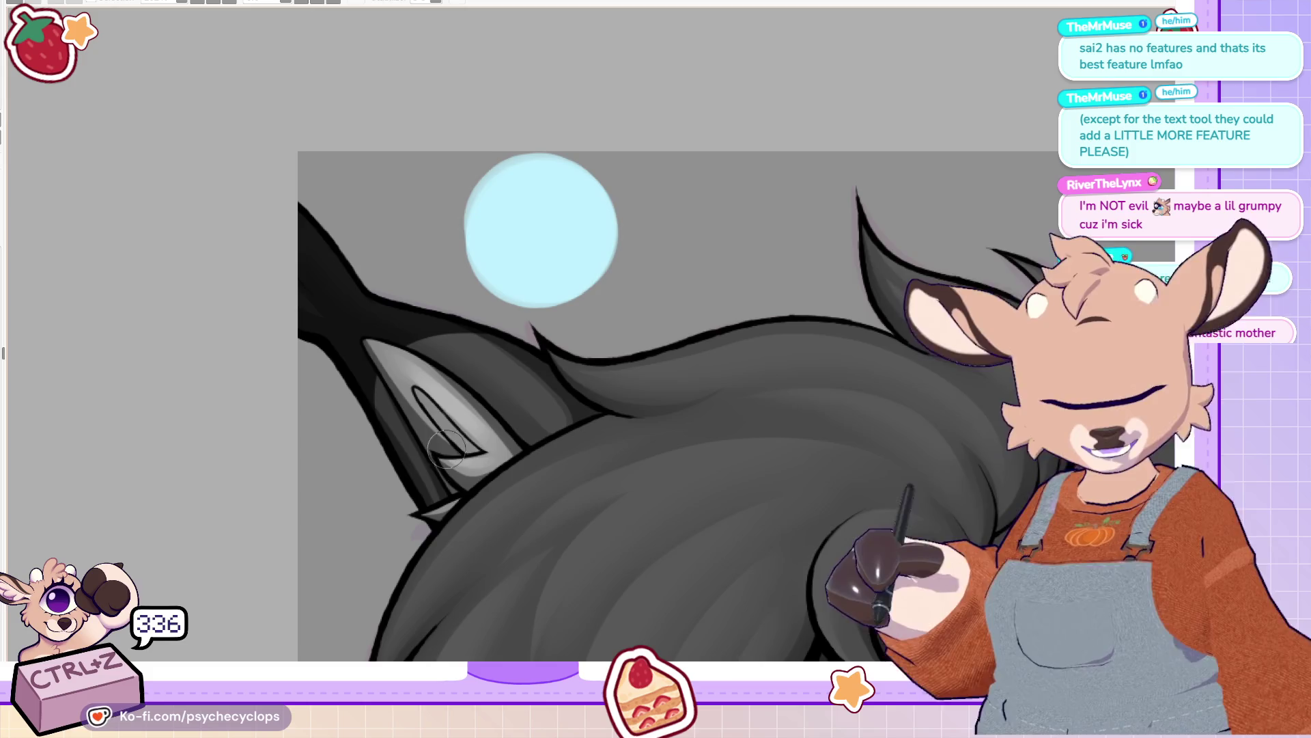
scroll(452, 461, down, 5)
scroll(452, 461, up, 2)
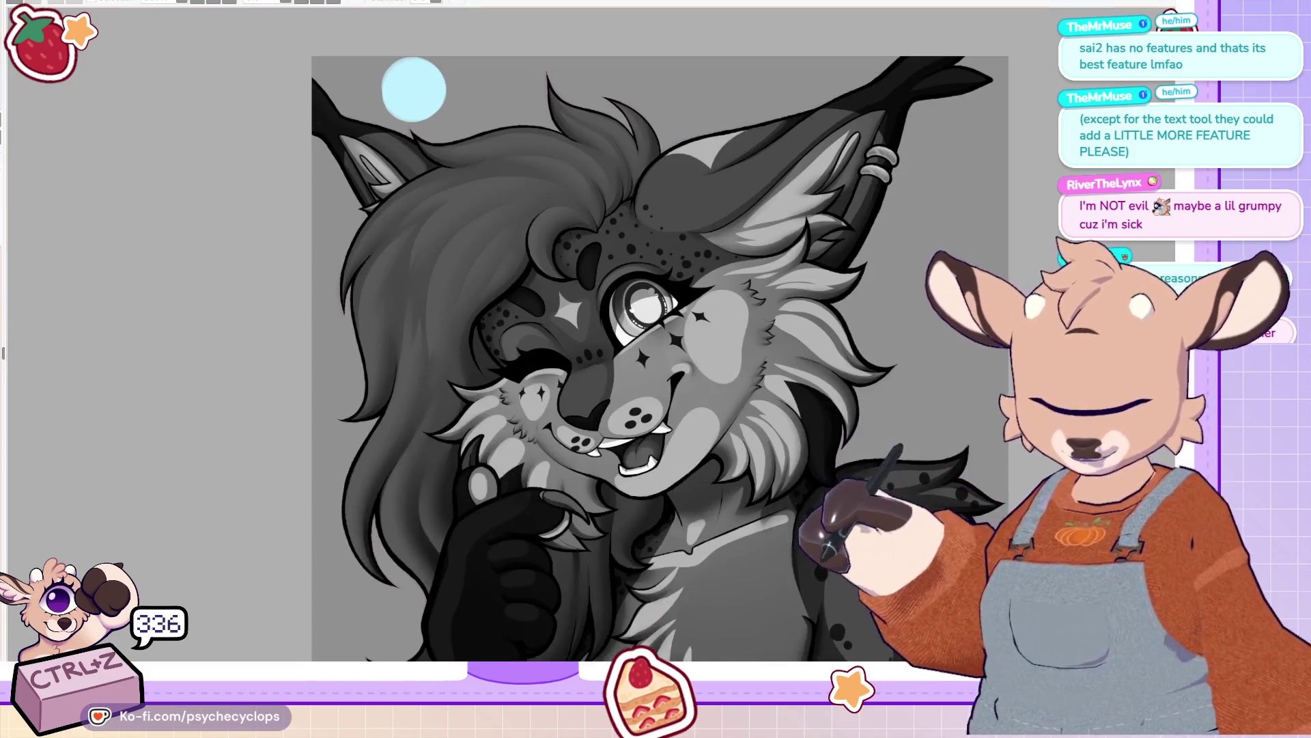
key(ctrl+g)
Step: Tilt the canvas view, shrink the brush, and fit the whole pink-haired lynx bust in the window
scroll(228, 316, down, 2)
scroll(228, 316, up, 5)
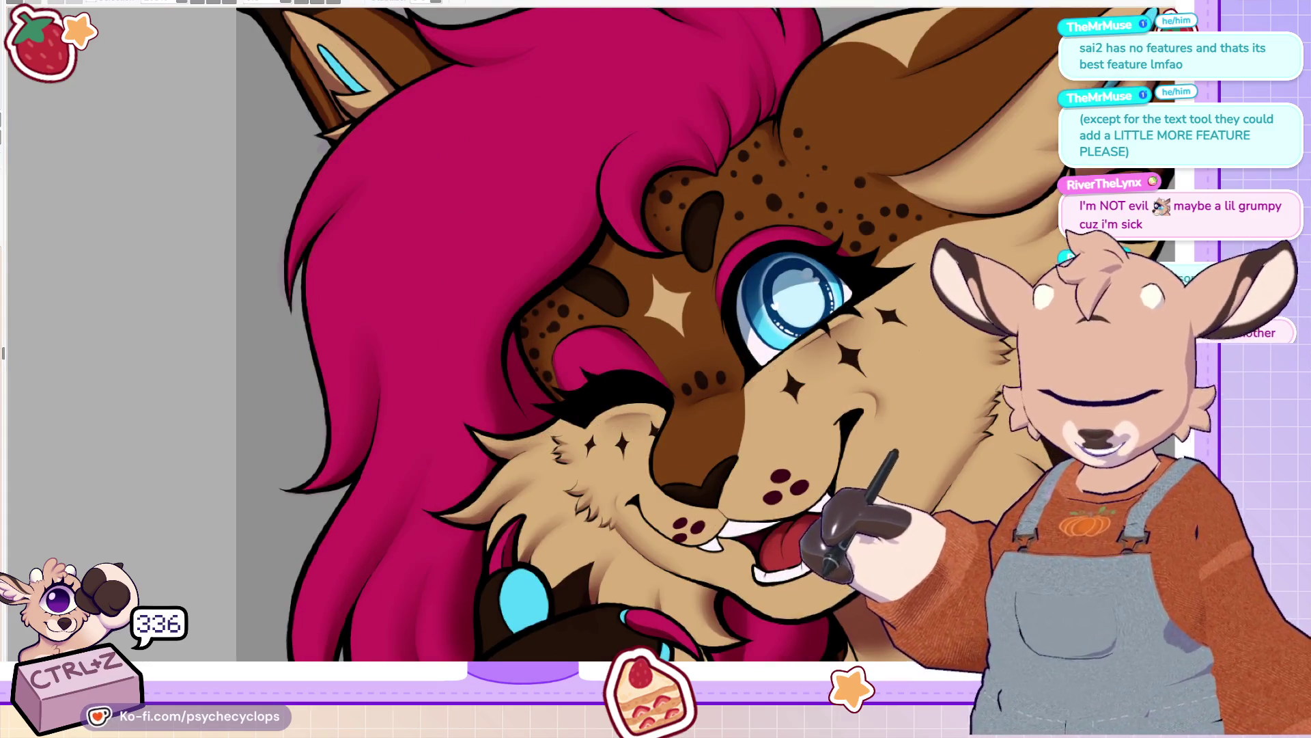
scroll(344, 156, up, 3)
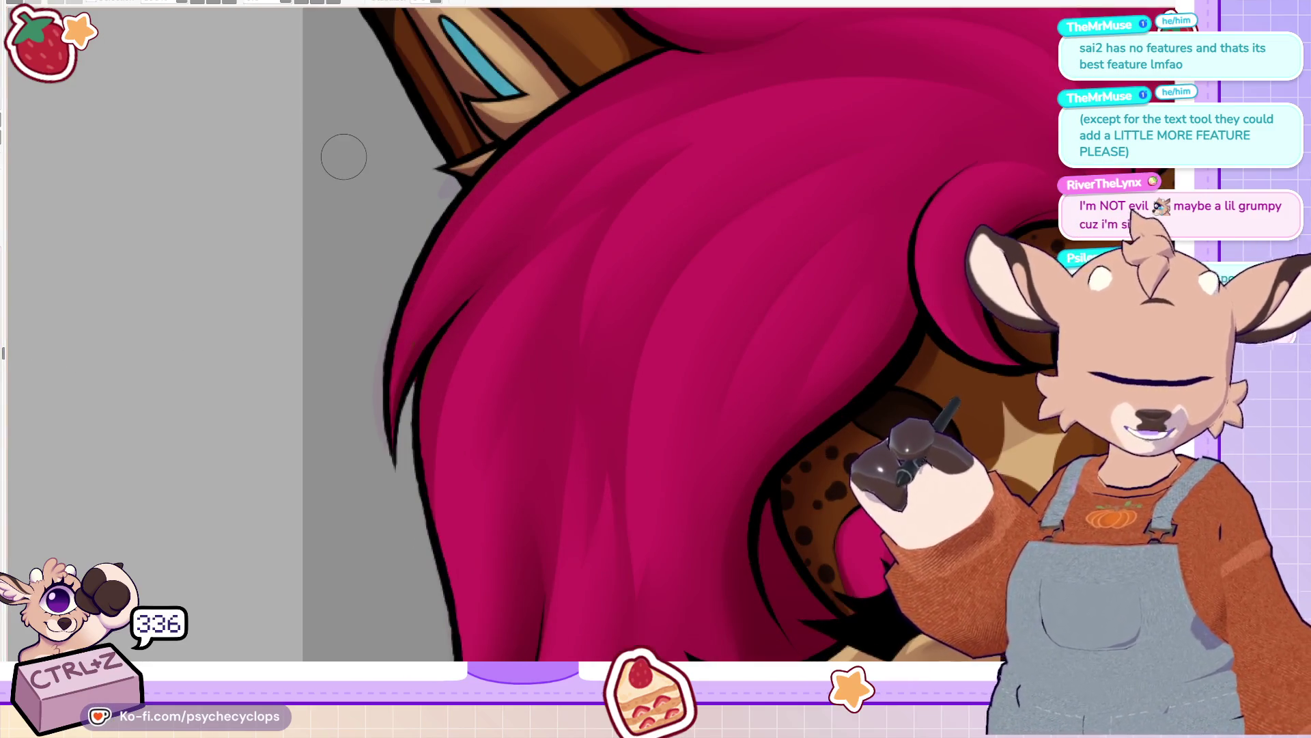
key(Delete)
key(Delete)
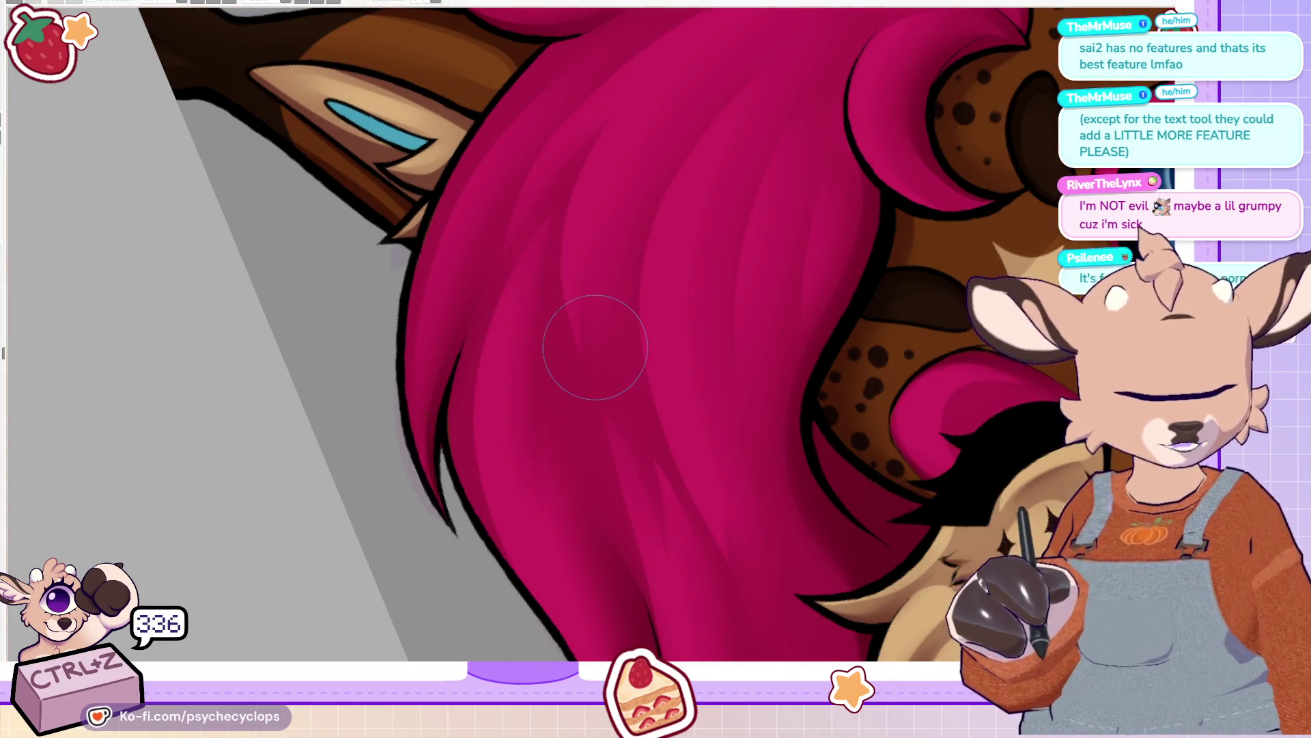
key(bracketleft)
key(bracketleft)
key(bracketleft)
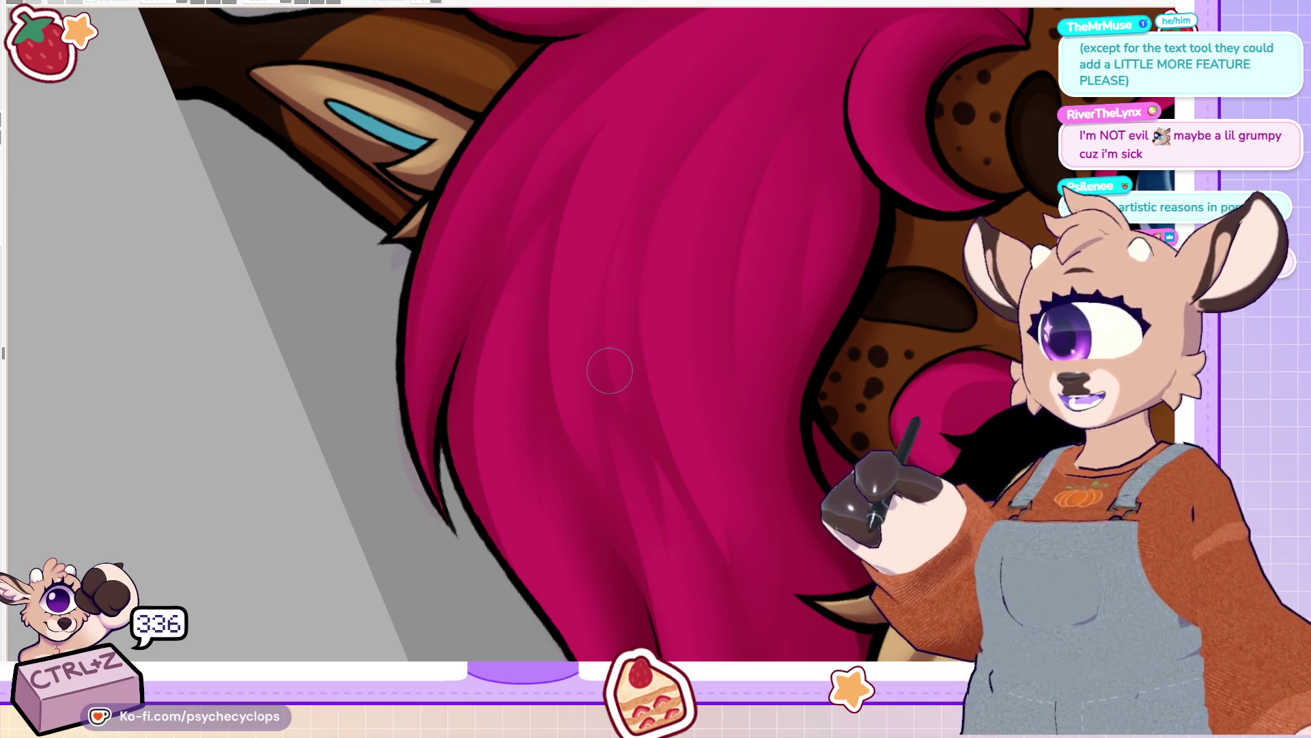
key(ctrl+0)
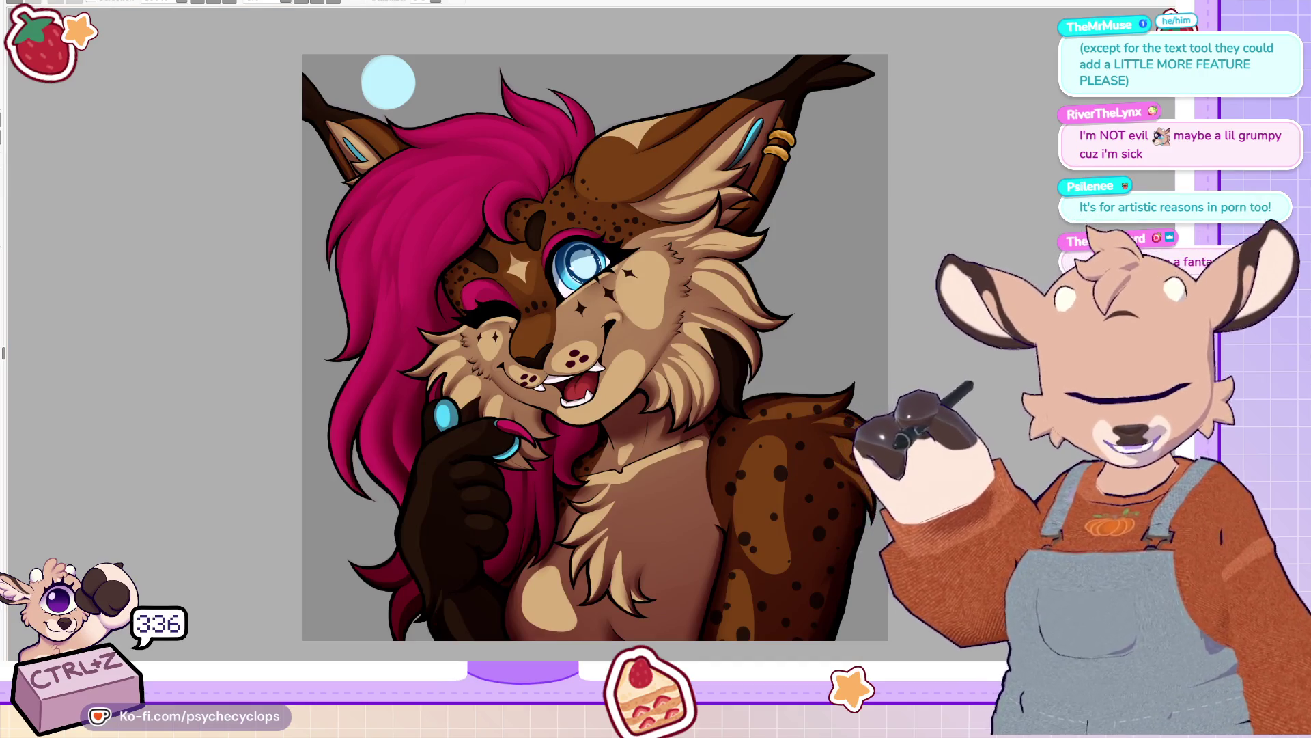
Step: Zoom in on the lynx's blue-eyed, fanged face
scroll(384, 277, up, 1)
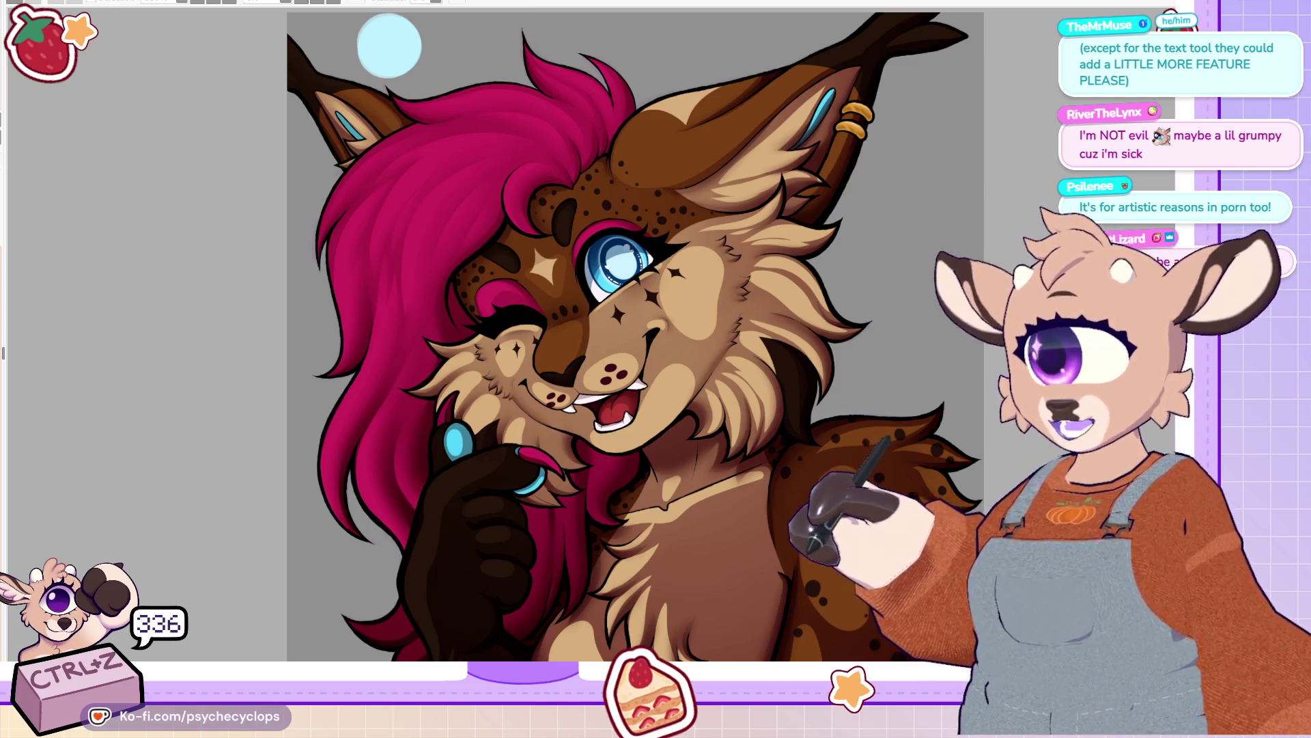
scroll(533, 328, up, 2)
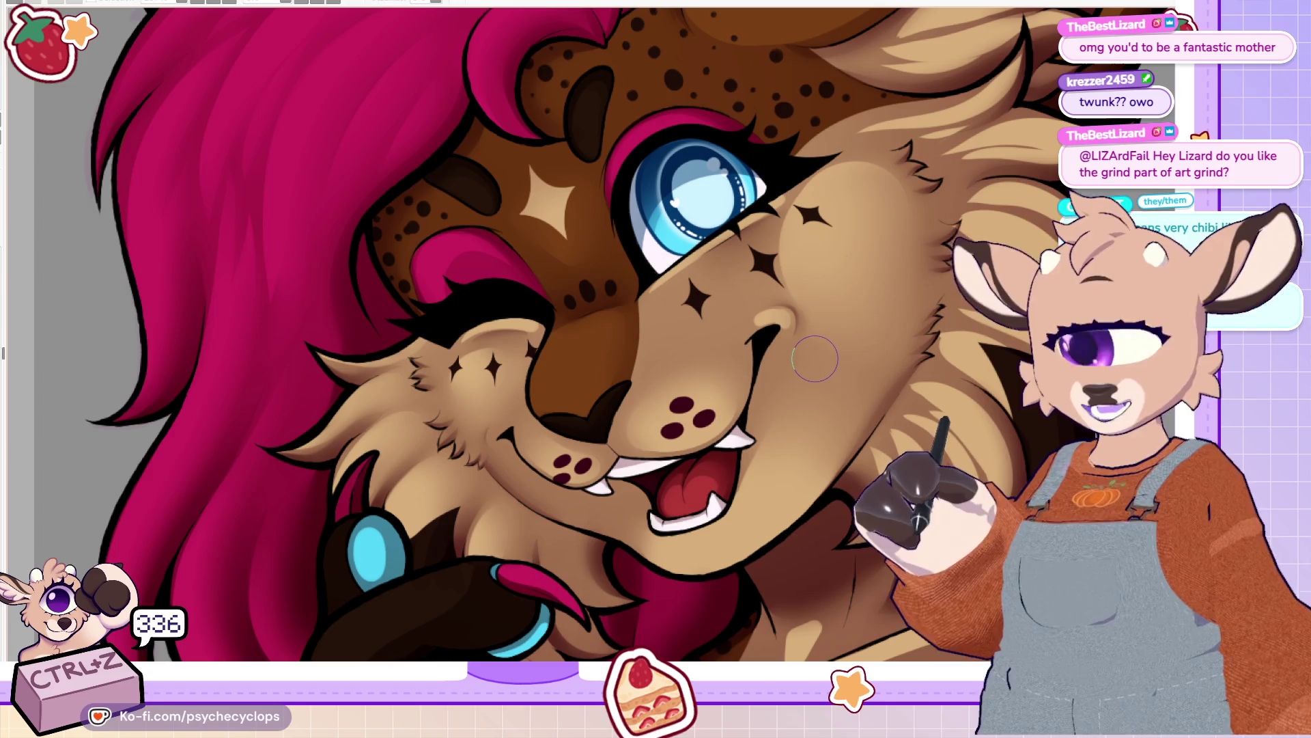
Step: Mirror the view, pan across the lynx's tufted ear and tan cheek, then zoom far out
key(h)
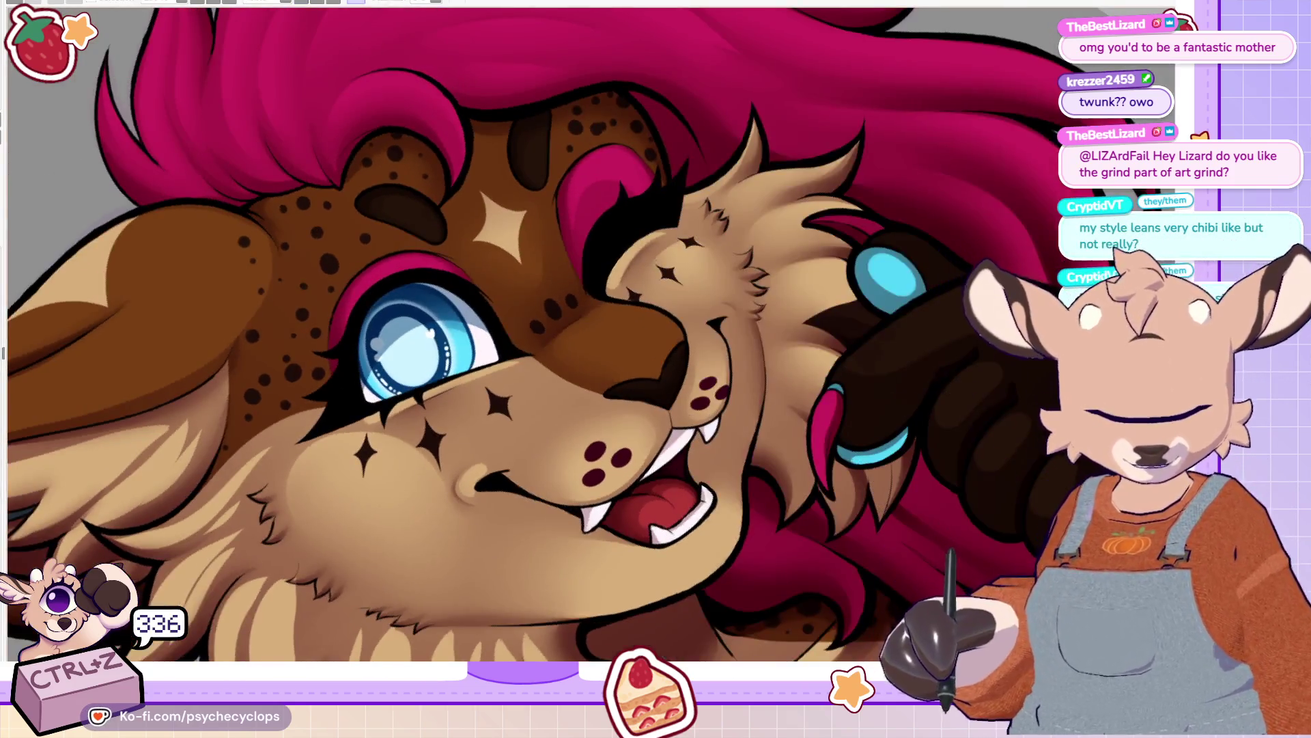
drag(478, 341, 943, 341)
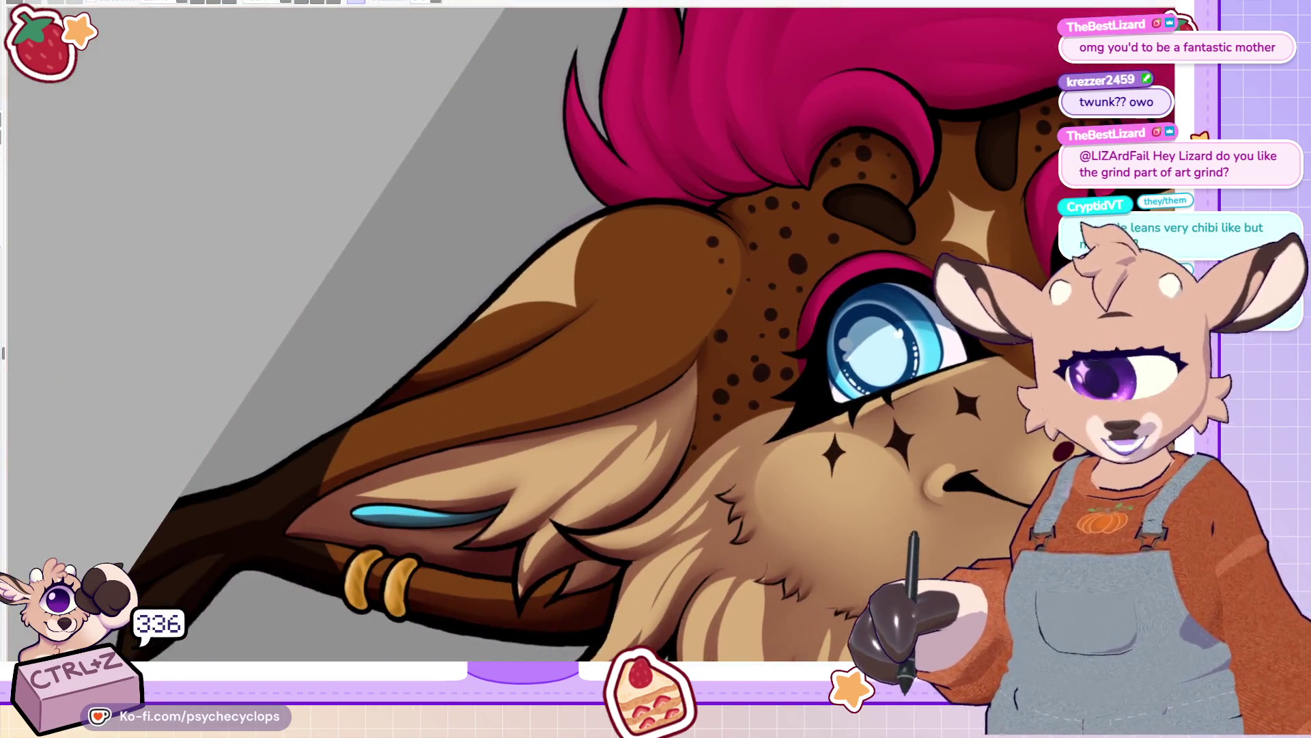
drag(594, 463, 595, 346)
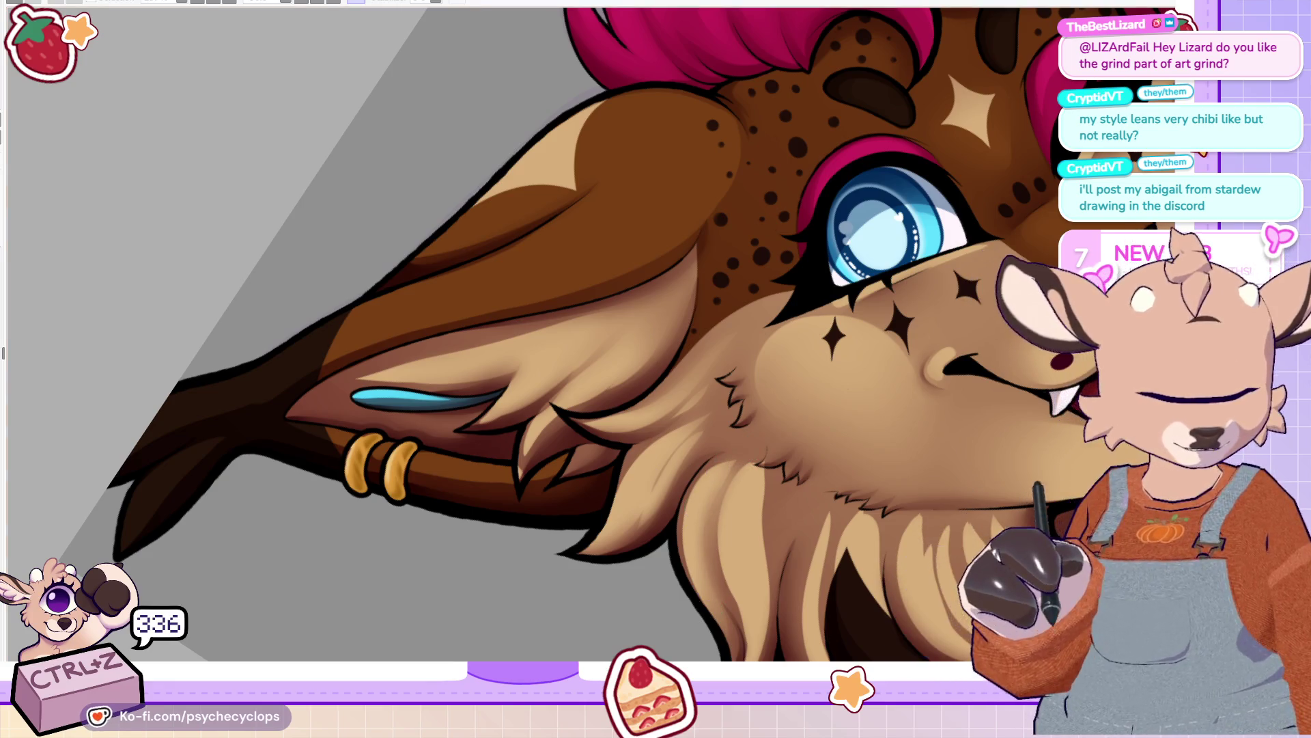
scroll(595, 347, down, 2)
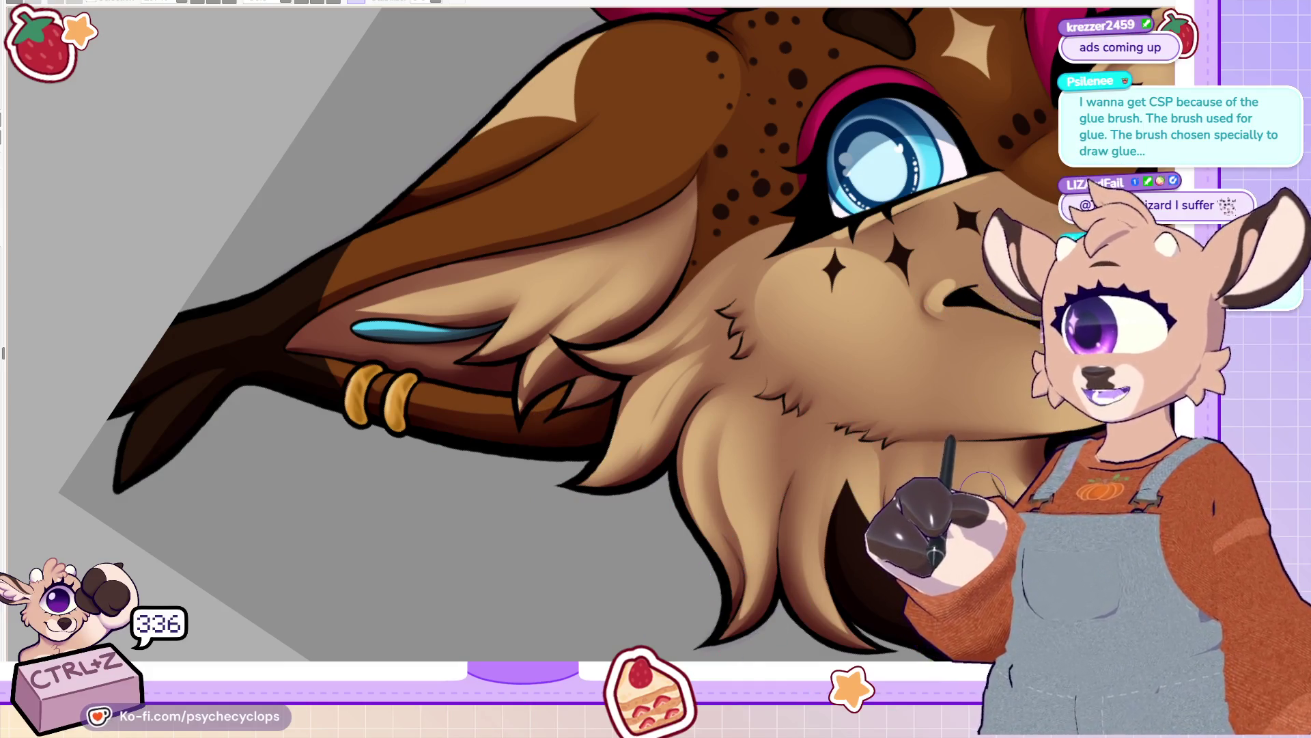
key(ctrl+minus)
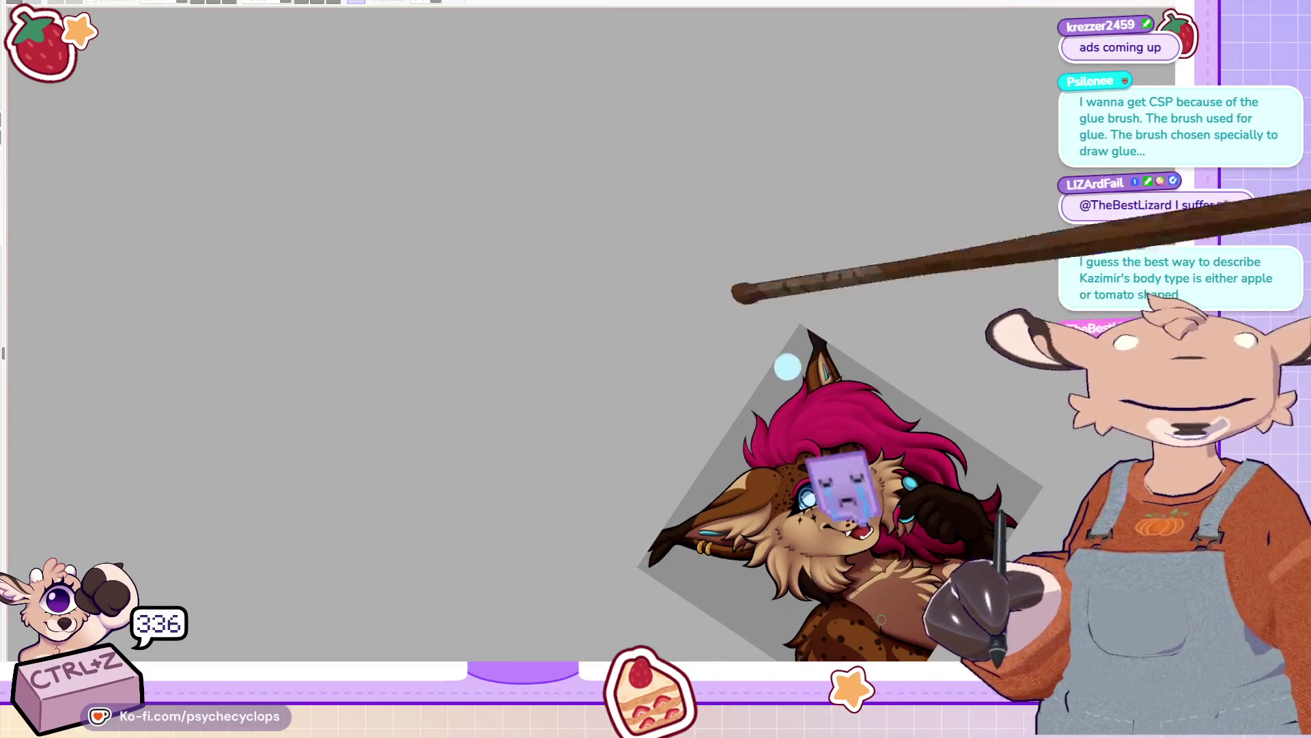
Step: Zoom out and reset the rotated lynx view to upright
scroll(875, 619, up, 5)
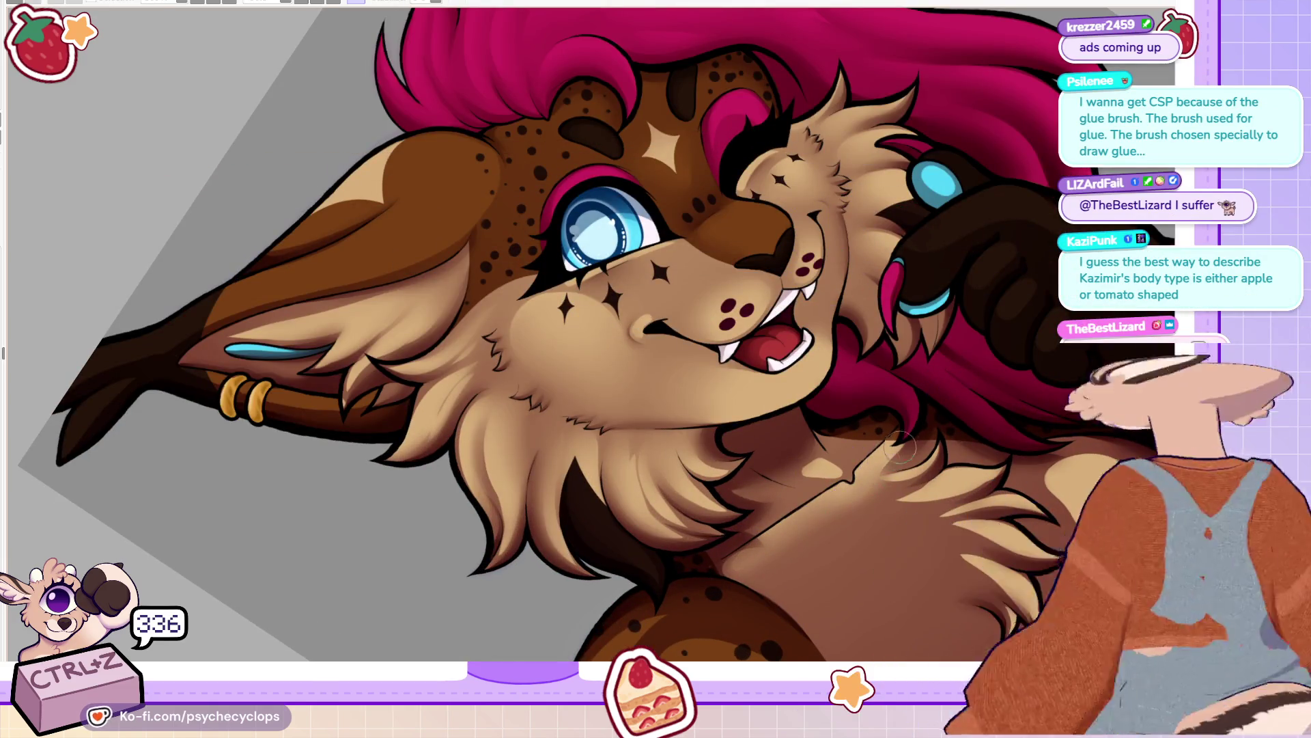
key(ctrl+minus)
key(ctrl+minus)
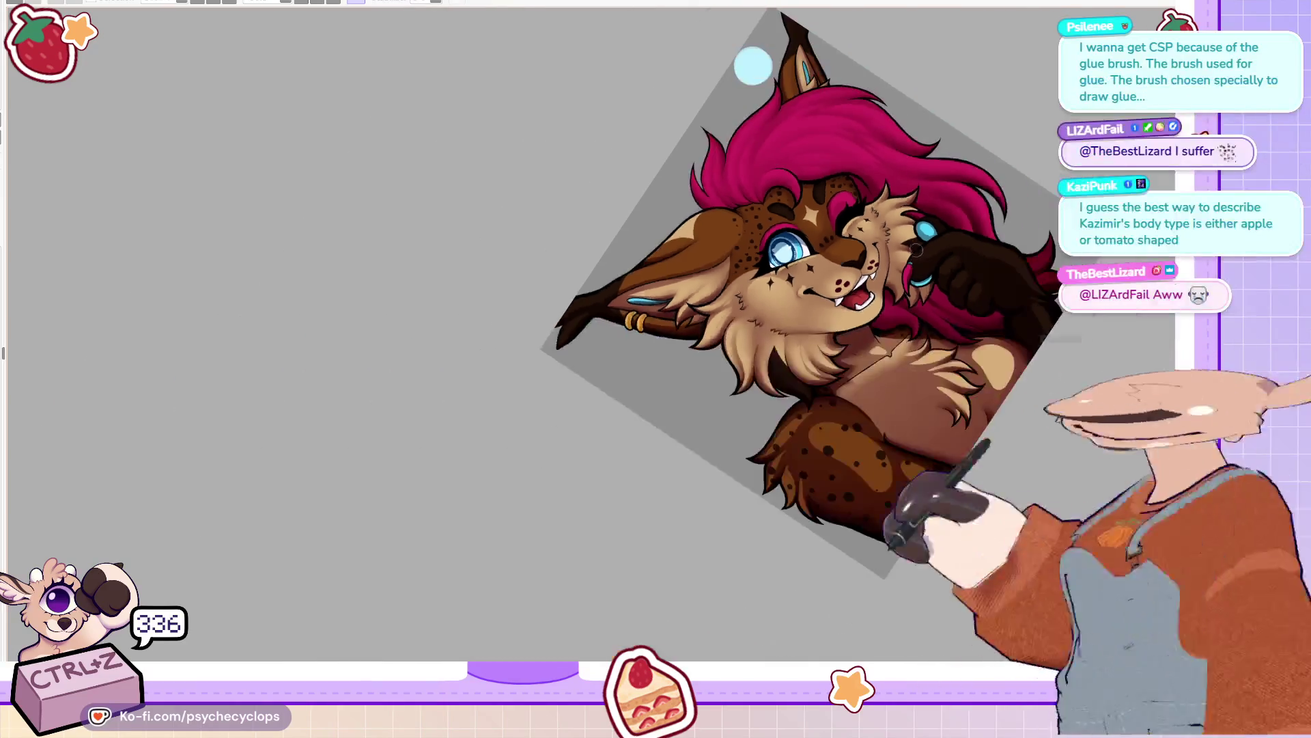
key(ctrl+0)
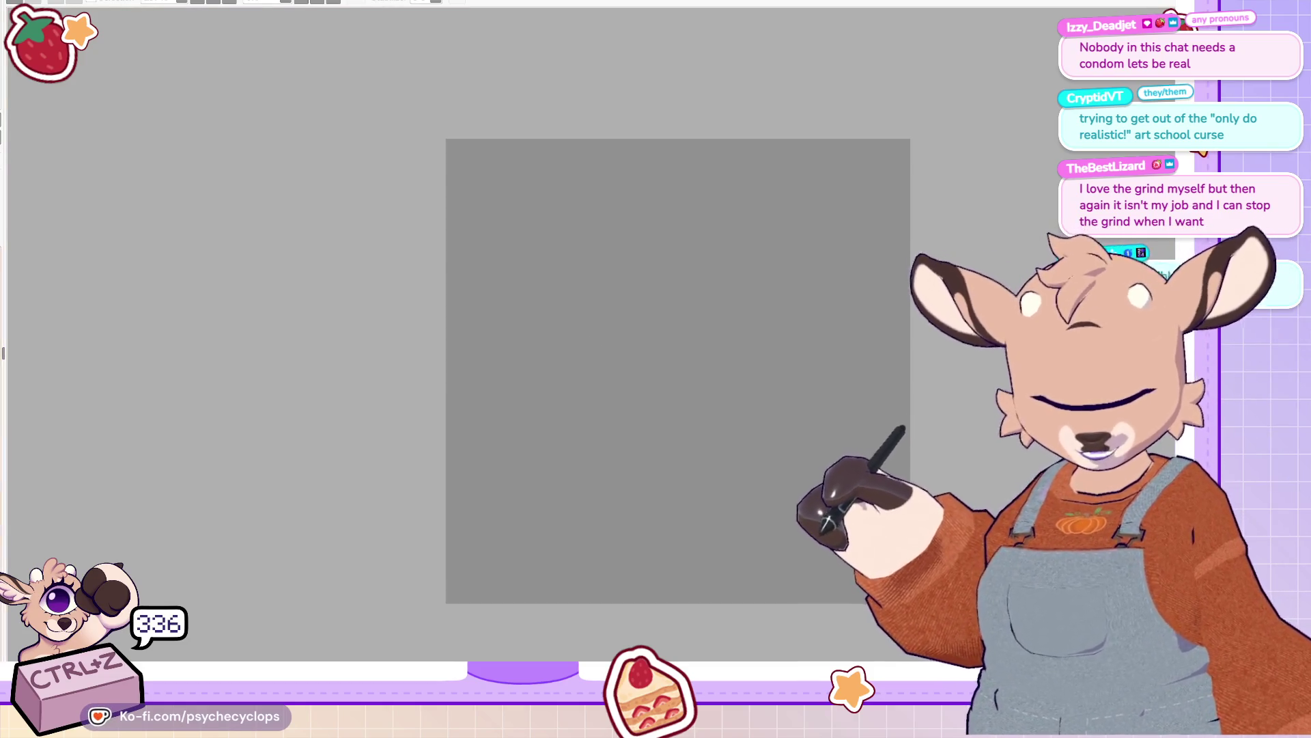
Step: Draw a small pink animal-face doodle and outline the glue bottle's body
drag(724, 251, 733, 280)
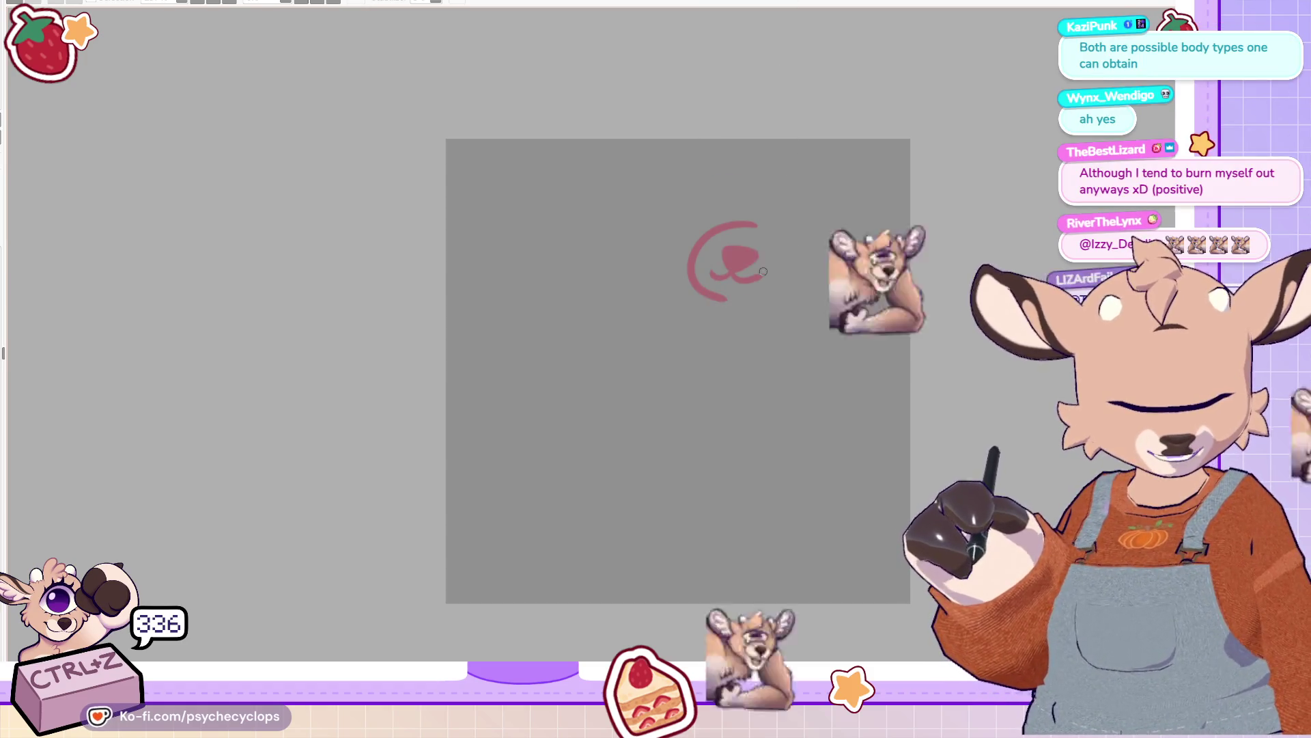
drag(727, 204, 742, 183)
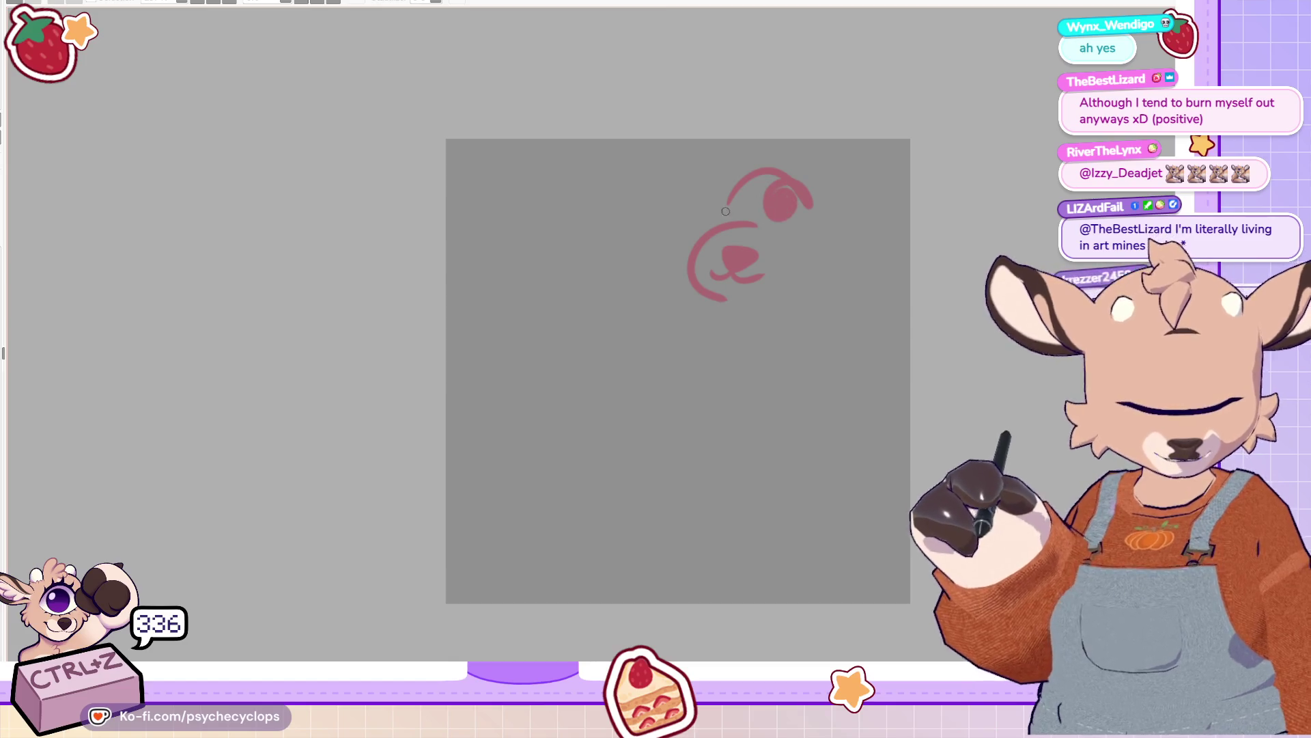
mouse_move(560, 231)
mouse_down()
mouse_move(518, 329)
mouse_move(585, 365)
mouse_move(638, 326)
mouse_move(642, 219)
mouse_move(537, 271)
mouse_move(618, 344)
mouse_move(638, 292)
mouse_up()
Step: Add the bottle's inner curve, the word 'Glue' and its cap, rotating the view upright
mouse_move(397, 81)
mouse_down()
mouse_move(316, 194)
mouse_move(284, 287)
mouse_up()
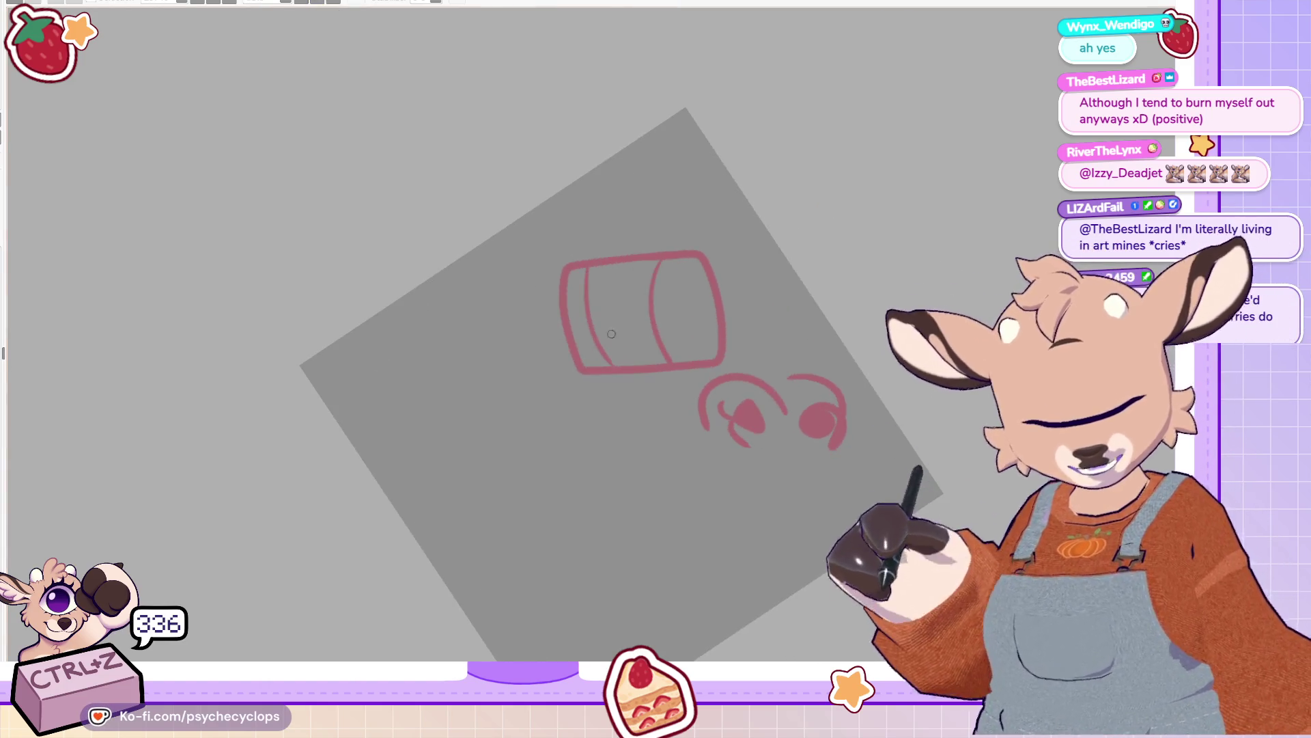
drag(622, 331, 623, 353)
drag(615, 302, 640, 271)
drag(553, 294, 565, 345)
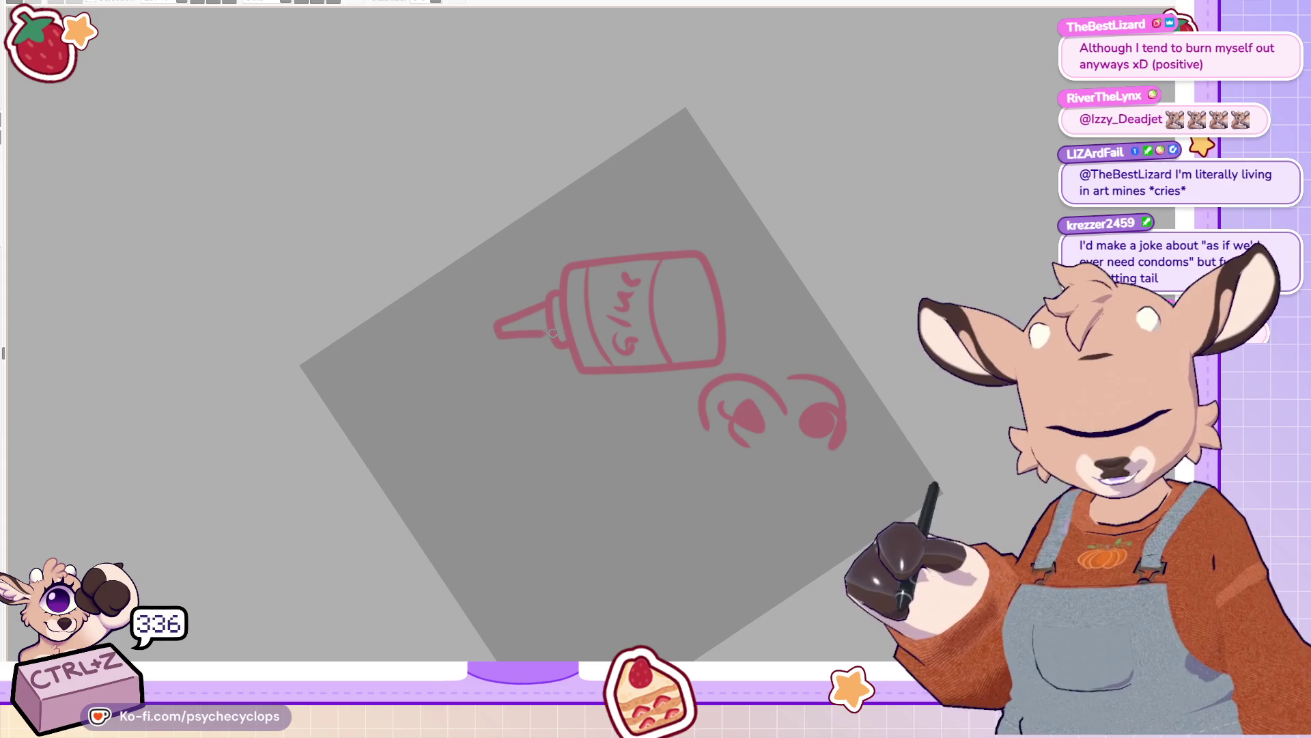
drag(552, 320, 312, 22)
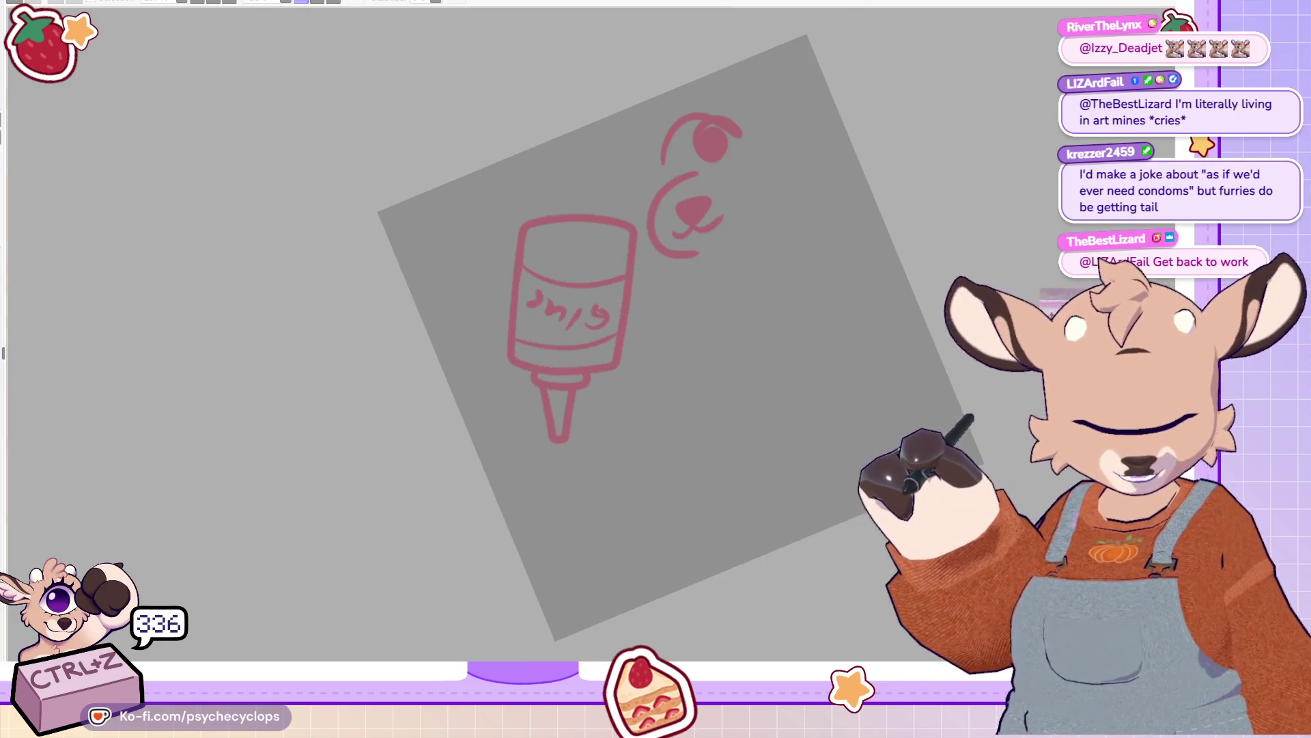
Step: Redo the bottle's nozzle and brush a thick white curled glue squiggle beneath it
key(ctrl+z)
mouse_move(543, 389)
mouse_down()
mouse_move(550, 437)
mouse_move(576, 385)
mouse_up()
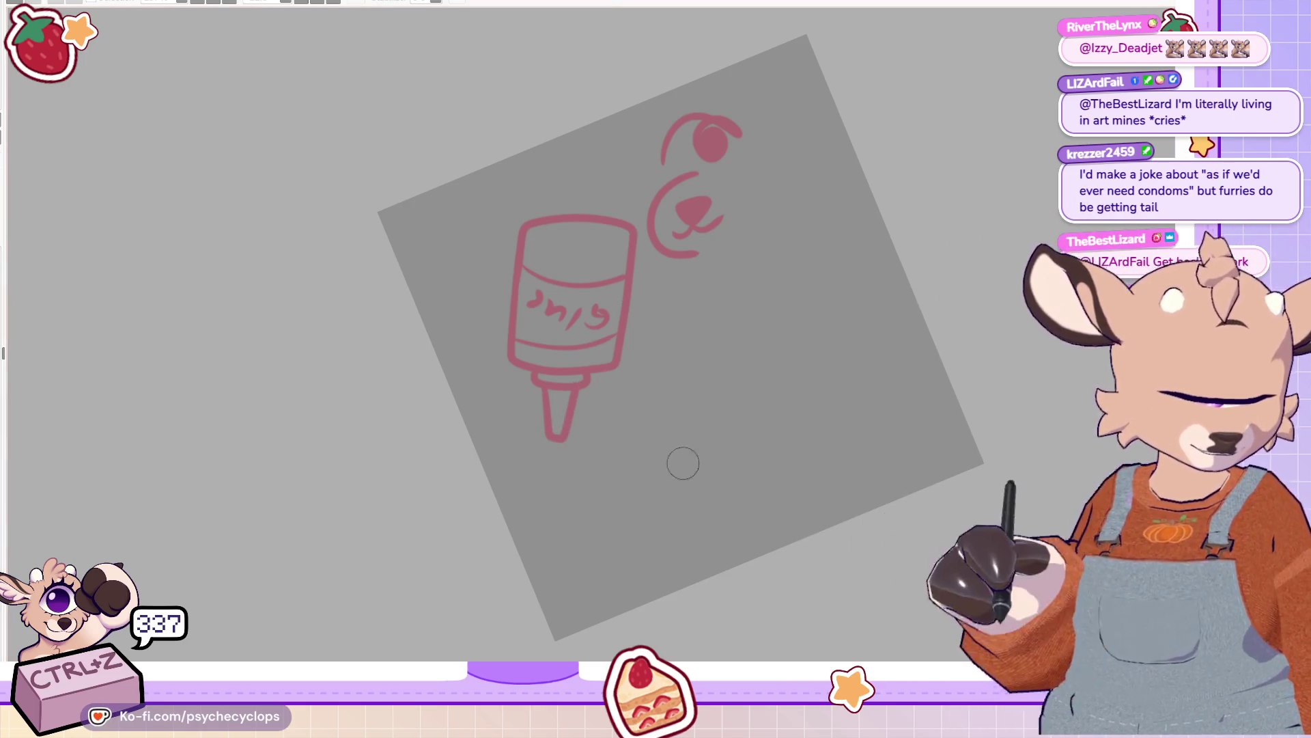
mouse_move(555, 451)
mouse_down()
mouse_move(571, 526)
mouse_move(792, 451)
mouse_up()
mouse_move(864, 406)
mouse_down()
mouse_move(851, 454)
mouse_move(878, 426)
mouse_move(683, 536)
mouse_move(639, 471)
mouse_move(573, 522)
mouse_move(557, 454)
mouse_move(821, 427)
mouse_up()
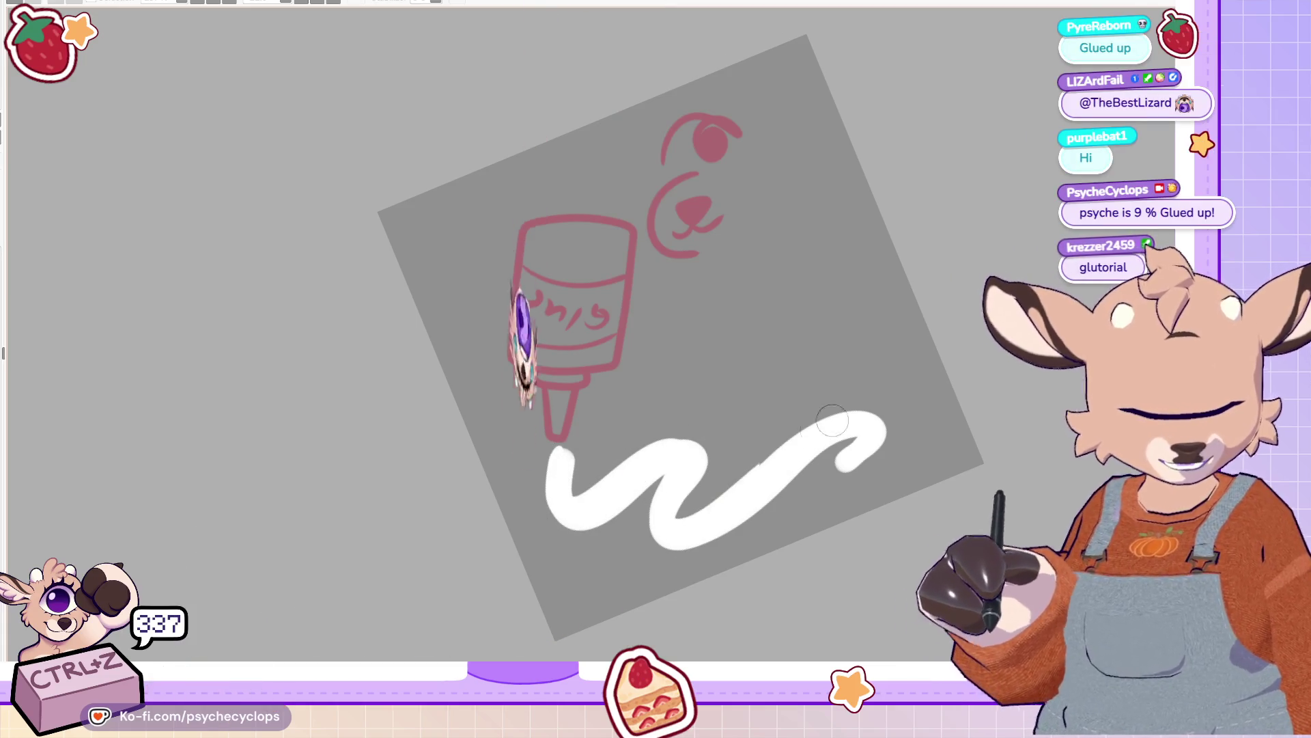
Step: Fill the squiggle's curled right end in white and blur along its left part
drag(829, 471, 864, 447)
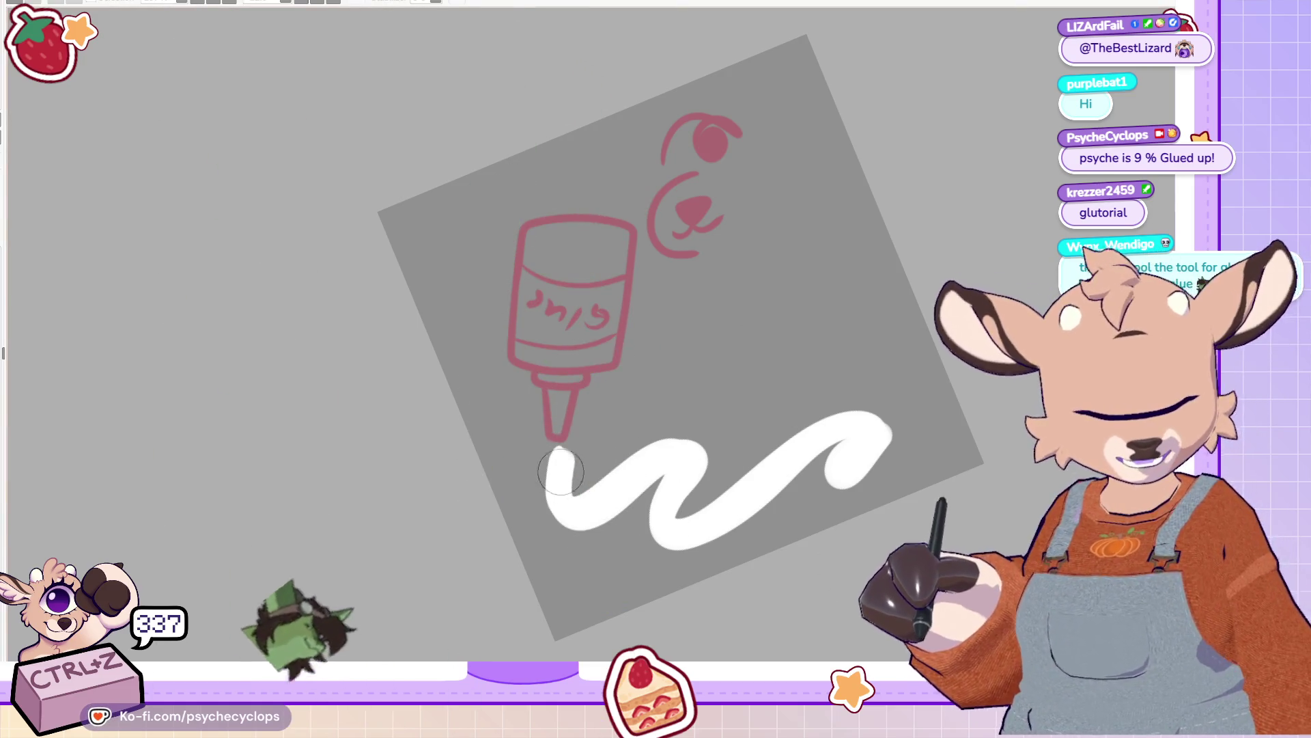
mouse_move(566, 468)
mouse_down()
mouse_move(557, 499)
mouse_move(580, 515)
mouse_move(685, 452)
mouse_move(668, 486)
mouse_move(714, 523)
mouse_move(832, 425)
mouse_move(874, 442)
mouse_move(832, 457)
mouse_up()
Step: Blend the white squiggle from its left end, discarding one stray blending stroke
drag(561, 468, 697, 455)
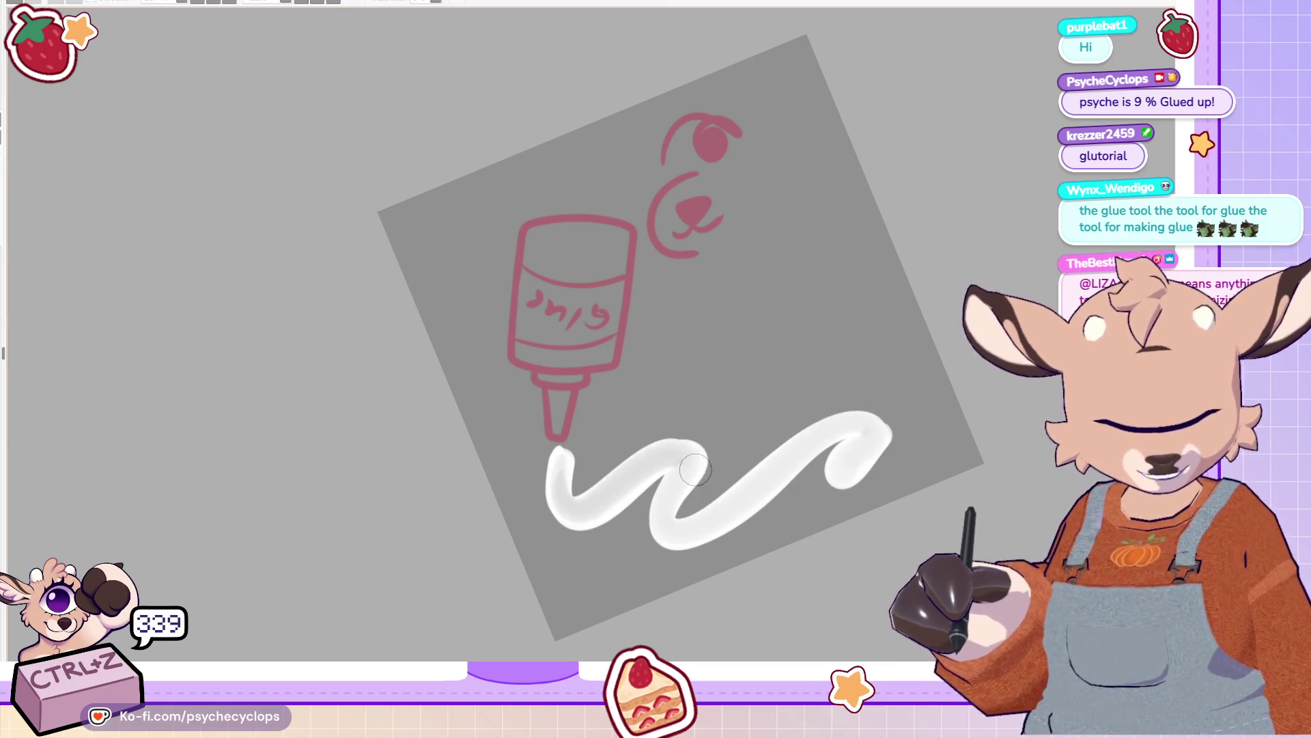
key(ctrl+z)
mouse_move(562, 456)
mouse_down()
mouse_move(561, 502)
mouse_move(584, 515)
mouse_move(689, 457)
mouse_move(656, 522)
mouse_move(642, 473)
mouse_move(690, 463)
mouse_move(676, 454)
mouse_move(585, 513)
mouse_move(575, 506)
mouse_up()
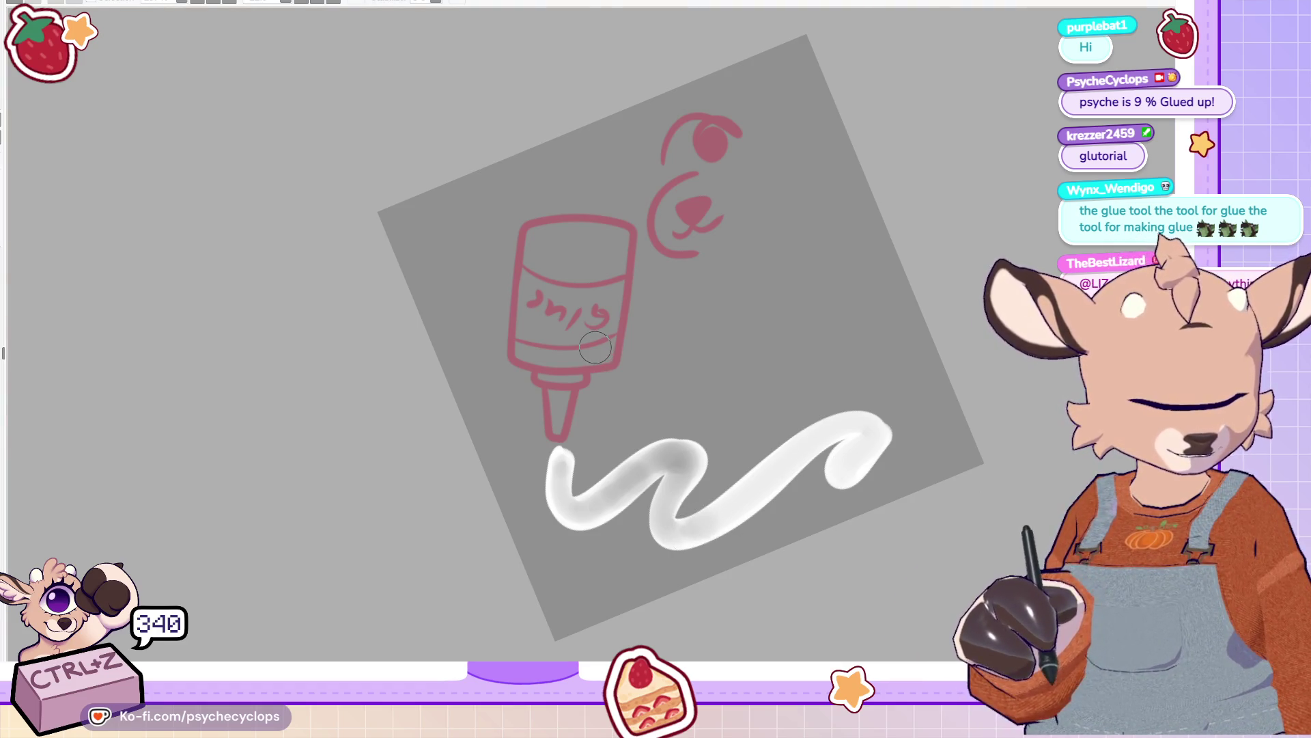
Step: Add darker grey shading along the squiggle's right loop and bottom edge, then reset the view
mouse_move(759, 483)
mouse_down()
mouse_move(832, 430)
mouse_move(866, 440)
mouse_move(857, 452)
mouse_up()
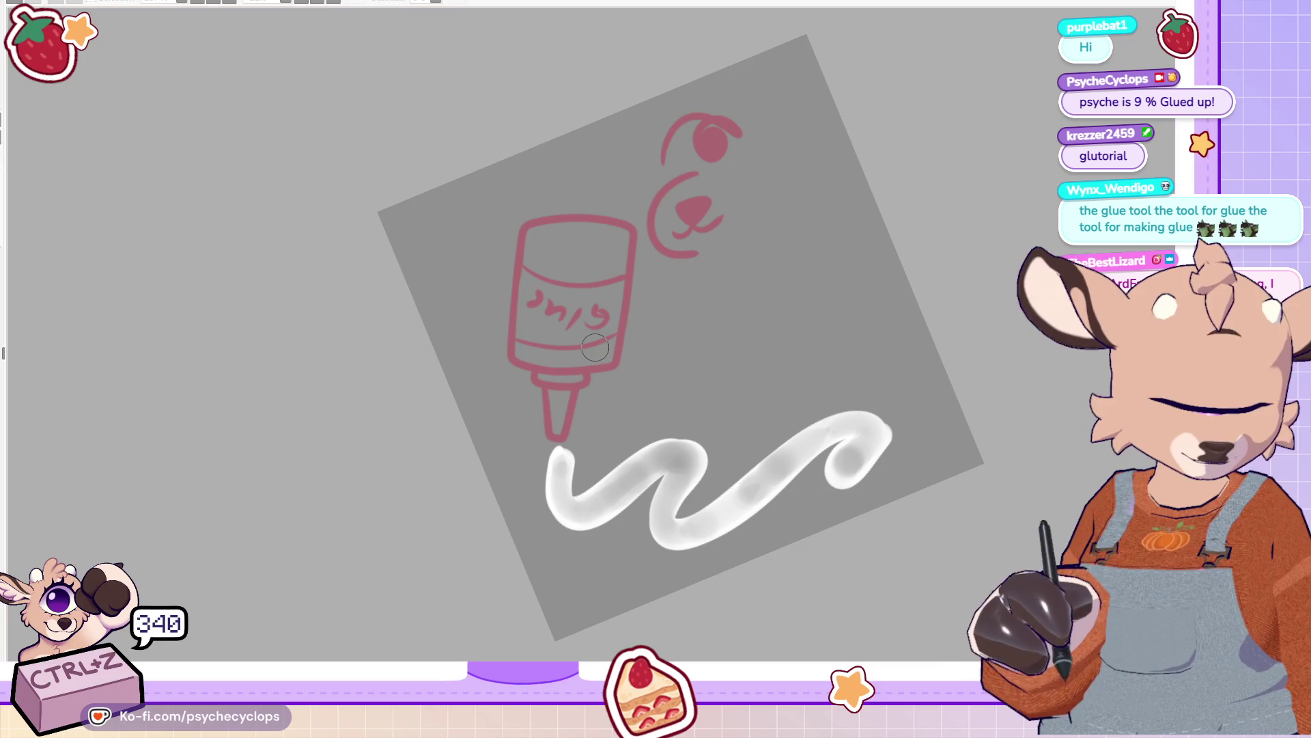
drag(852, 462, 731, 516)
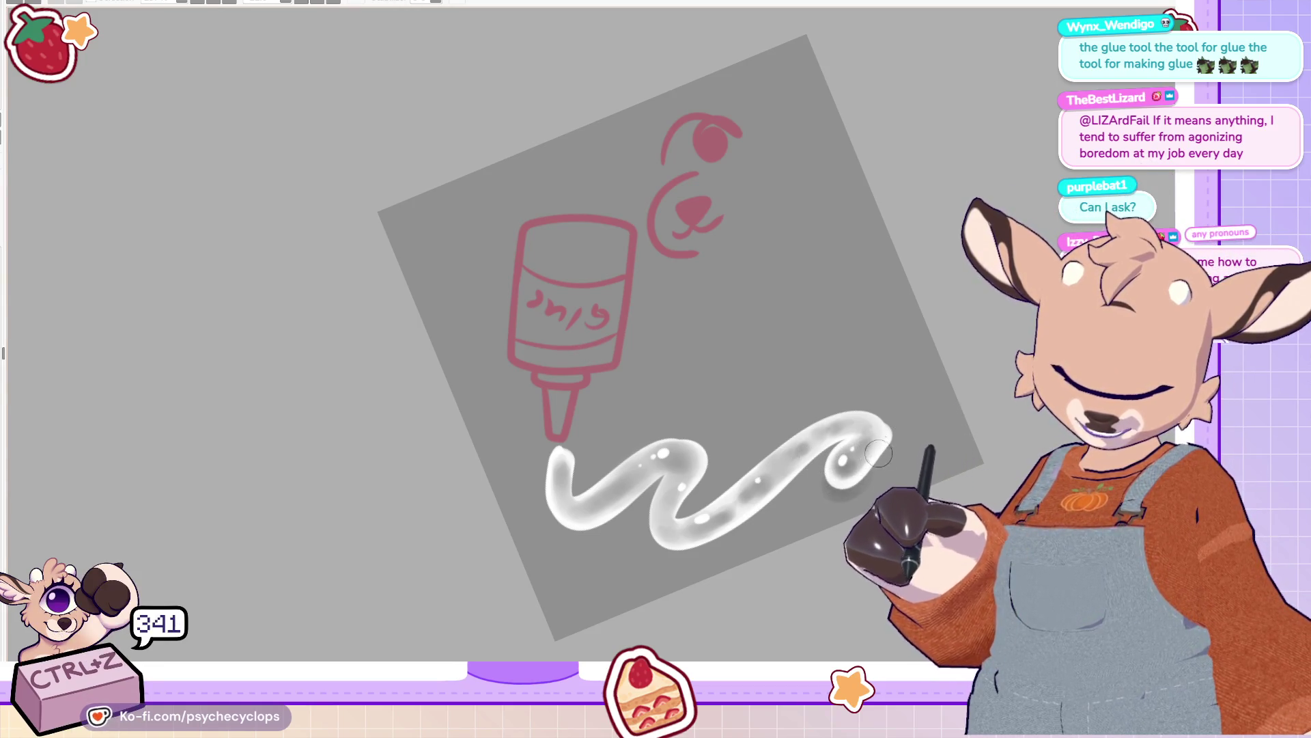
mouse_move(756, 506)
mouse_down()
mouse_move(654, 547)
mouse_move(646, 515)
mouse_up()
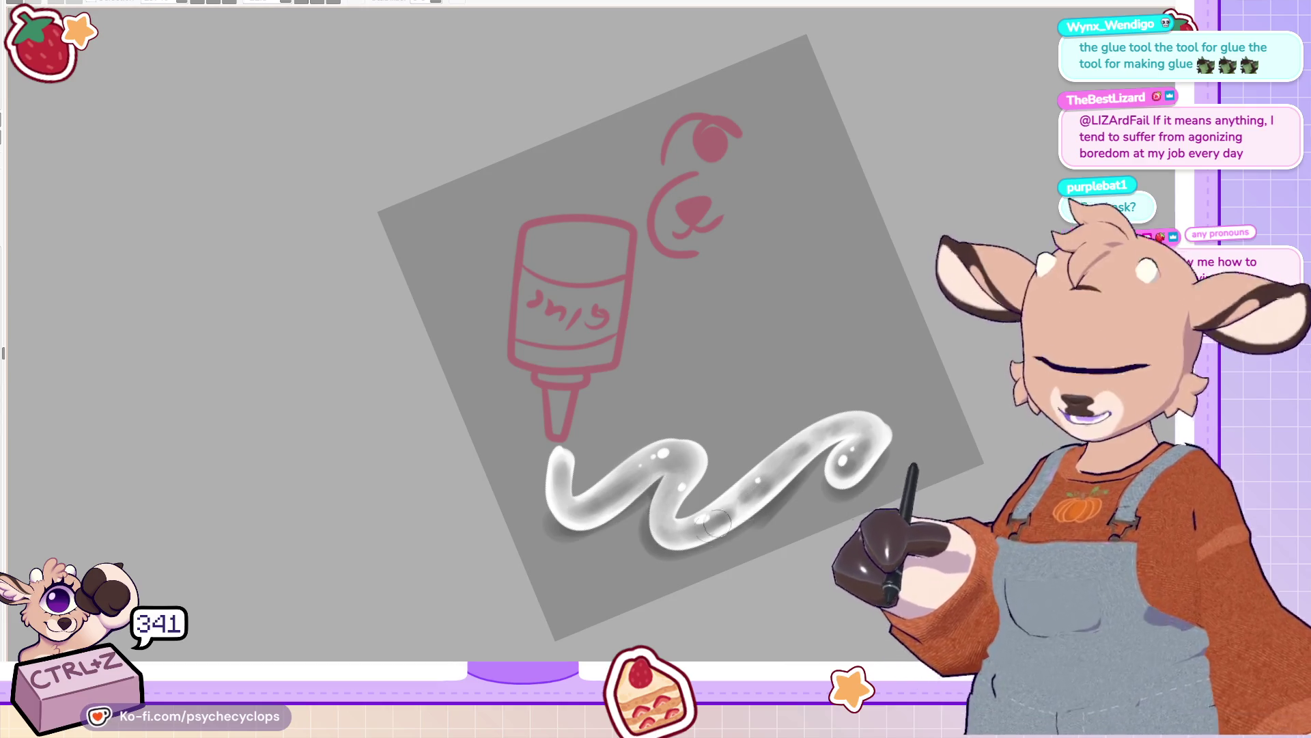
key(Home)
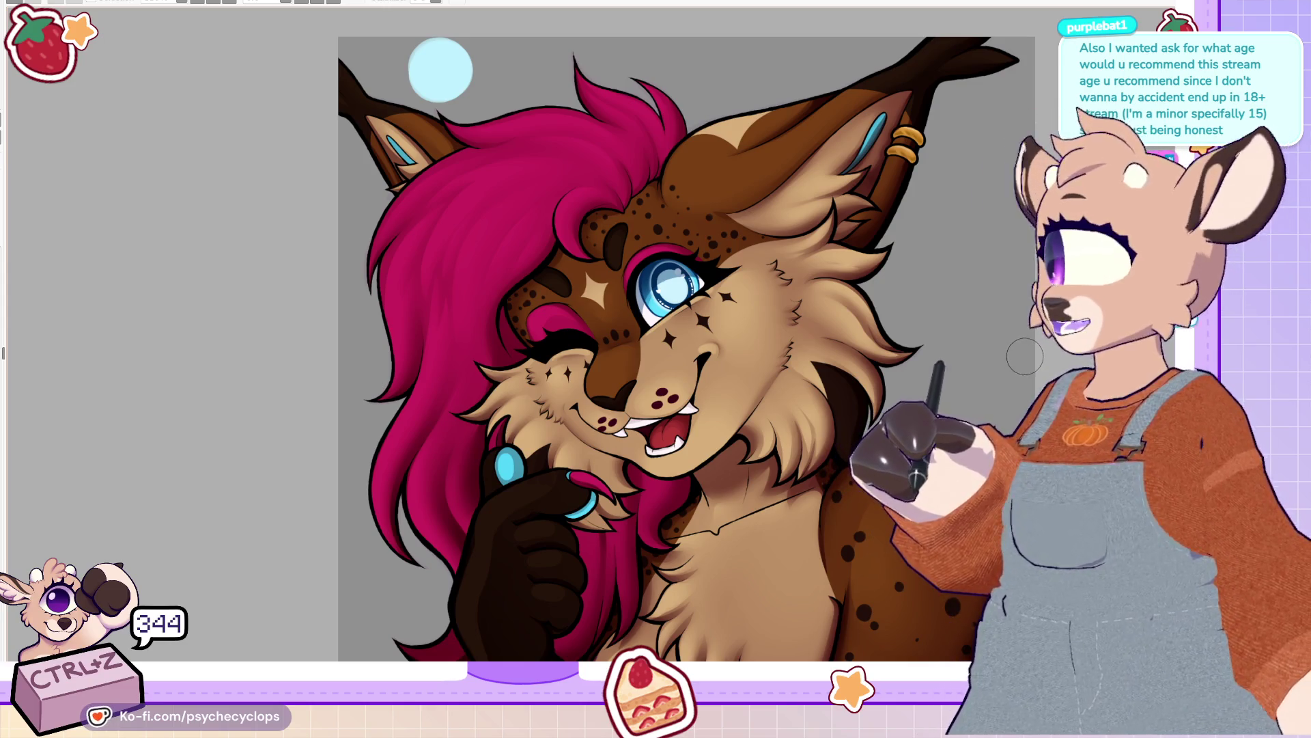
scroll(1037, 360, down, 5)
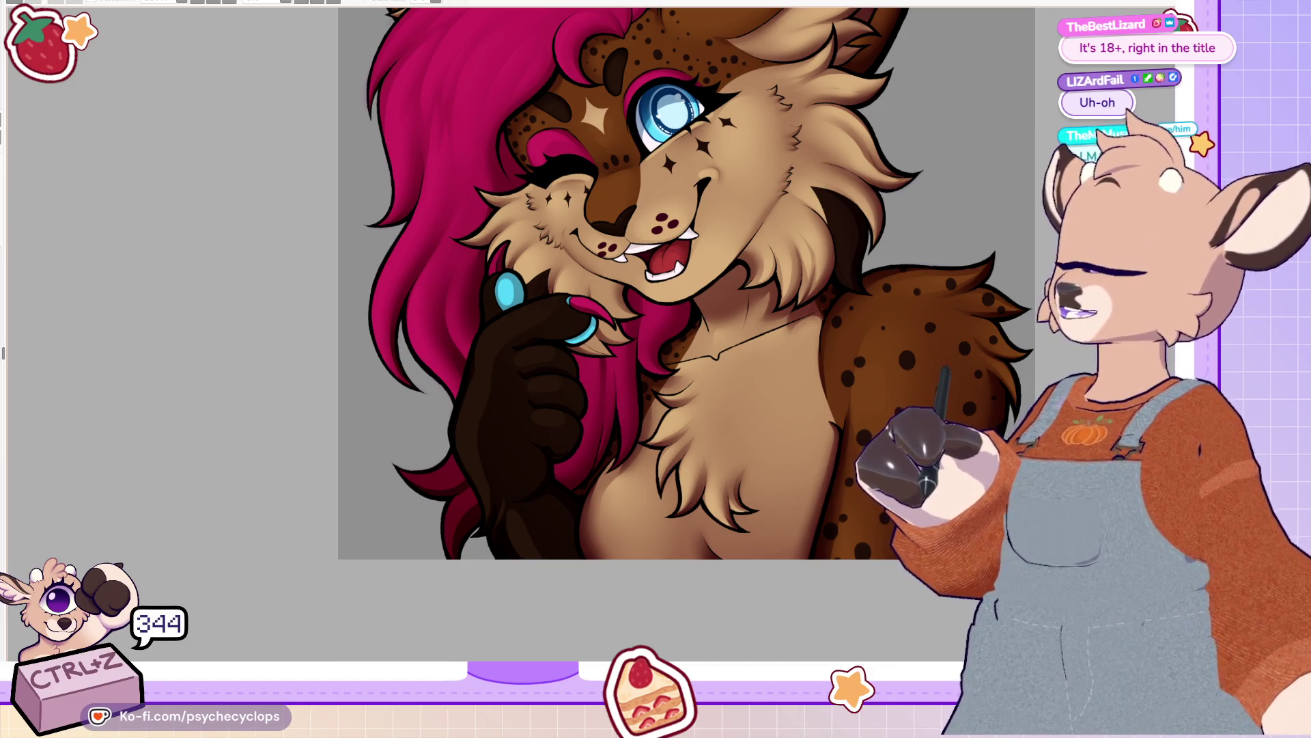
scroll(683, 335, up, 8)
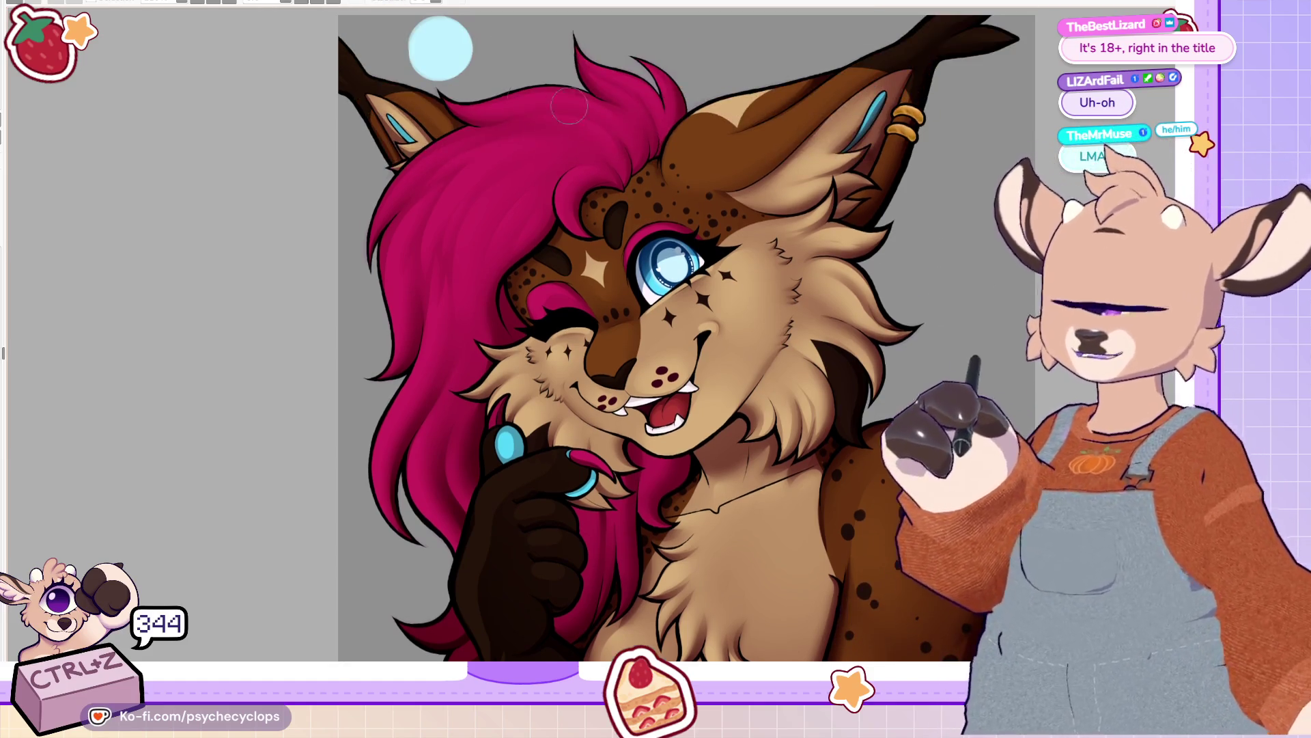
scroll(683, 335, up, 3)
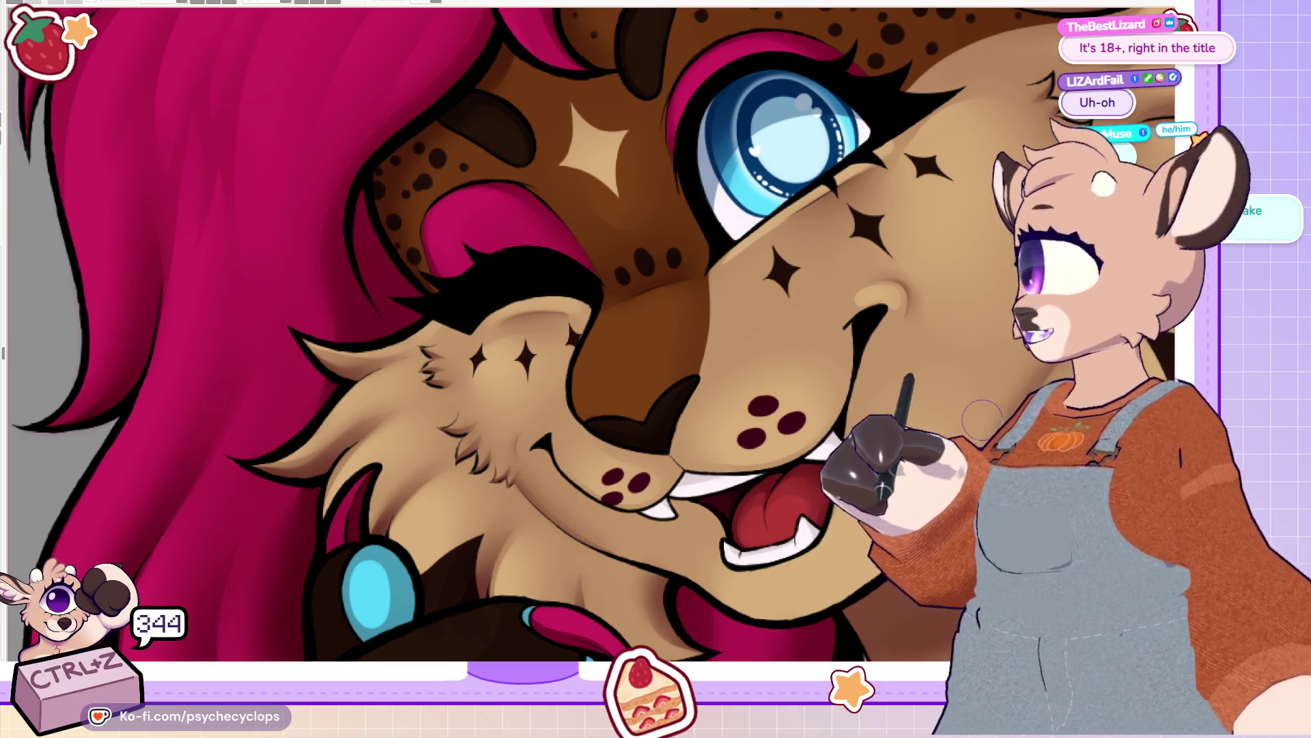
scroll(980, 424, down, 2)
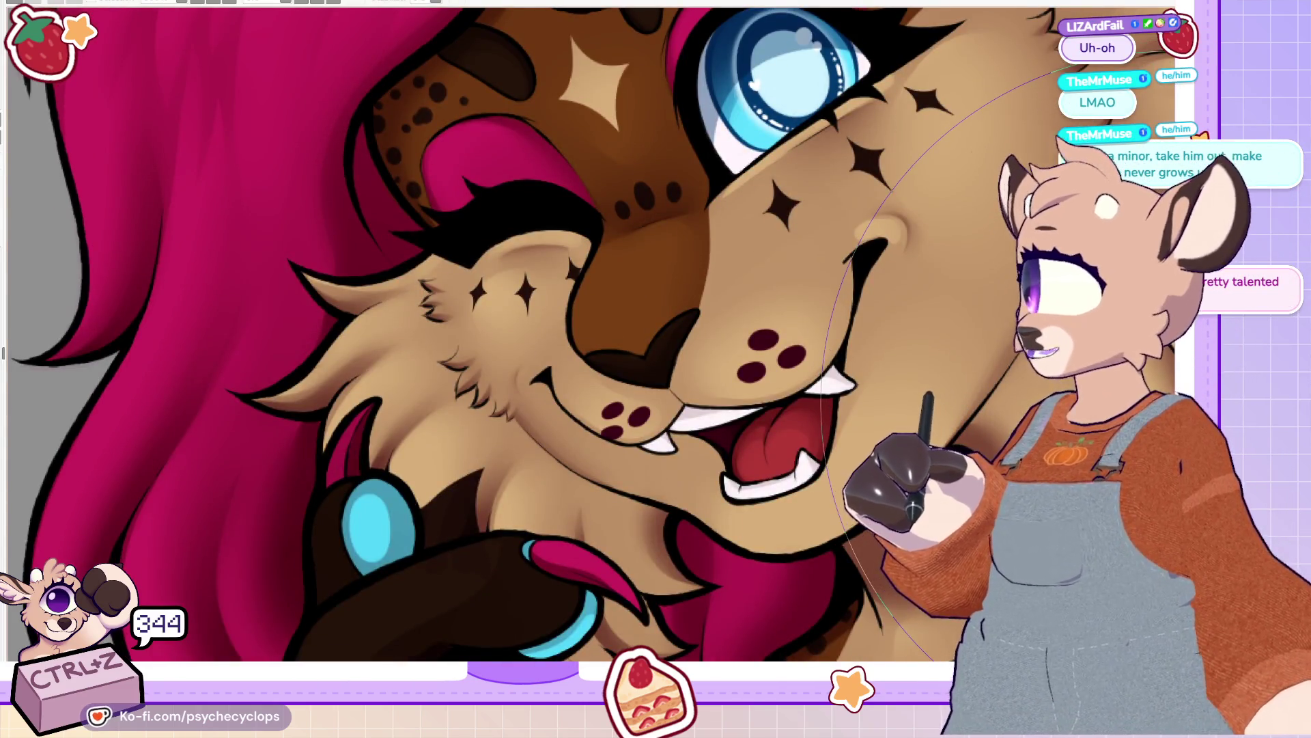
scroll(1057, 379, down, 5)
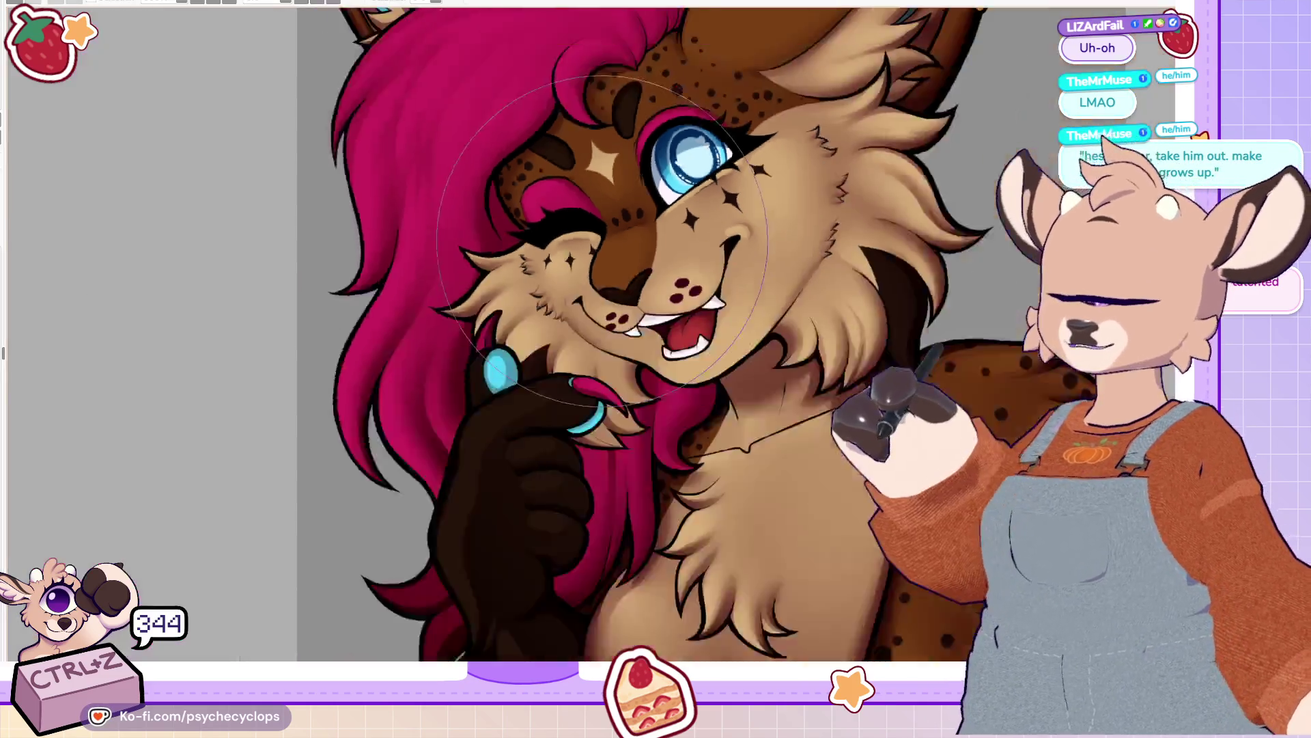
scroll(671, 299, up, 5)
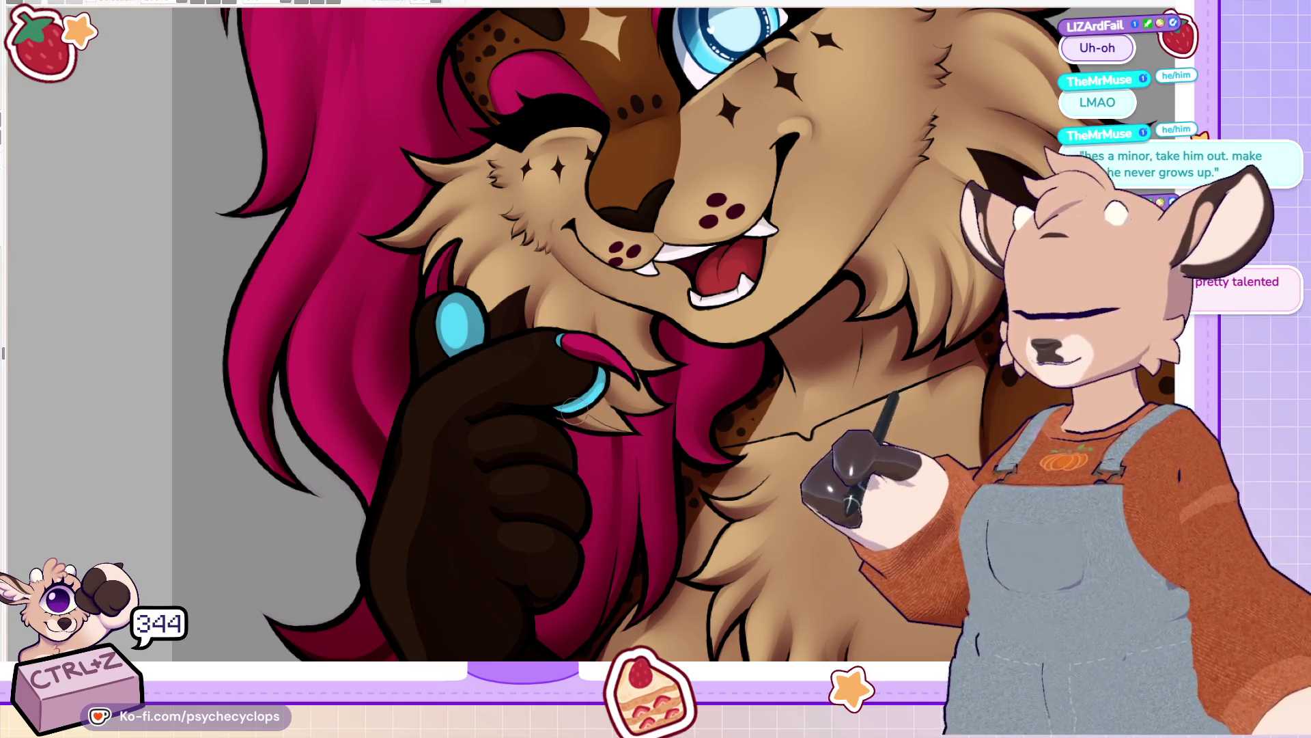
drag(549, 362, 519, 410)
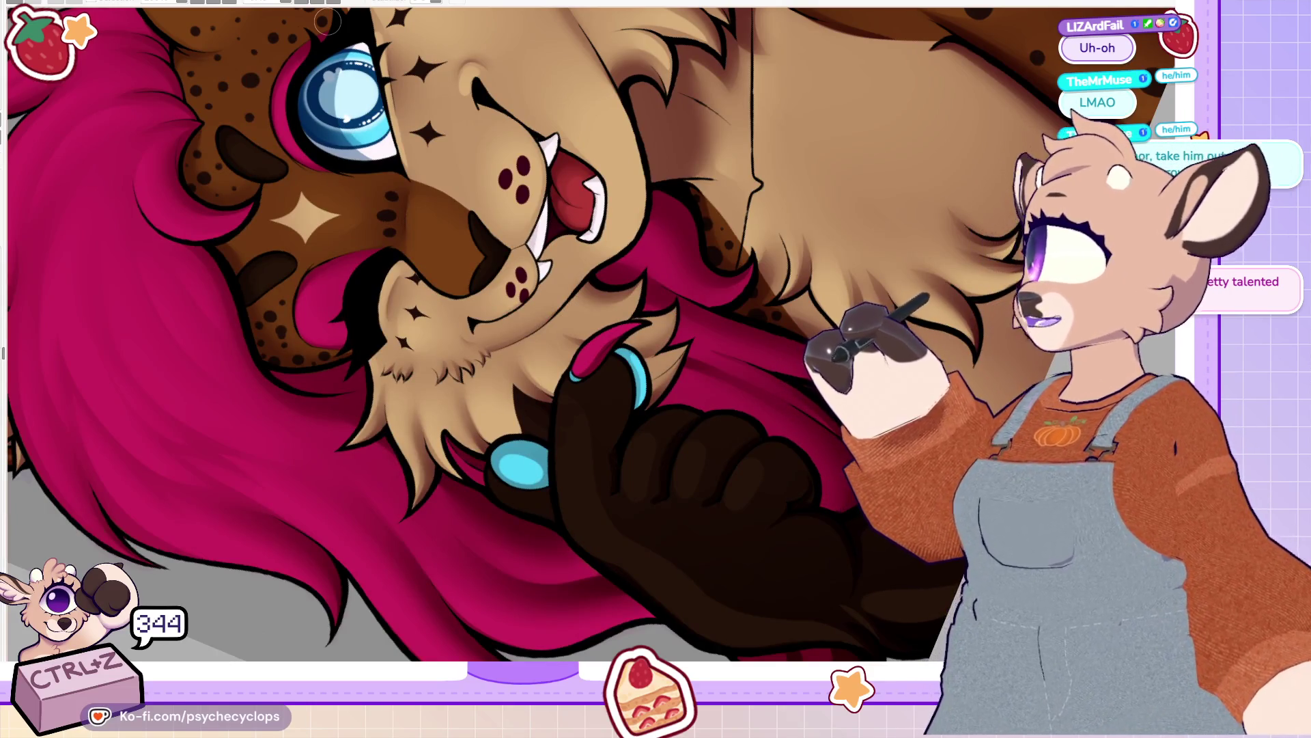
scroll(595, 347, down, 3)
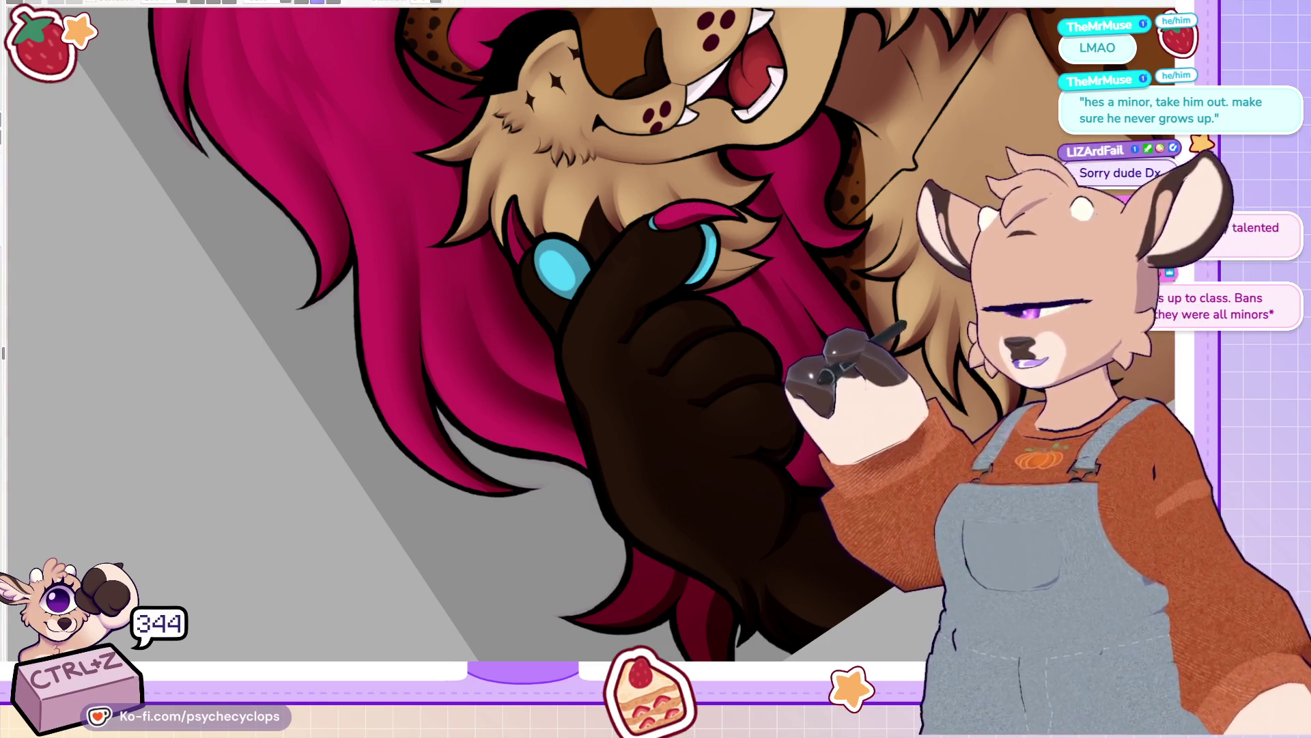
key(Delete)
key(Delete)
key(Delete)
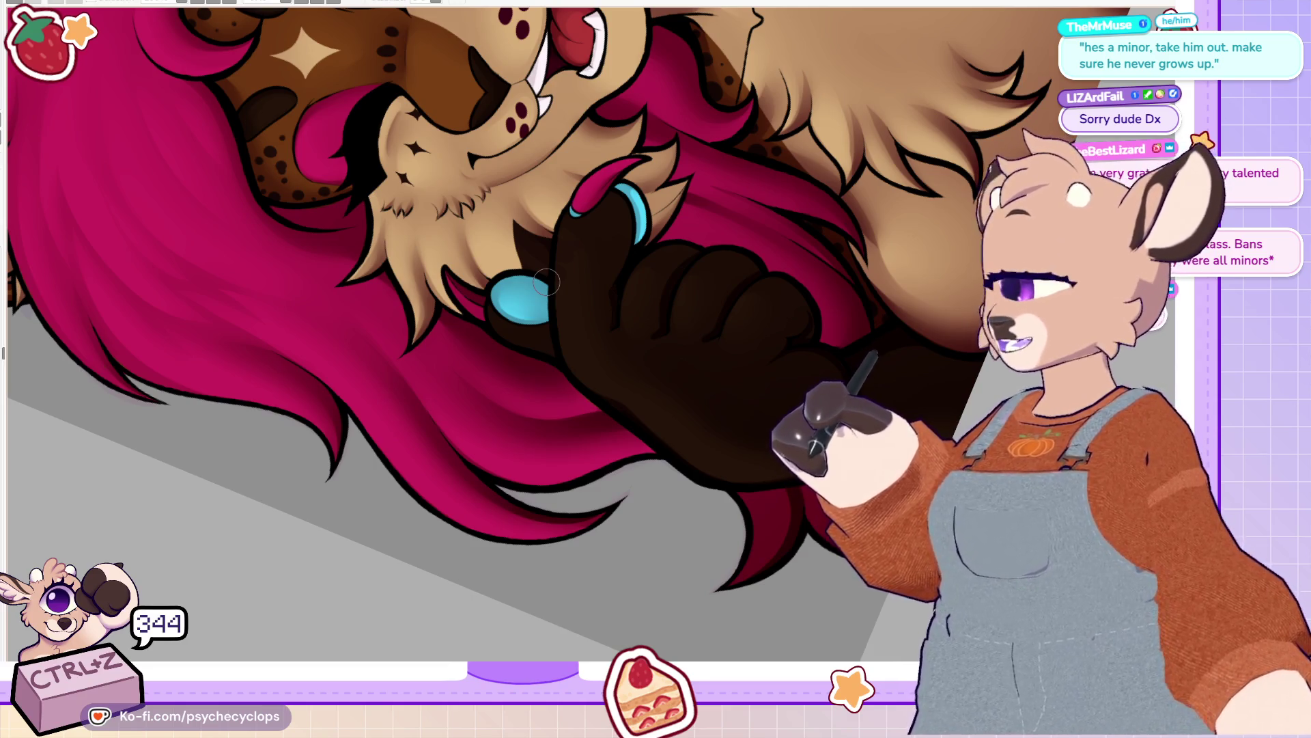
key(ctrl+0)
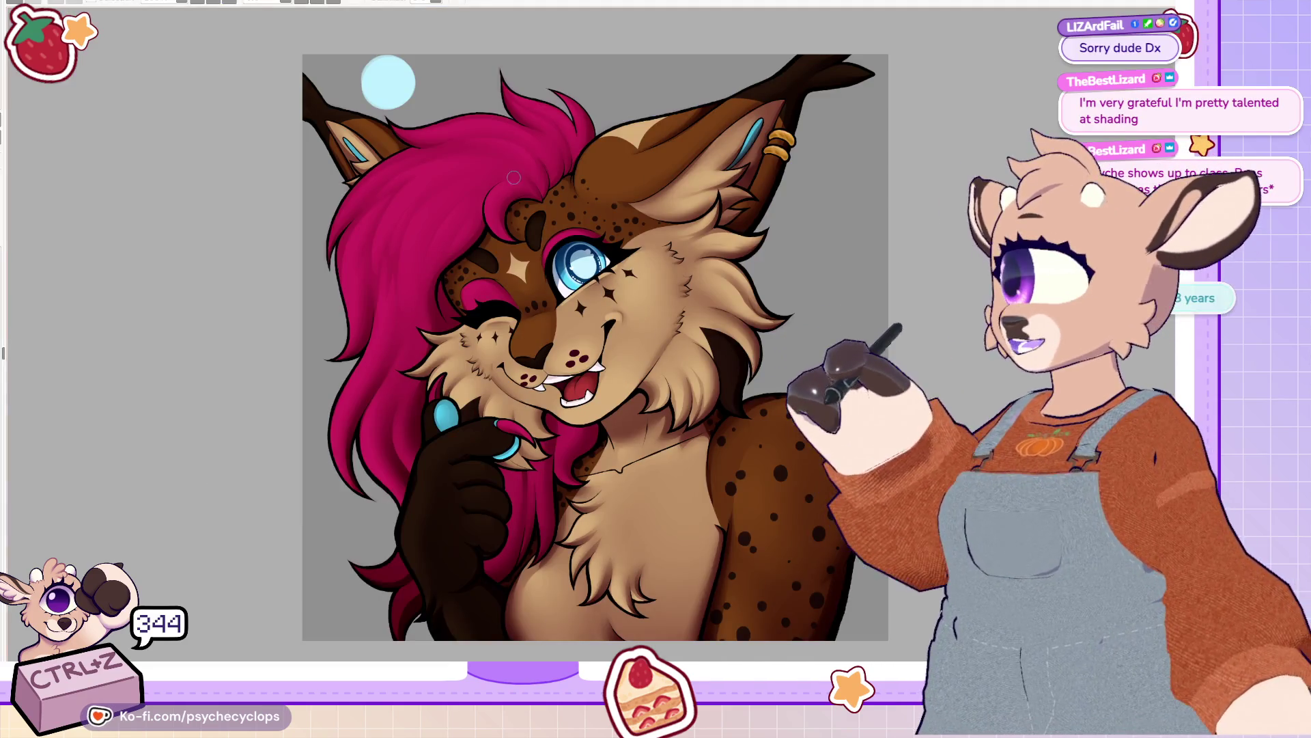
scroll(494, 303, down, 3)
scroll(492, 461, up, 6)
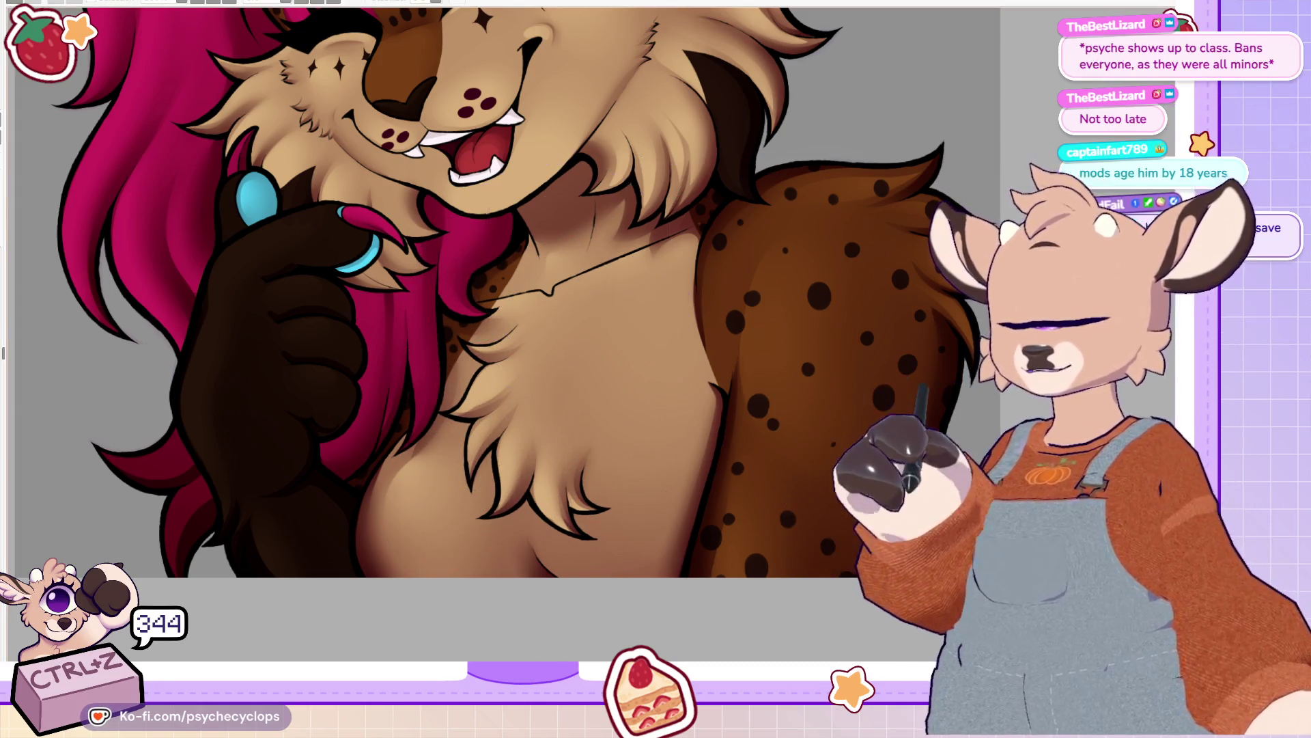
scroll(492, 360, down, 1)
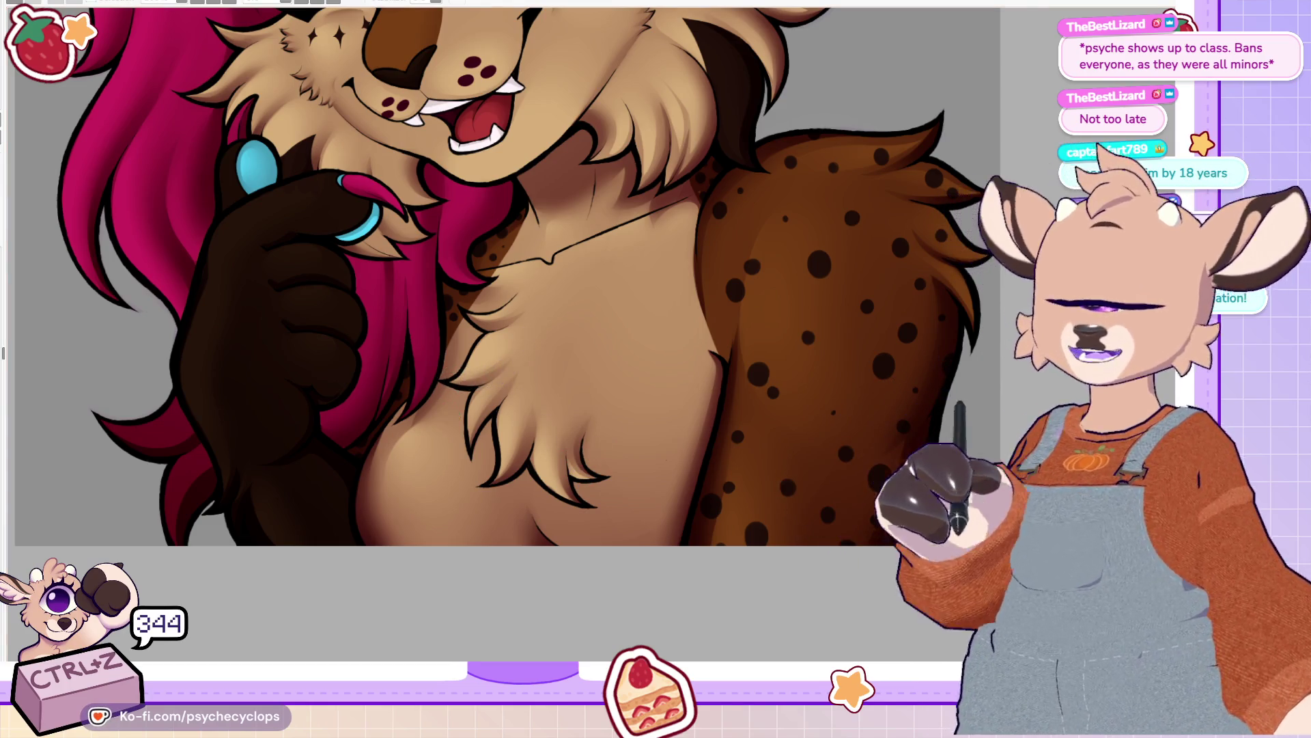
key(h)
drag(498, 132, 382, 286)
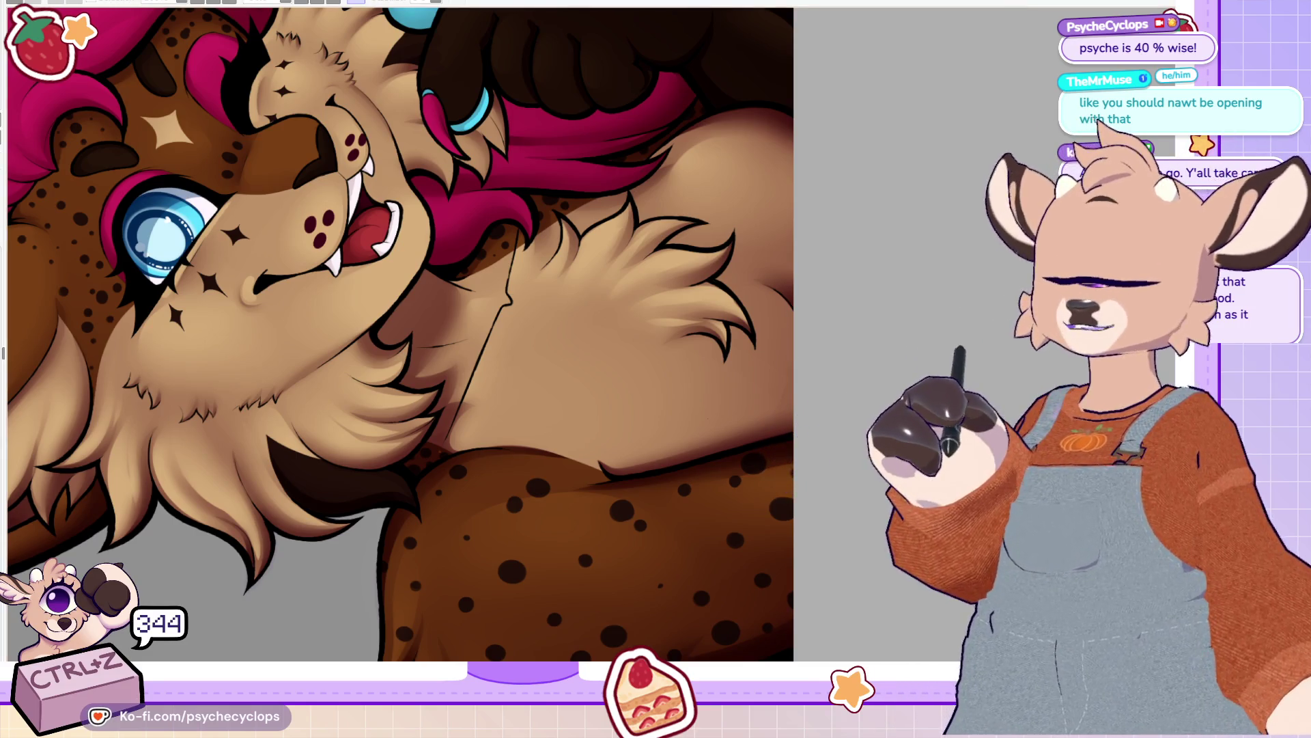
key(ctrl+0)
key(ctrl+plus)
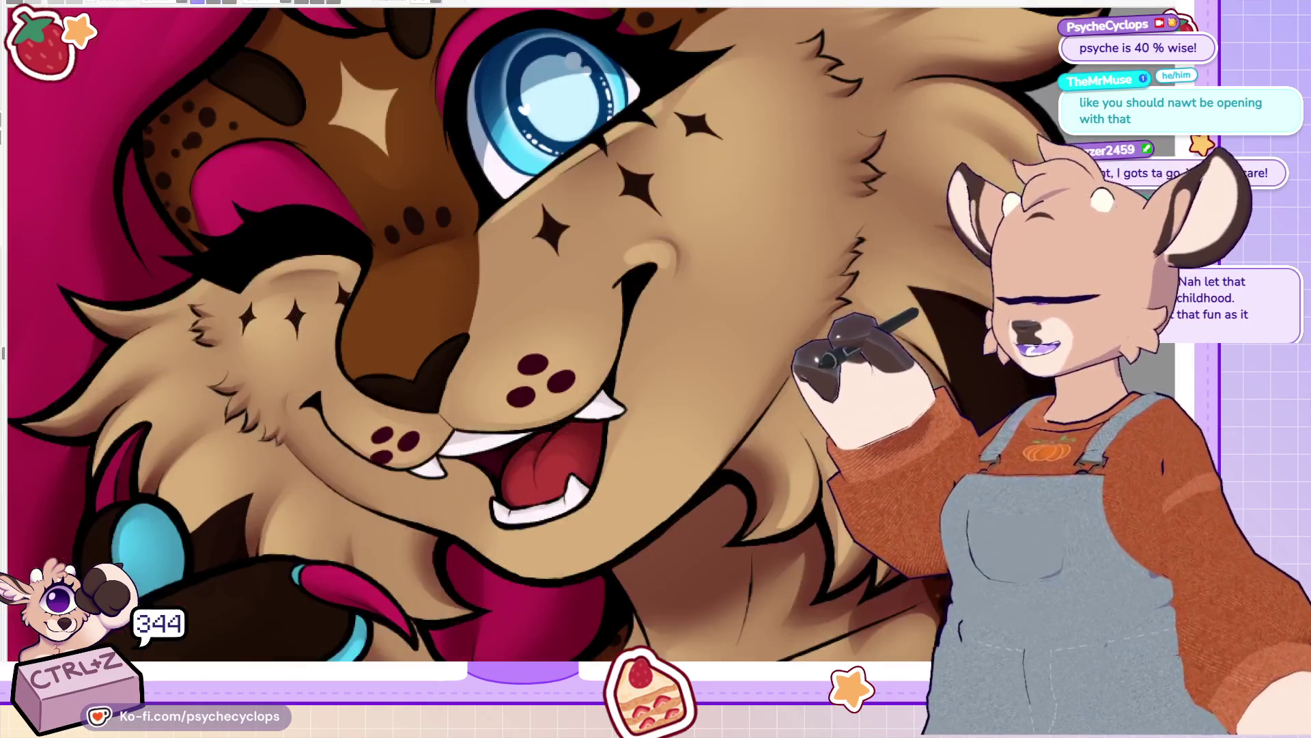
scroll(478, 335, down, 5)
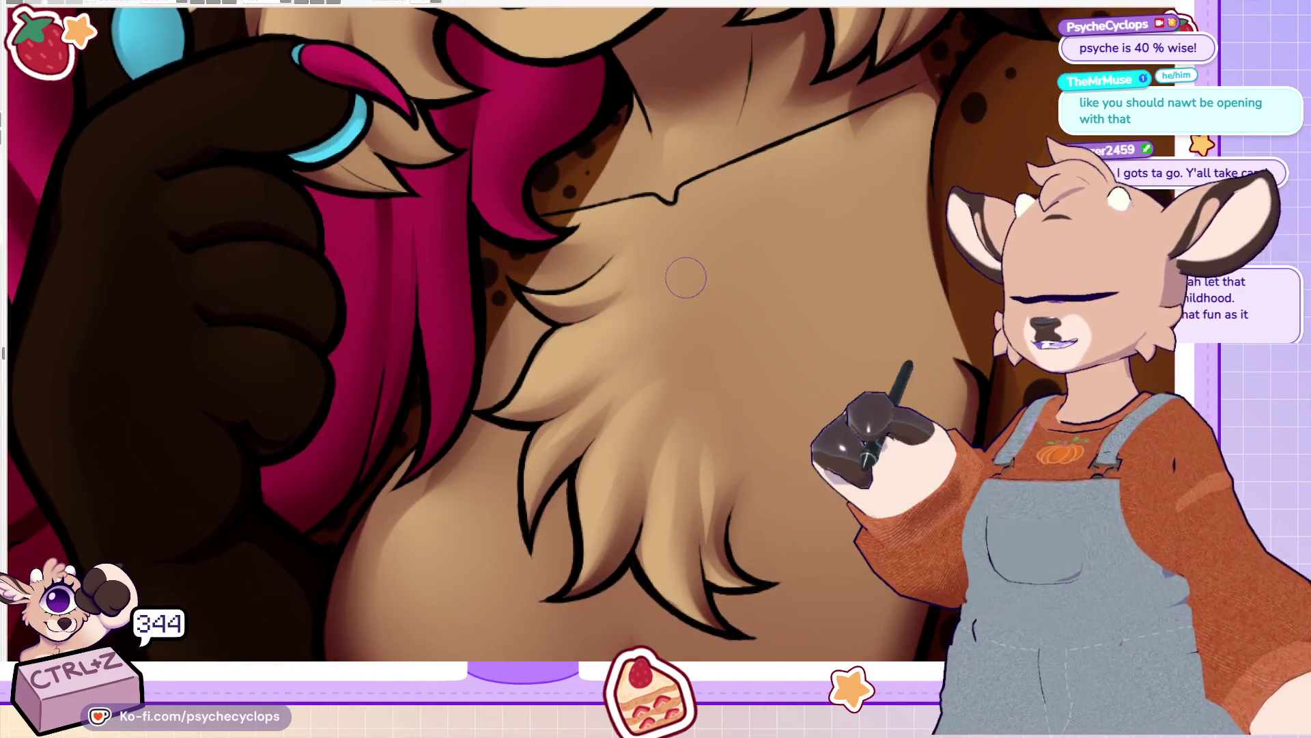
Step: Paint light beige fur strokes on the lynx's chest tuft, undoing unsatisfying attempts
mouse_move(700, 240)
mouse_down()
mouse_move(639, 329)
mouse_move(693, 252)
mouse_move(645, 352)
mouse_up()
key(ctrl+z)
key(ctrl+z)
key(ctrl+z)
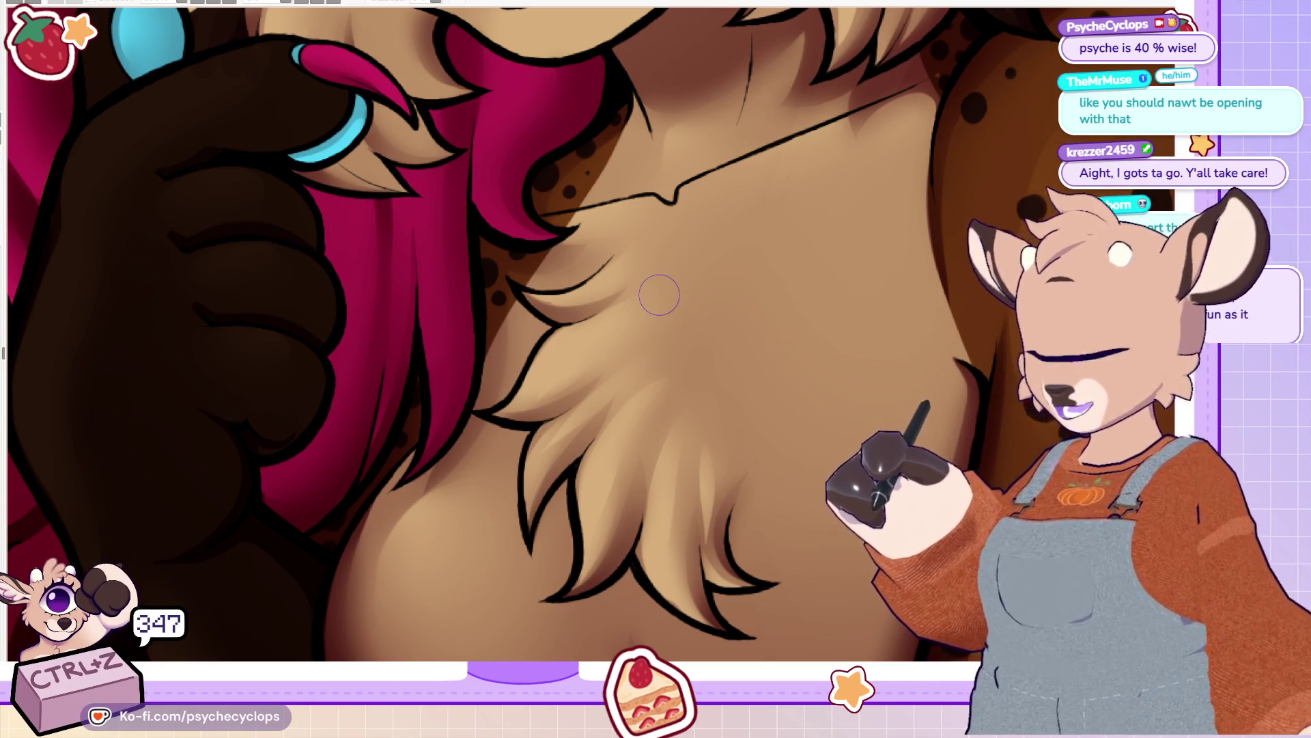
drag(690, 233, 615, 326)
key(ctrl+z)
drag(693, 236, 634, 328)
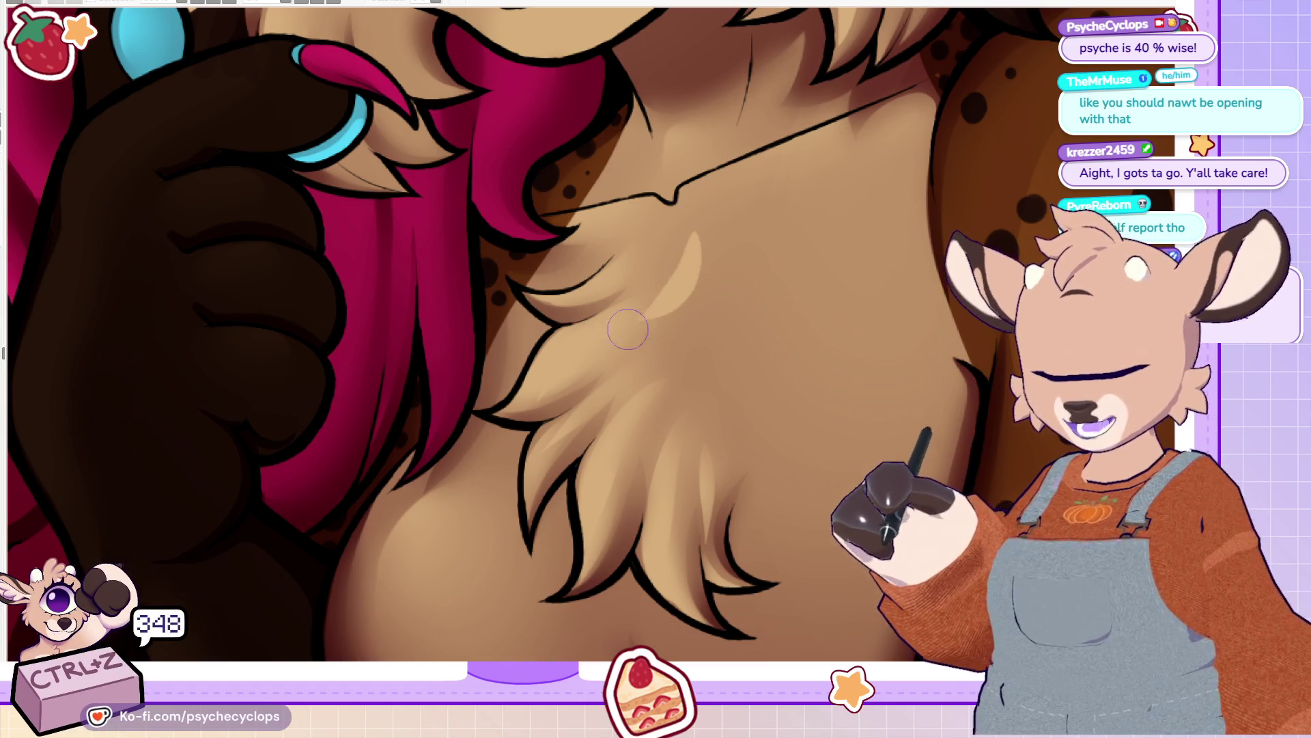
drag(707, 229, 652, 321)
drag(734, 274, 689, 431)
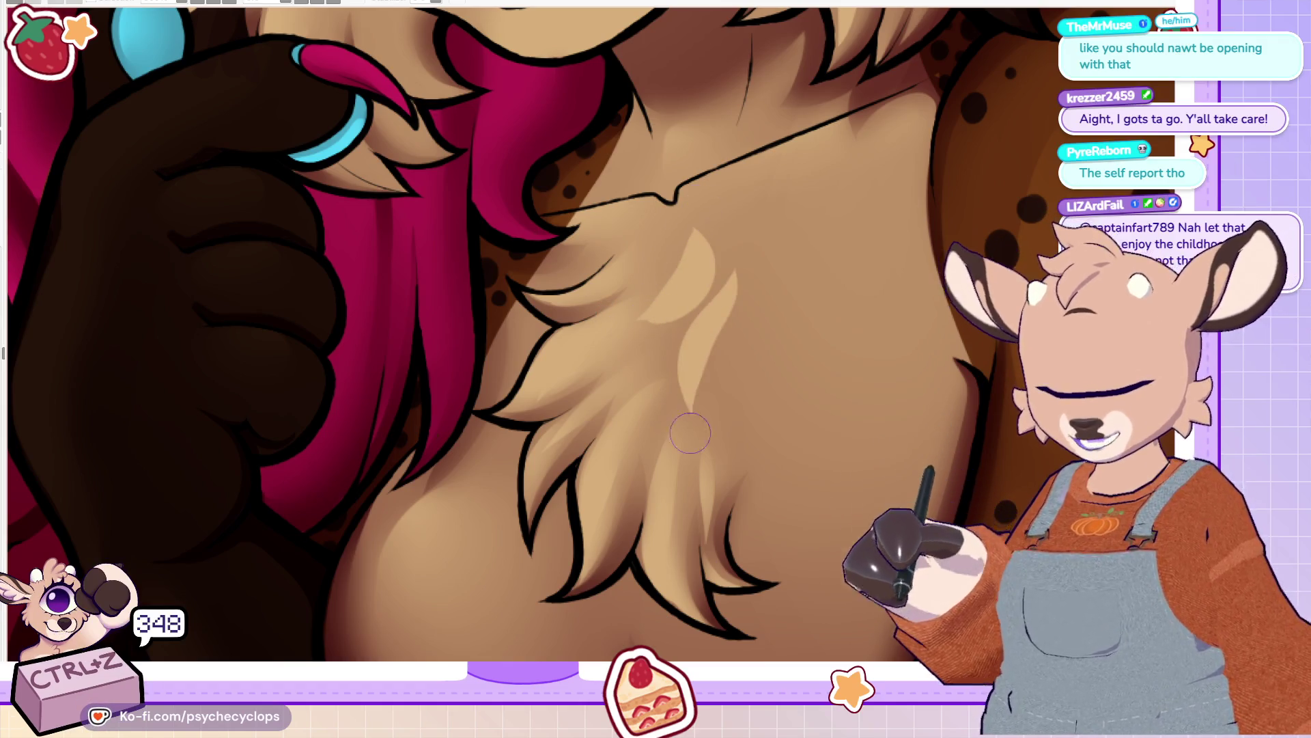
key(ctrl+z)
Step: Repaint longer light fur strokes down the chest, blend them, and add a curved upper-chest stroke
key(ctrl+z)
key(ctrl+z)
drag(694, 239, 638, 338)
mouse_move(720, 287)
mouse_down()
mouse_move(686, 438)
mouse_move(737, 451)
mouse_up()
drag(754, 334, 738, 455)
key(ctrl+z)
mouse_move(734, 314)
mouse_down()
mouse_move(739, 389)
mouse_move(775, 392)
mouse_up()
drag(755, 310, 746, 464)
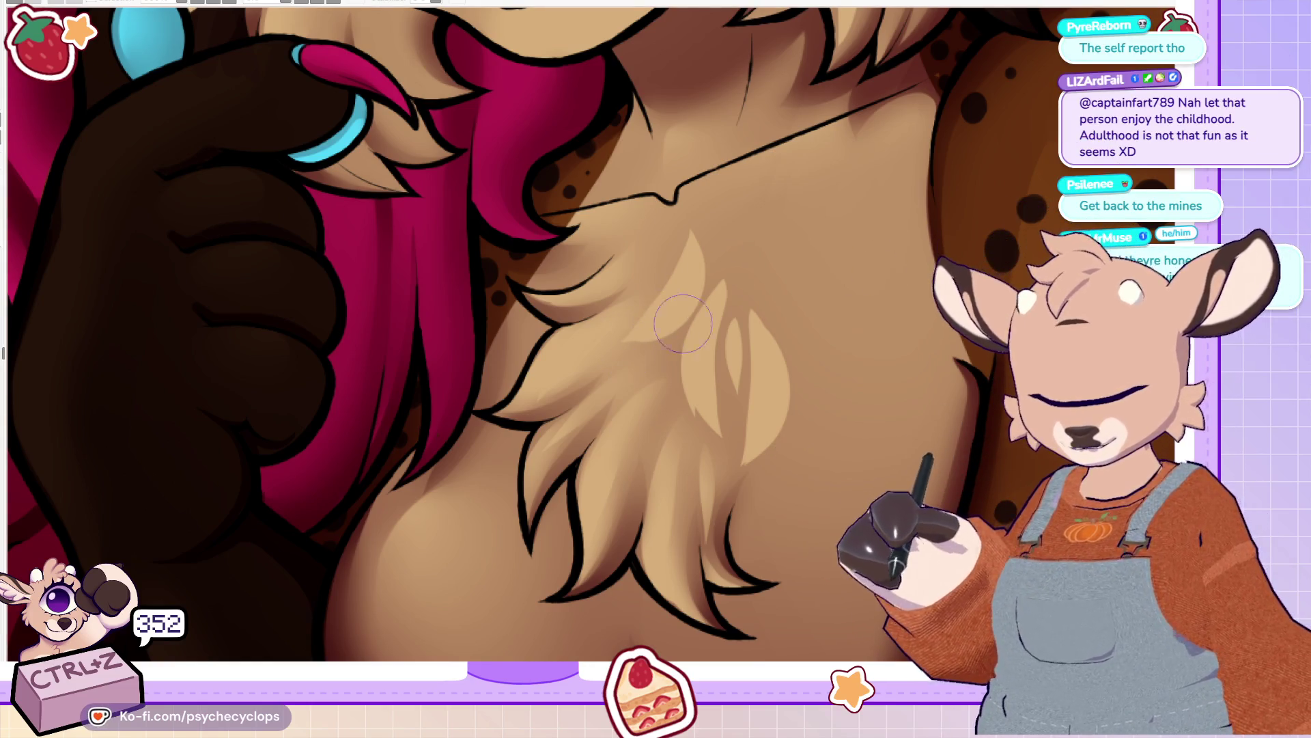
mouse_move(710, 293)
mouse_down()
mouse_move(719, 361)
mouse_move(704, 372)
mouse_move(730, 297)
mouse_move(772, 440)
mouse_up()
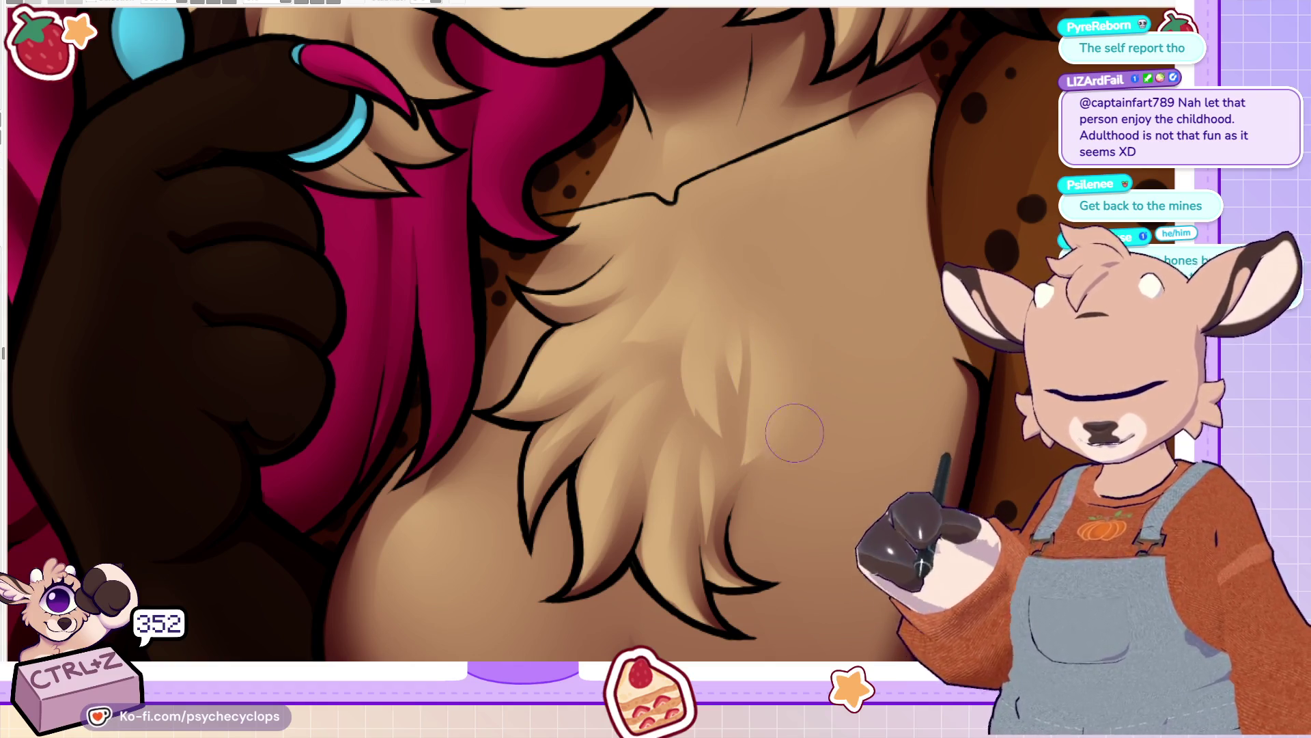
drag(673, 236, 614, 278)
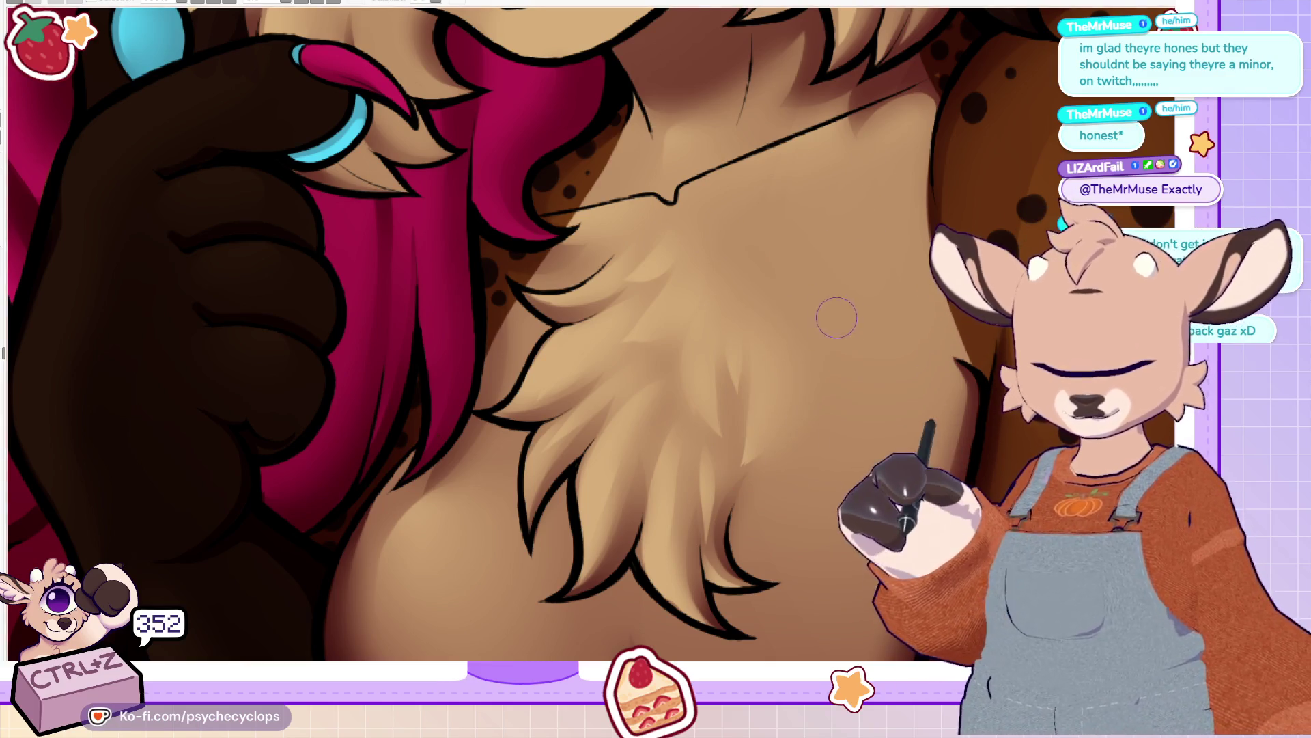
mouse_move(635, 311)
mouse_down()
mouse_move(555, 292)
mouse_move(538, 410)
mouse_move(525, 362)
mouse_up()
key(ctrl+0)
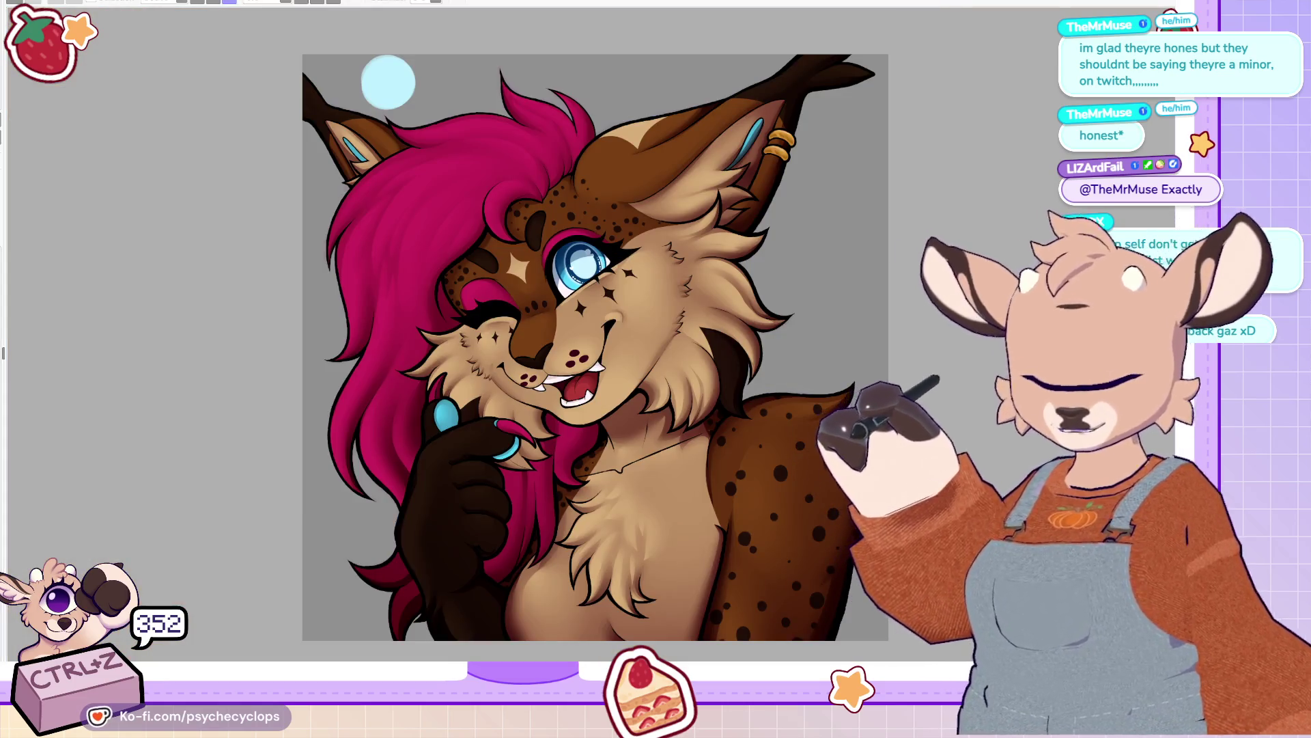
scroll(770, 381, up, 5)
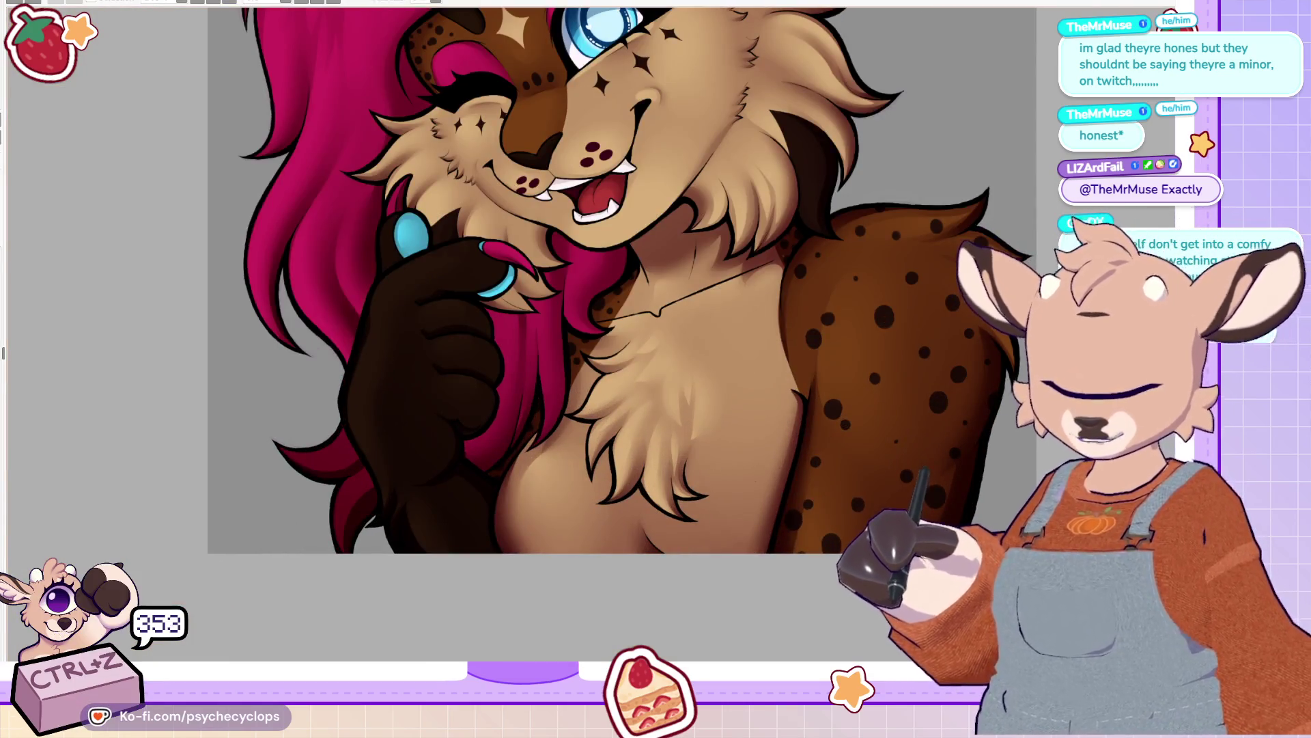
scroll(652, 397, up, 3)
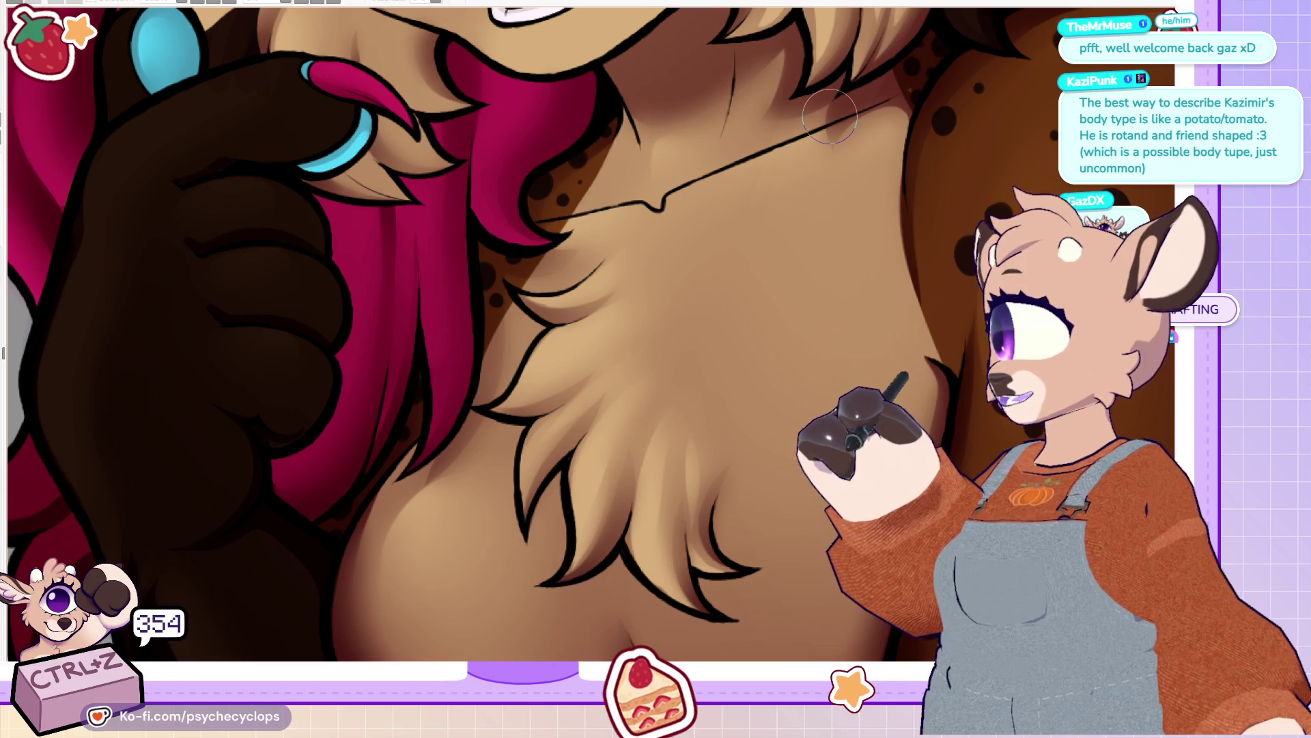
scroll(818, 30, down, 5)
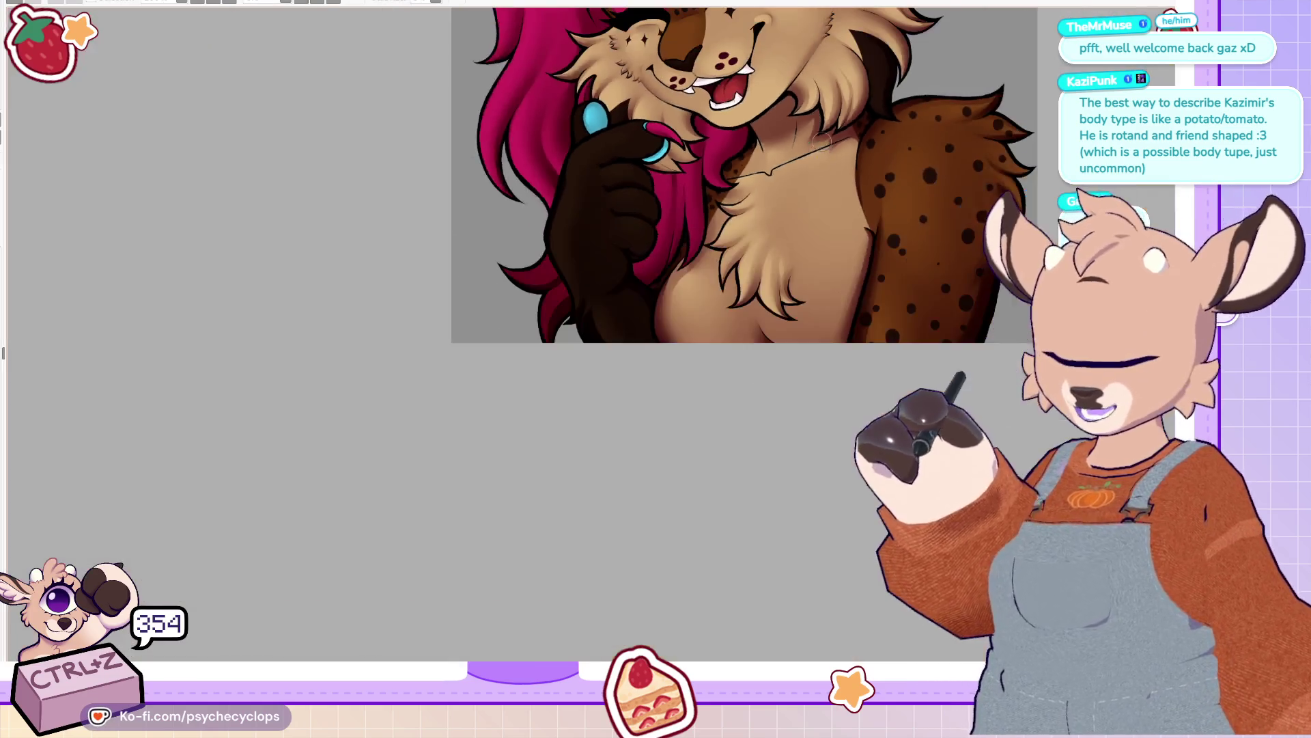
scroll(881, 116, up, 1)
scroll(885, 186, down, 1)
scroll(885, 186, up, 1)
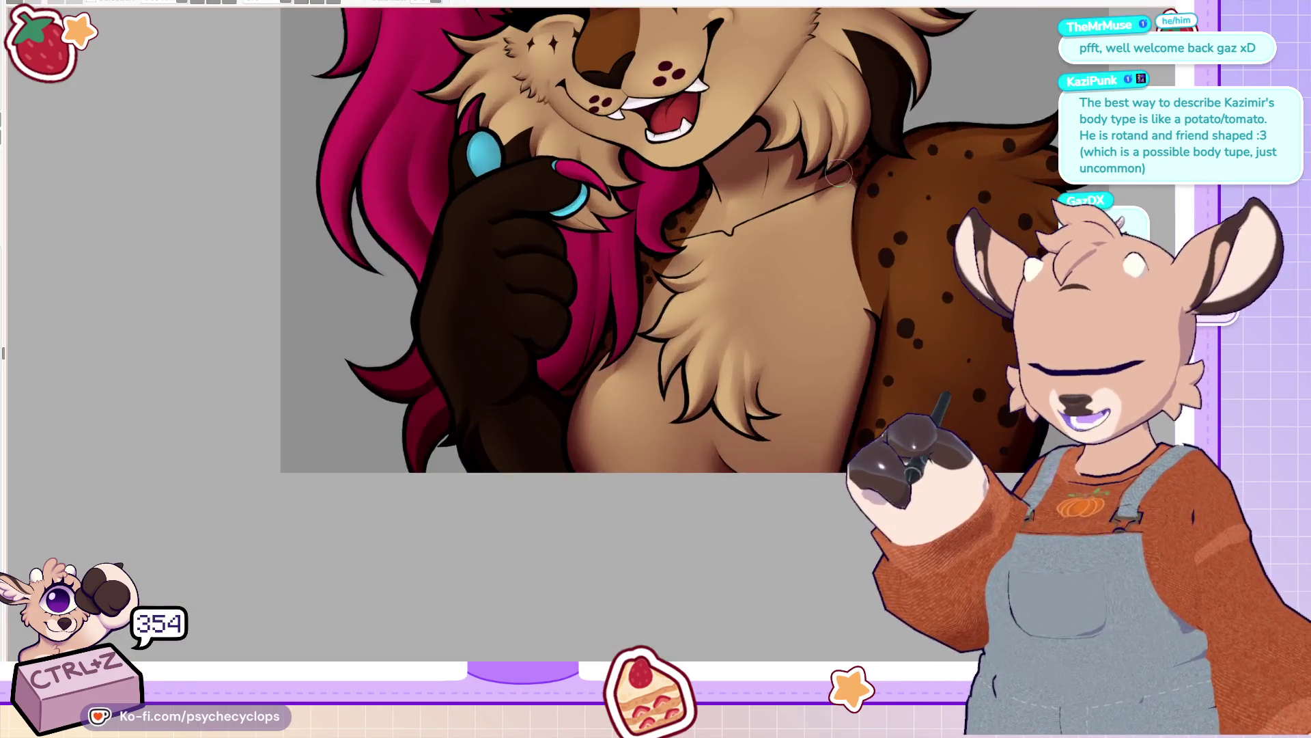
scroll(248, 338, up, 1)
scroll(248, 334, down, 3)
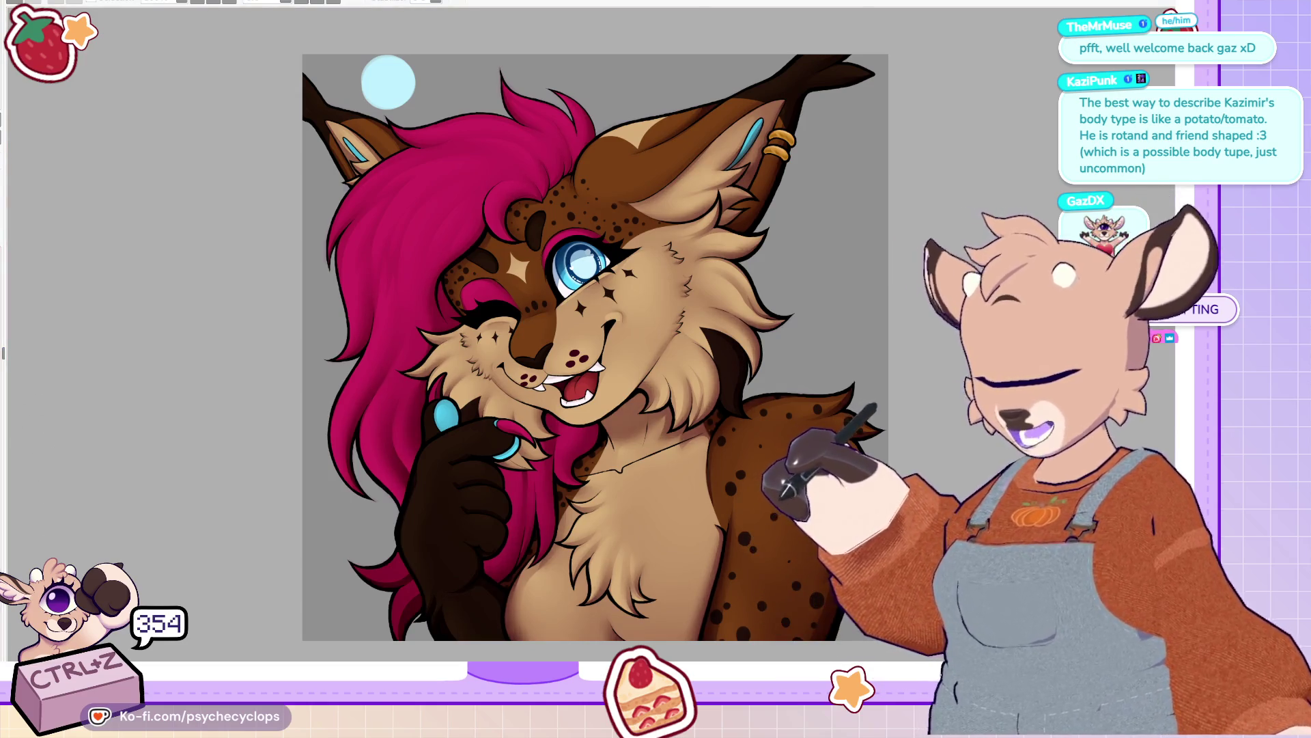
scroll(192, 367, down, 1)
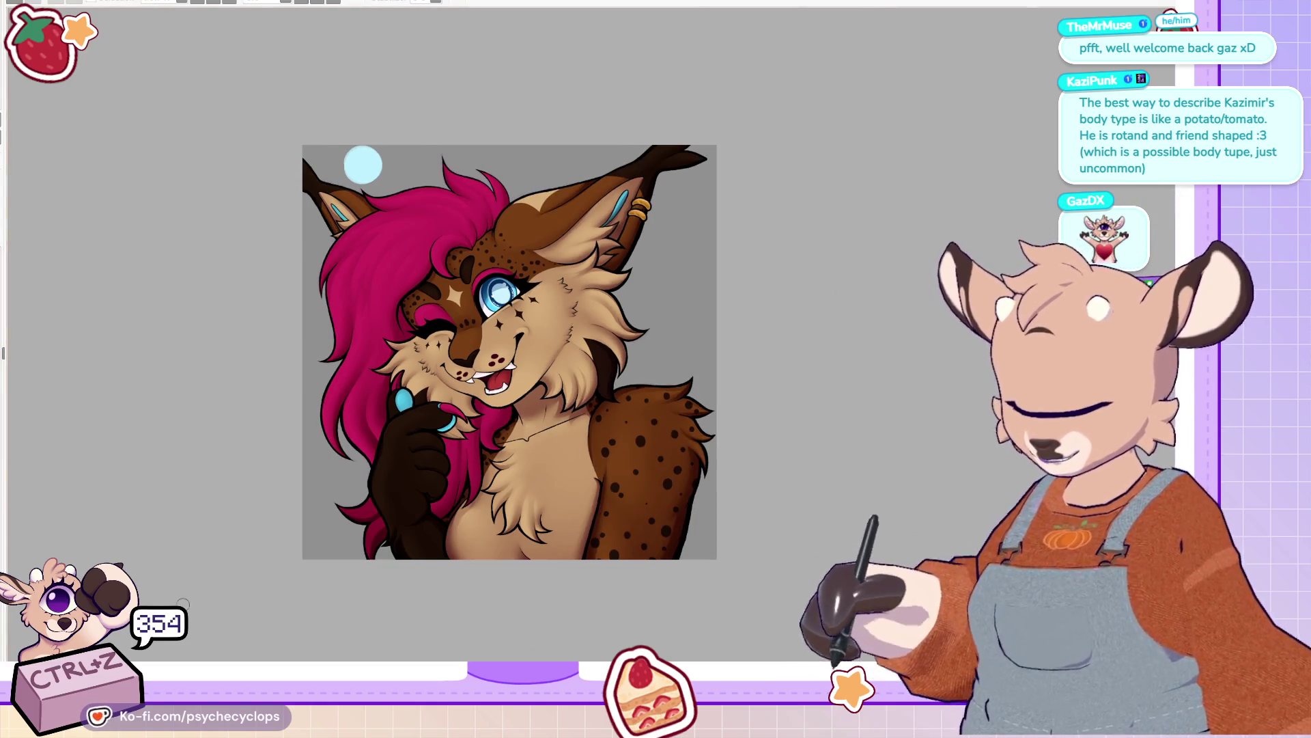
scroll(319, 614, up, 2)
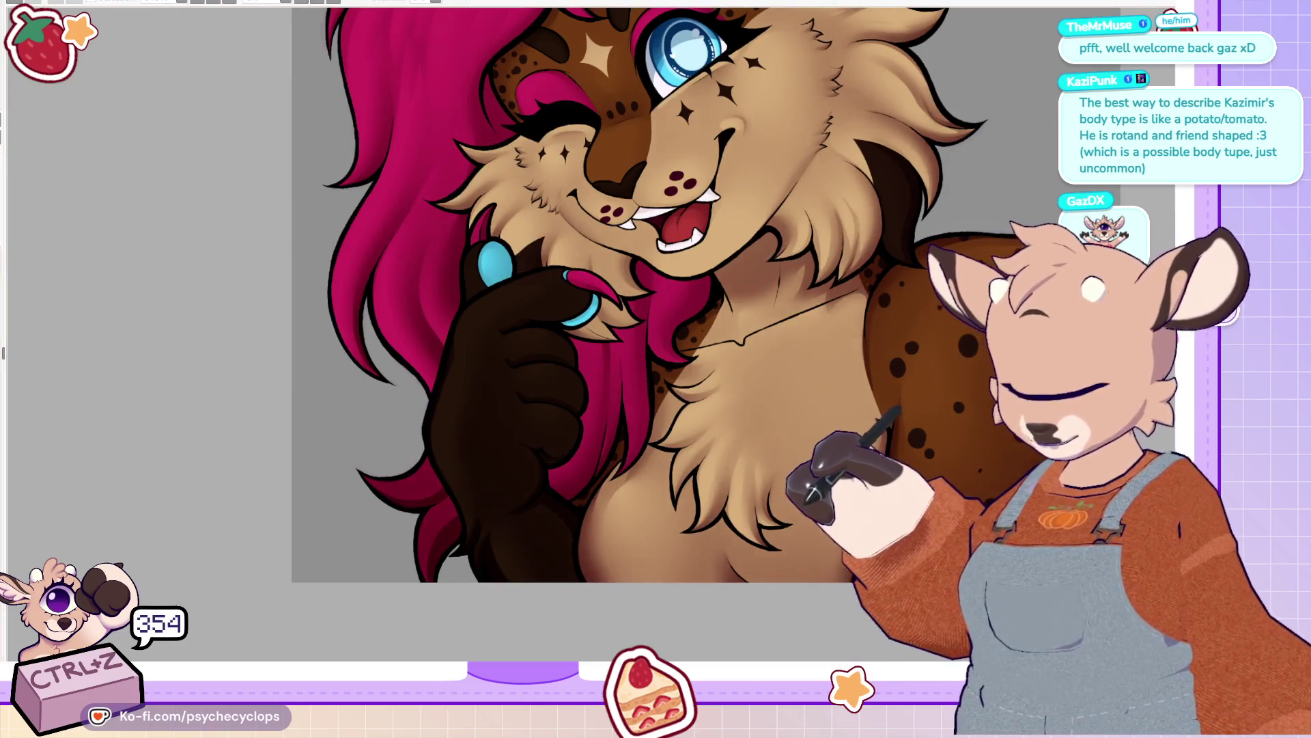
scroll(363, 323, down, 1)
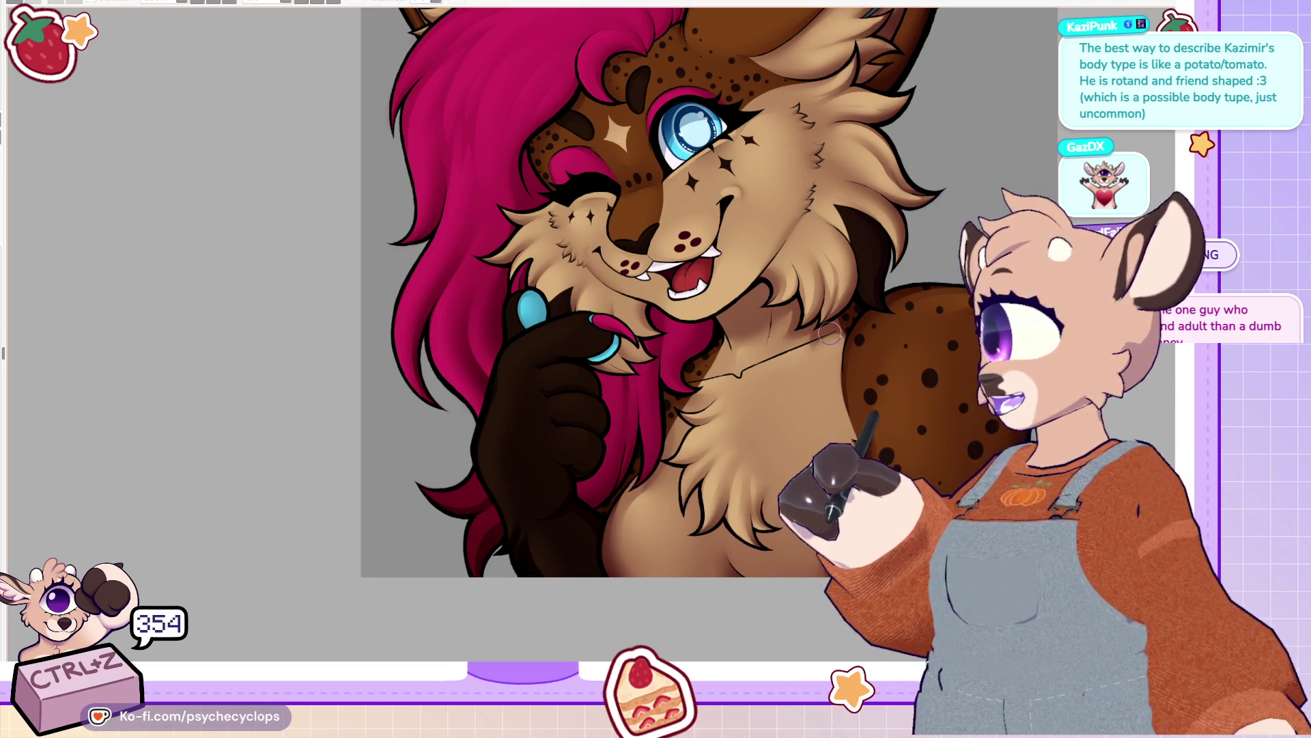
scroll(683, 307, up, 5)
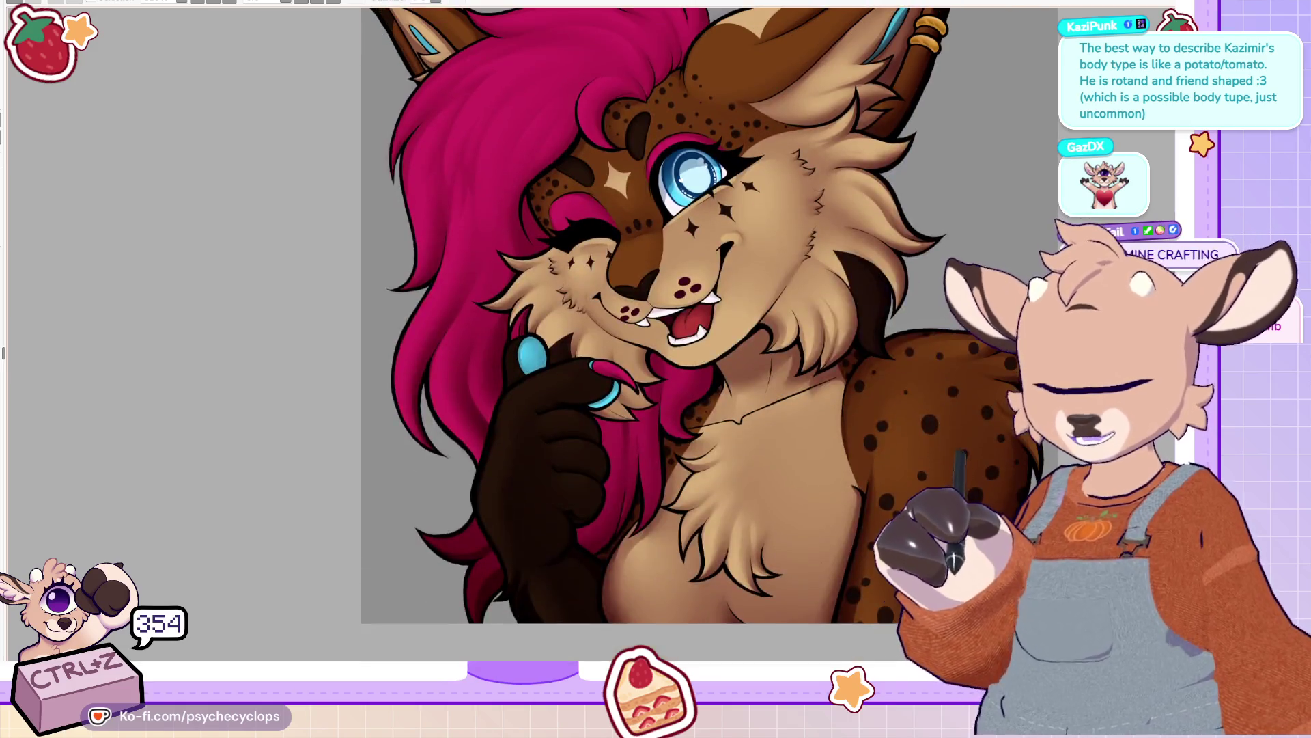
scroll(711, 355, up, 1)
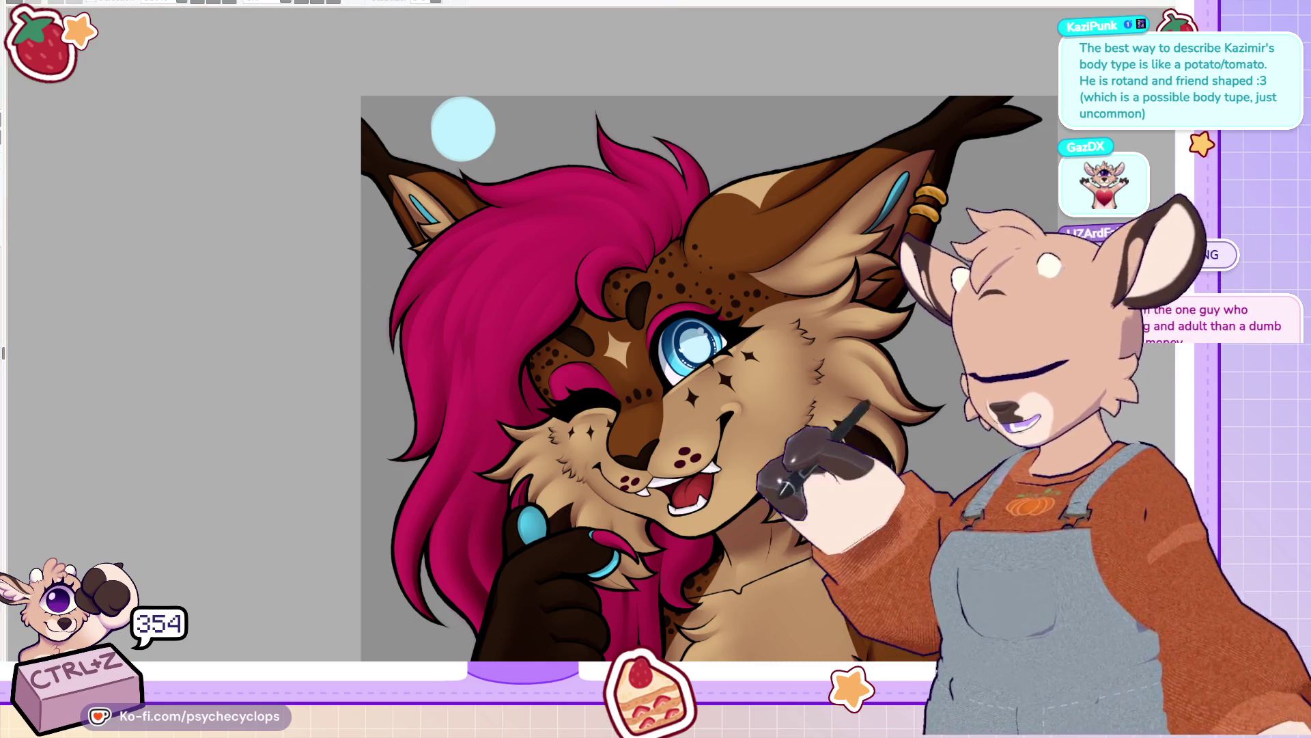
Step: Mirror the lynx canvas horizontally and undo the last two strokes
key(h)
scroll(568, 206, left, 1)
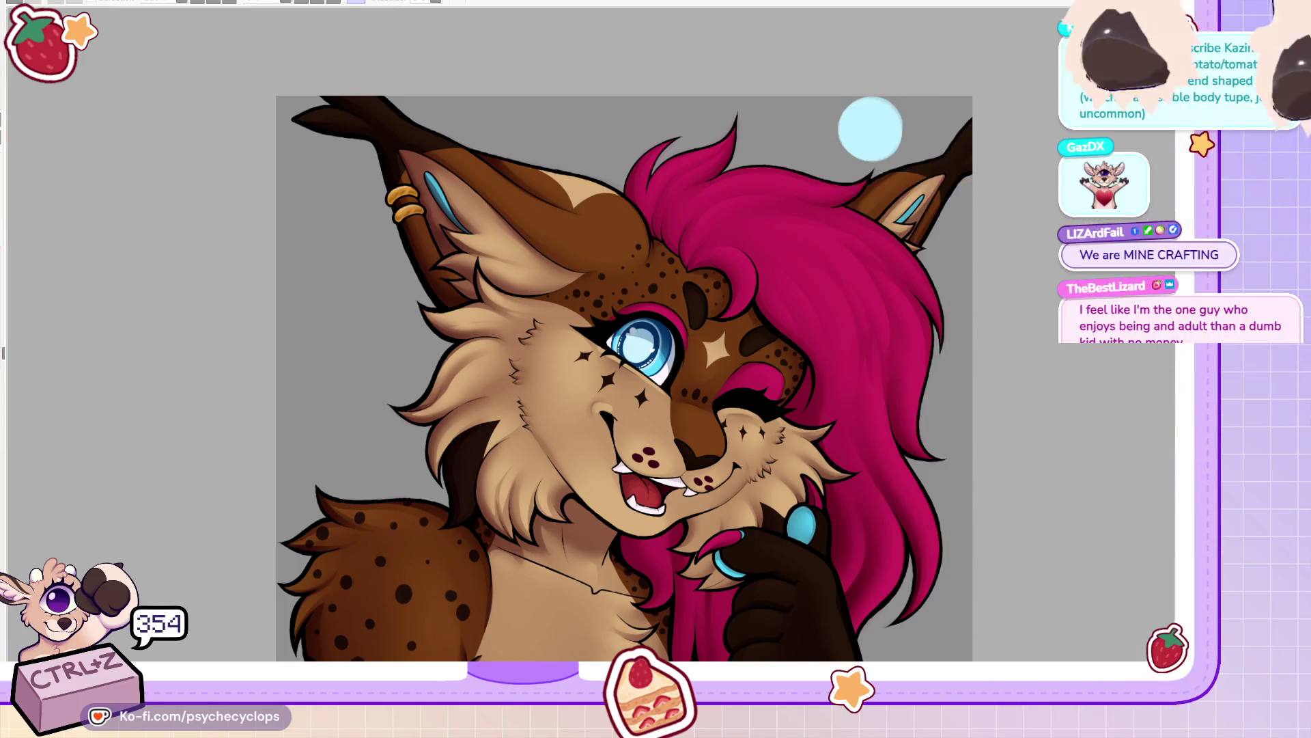
key(ctrl+z)
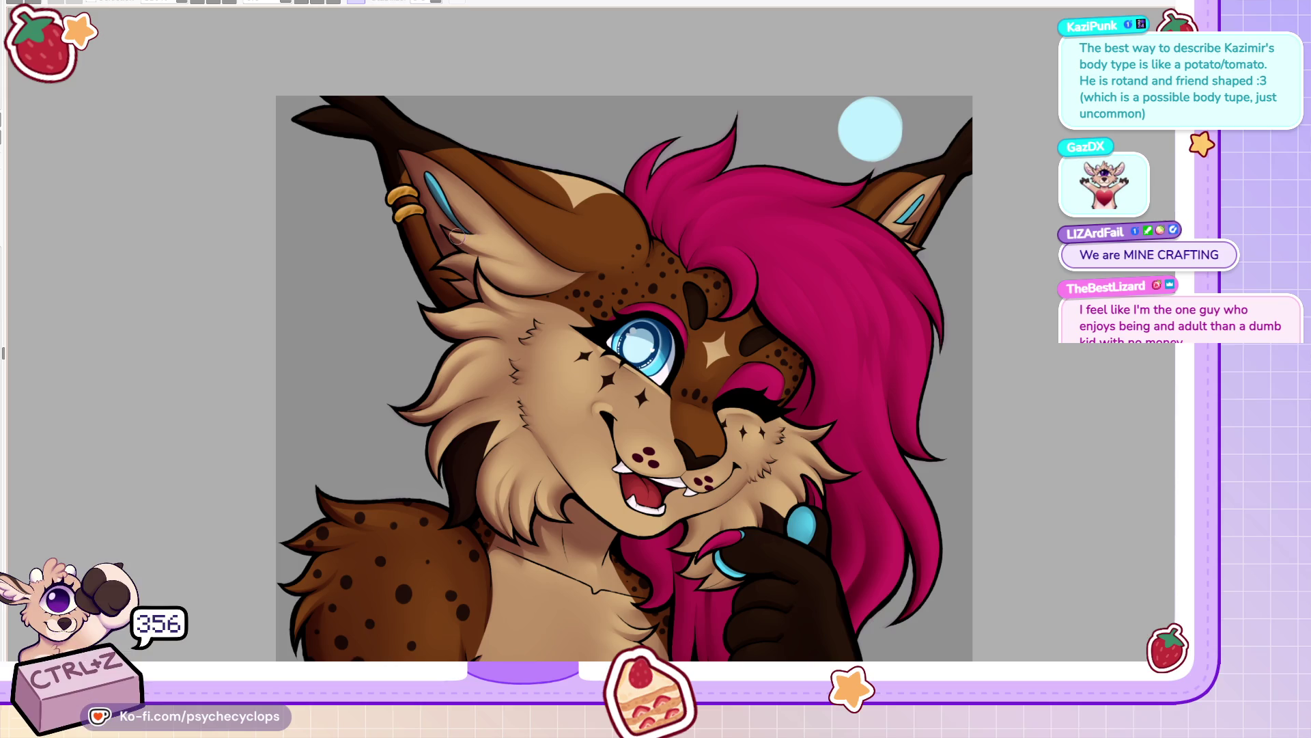
key(ctrl+z)
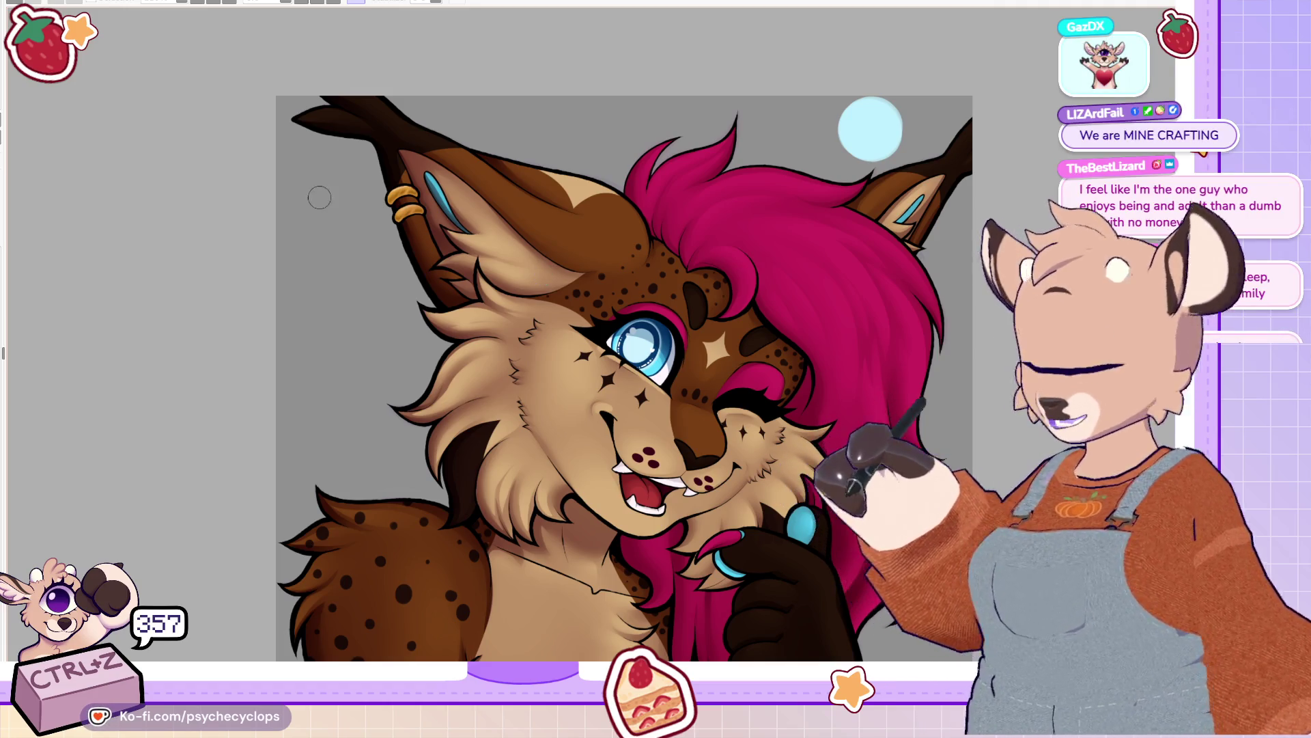
scroll(659, 325, down, 3)
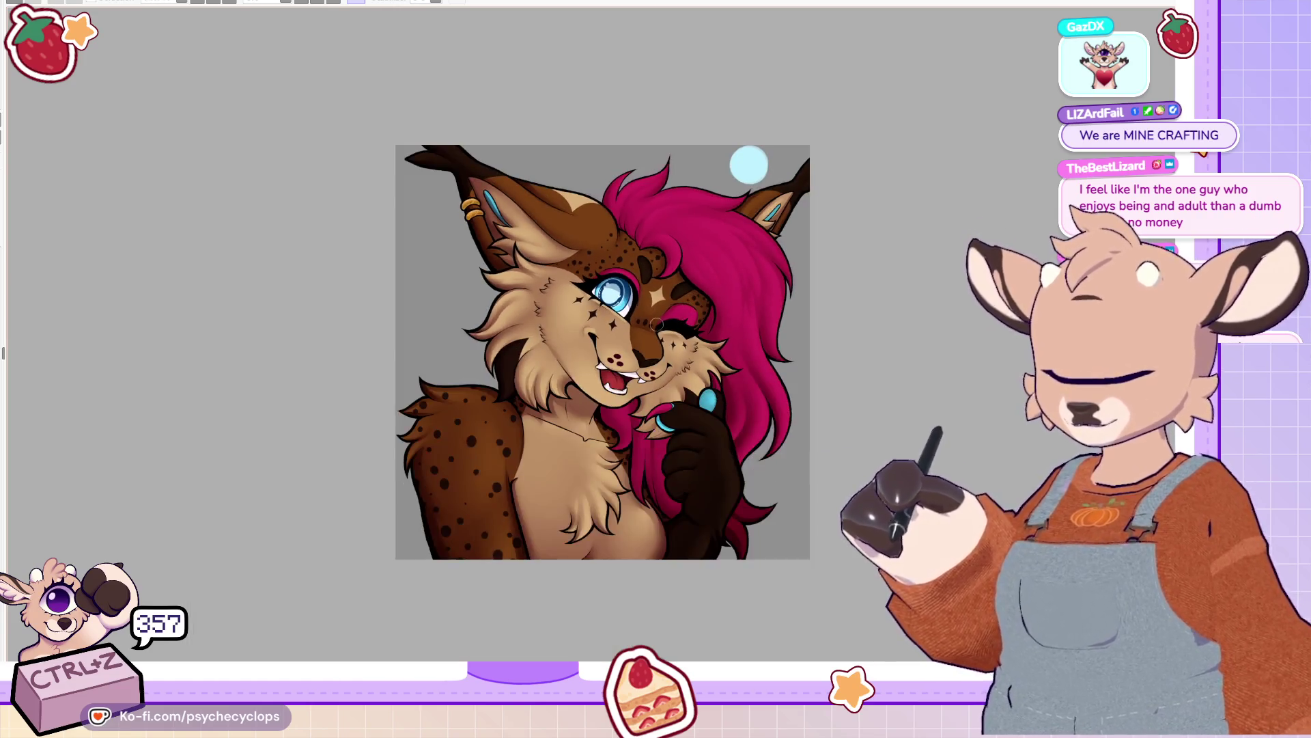
scroll(659, 324, up, 3)
scroll(616, 303, down, 5)
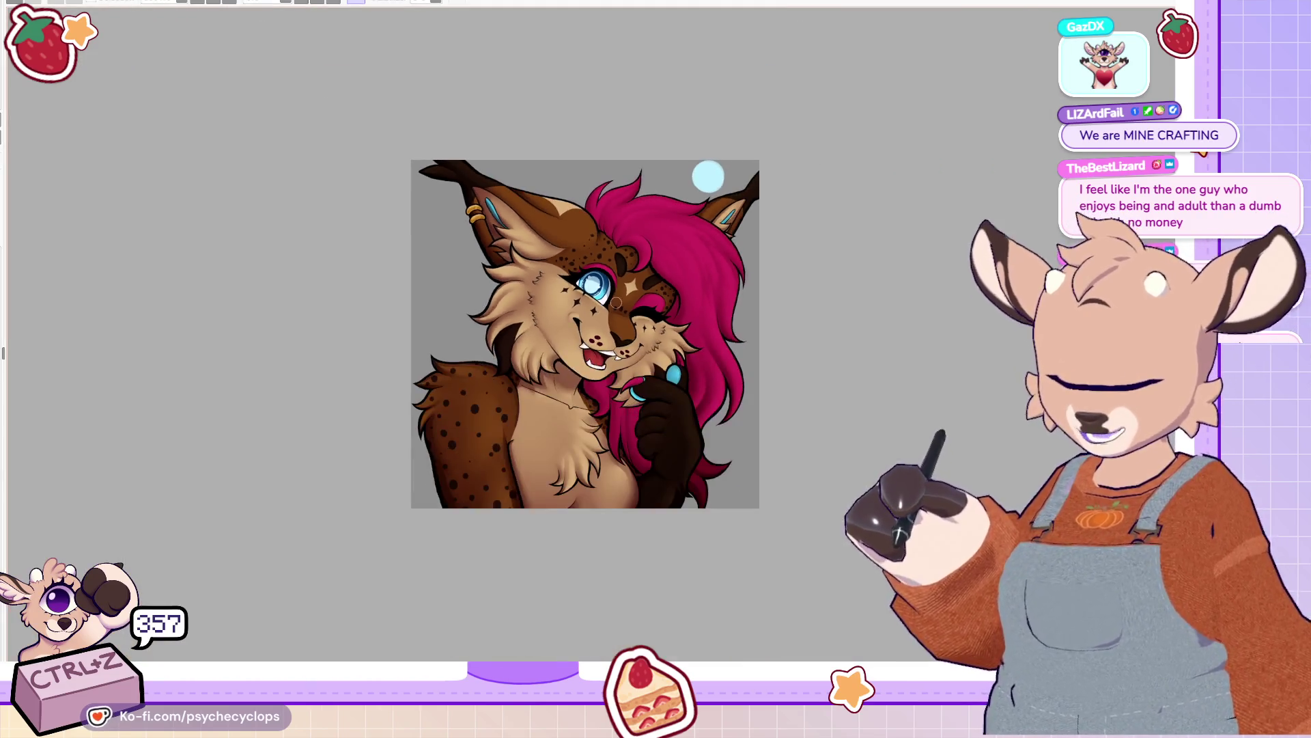
scroll(616, 302, up, 2)
Step: Restore the normal canvas orientation and undo the last shading stroke on the spotted shoulder
key(h)
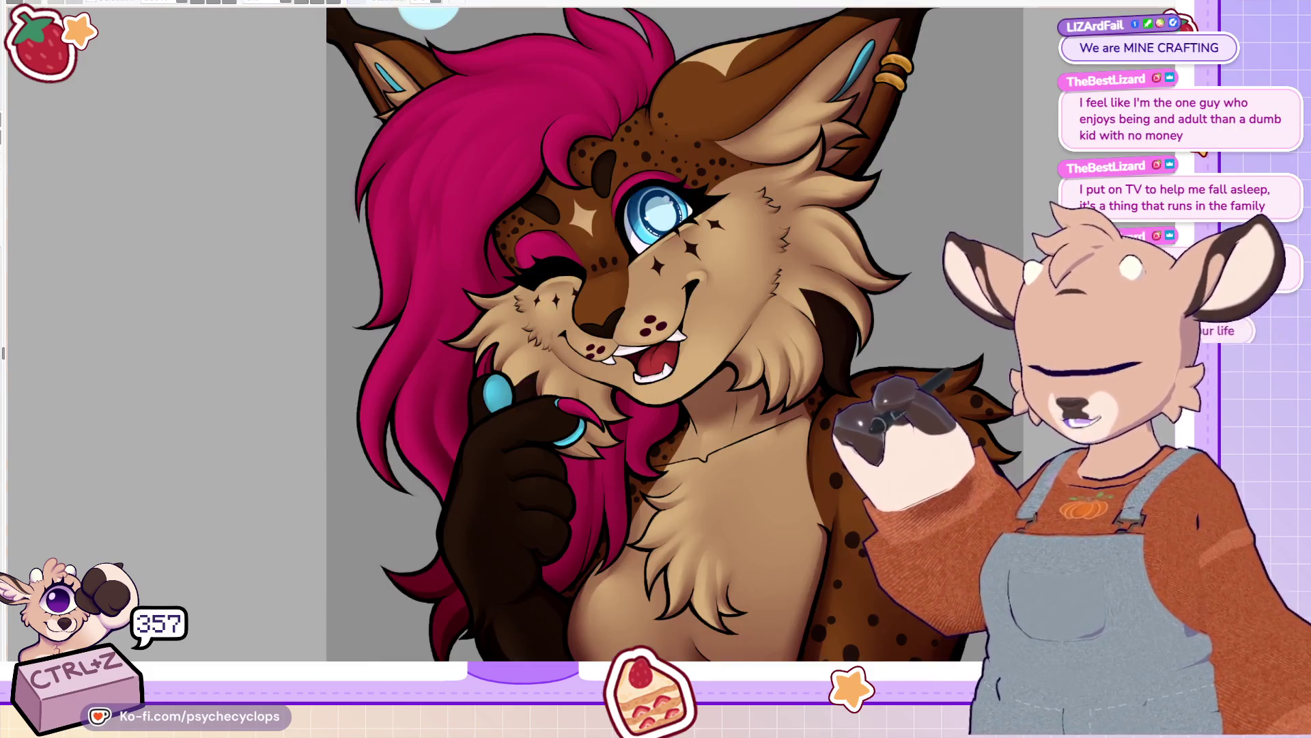
scroll(498, 205, down, 2)
scroll(498, 206, up, 3)
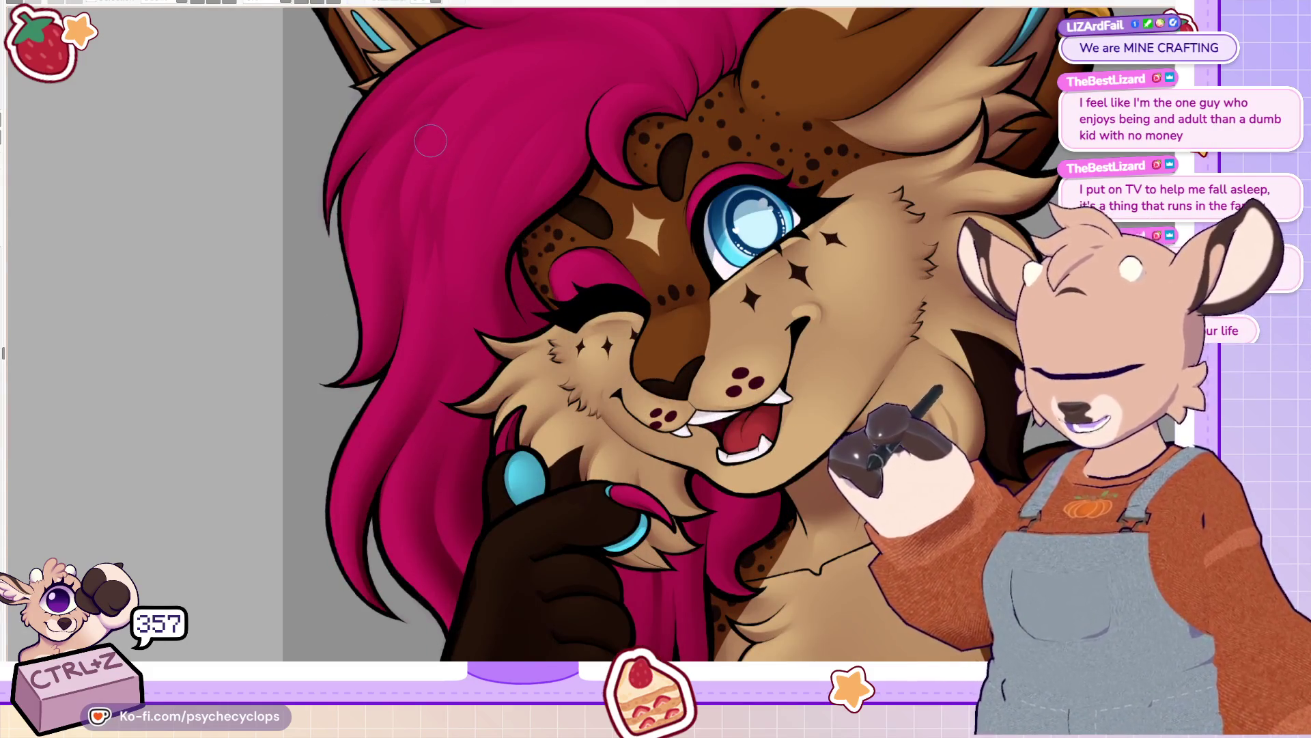
scroll(667, 300, down, 3)
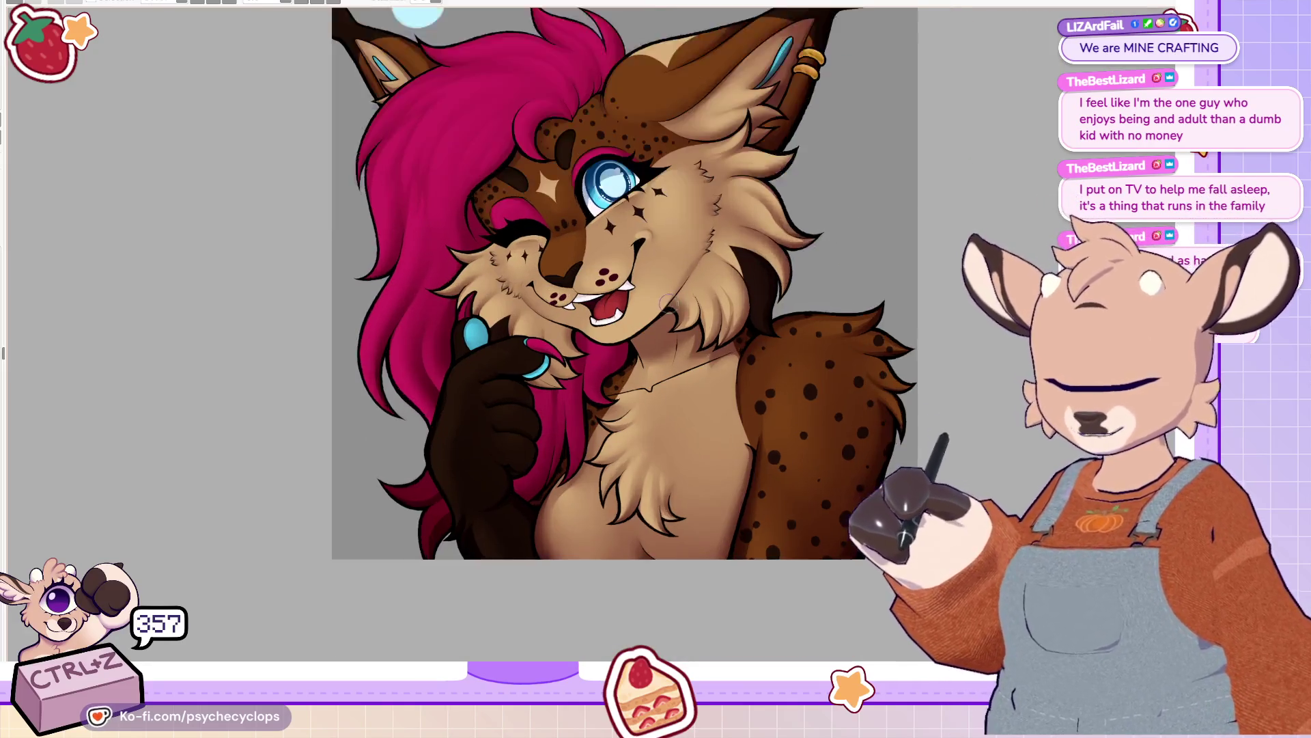
scroll(668, 300, up, 3)
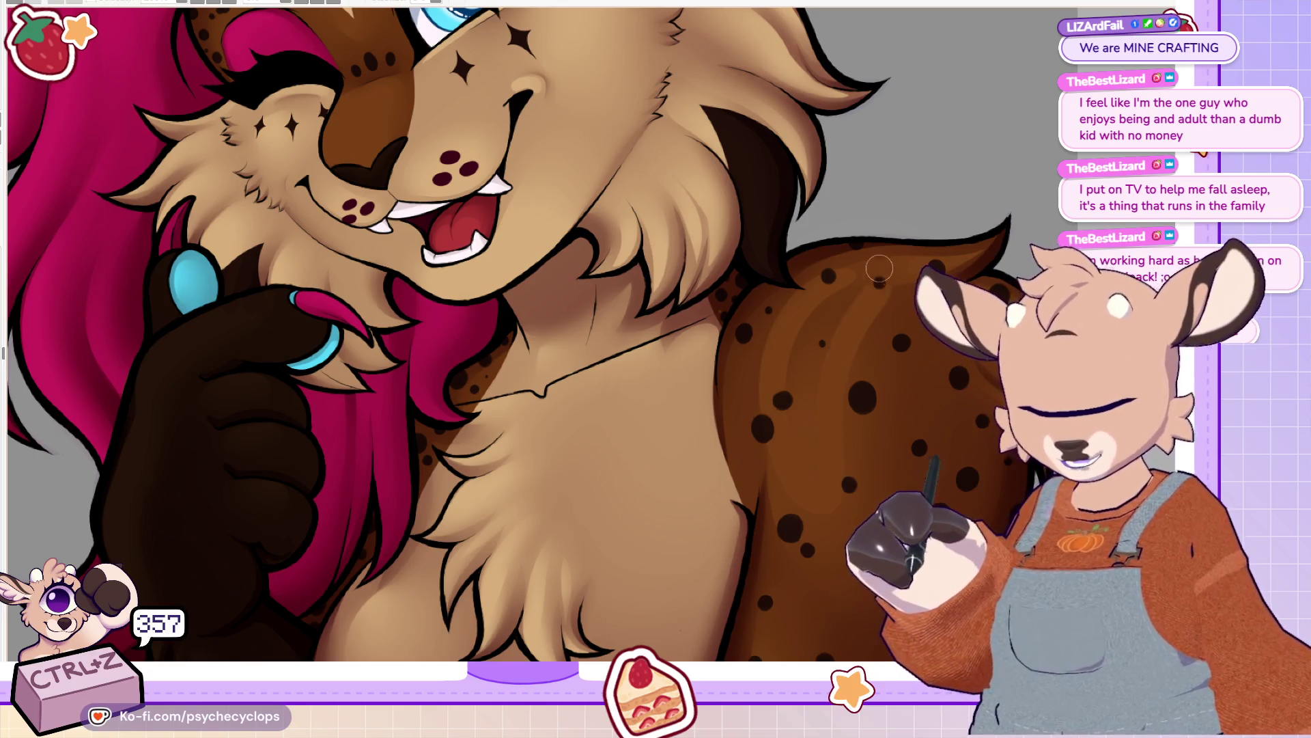
key(ctrl+z)
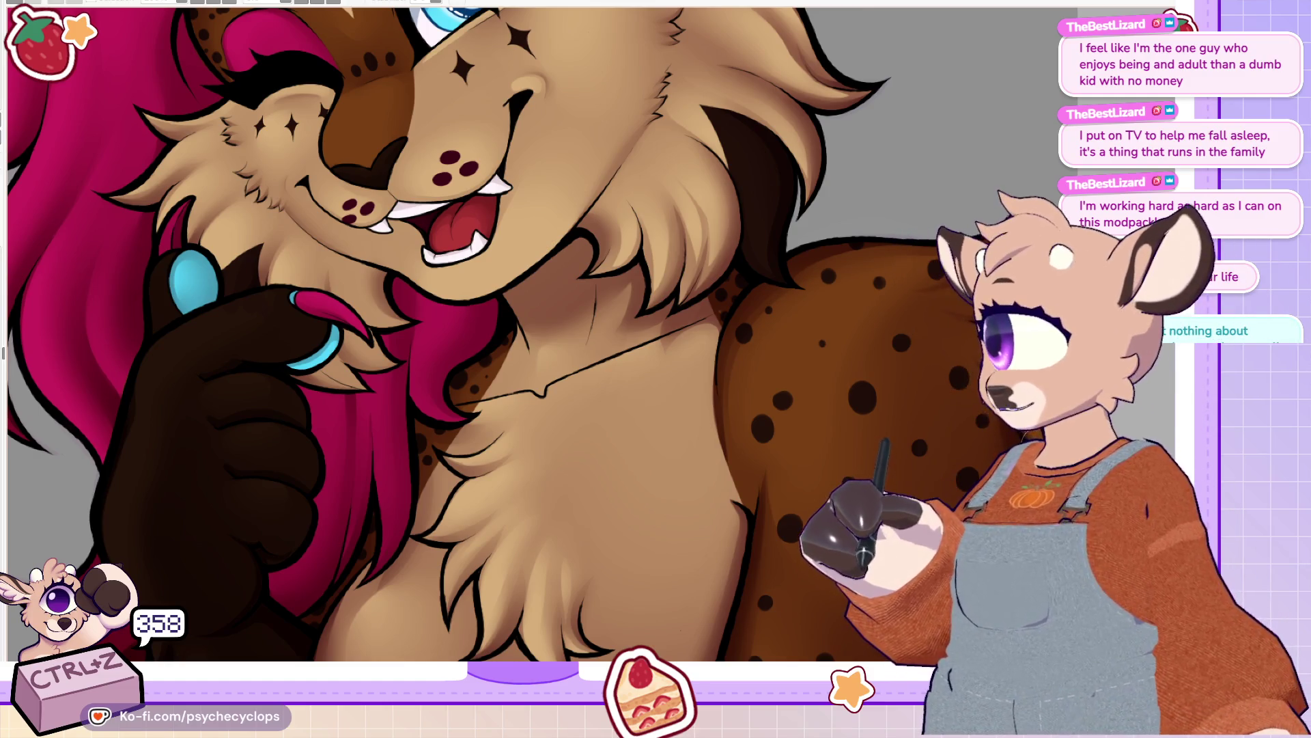
Step: Fit the whole lynx illustration in the window and zoom to inspect it
key(ctrl+0)
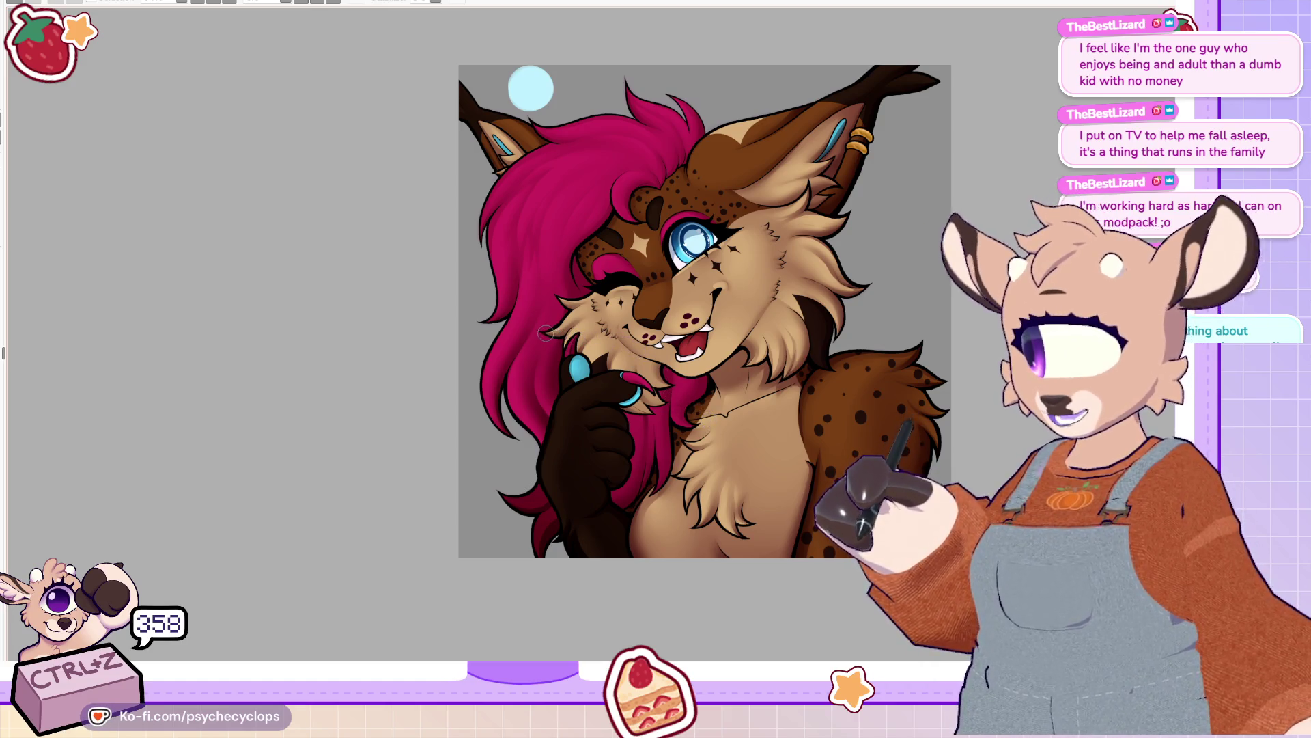
scroll(734, 89, up, 3)
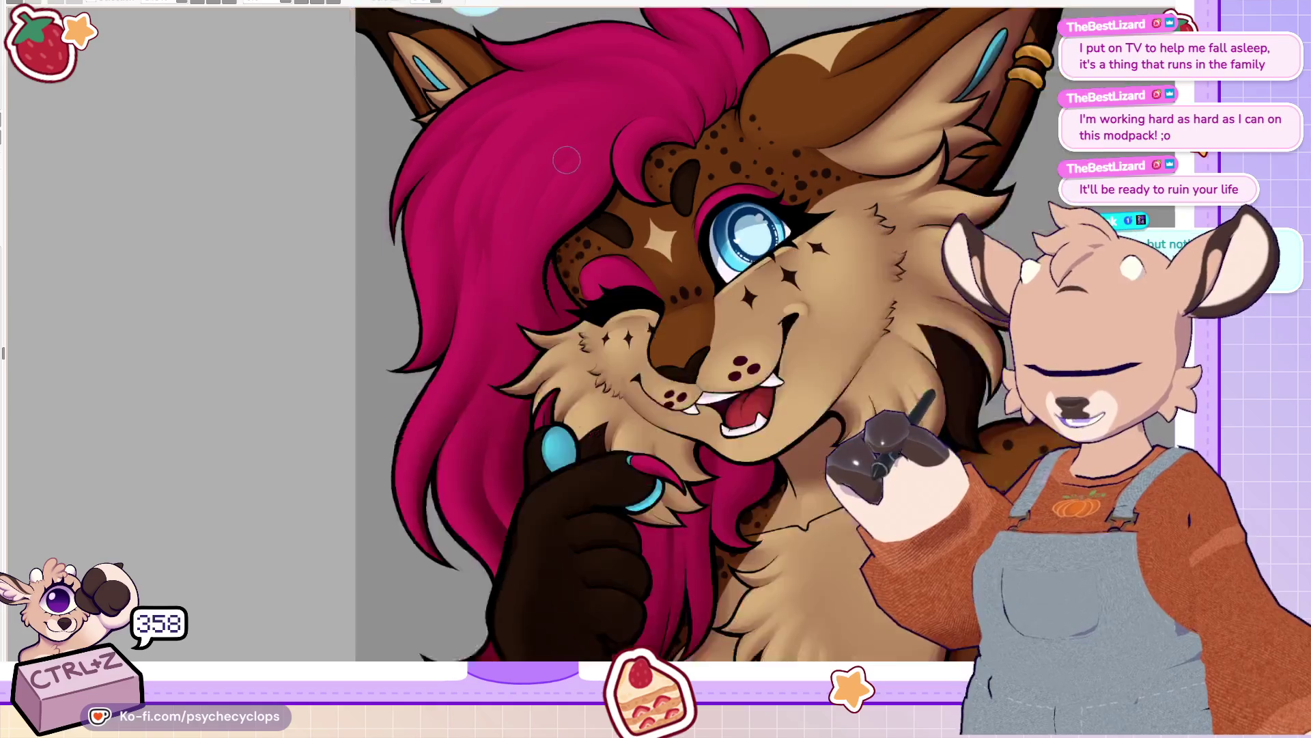
scroll(636, 217, up, 5)
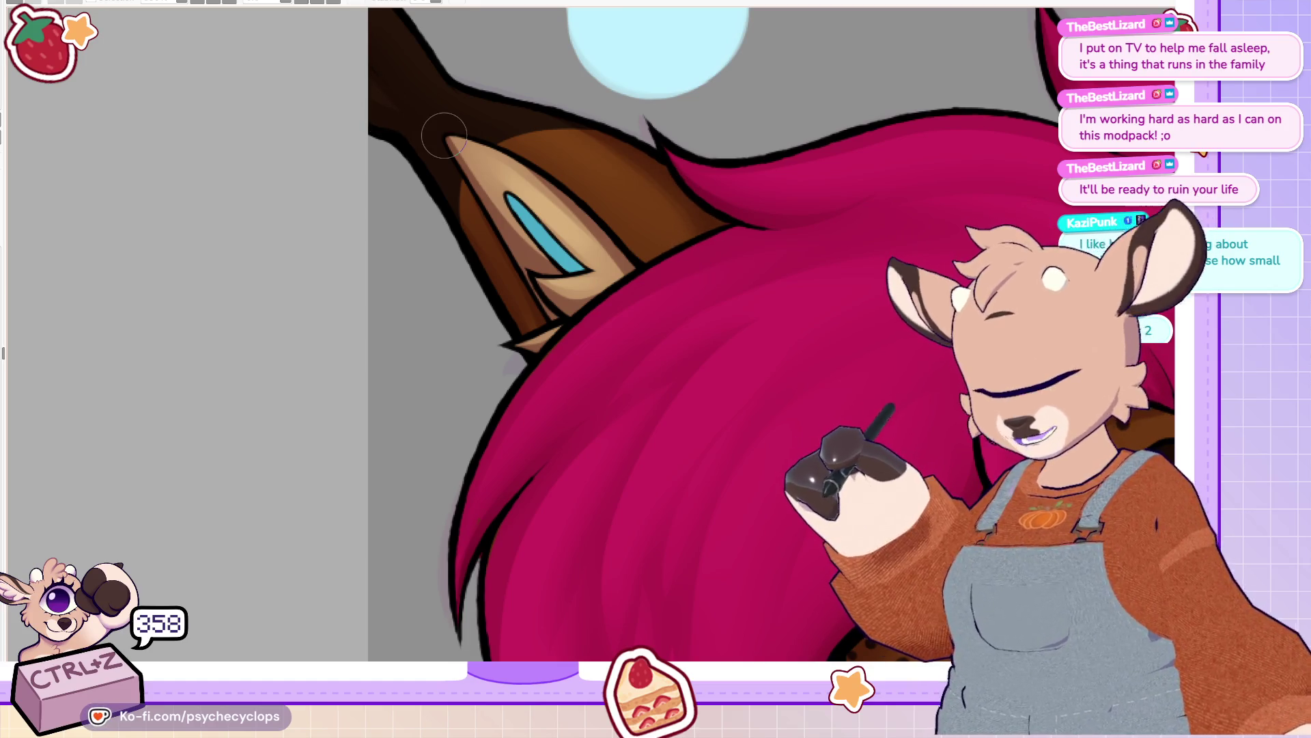
scroll(770, 334, down, 1)
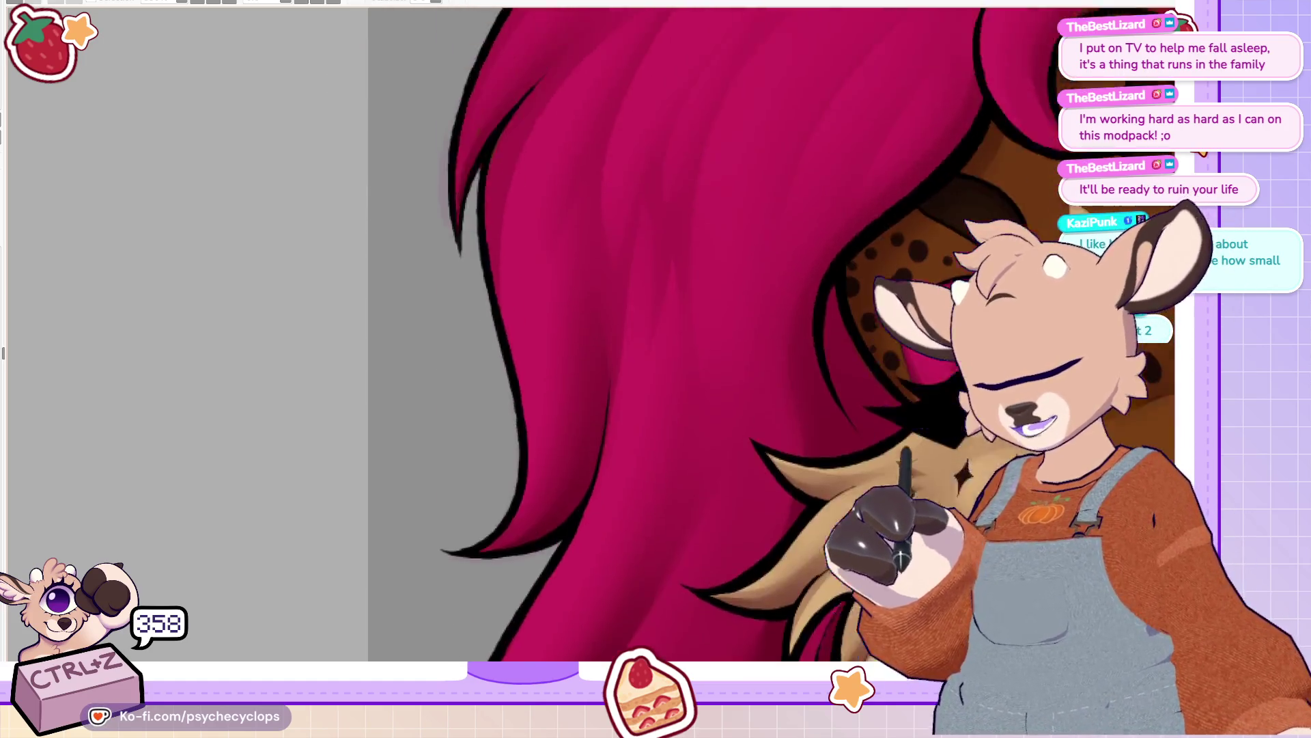
scroll(770, 334, down, 2)
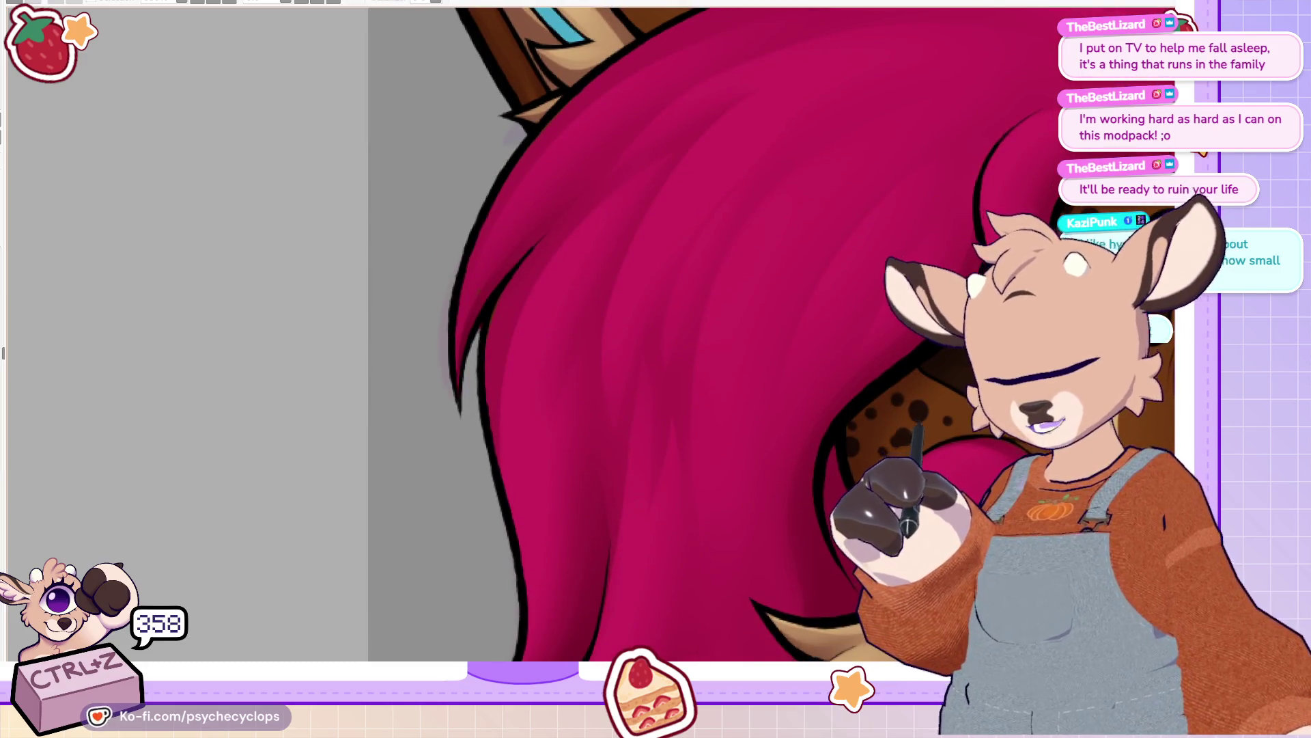
scroll(899, 364, down, 3)
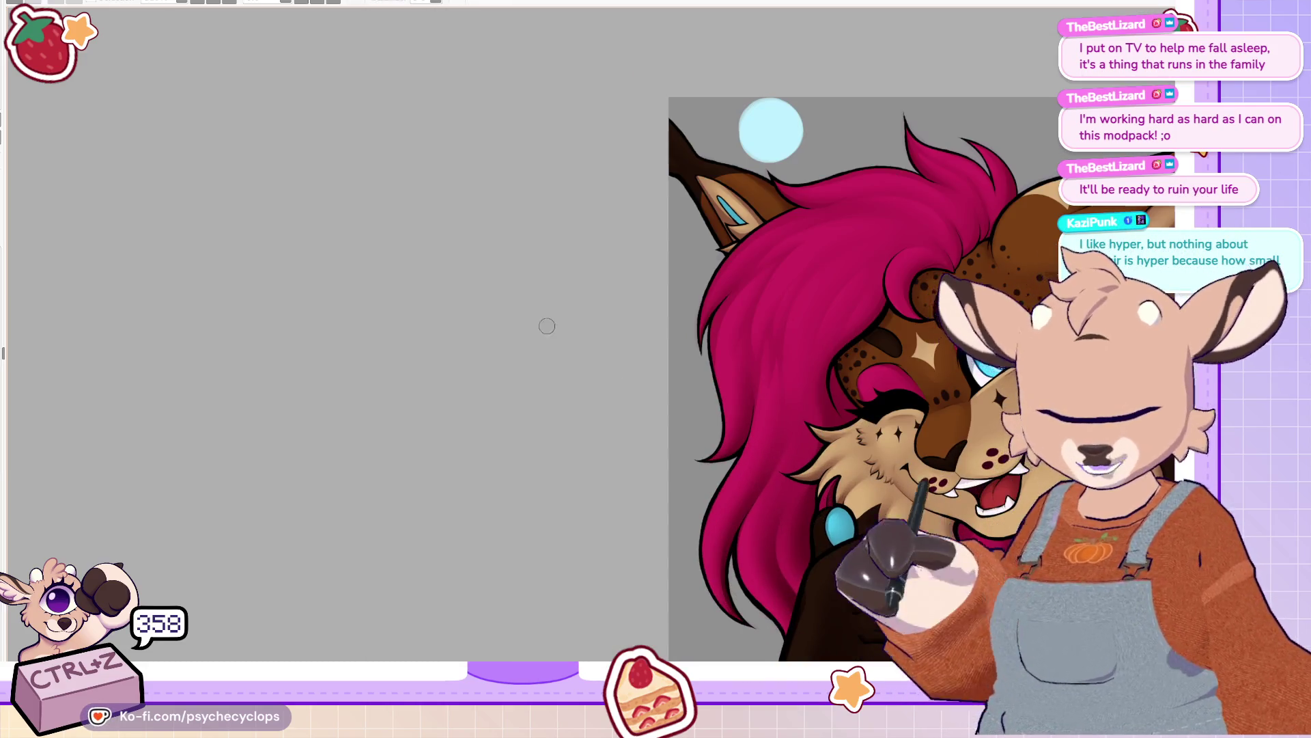
scroll(771, 334, down, 2)
scroll(384, 577, up, 4)
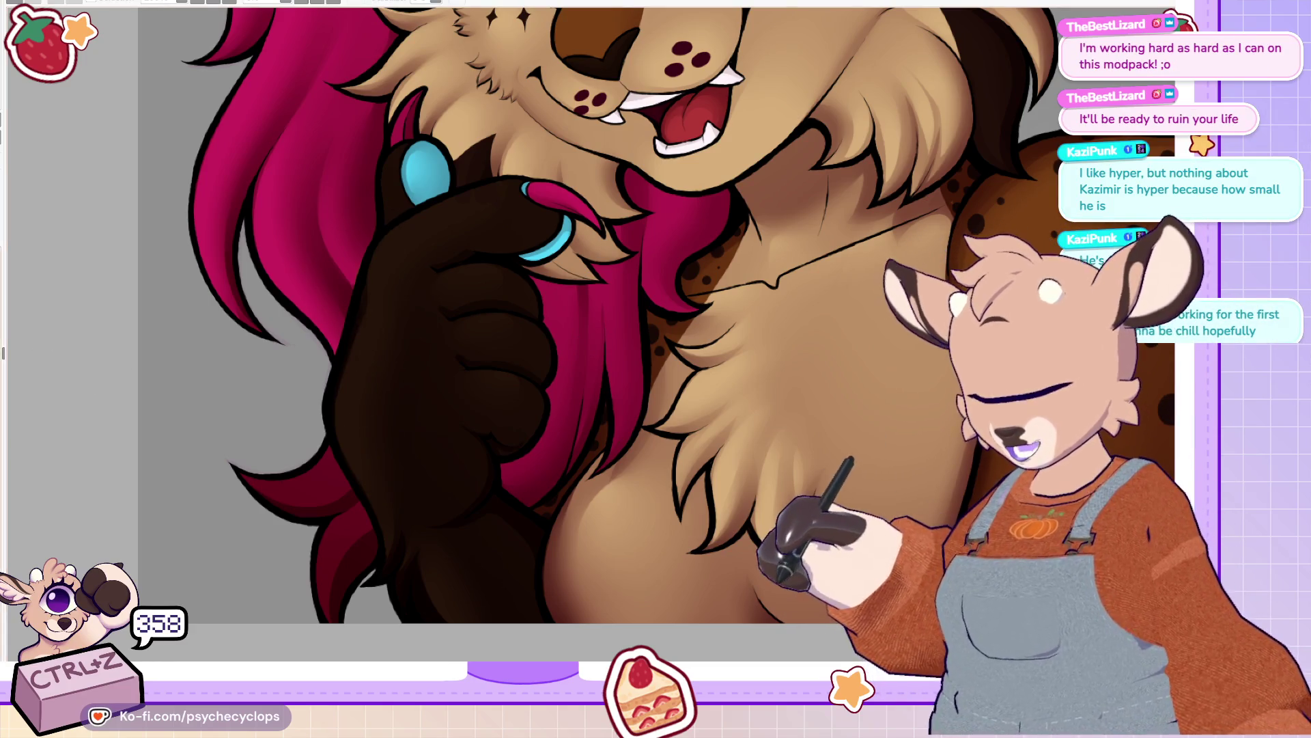
Step: Flip the view mirrored, back, then mirrored again to compare the chest fur and paw
key(h)
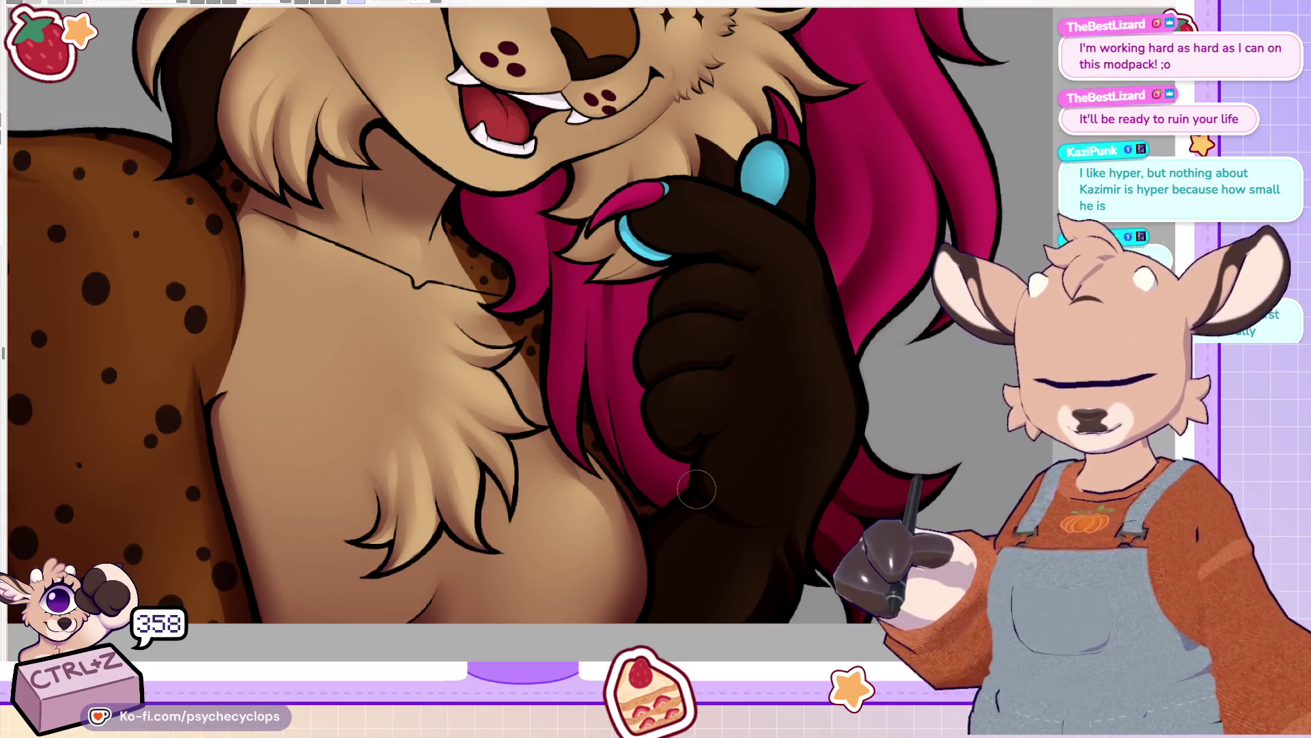
key(h)
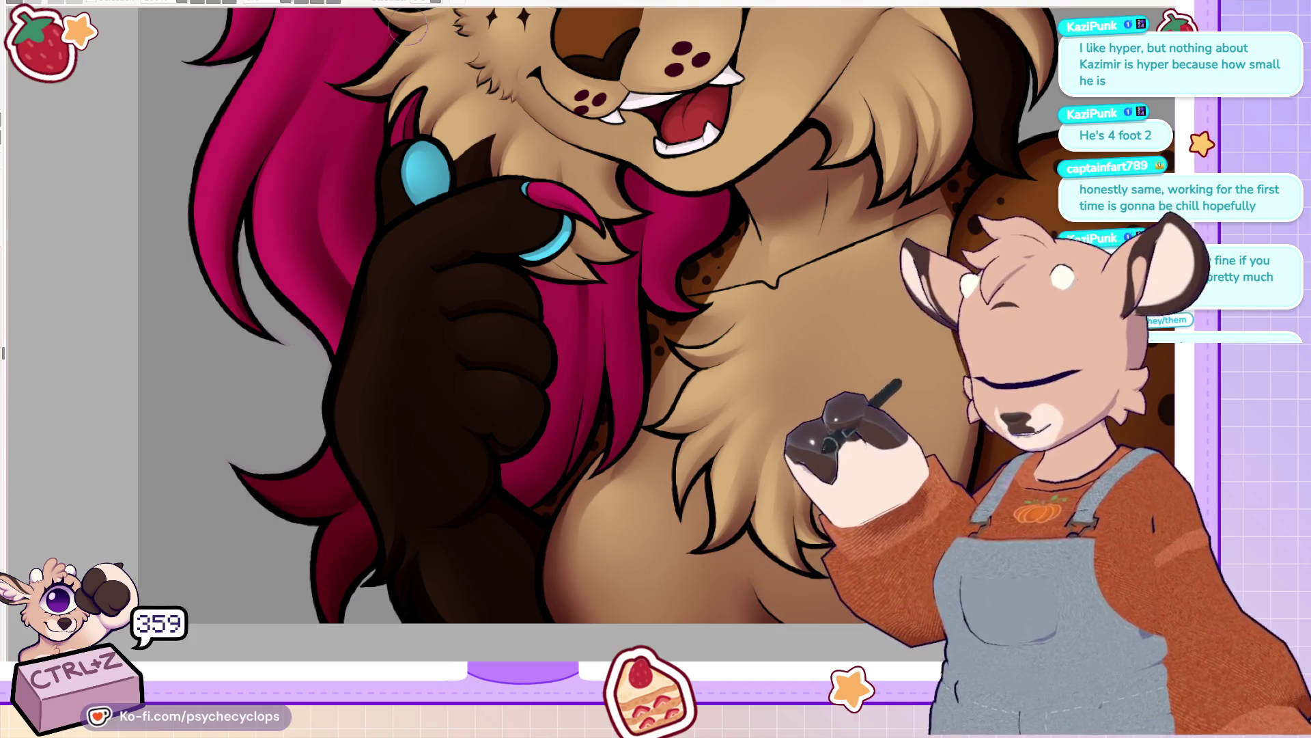
key(m)
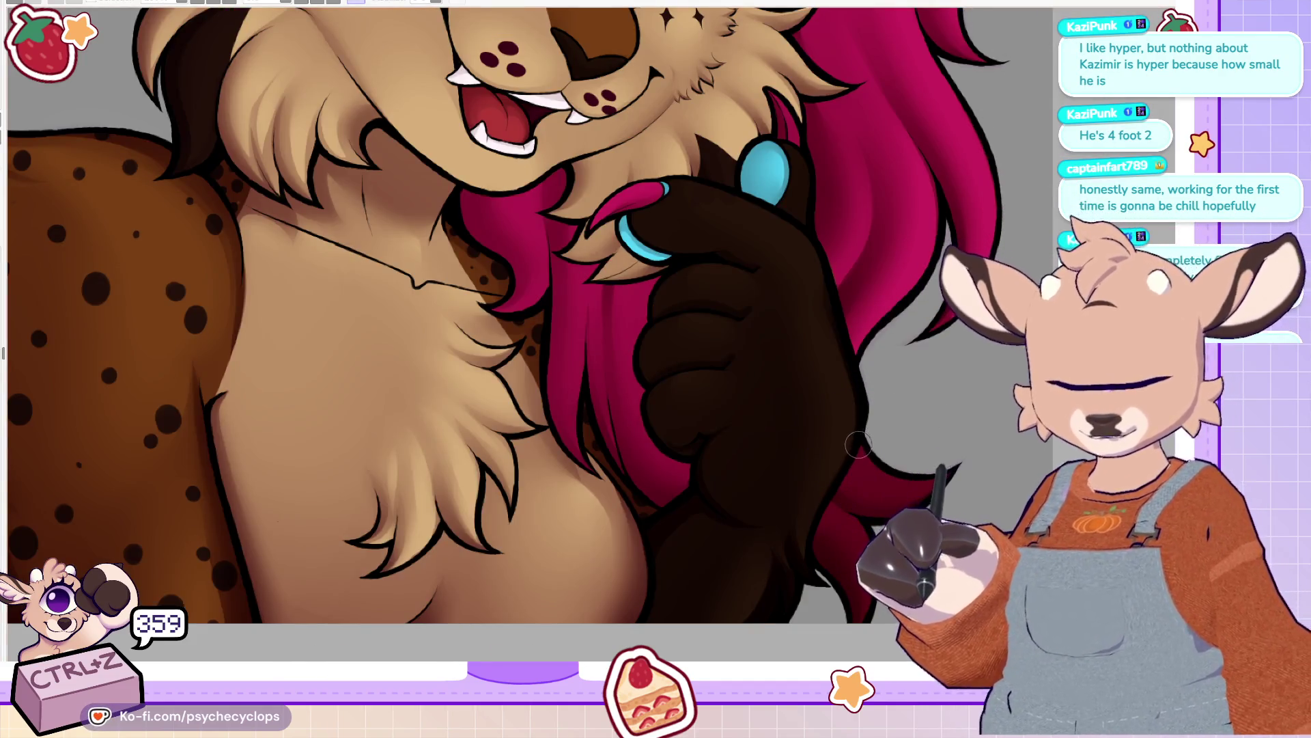
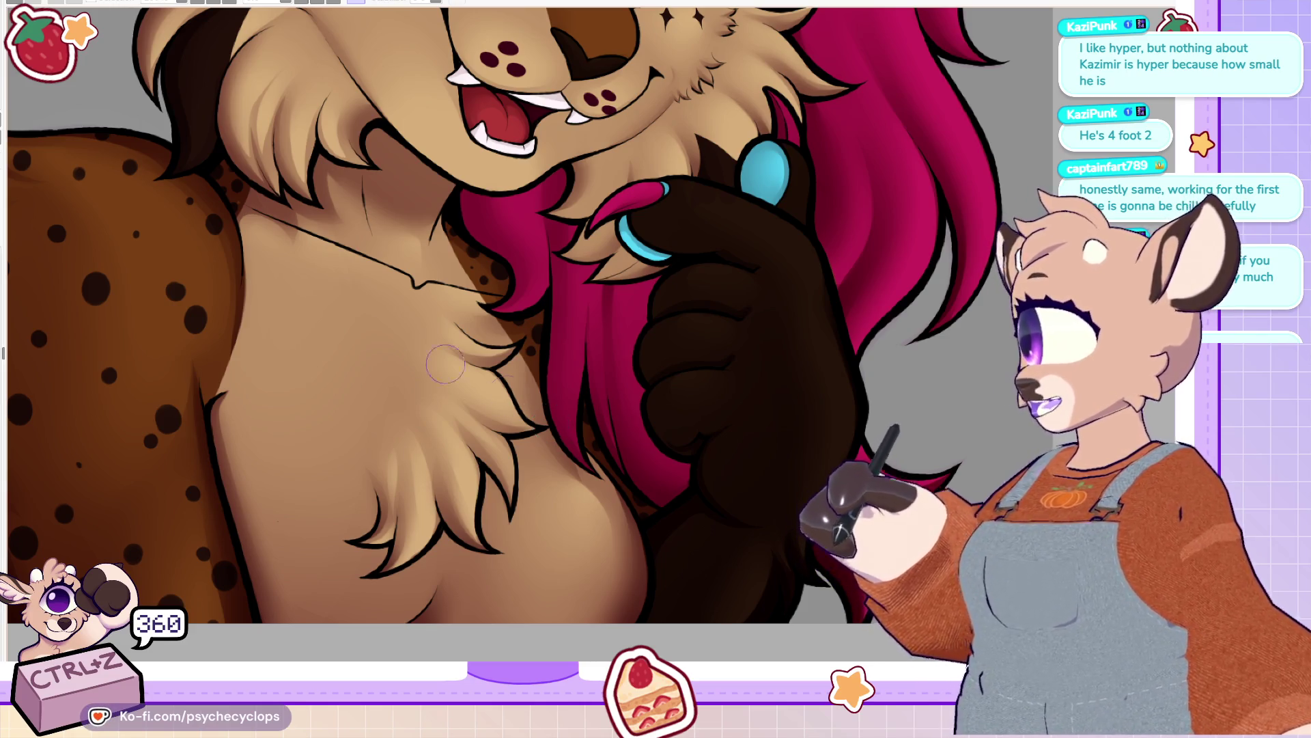
Step: Mirror the canvas and brush lighter-brown highlights down the spotted shoulder fur
scroll(808, 188, down, 5)
scroll(515, 179, up, 5)
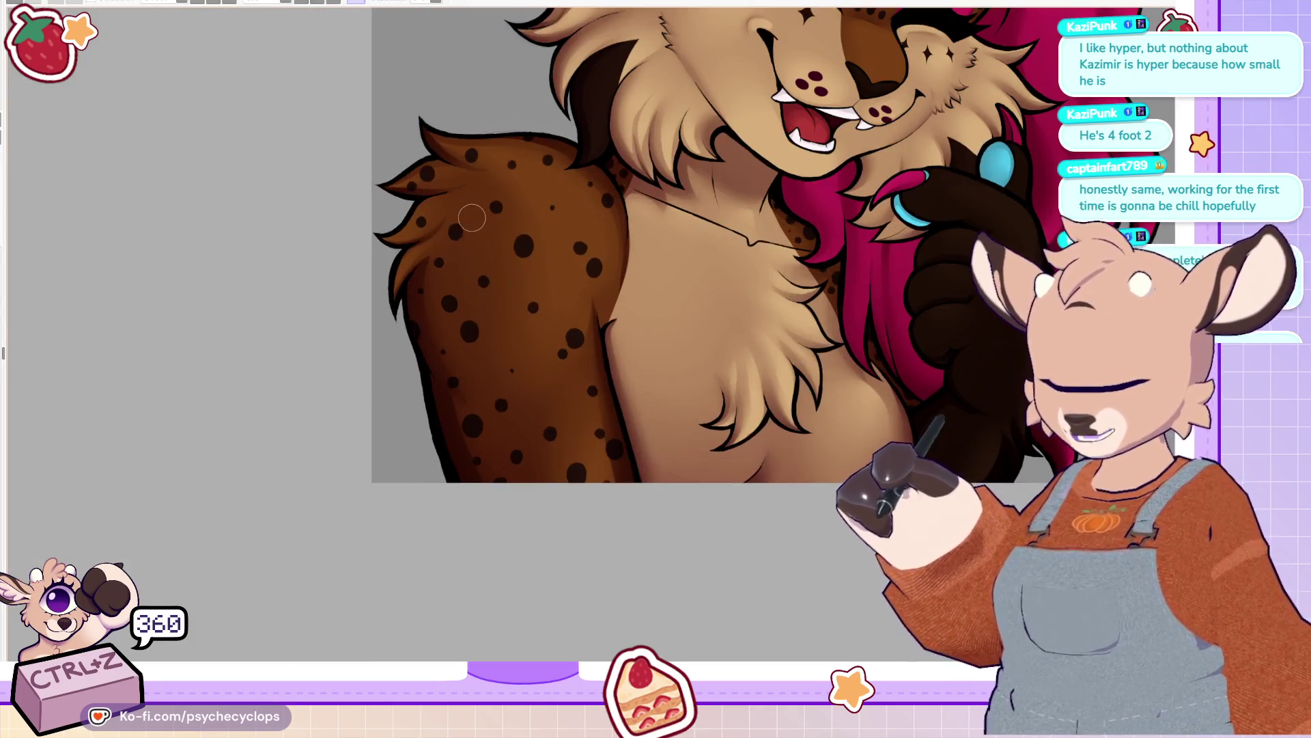
key(h)
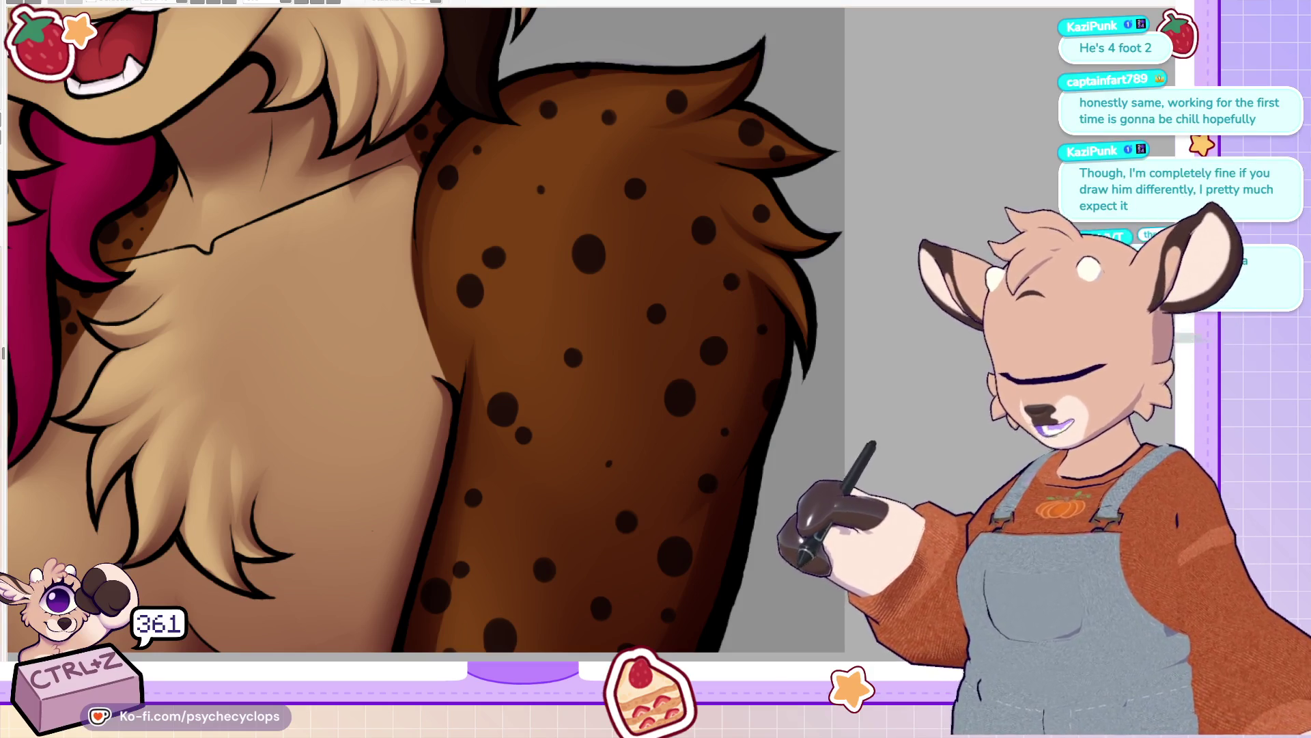
mouse_move(729, 437)
mouse_down()
mouse_move(683, 481)
mouse_move(731, 259)
mouse_move(673, 478)
mouse_move(719, 267)
mouse_move(684, 473)
mouse_up()
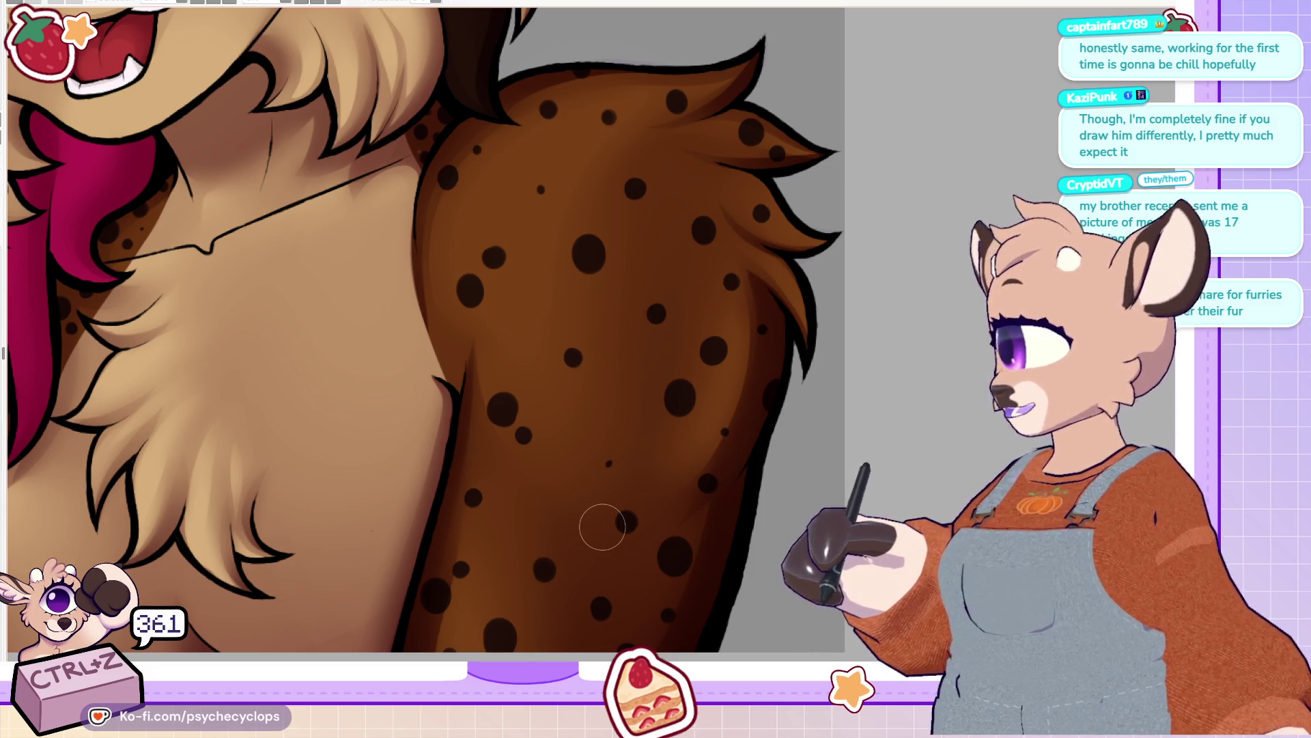
scroll(601, 526, down, 6)
scroll(283, 425, up, 3)
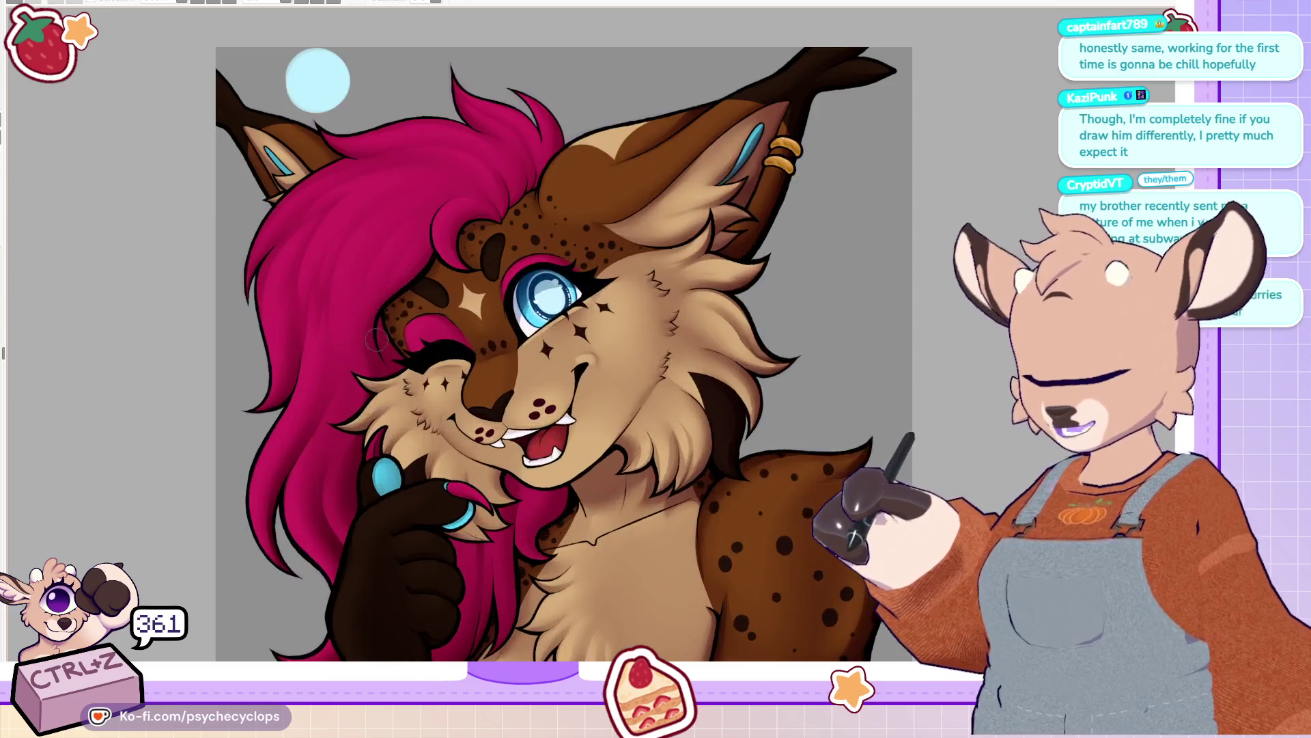
scroll(476, 188, down, 1)
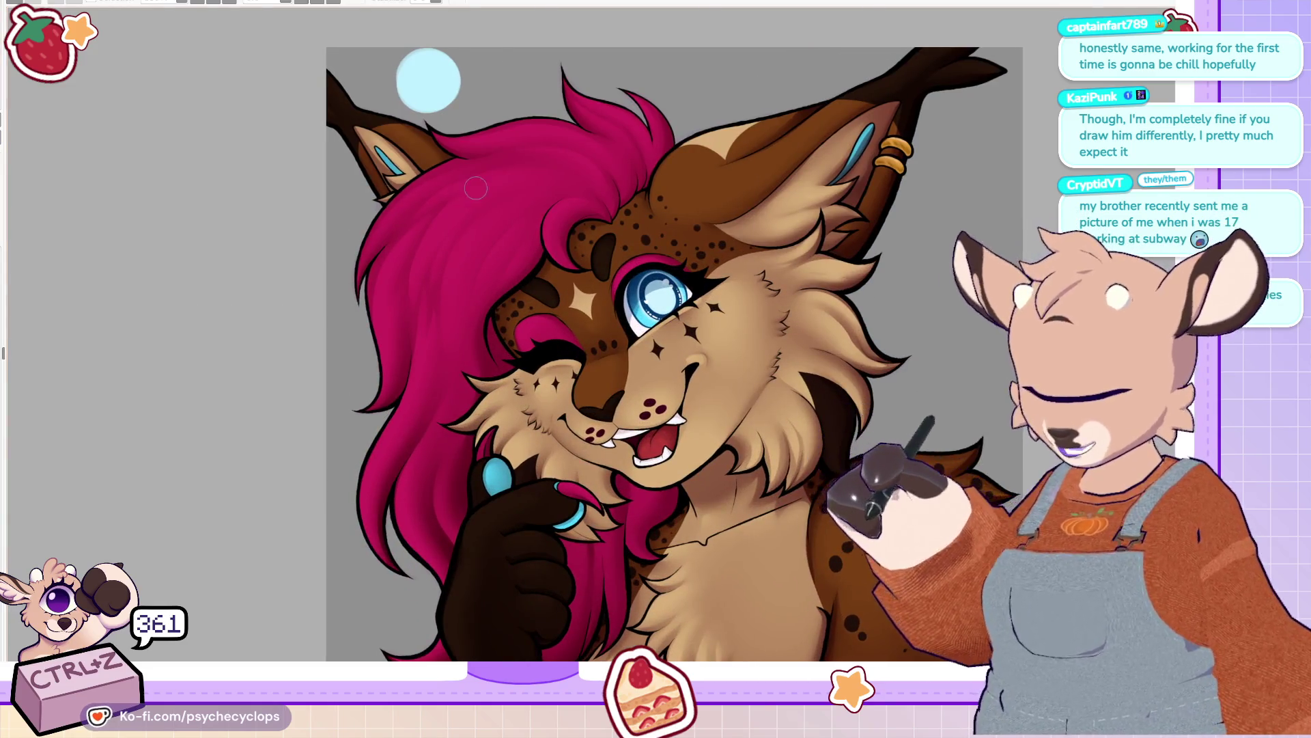
scroll(554, 145, down, 2)
scroll(554, 145, up, 2)
scroll(565, 190, down, 2)
scroll(442, 182, up, 1)
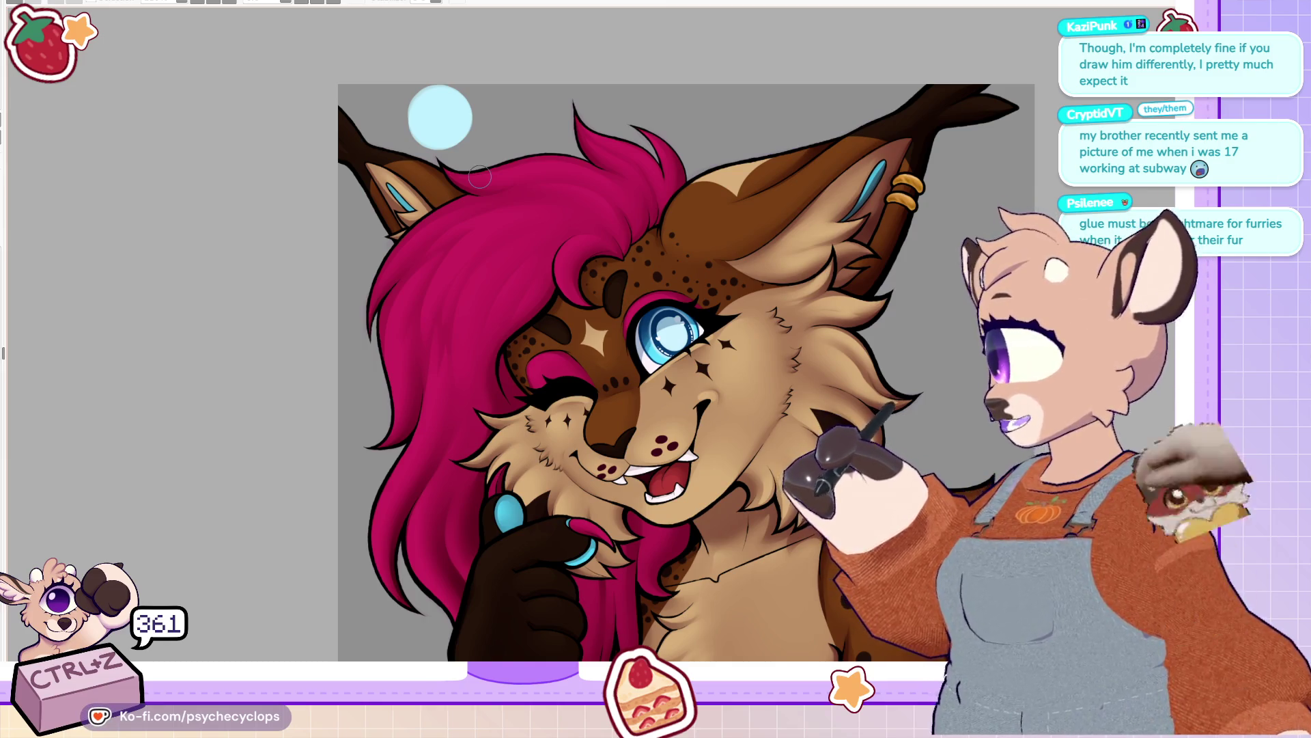
scroll(479, 179, down, 1)
scroll(499, 218, up, 2)
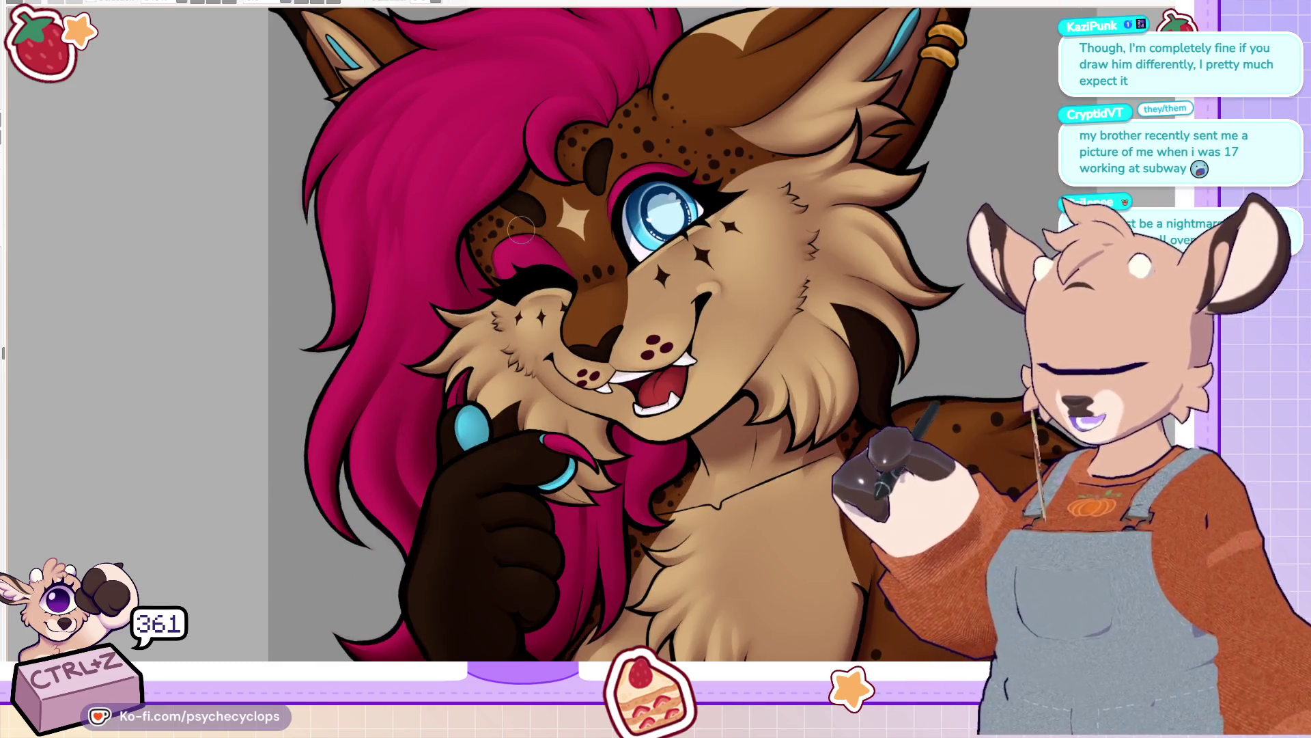
scroll(521, 230, up, 1)
scroll(573, 353, down, 3)
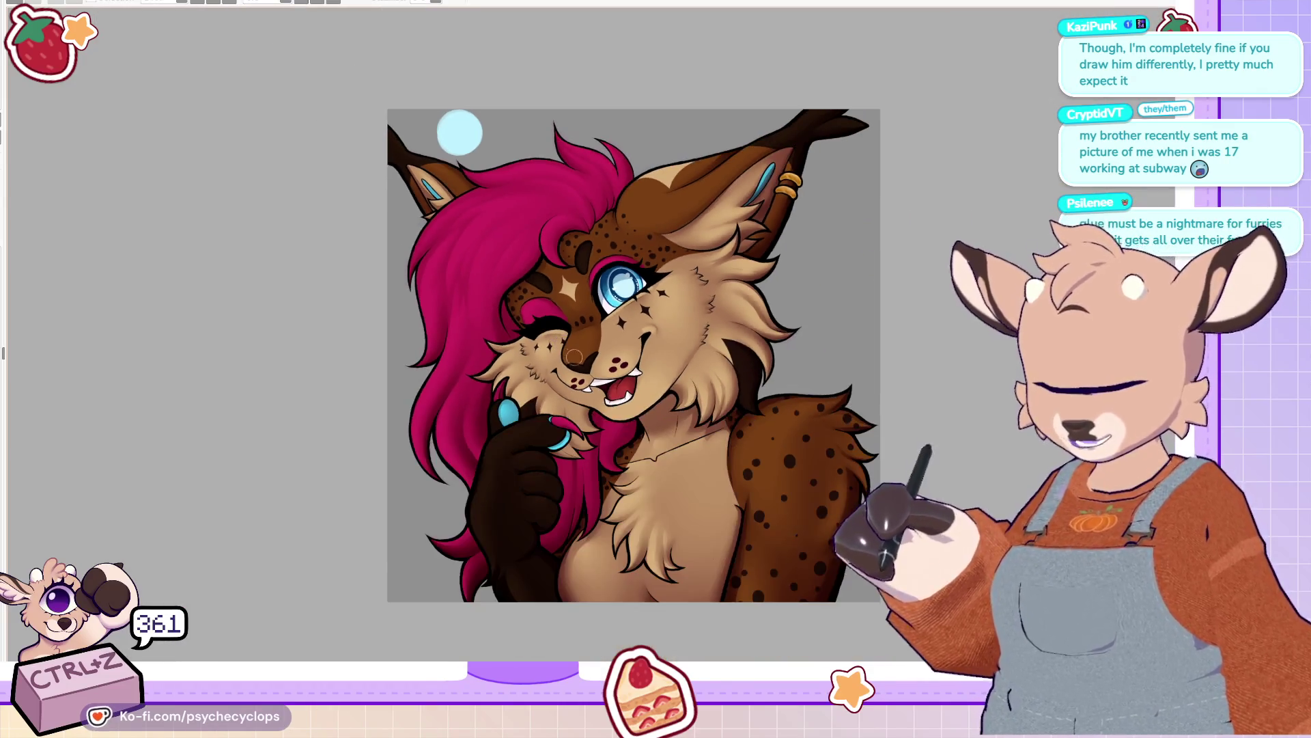
scroll(523, 427, up, 2)
scroll(466, 516, up, 1)
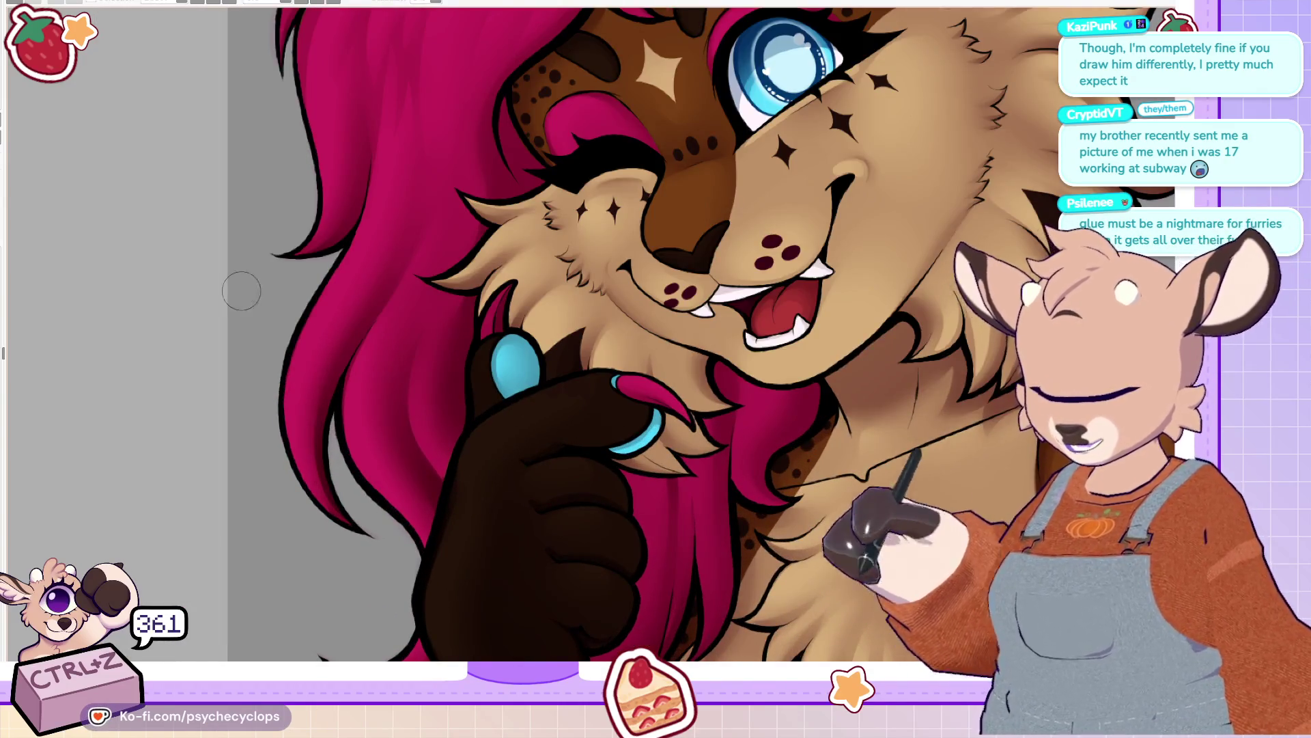
scroll(656, 341, up, 5)
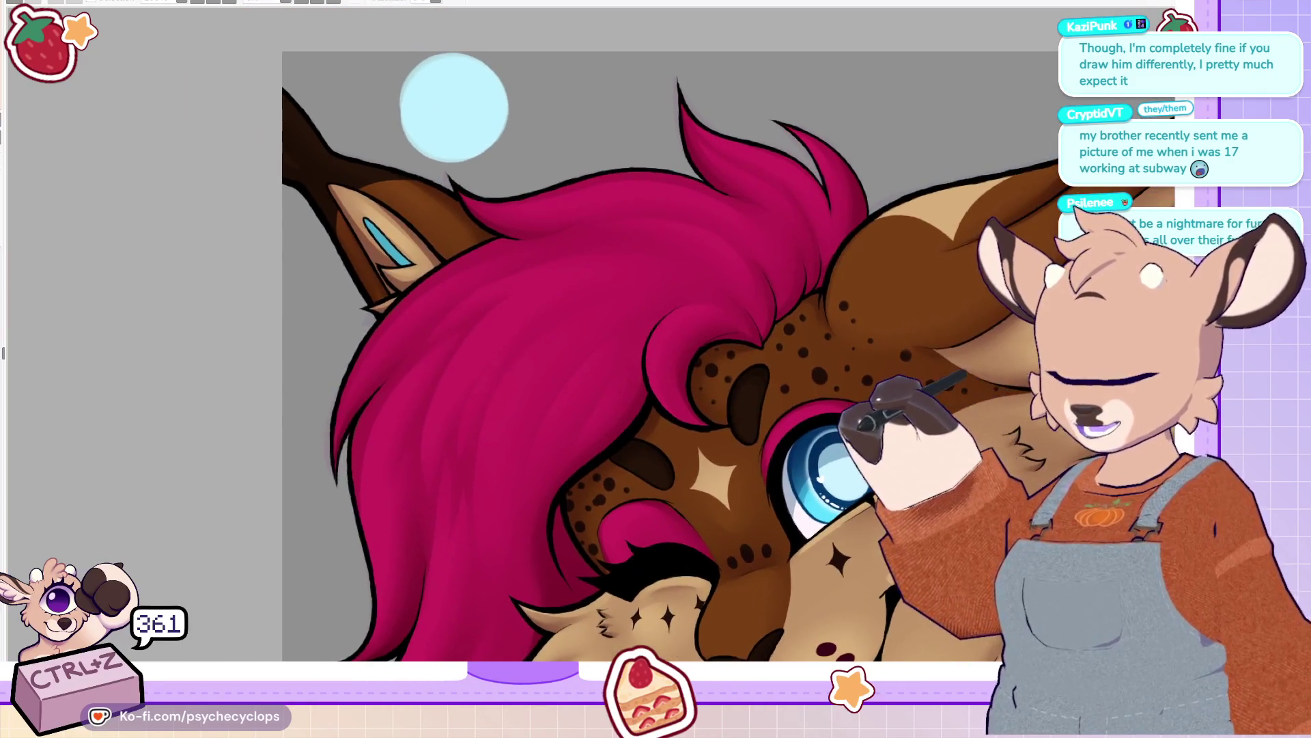
scroll(812, 328, down, 2)
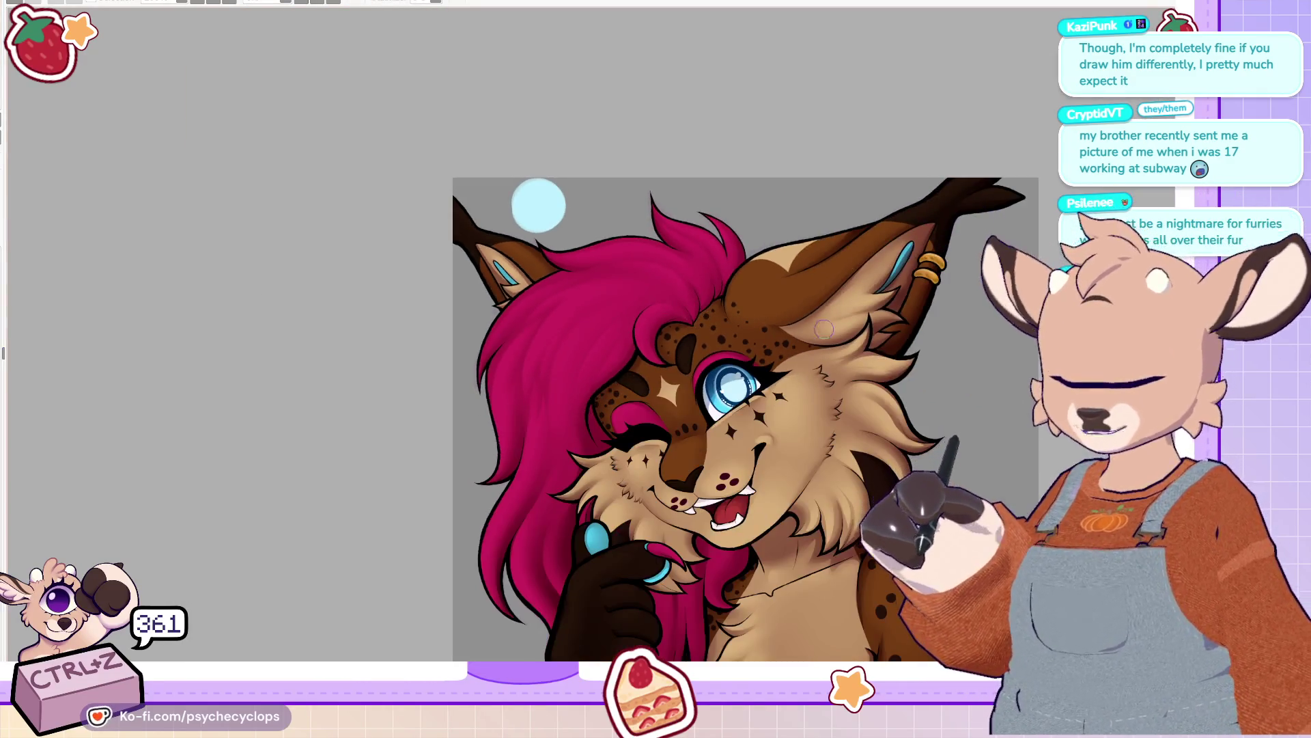
scroll(792, 495, up, 1)
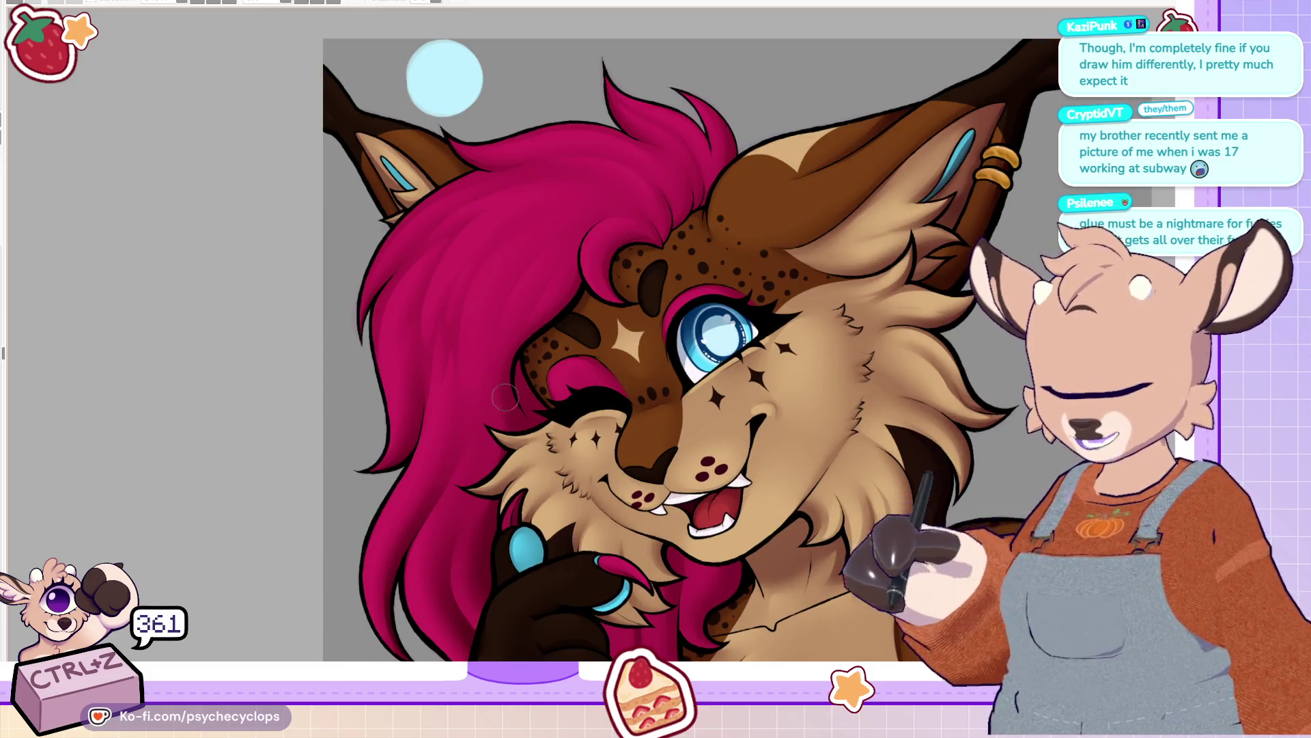
scroll(659, 295, down, 1)
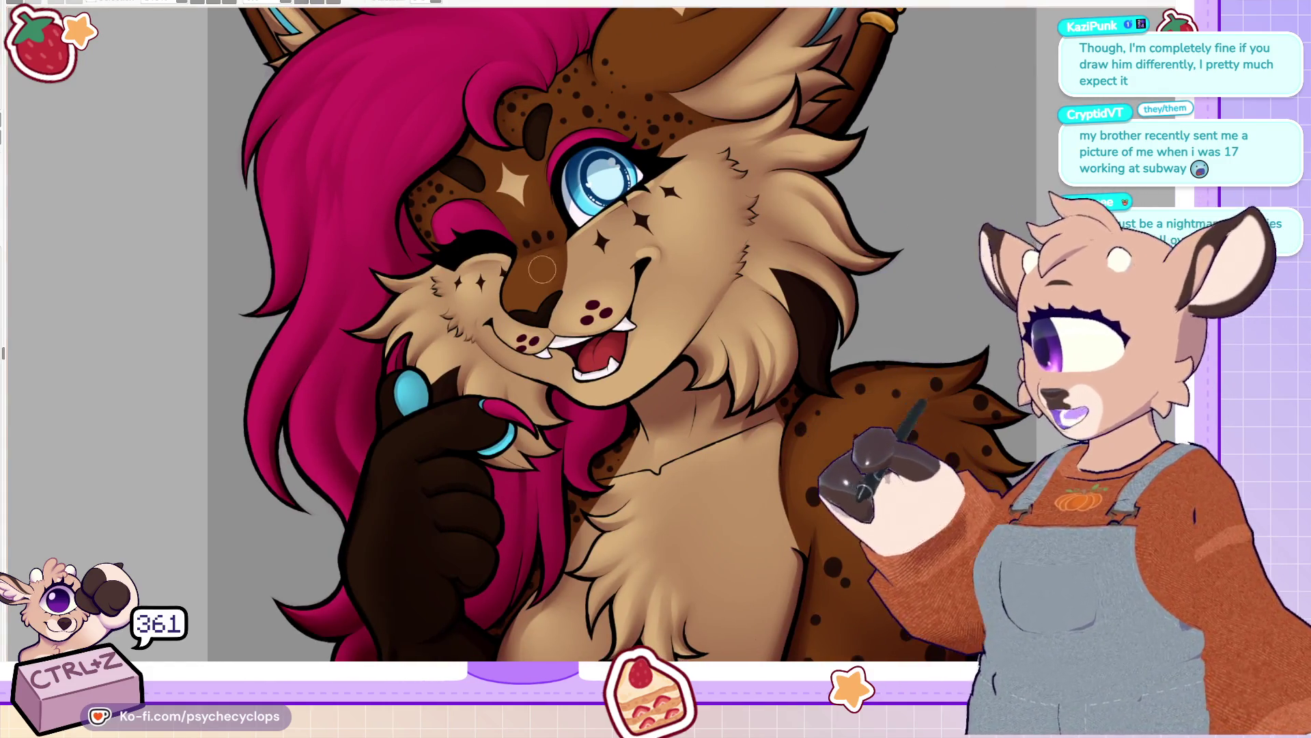
scroll(658, 295, down, 1)
scroll(472, 423, up, 2)
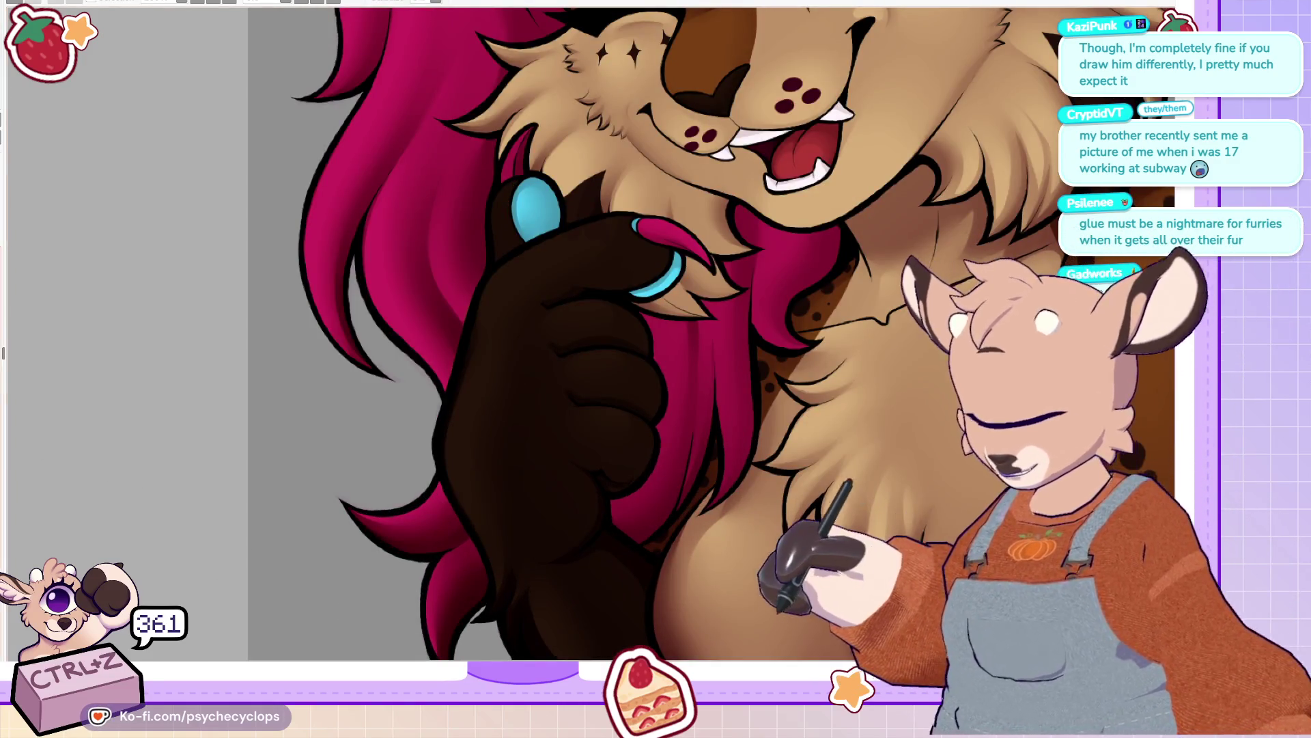
scroll(466, 585, down, 2)
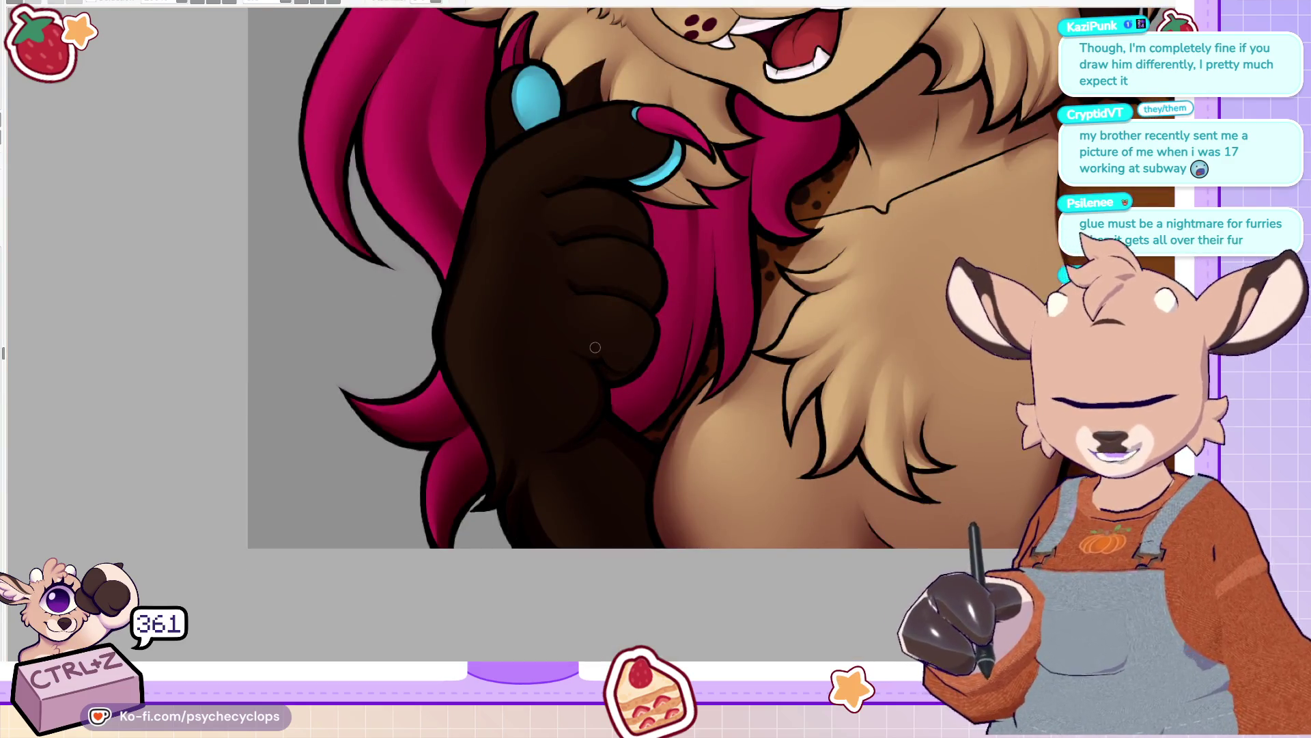
scroll(512, 503, up, 3)
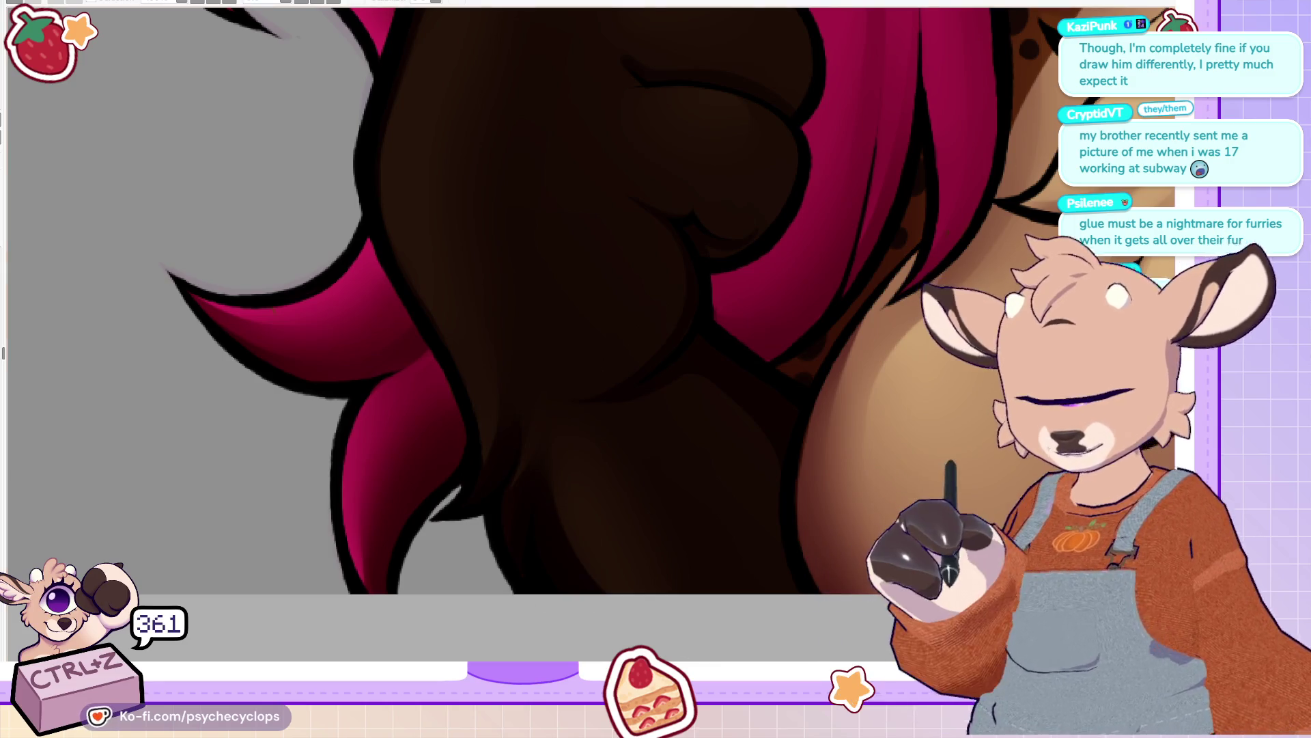
scroll(679, 196, down, 5)
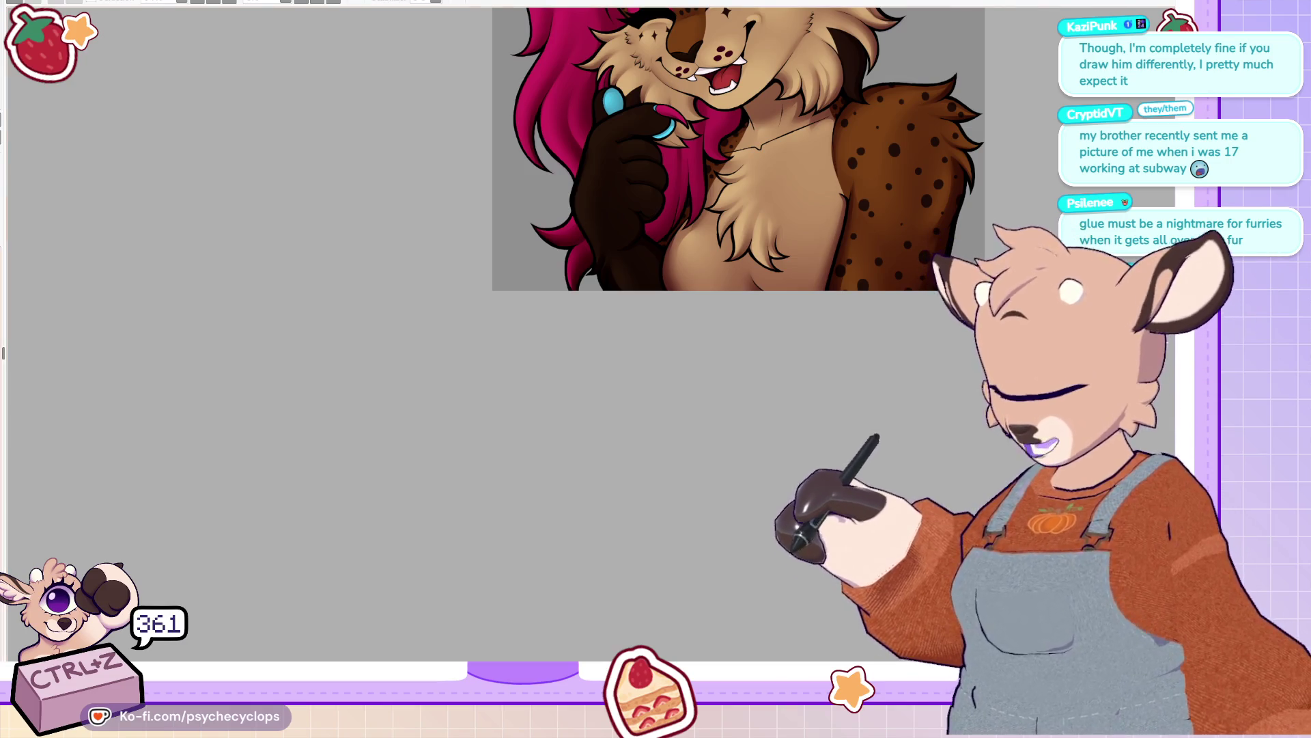
click(618, 198)
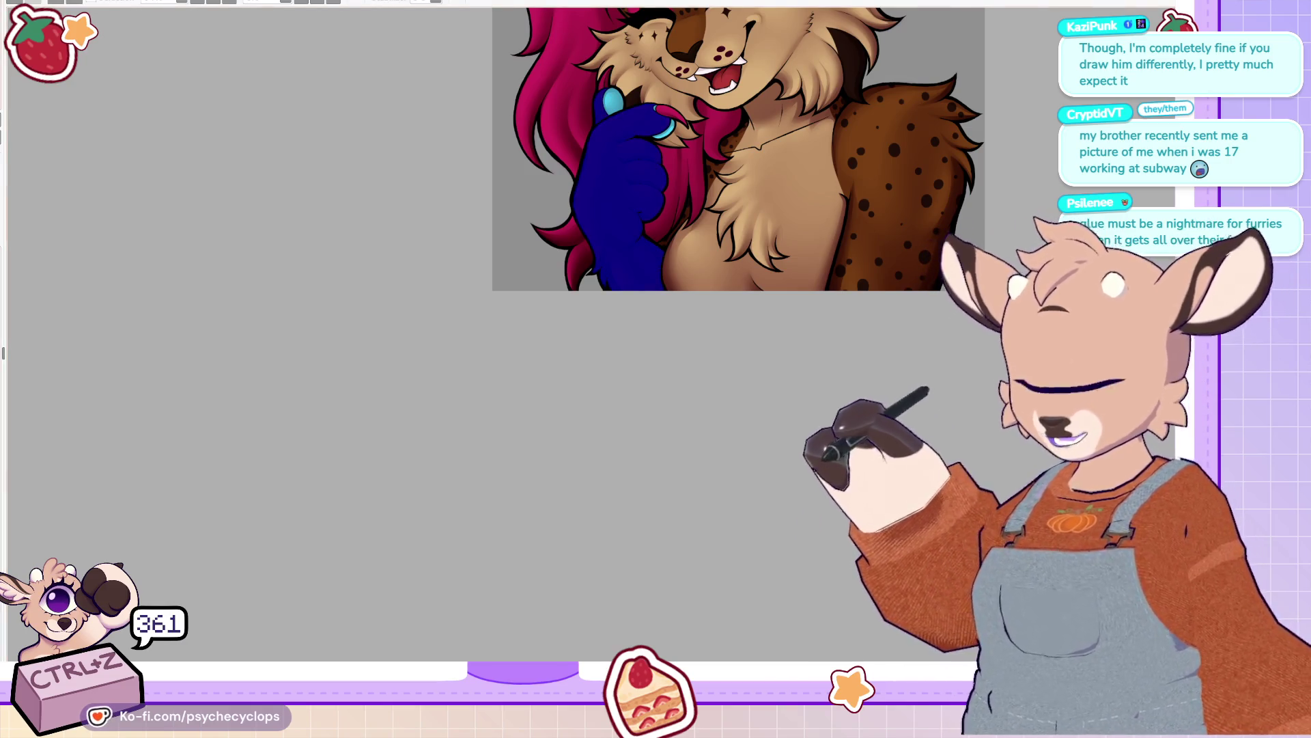
Step: Fill the selected raised paw with dark brown, deselect it, and zoom out to the whole character
drag(737, 171, 671, 343)
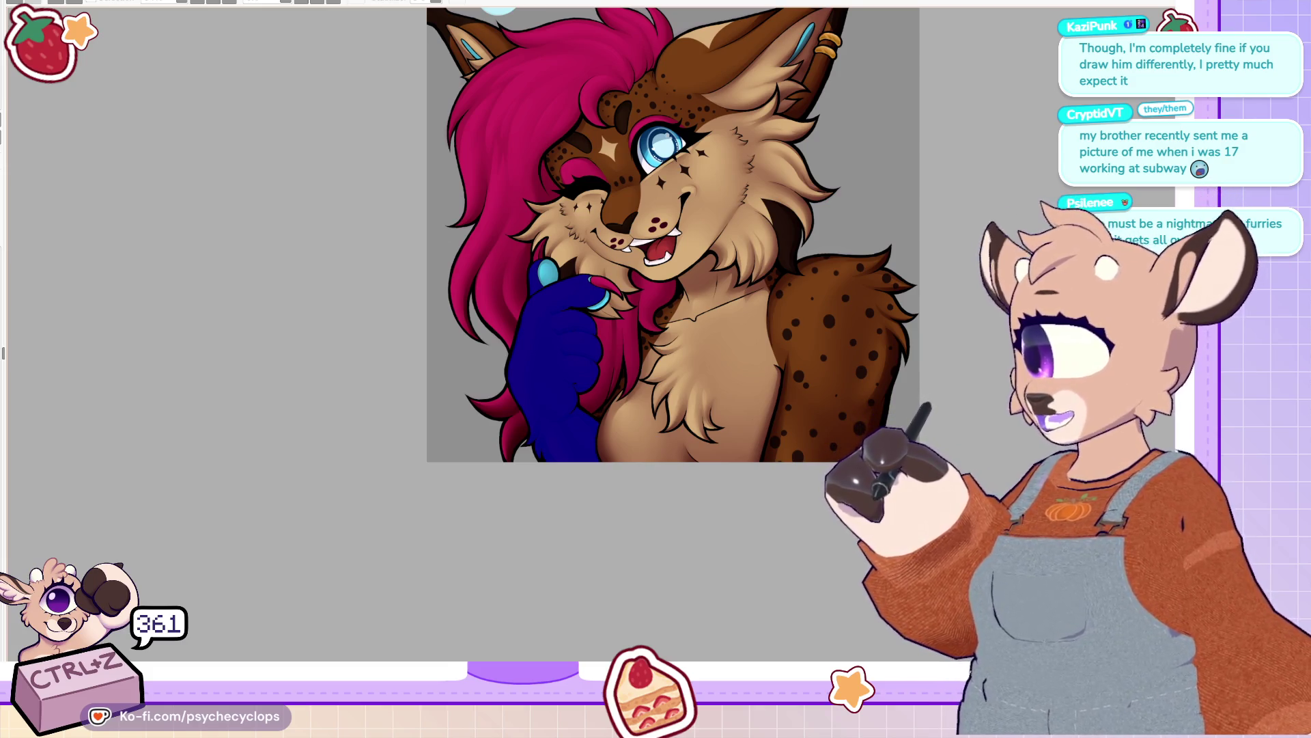
key(ctrl+plus)
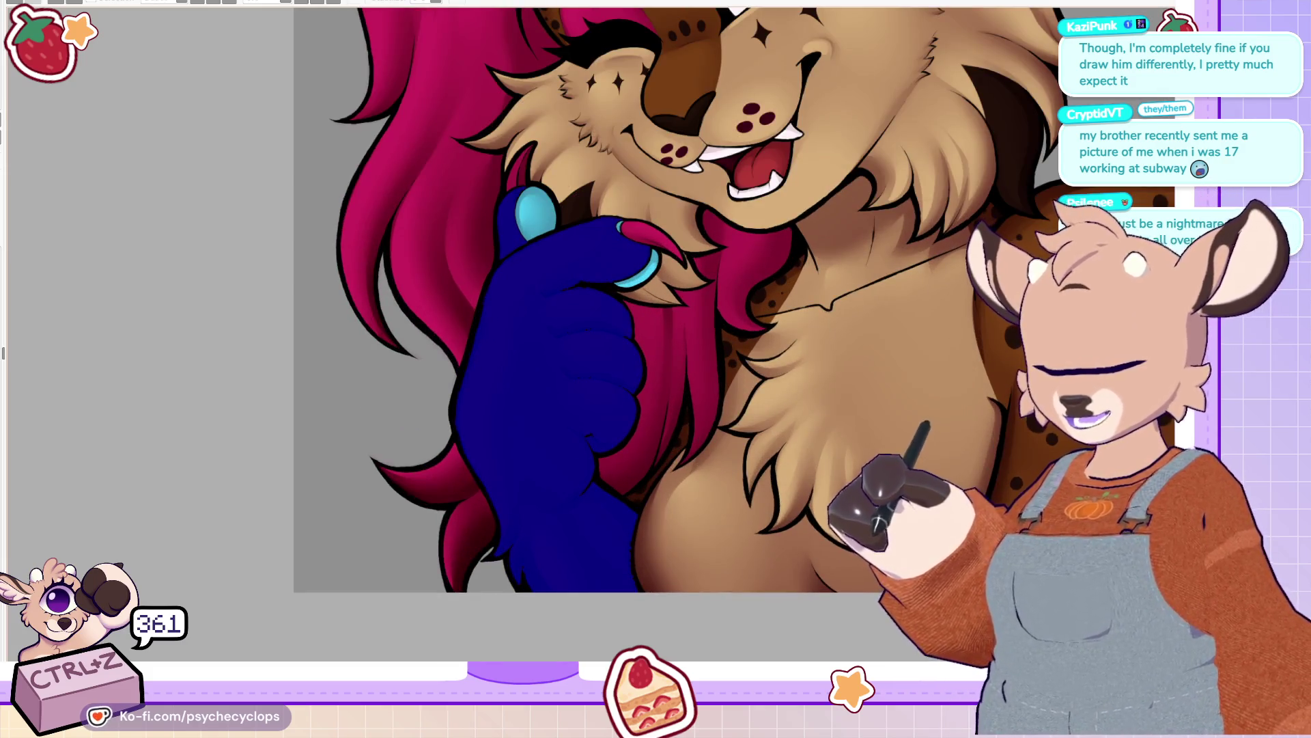
key(alt+BackSpace)
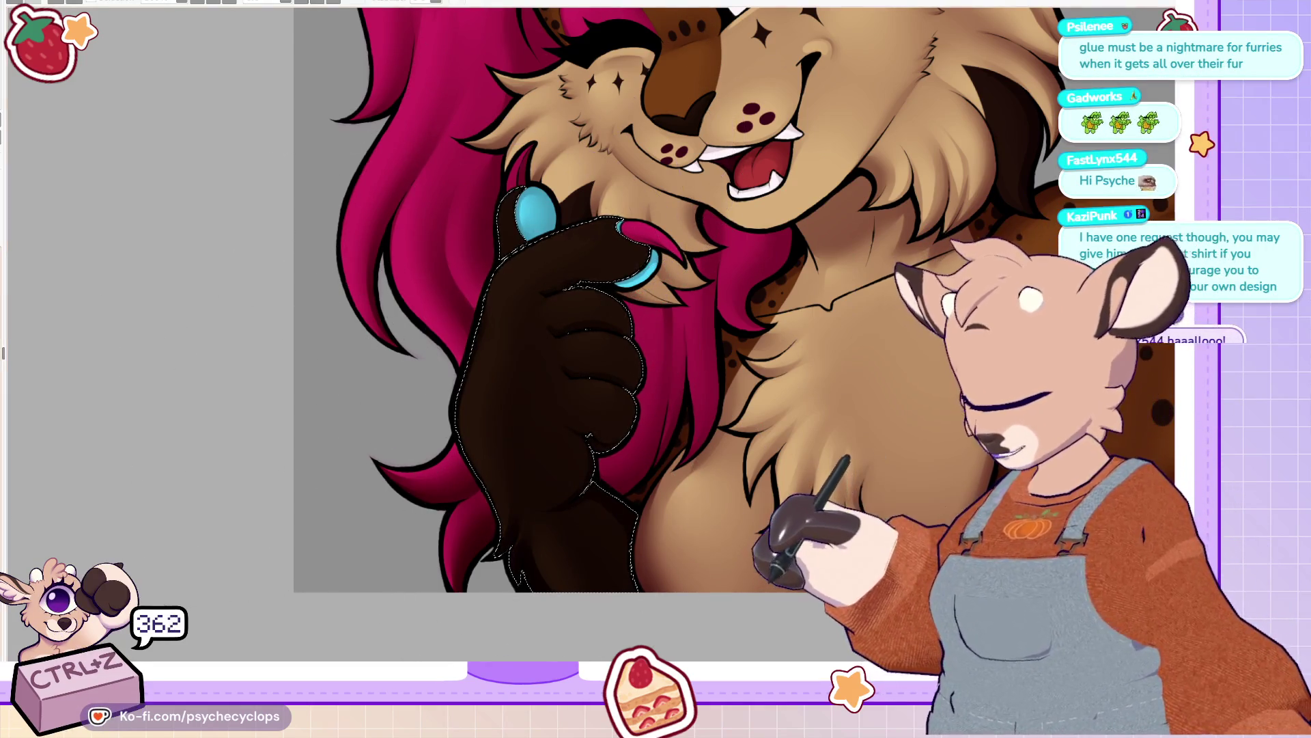
key(ctrl+d)
key(ctrl+0)
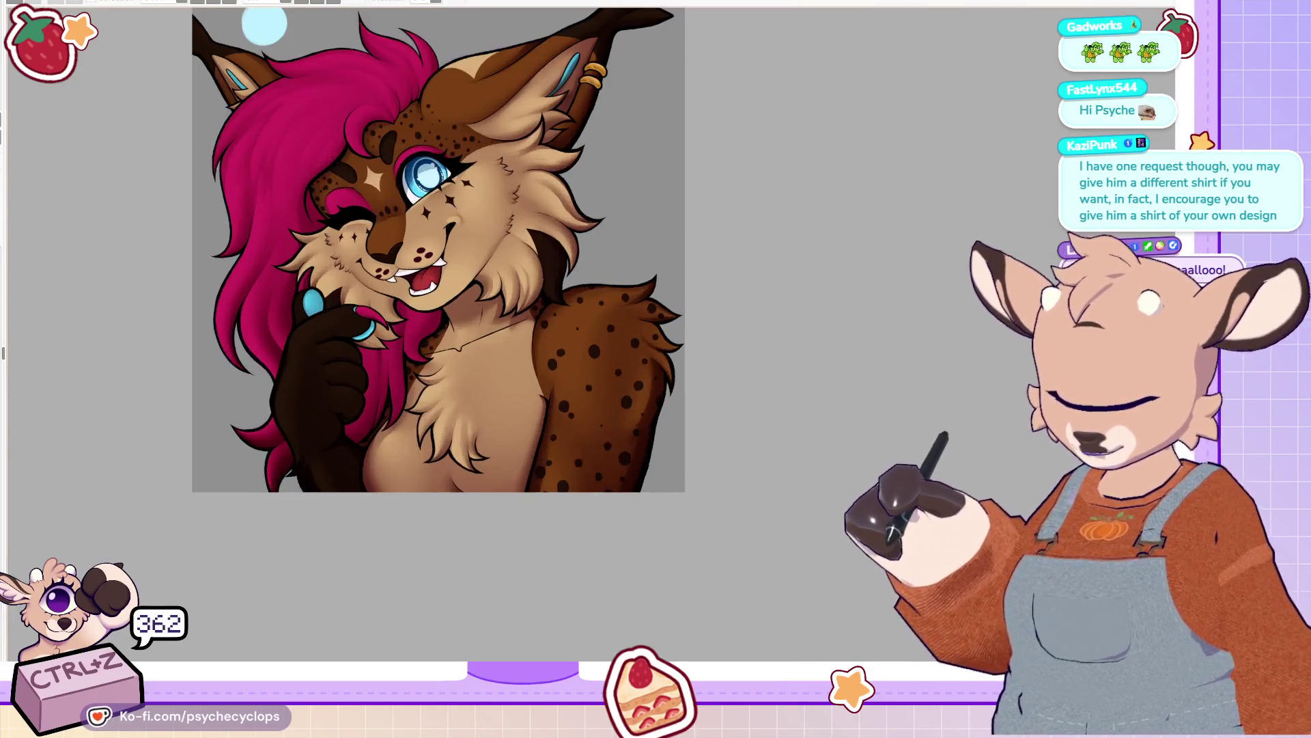
Step: Mirror and rotate the canvas view, zooming in on the ringed ear and cheek fur
mouse_move(208, 16)
mouse_down()
mouse_move(366, 152)
mouse_move(463, 166)
mouse_up()
key(ctrl+minus)
key(ctrl+plus)
key(ctrl+plus)
key(ctrl+plus)
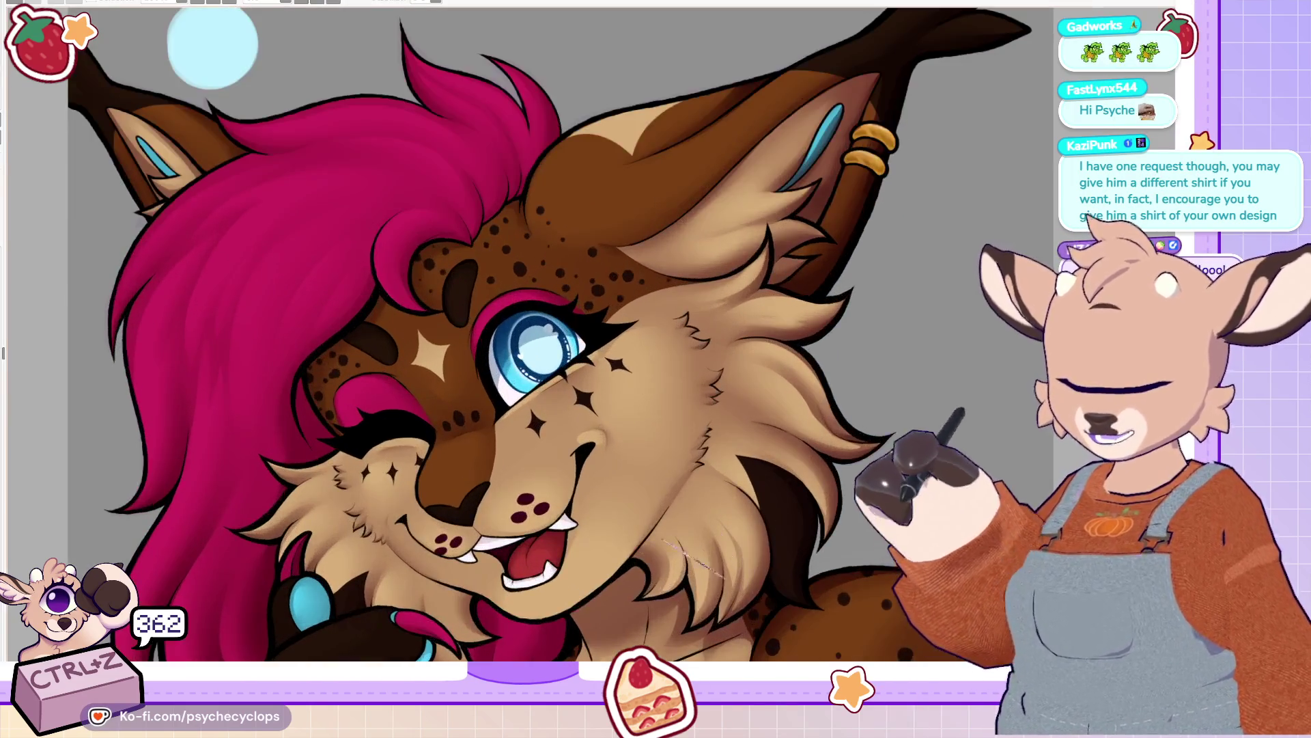
key(h)
key(Delete)
key(Delete)
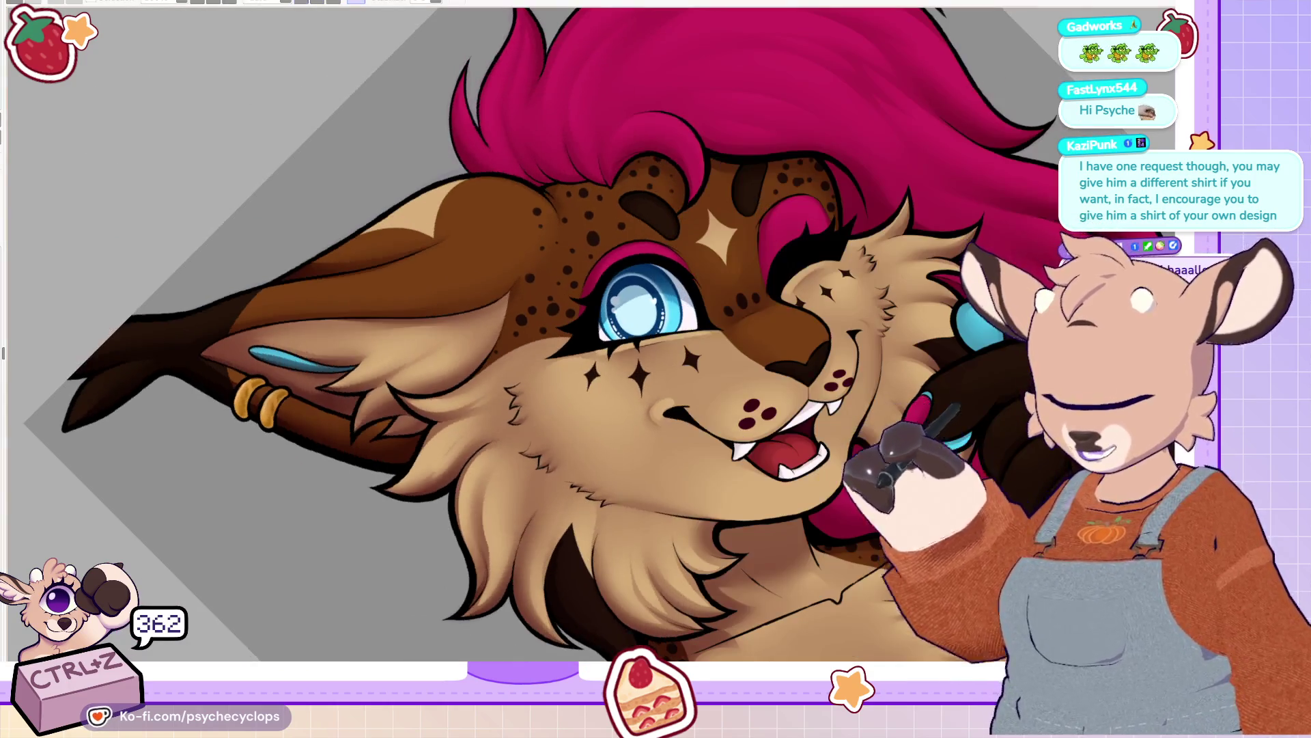
key(ctrl+plus)
key(ctrl+plus)
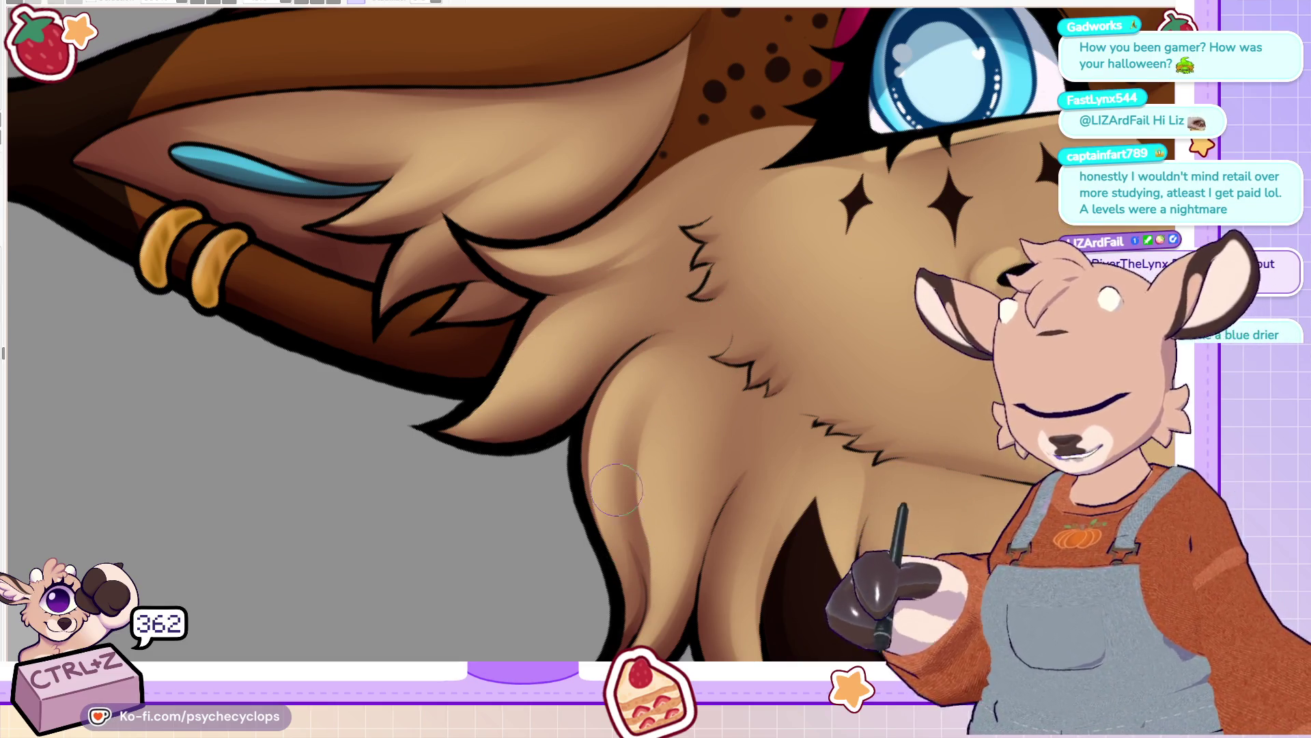
scroll(595, 348, down, 3)
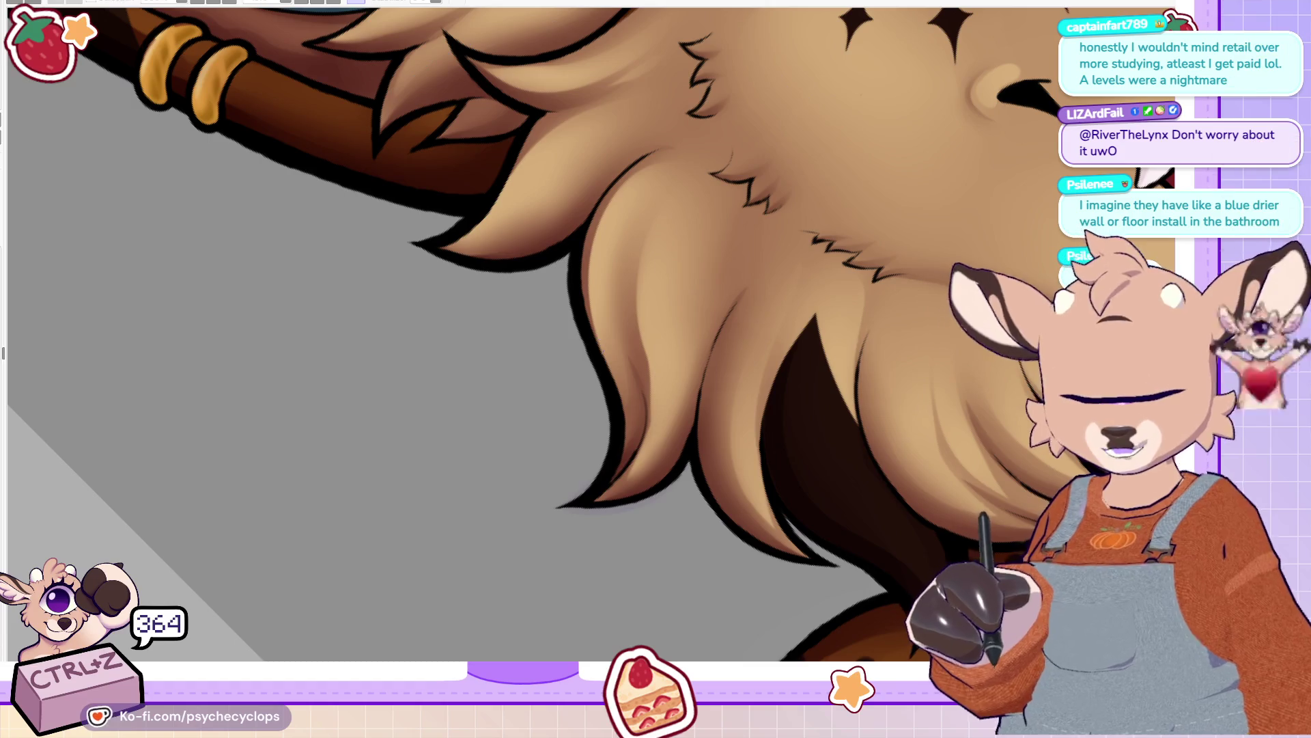
Step: Paint light highlight strands along the cheek fur, blending them with a larger brush
mouse_move(661, 410)
mouse_down()
mouse_move(644, 240)
mouse_move(683, 186)
mouse_up()
mouse_move(653, 445)
mouse_down()
mouse_move(638, 294)
mouse_move(683, 198)
mouse_up()
drag(665, 349, 666, 219)
key(bracketright)
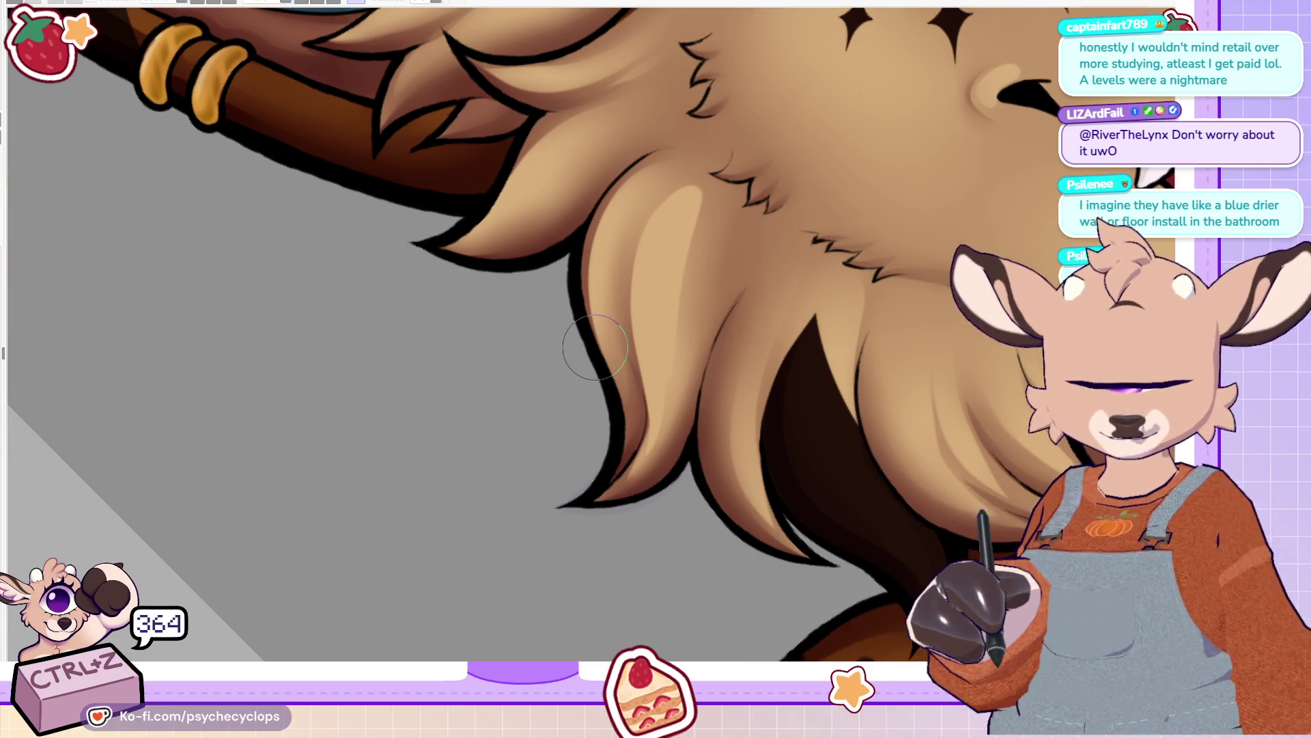
drag(655, 389, 684, 261)
drag(633, 443, 710, 183)
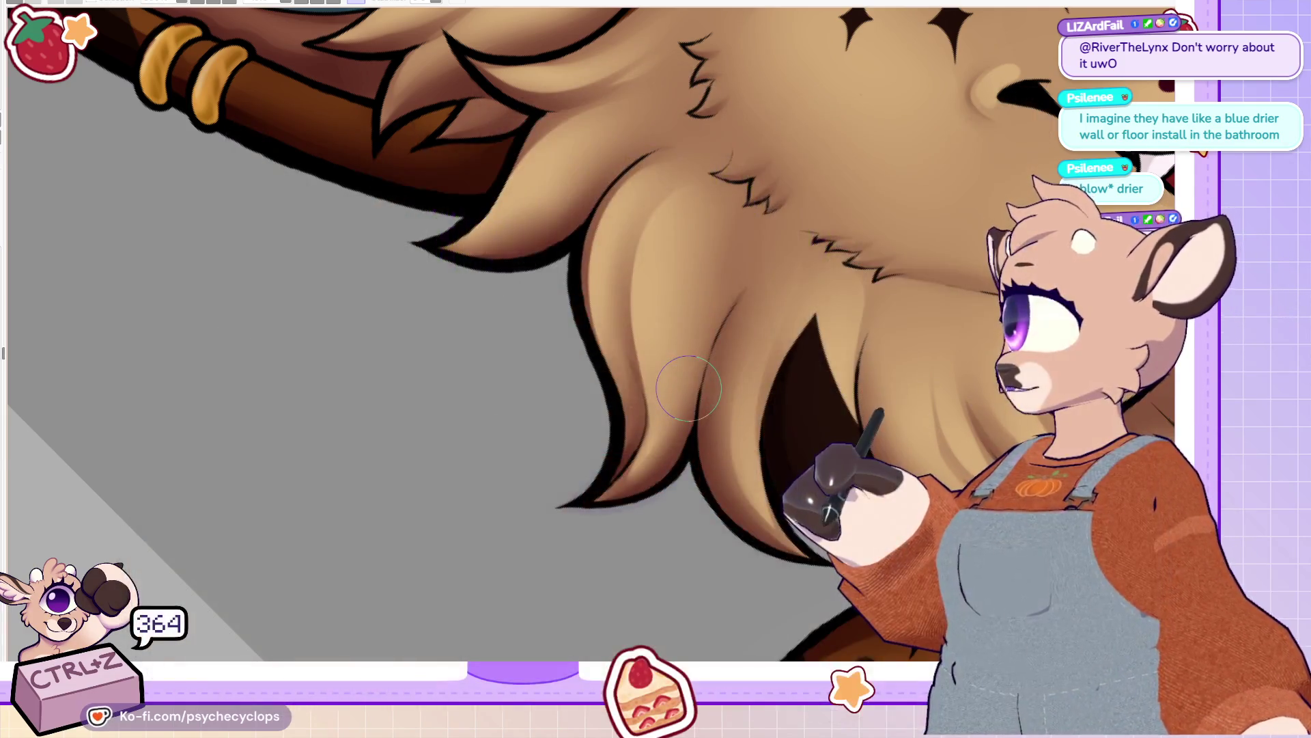
key(ctrl+0)
key(ctrl+minus)
key(ctrl+plus)
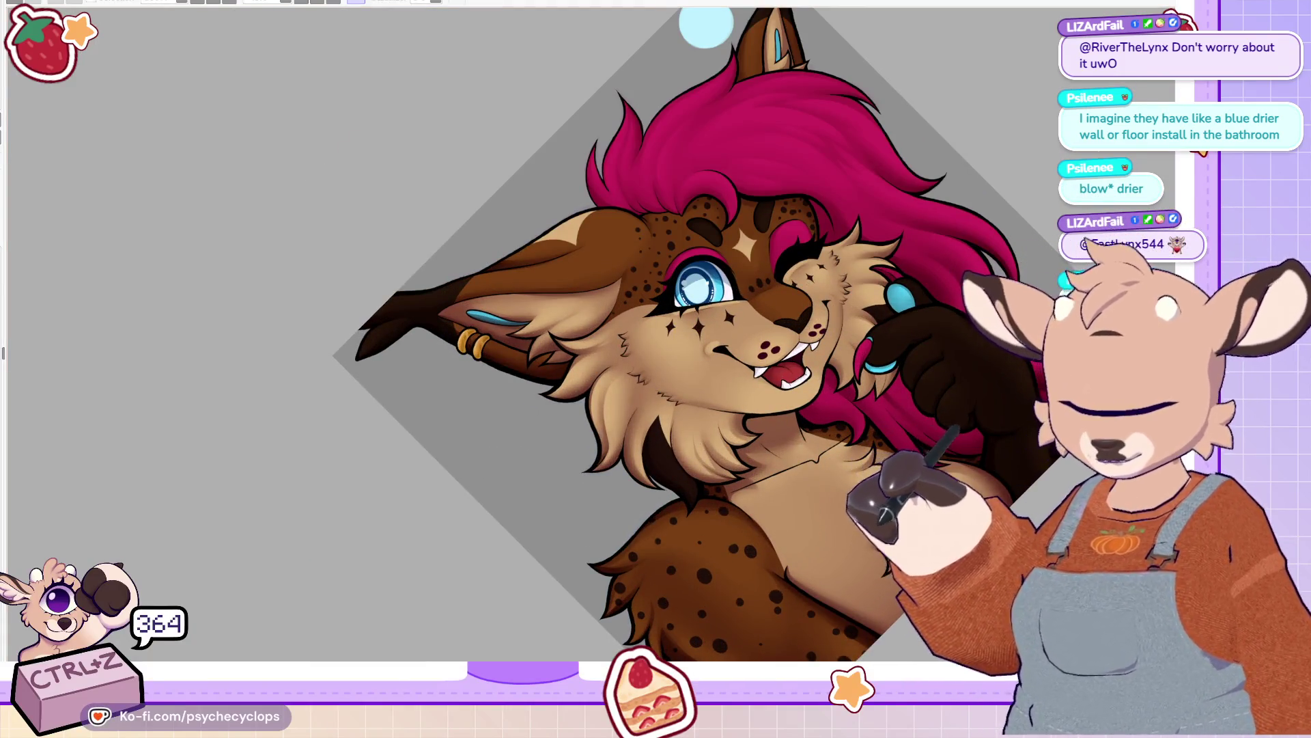
Step: Zoom in on the dark paw and claws, then reset the rotation and zoom onto the eye
key(ctrl+plus)
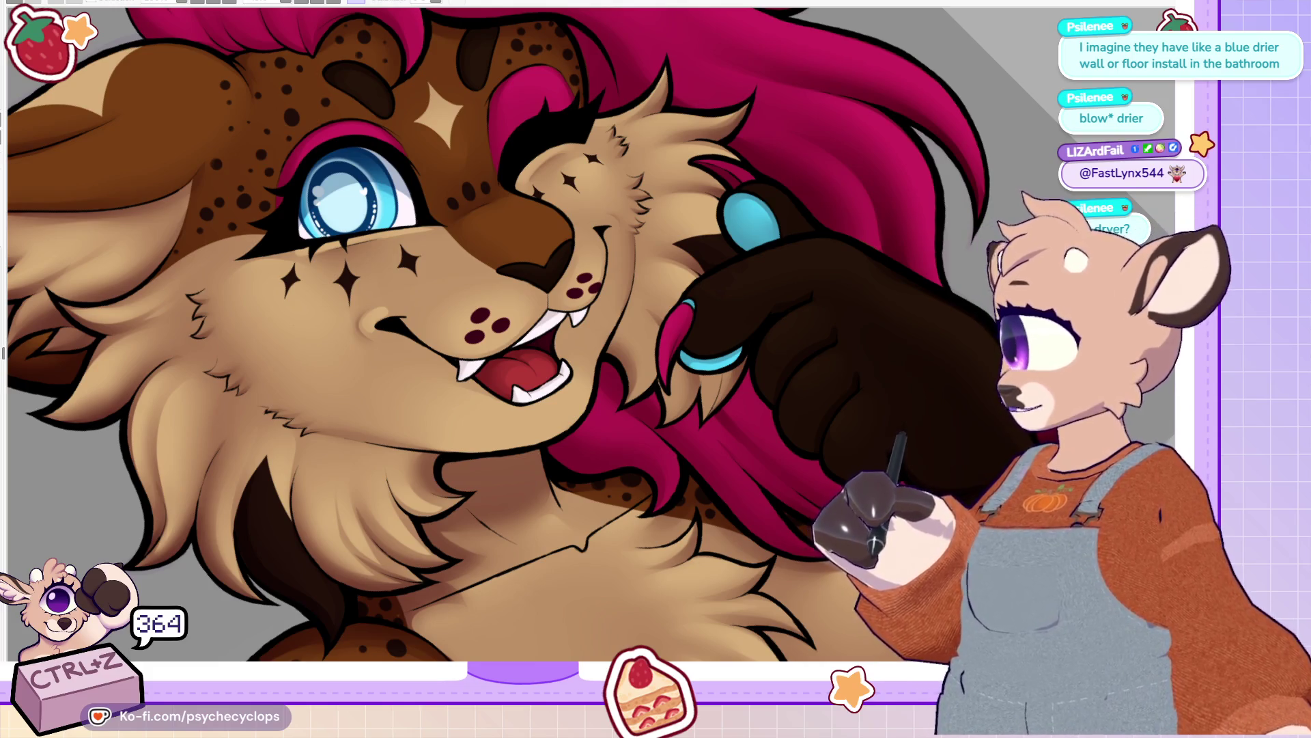
key(ctrl+plus)
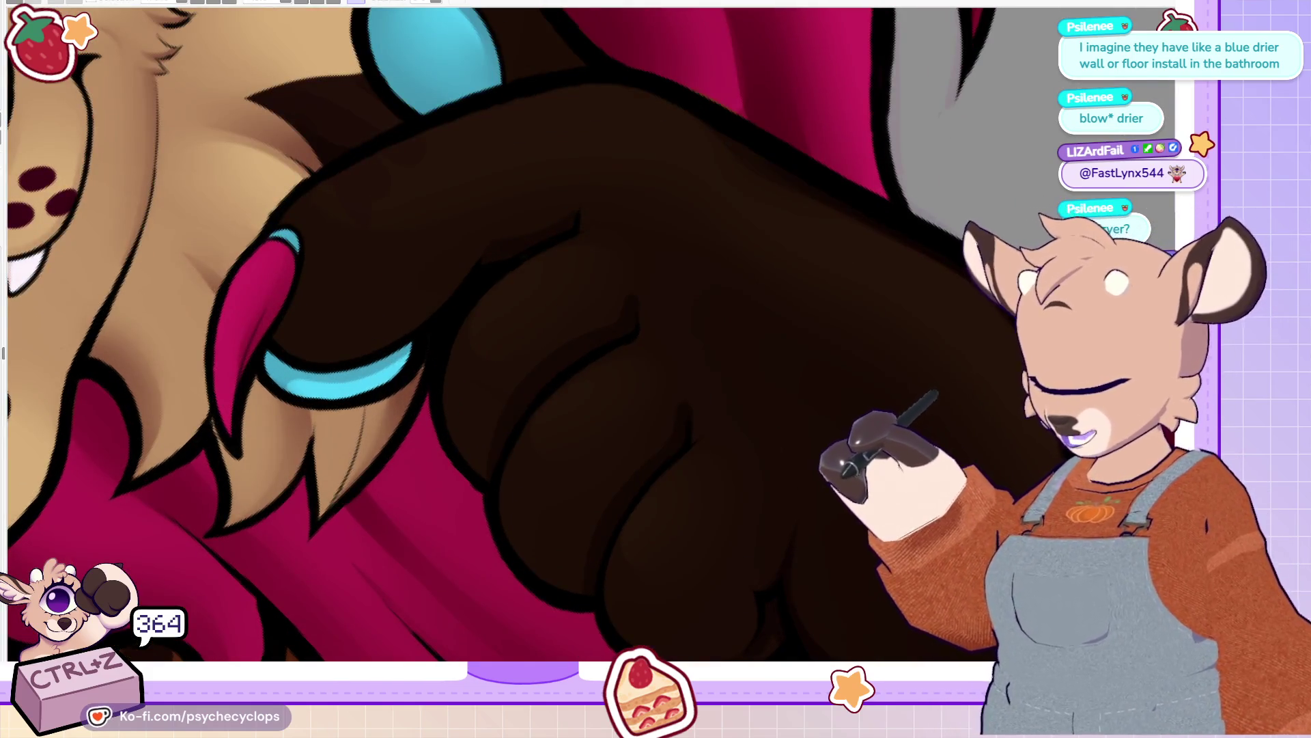
key(ctrl+minus)
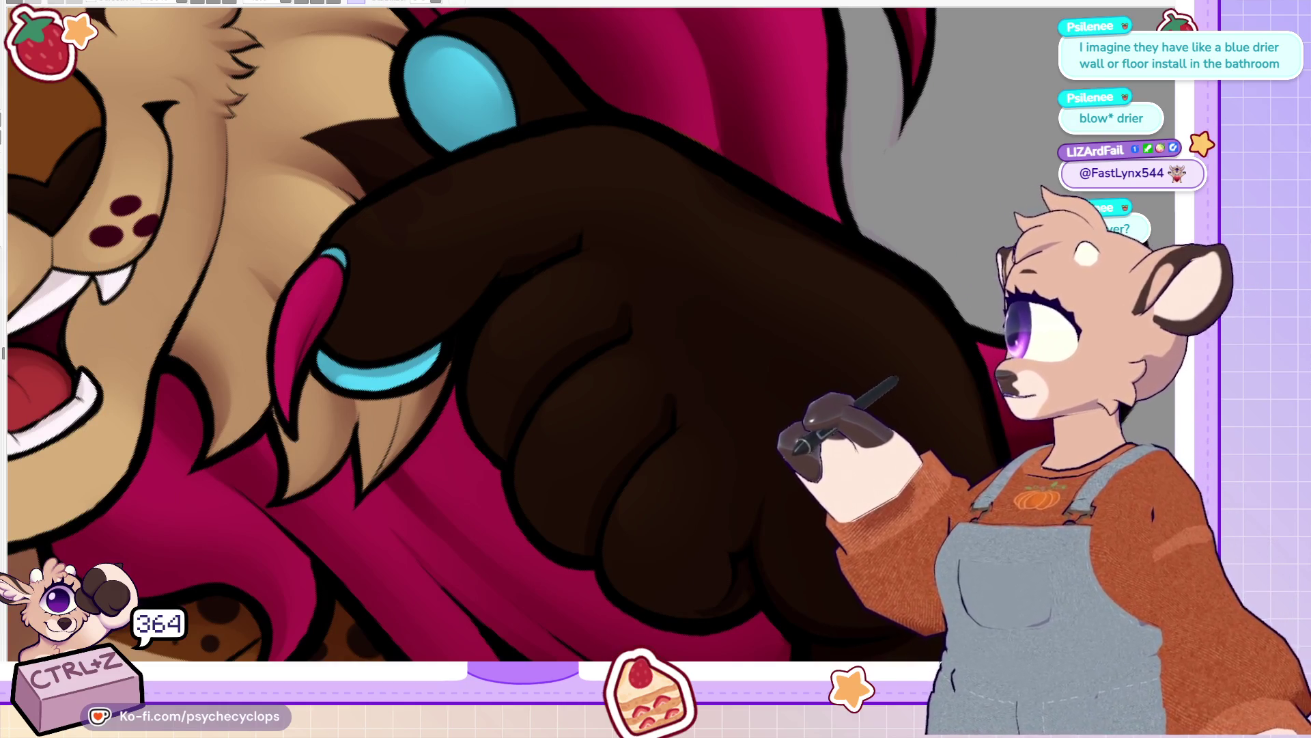
key(ctrl+0)
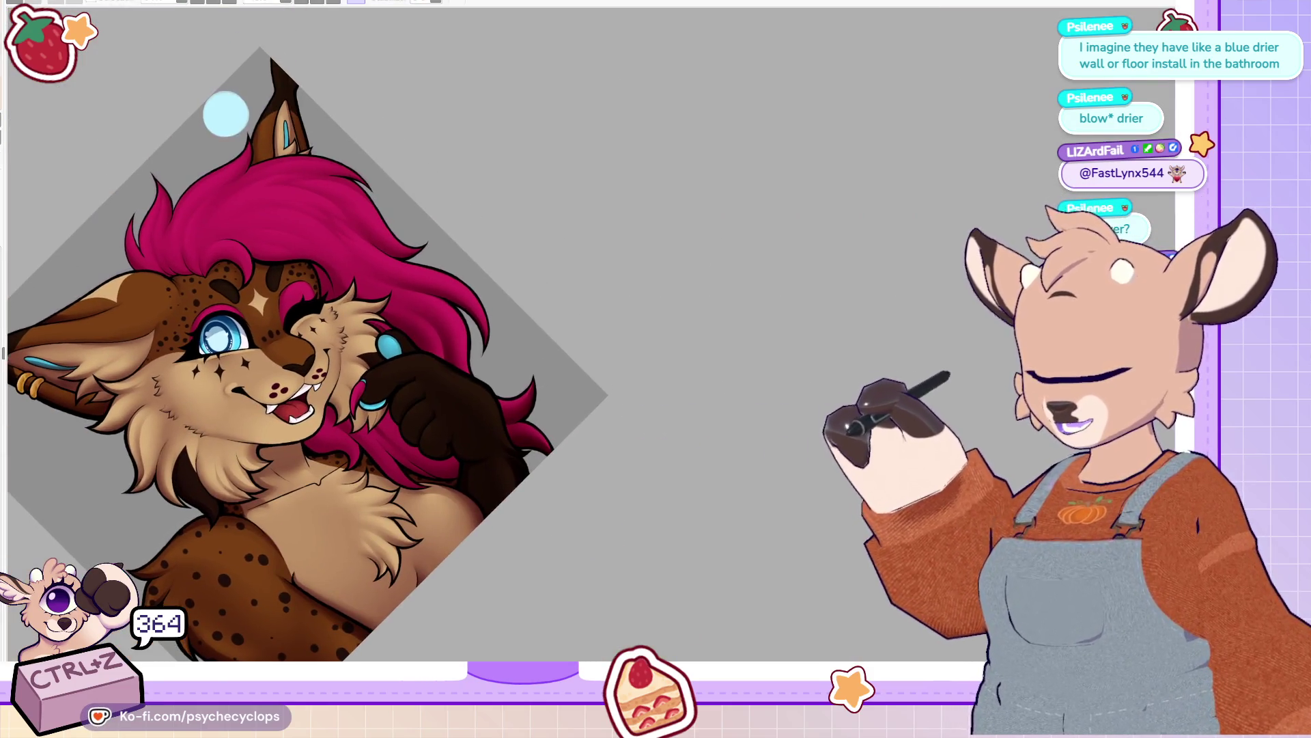
key(ctrl+0)
scroll(532, 263, up, 5)
scroll(451, 345, up, 3)
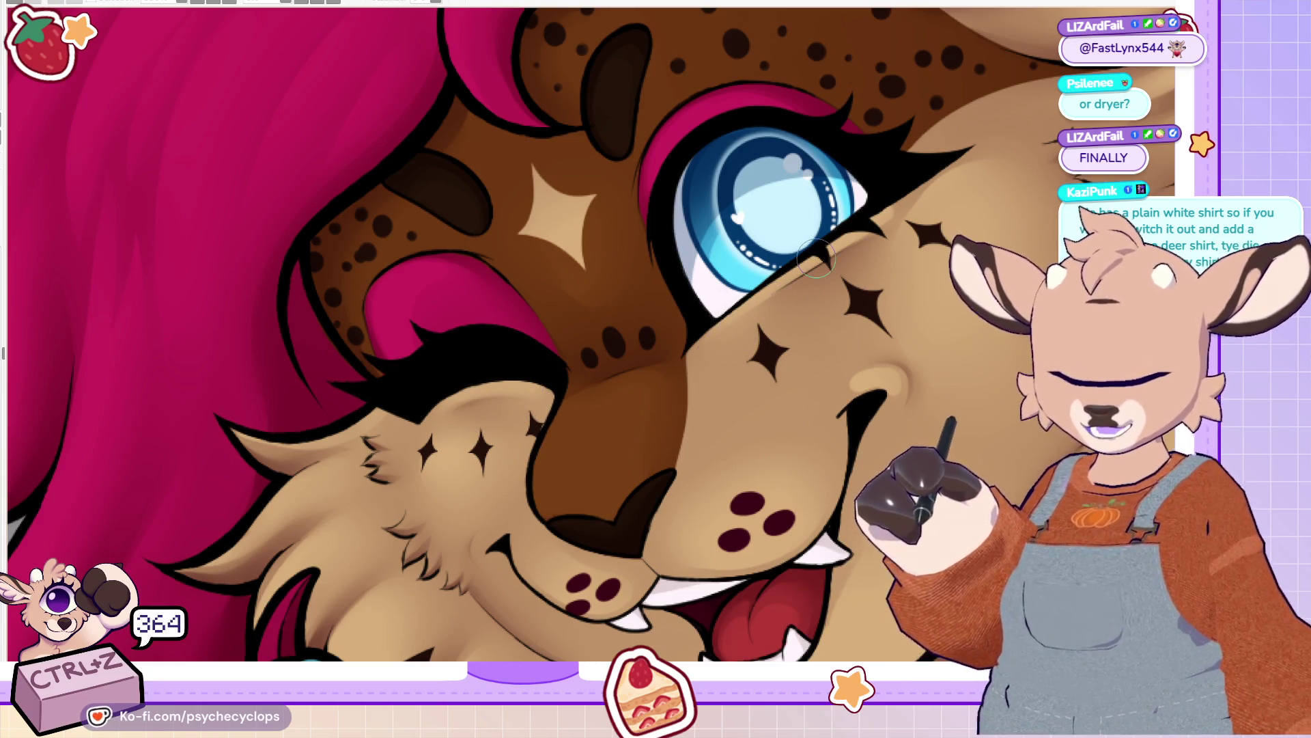
Step: Brush light-tan highlights above the nose line and at the mouth corner
scroll(817, 259, down, 2)
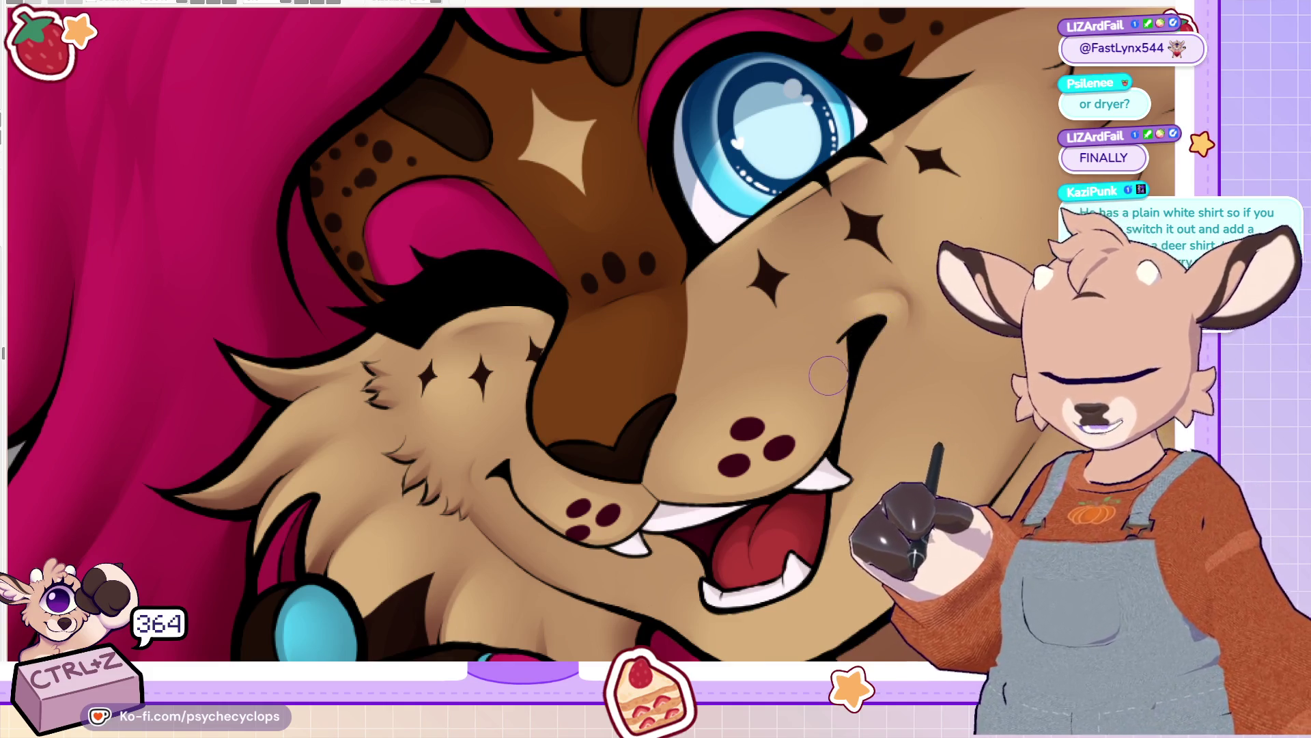
drag(868, 308, 844, 313)
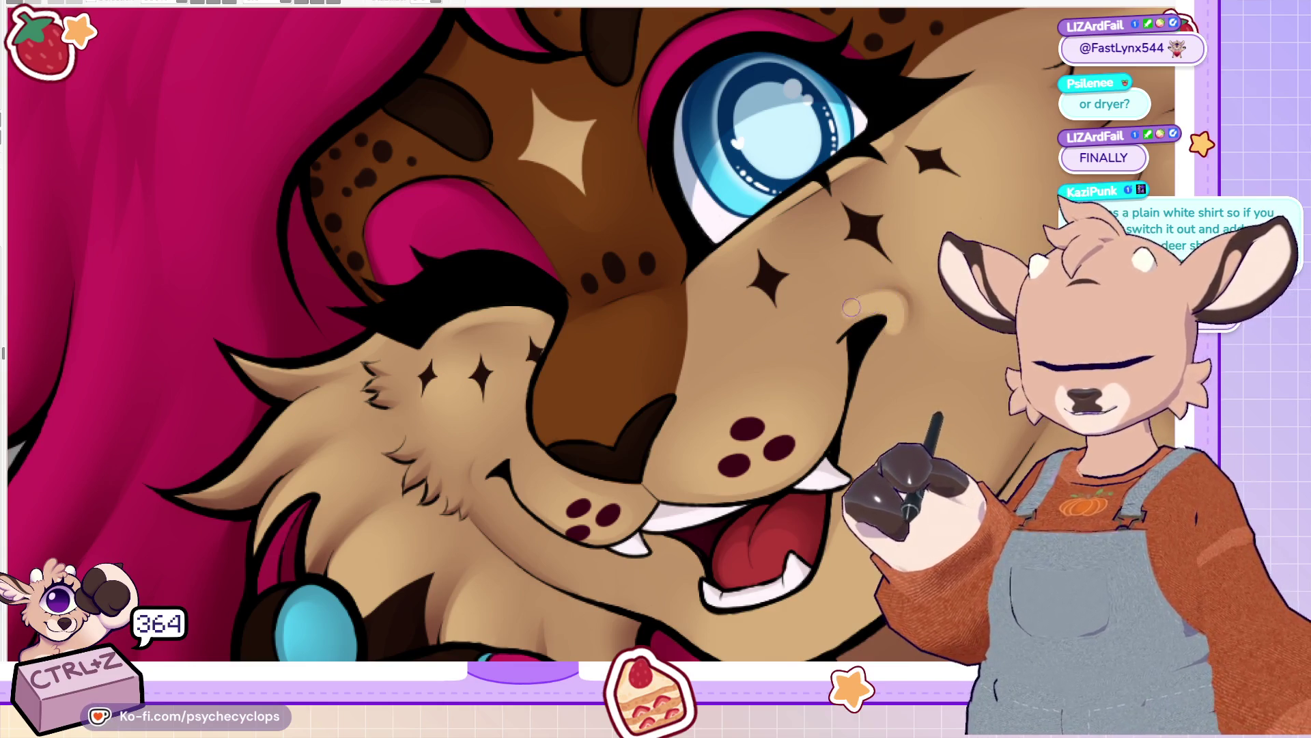
mouse_move(475, 472)
mouse_down()
mouse_move(490, 486)
mouse_move(504, 456)
mouse_up()
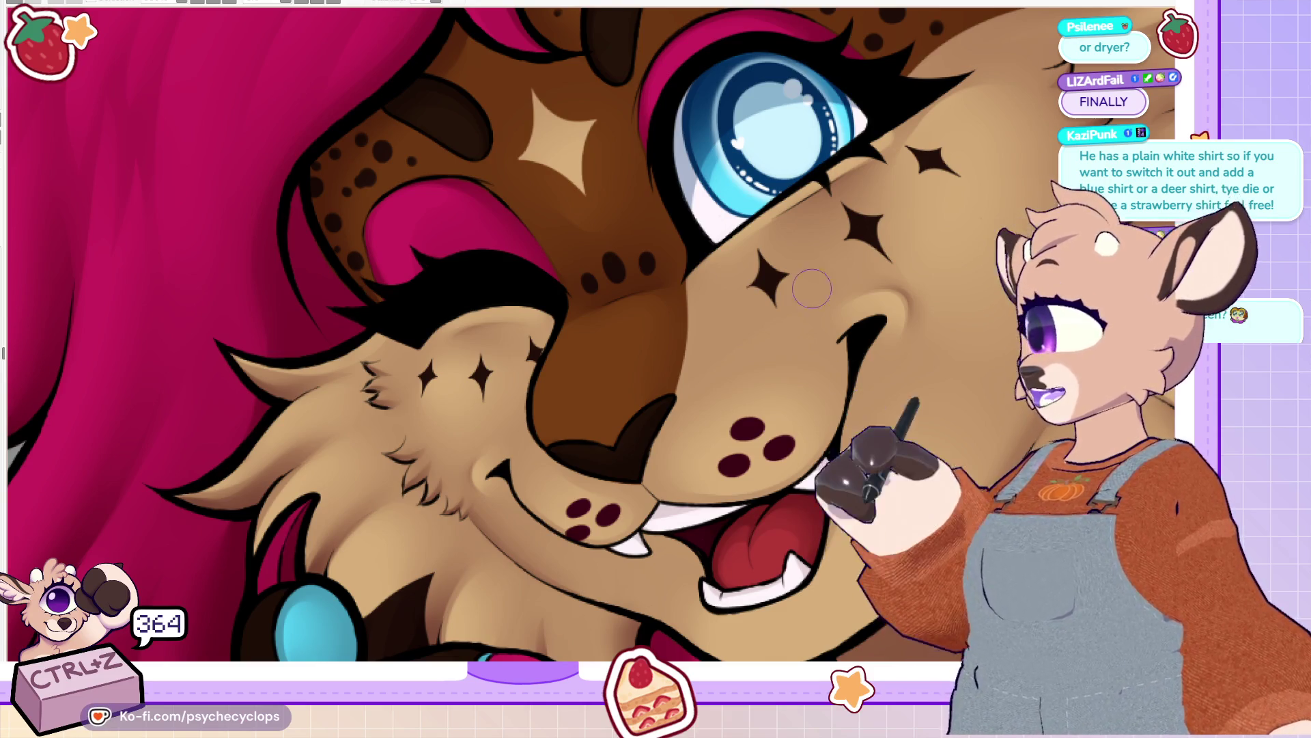
Step: Mirror the view and flip it back to check the dark paw
scroll(680, 262, down, 5)
scroll(664, 310, down, 5)
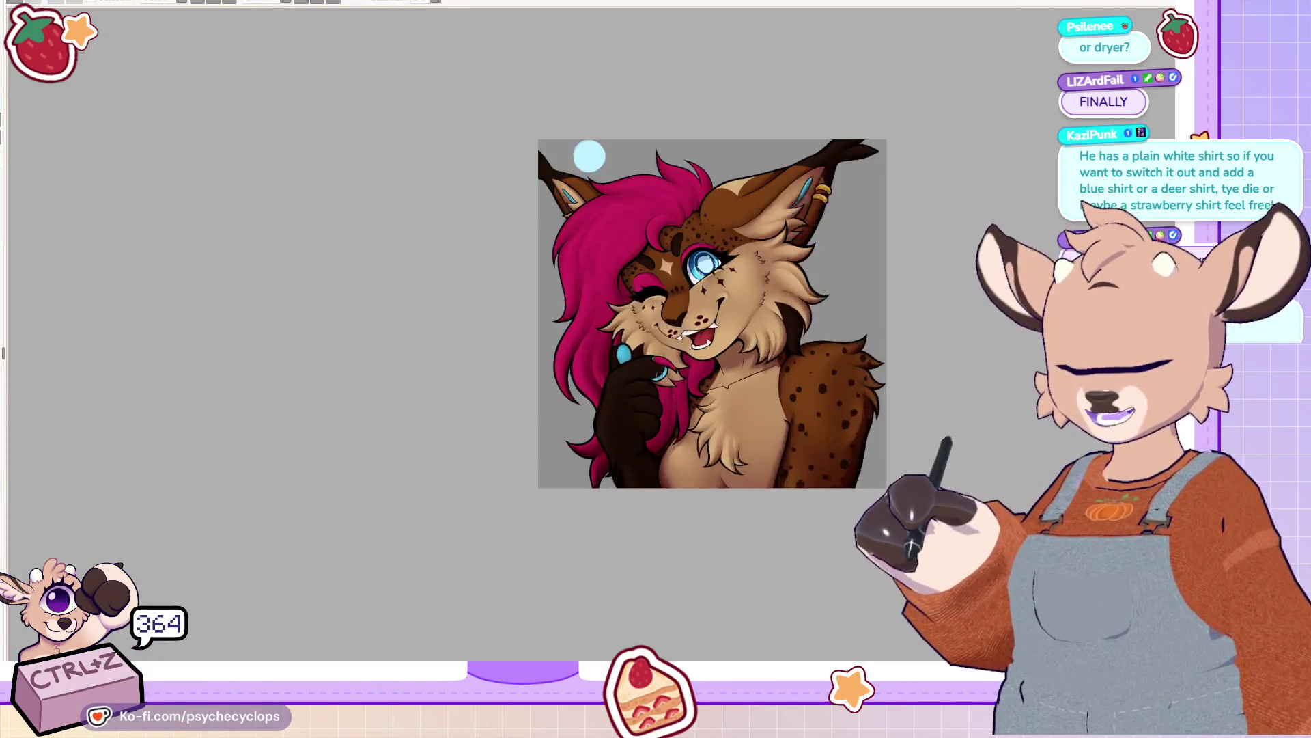
scroll(542, 562, up, 8)
scroll(543, 563, down, 2)
scroll(543, 562, up, 3)
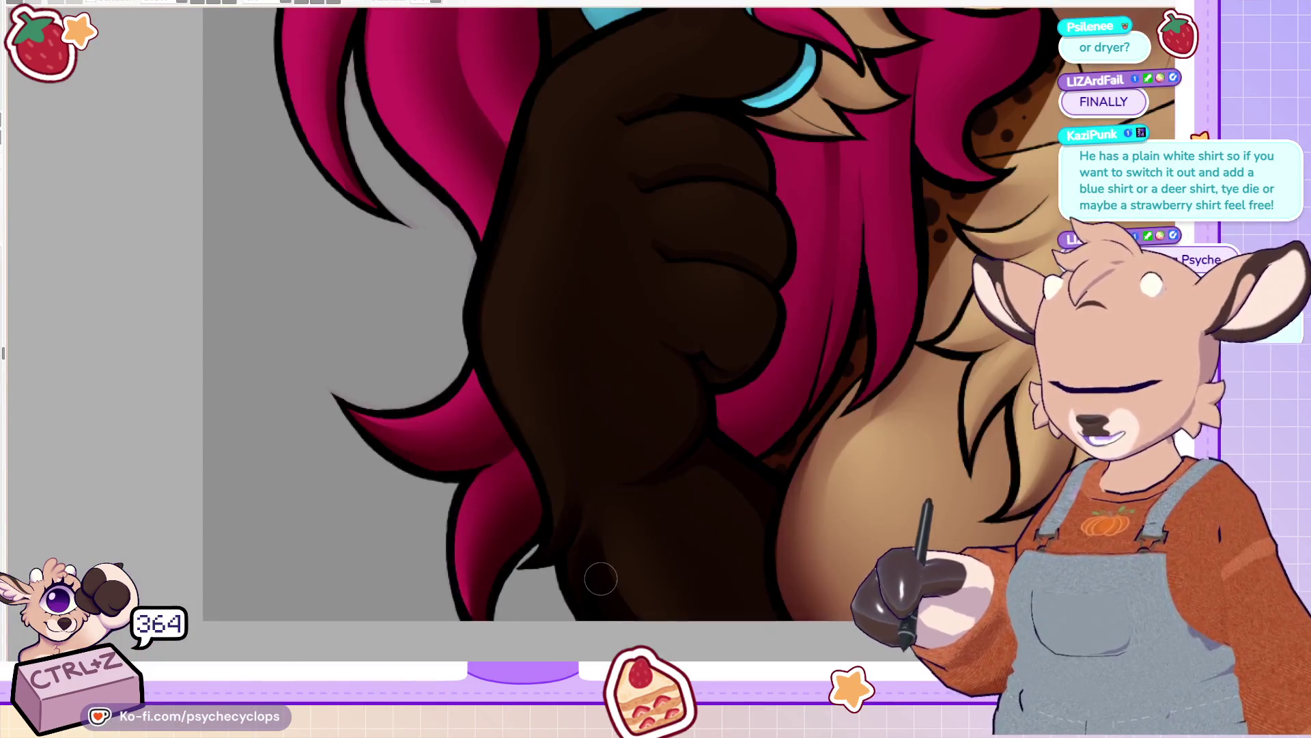
key(h)
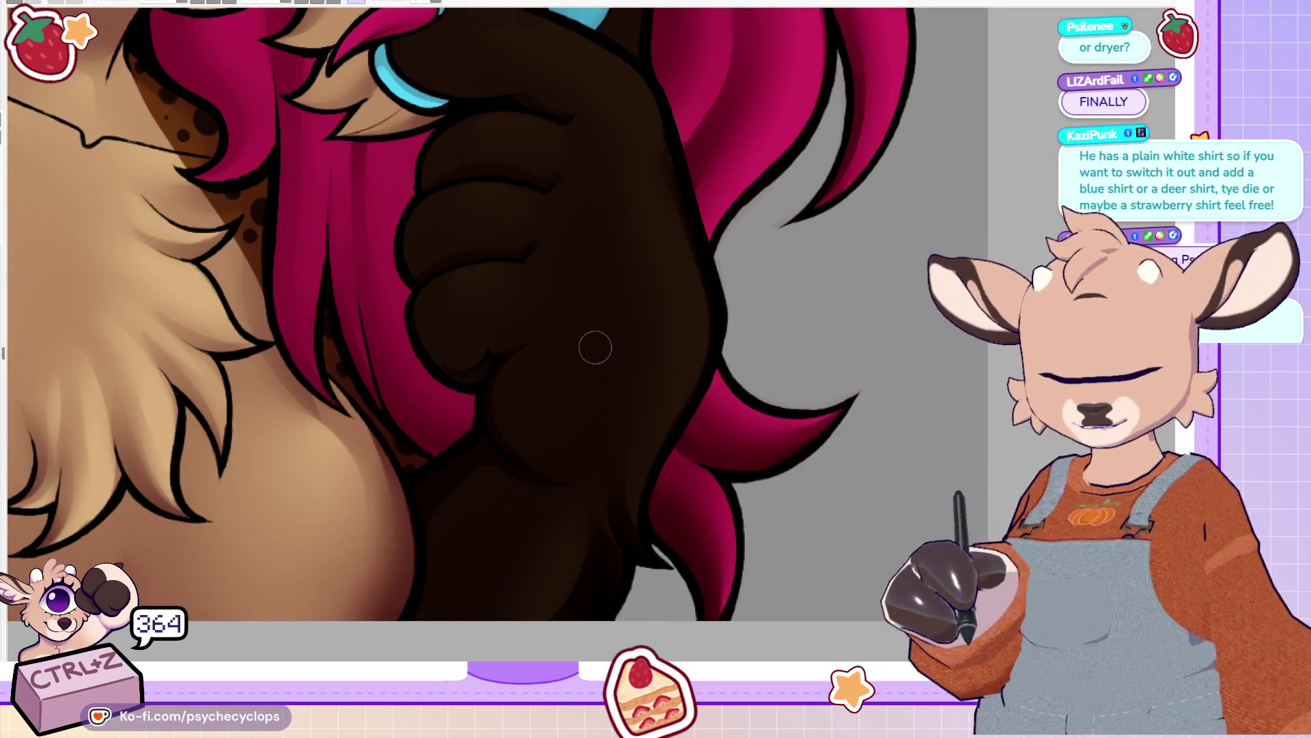
key(h)
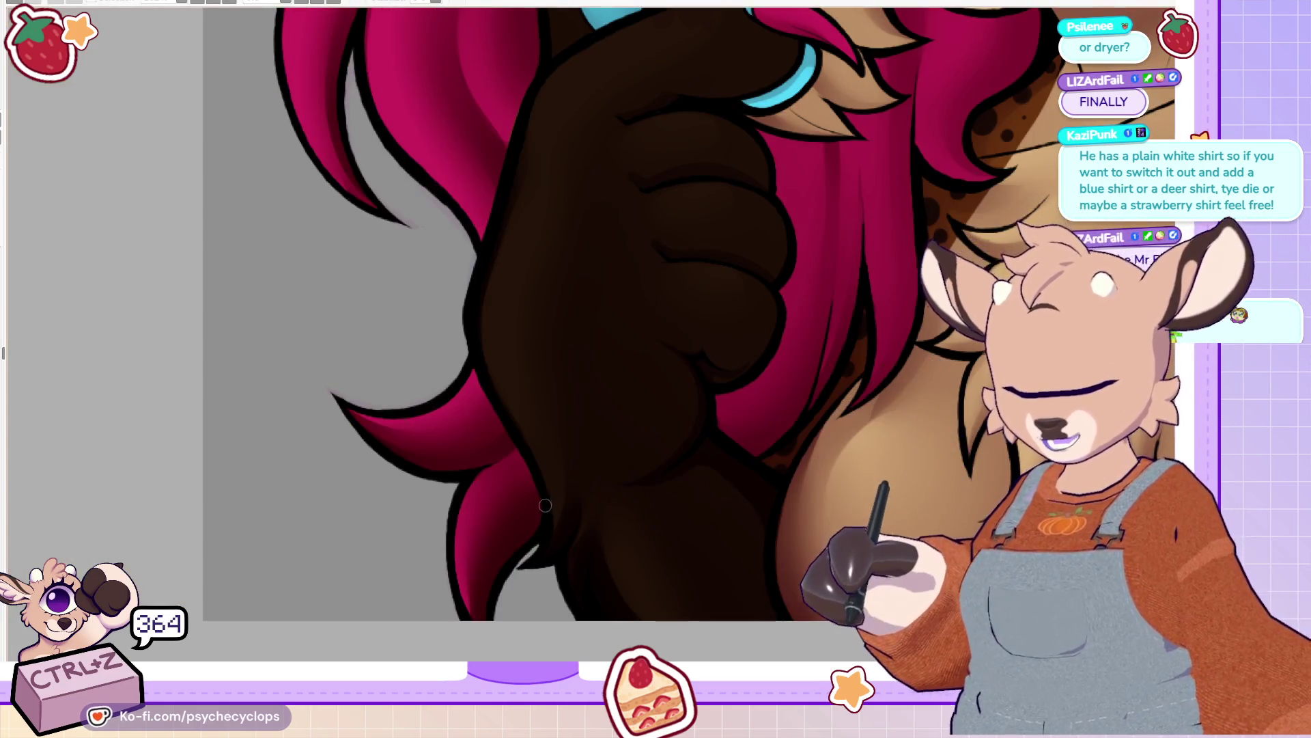
Step: Undo the last four brush strokes, then reframe the view on the face and hair
key(ctrl+z)
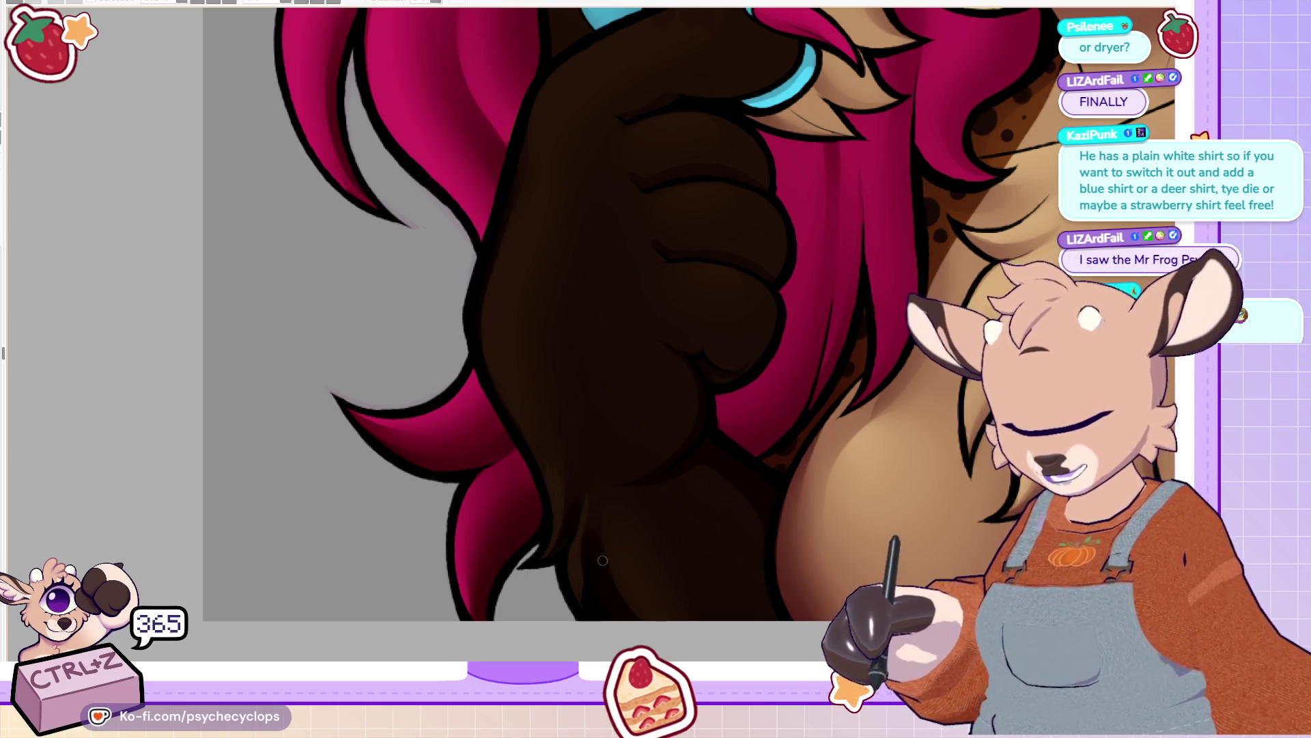
key(ctrl+z)
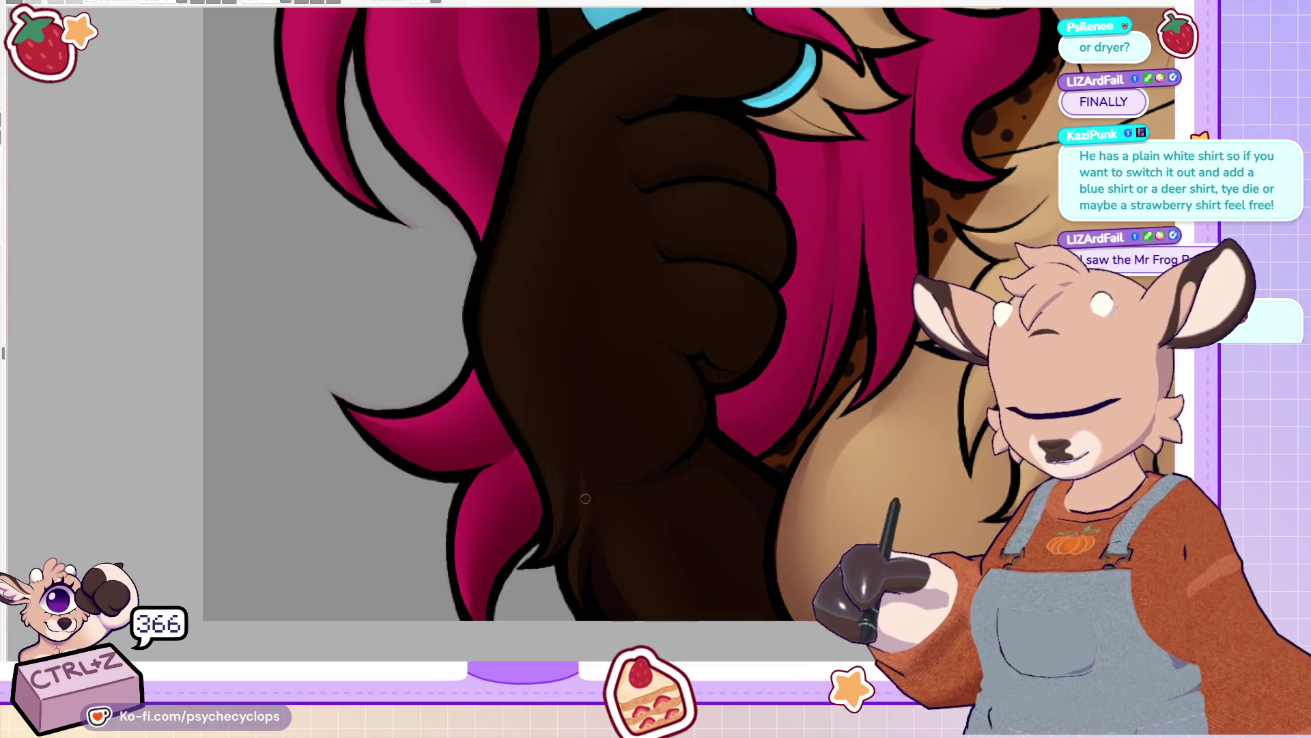
key(ctrl+z)
key(ctrl+z)
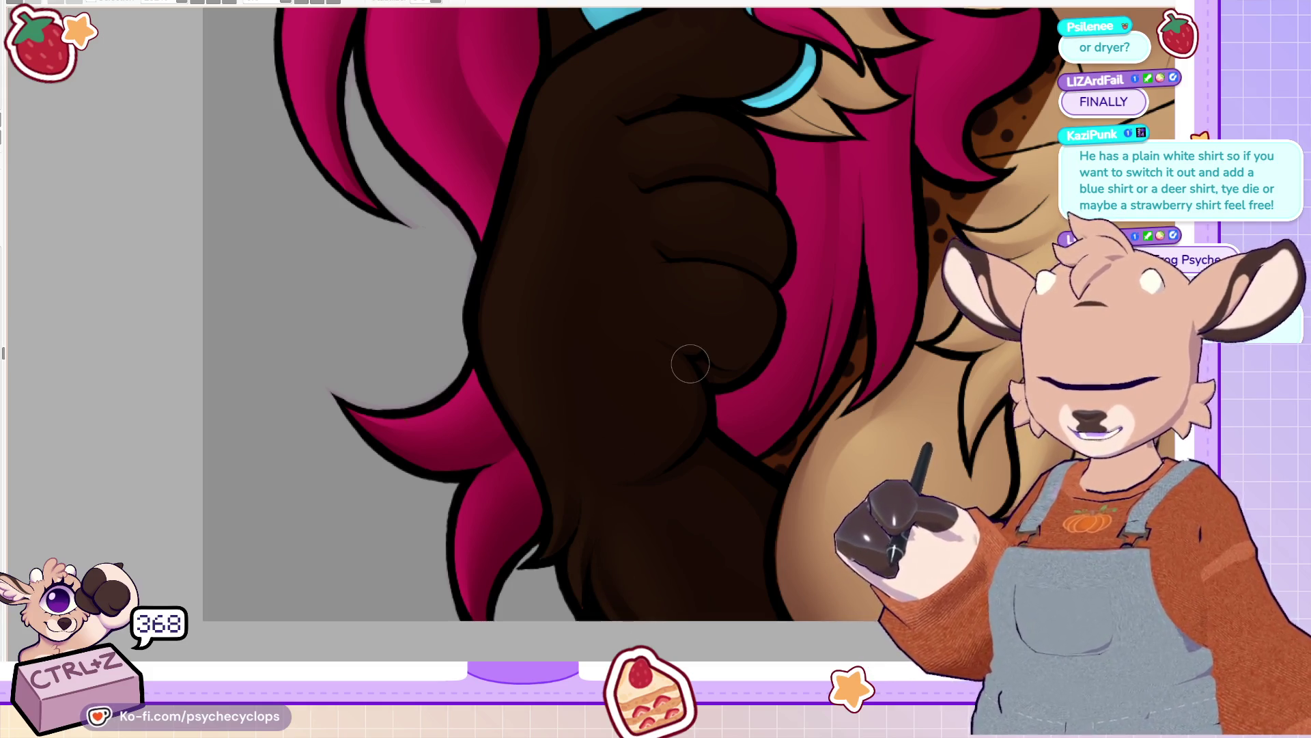
scroll(690, 363, up, 3)
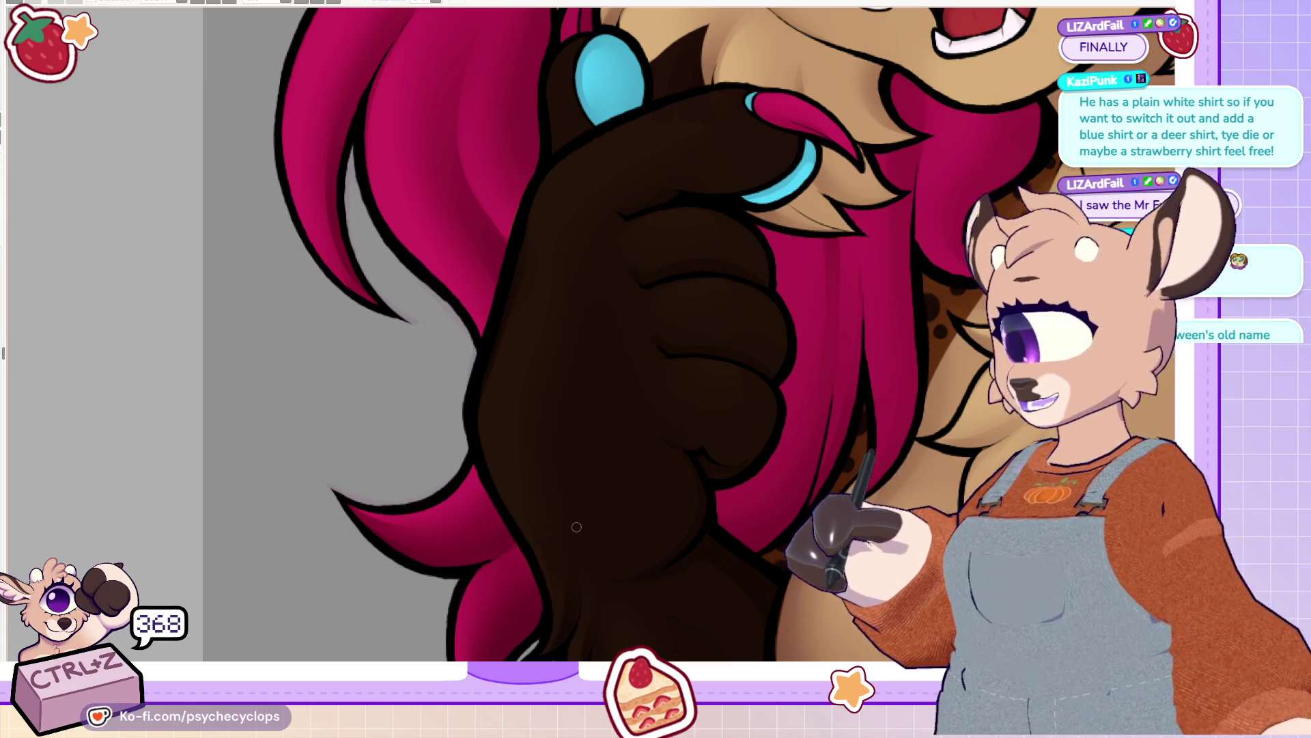
key(ctrl+0)
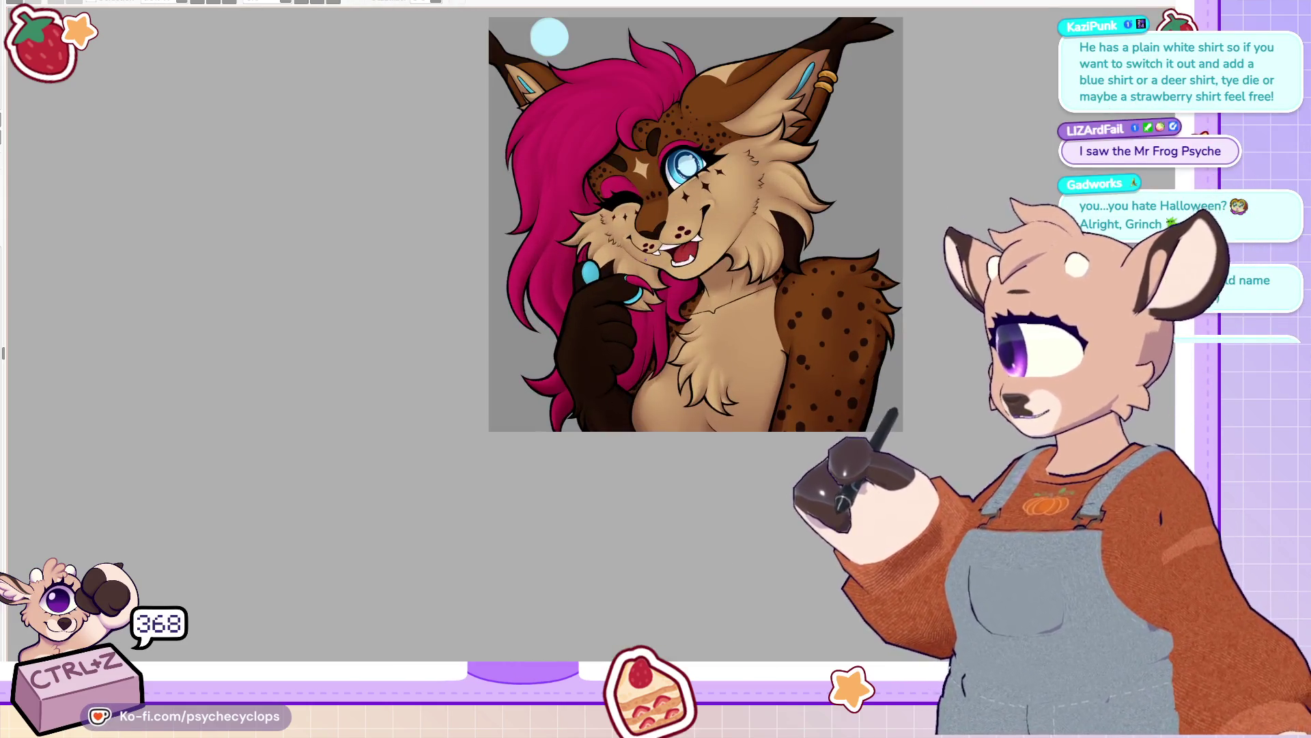
key(ctrl+plus)
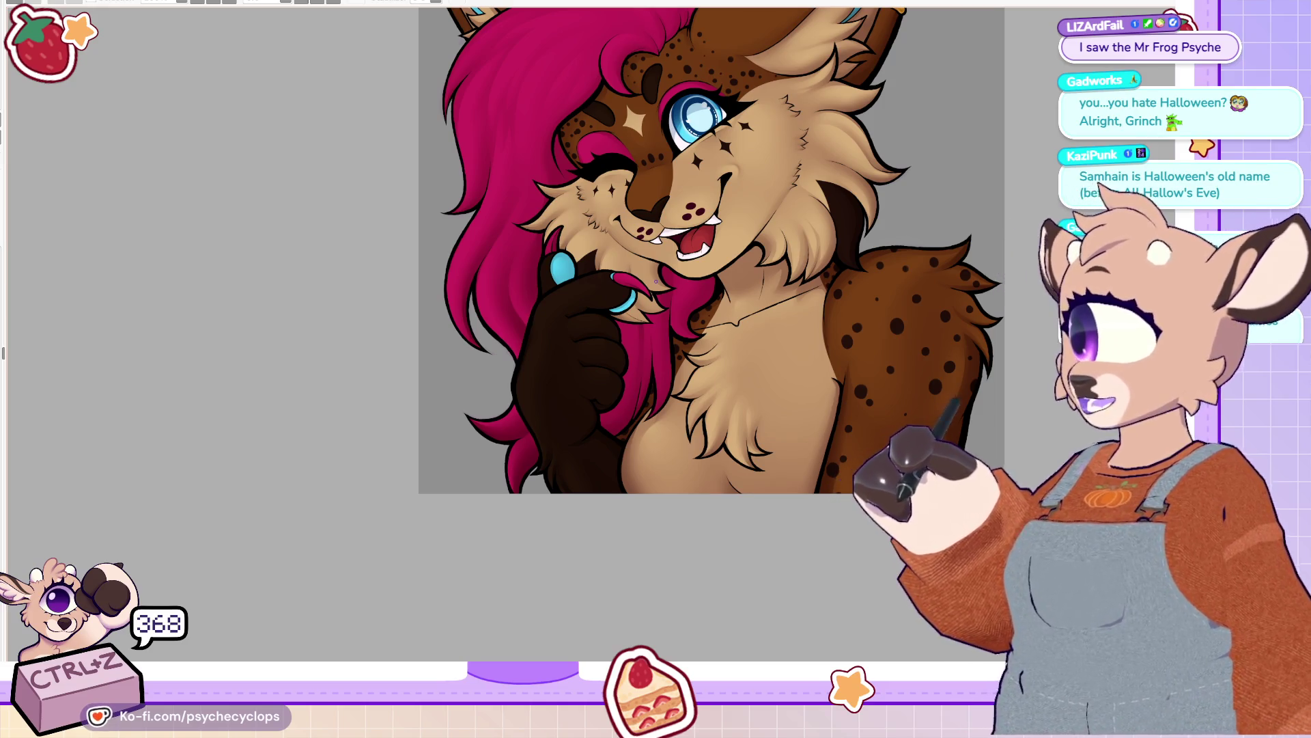
scroll(545, 324, up, 3)
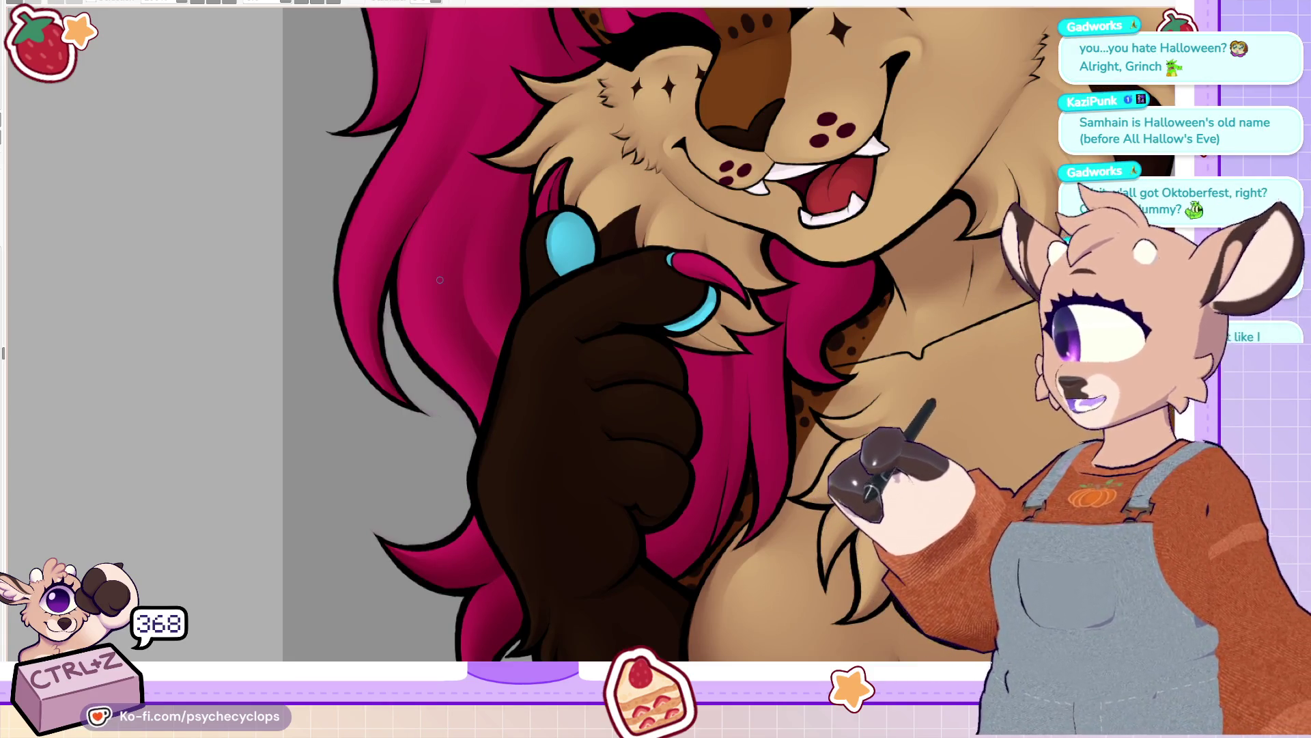
scroll(387, 157, down, 2)
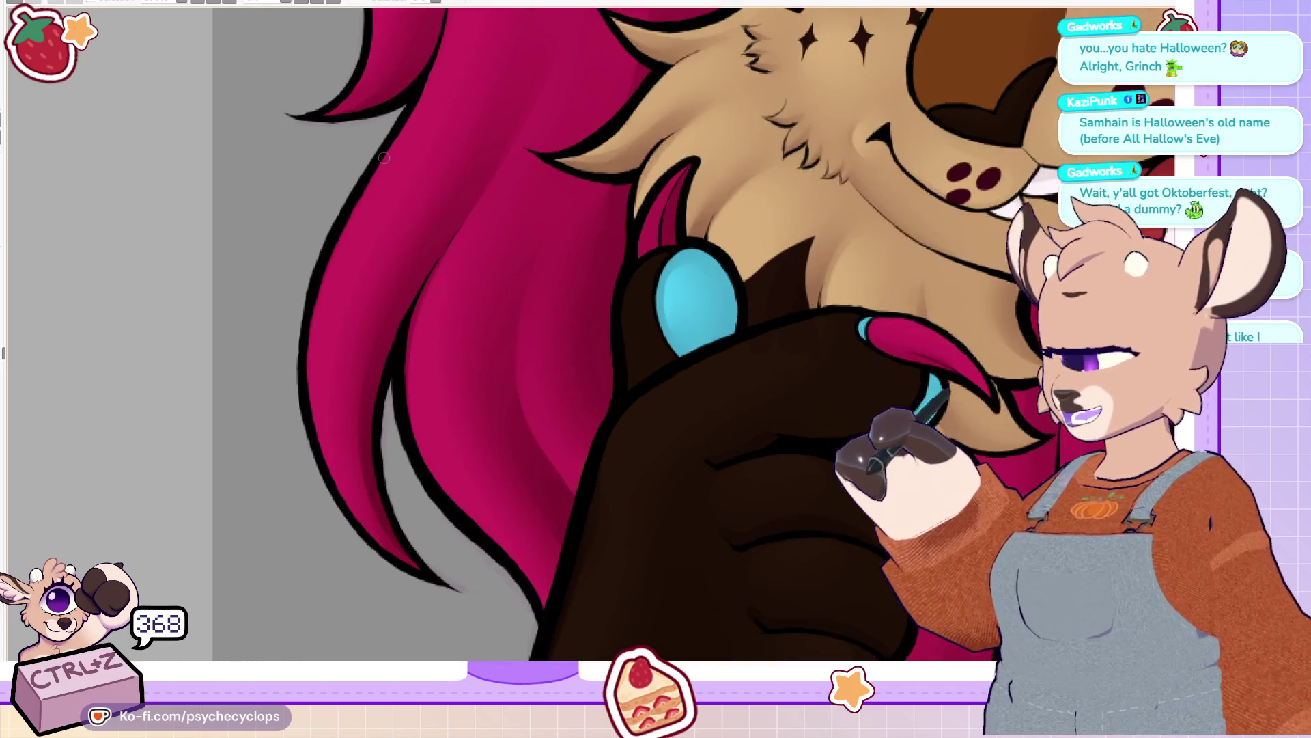
scroll(441, 451, up, 5)
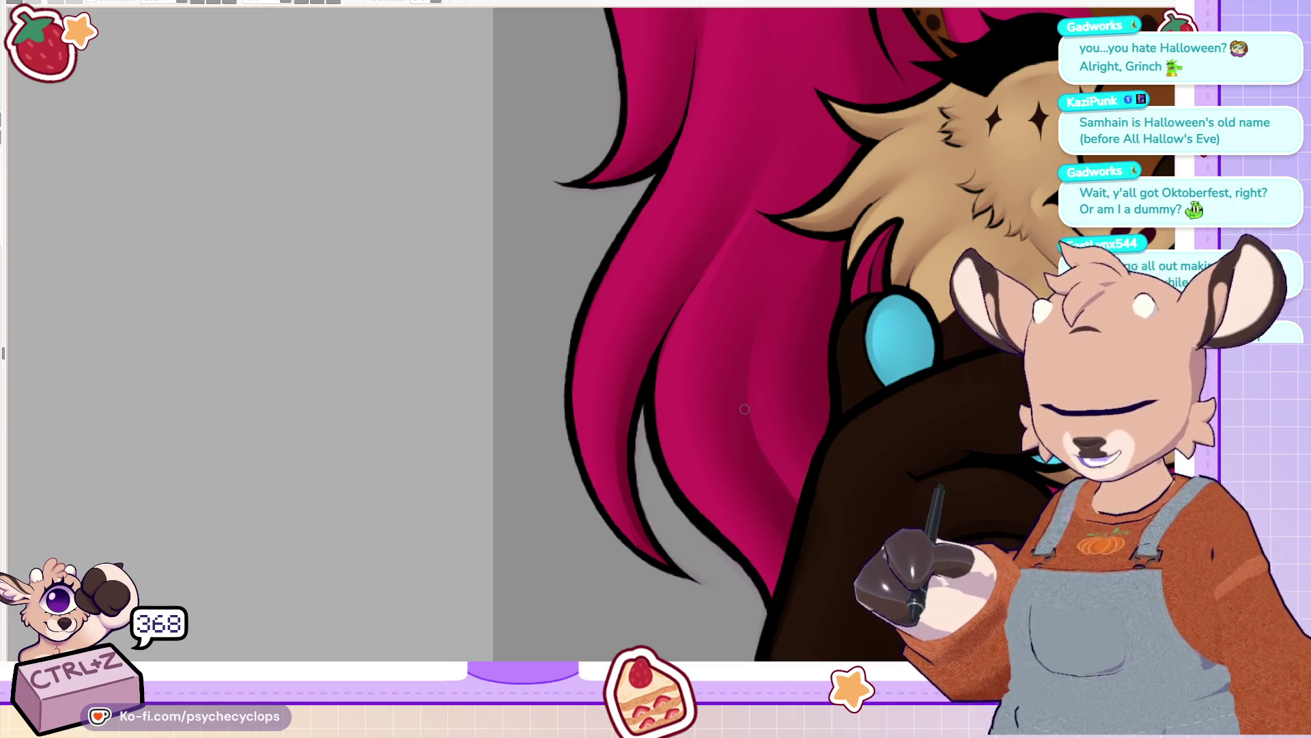
key(v)
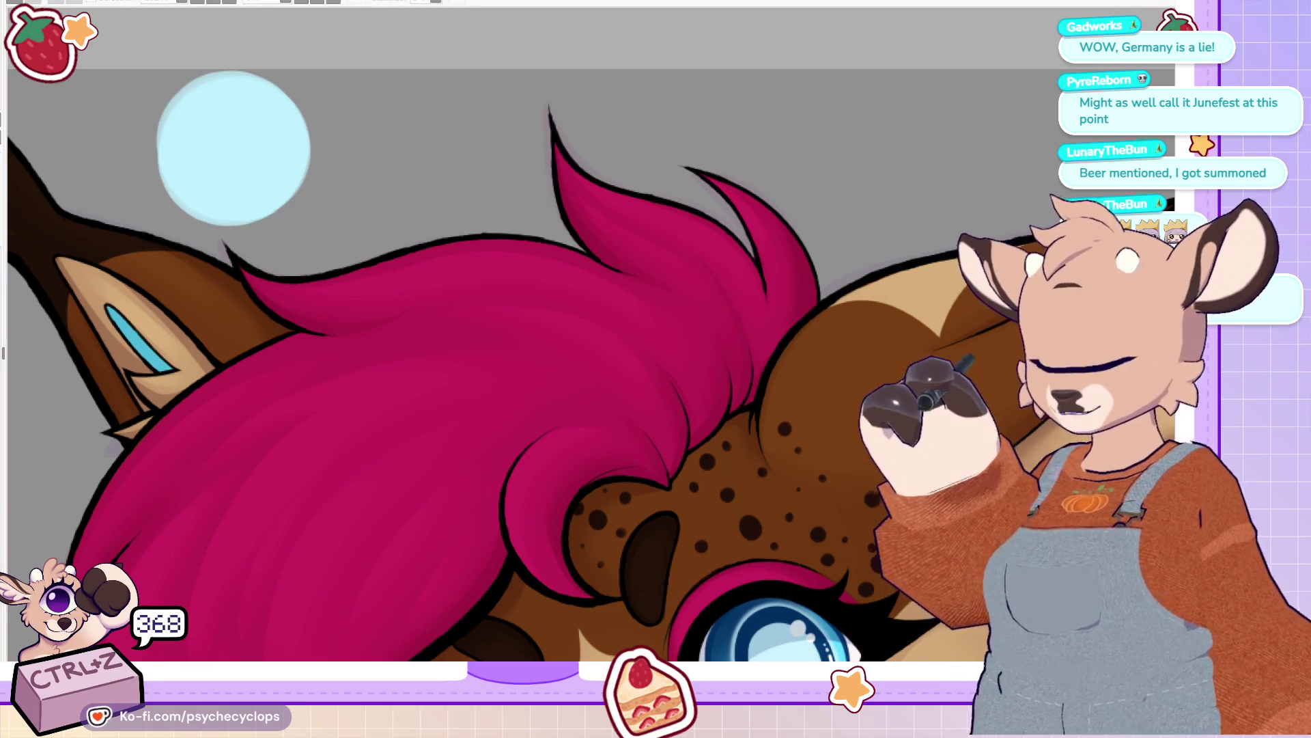
Step: Scroll-zoom out and back in to frame the lynx's face, magenta hair and paw
scroll(977, 321, down, 6)
scroll(976, 321, up, 2)
scroll(897, 374, up, 2)
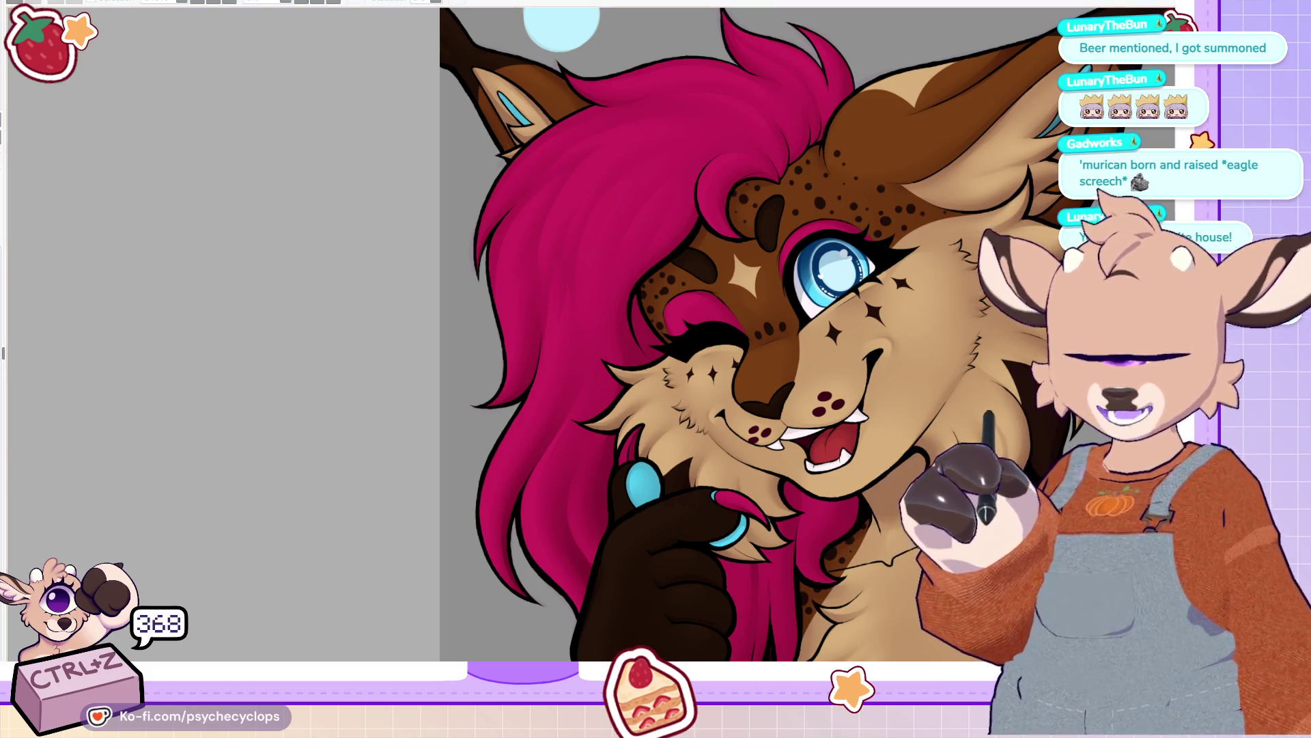
Step: Zoom in on the centred face and paint light fur highlights along the cheek tuft
key(ctrl+plus)
drag(1017, 439, 824, 344)
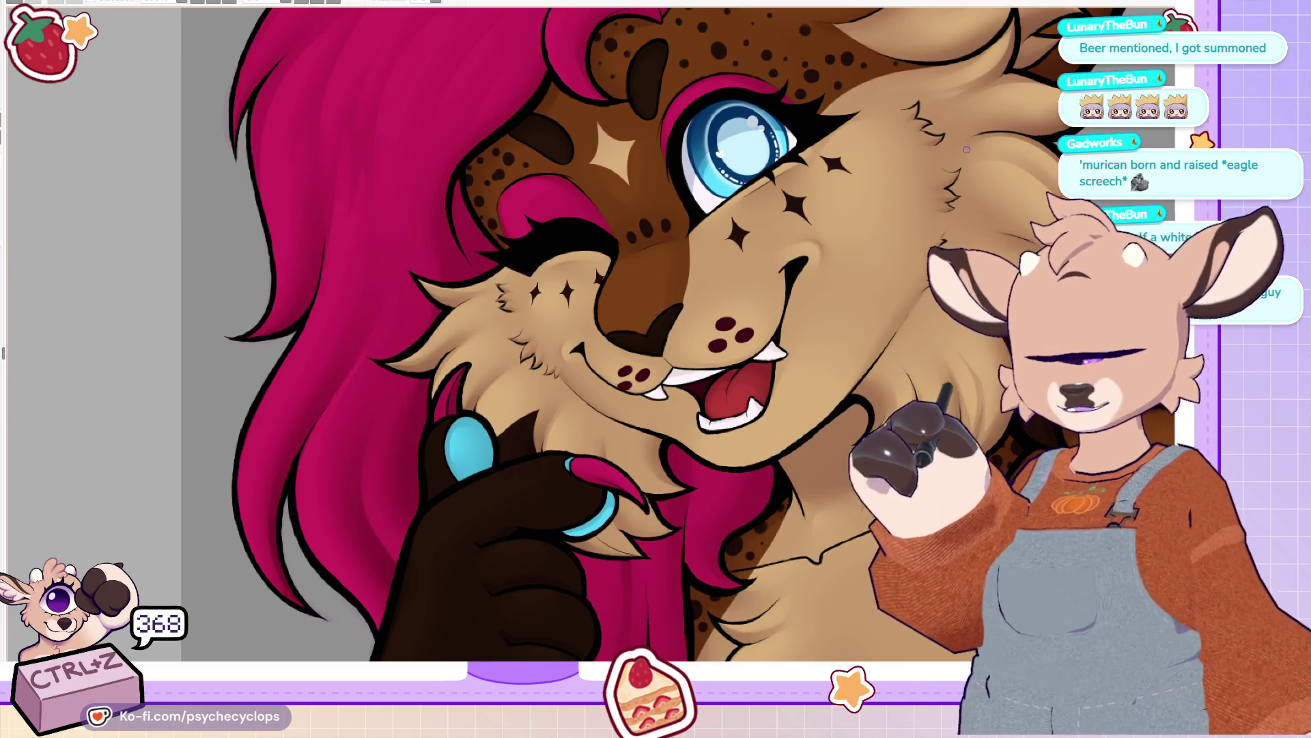
scroll(960, 122, up, 2)
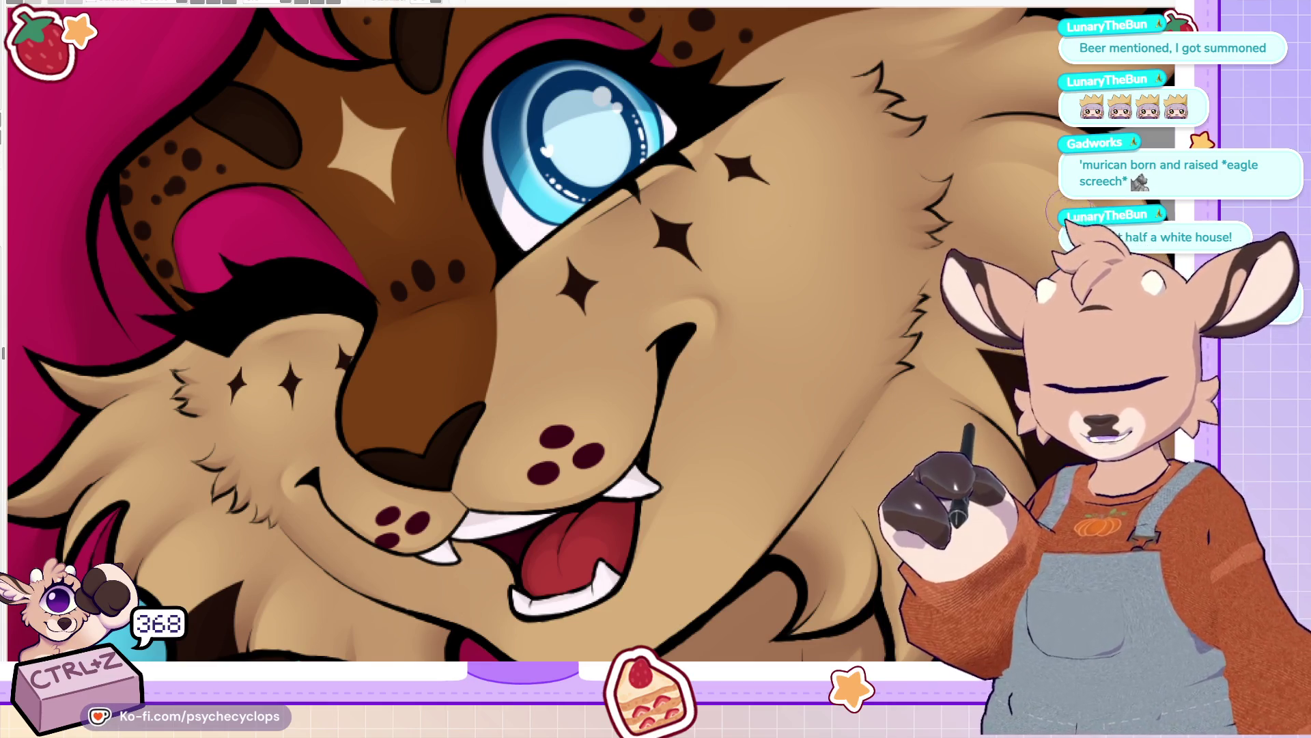
scroll(926, 184, up, 3)
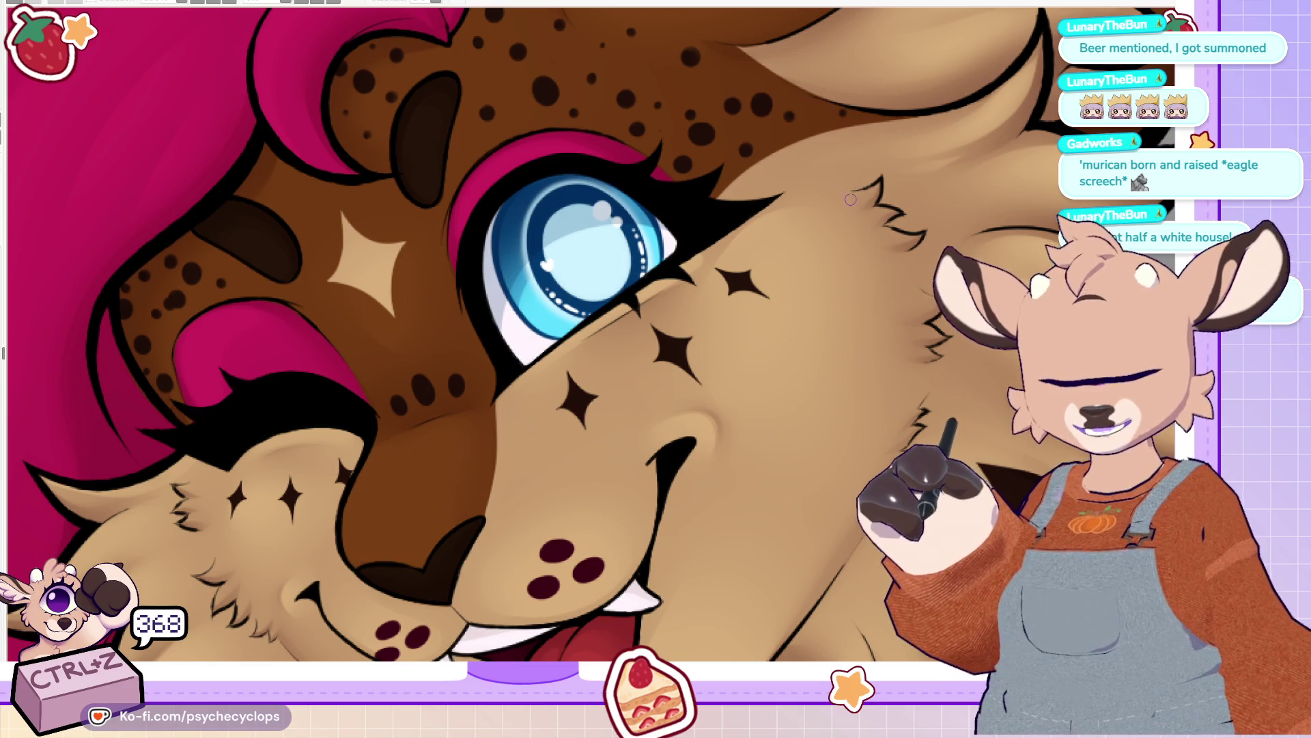
drag(855, 208, 926, 240)
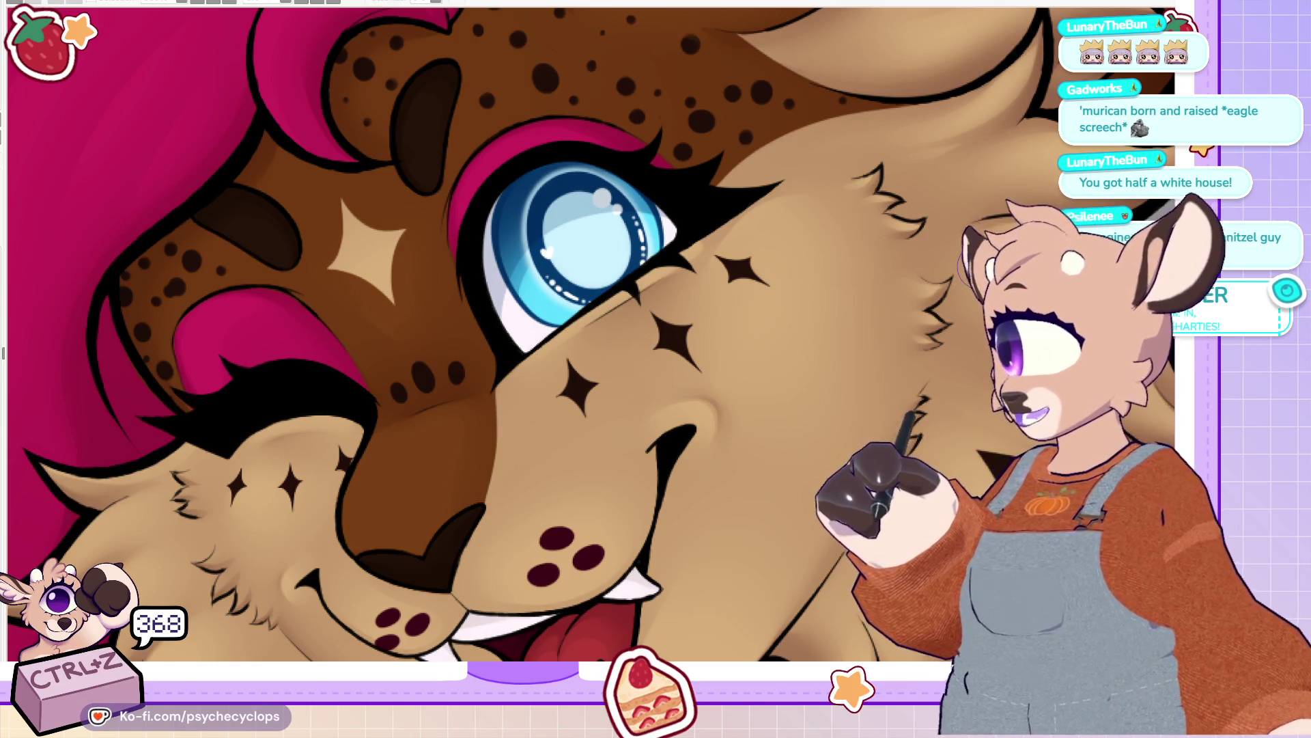
Step: Add more light fur strokes to the cheek below the eye, then fit the artwork to the window
scroll(587, 335, up, 5)
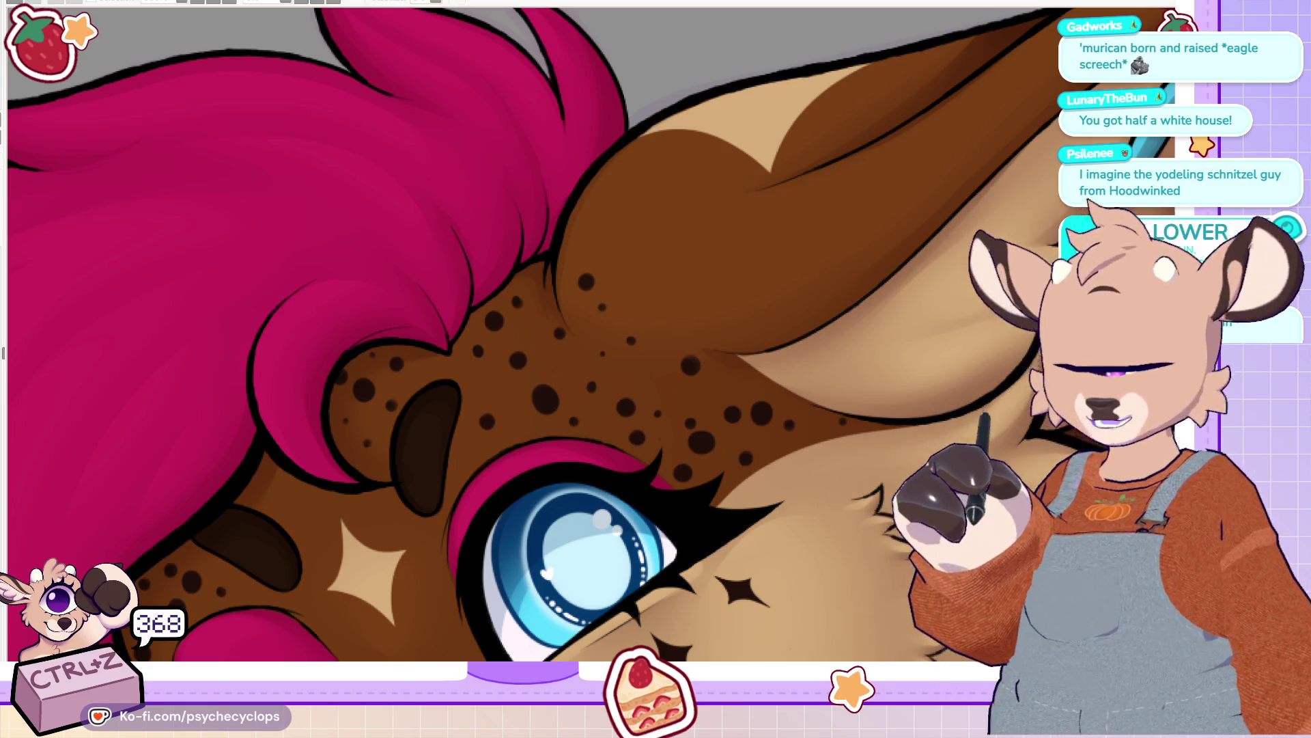
scroll(587, 334, down, 7)
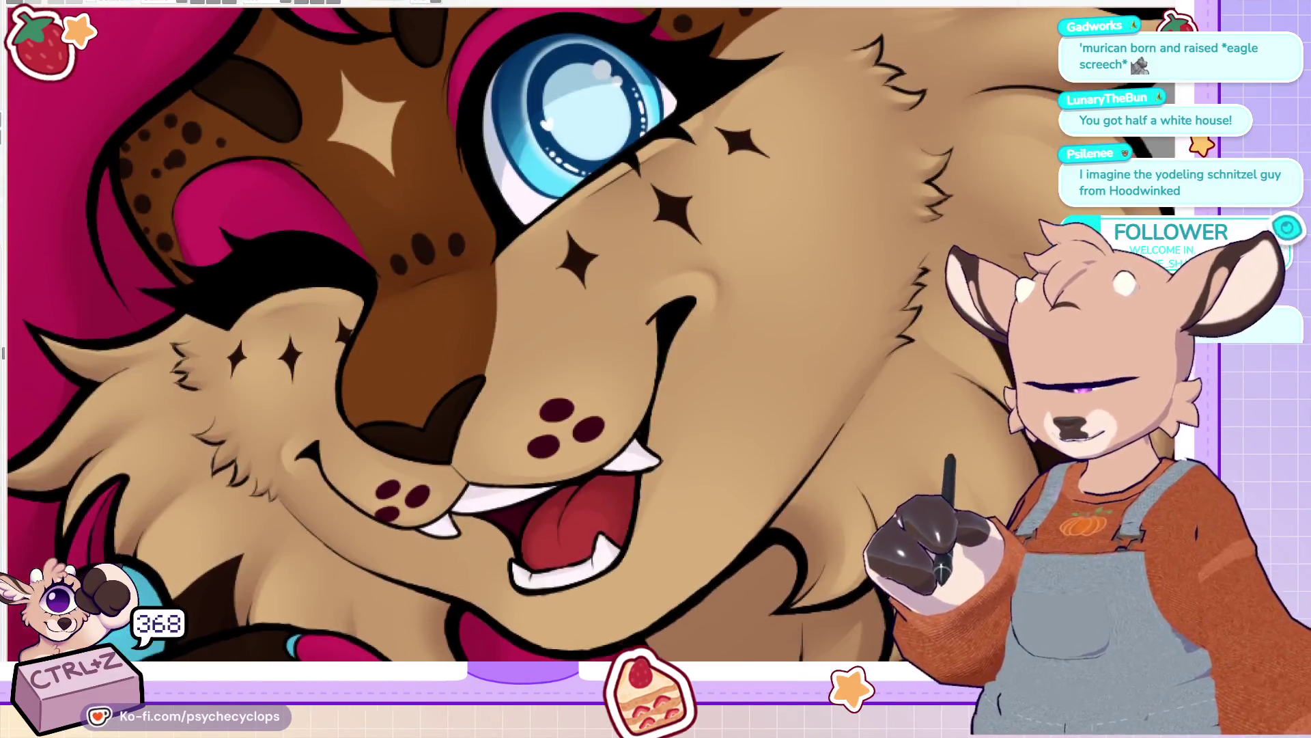
scroll(588, 335, left, 3)
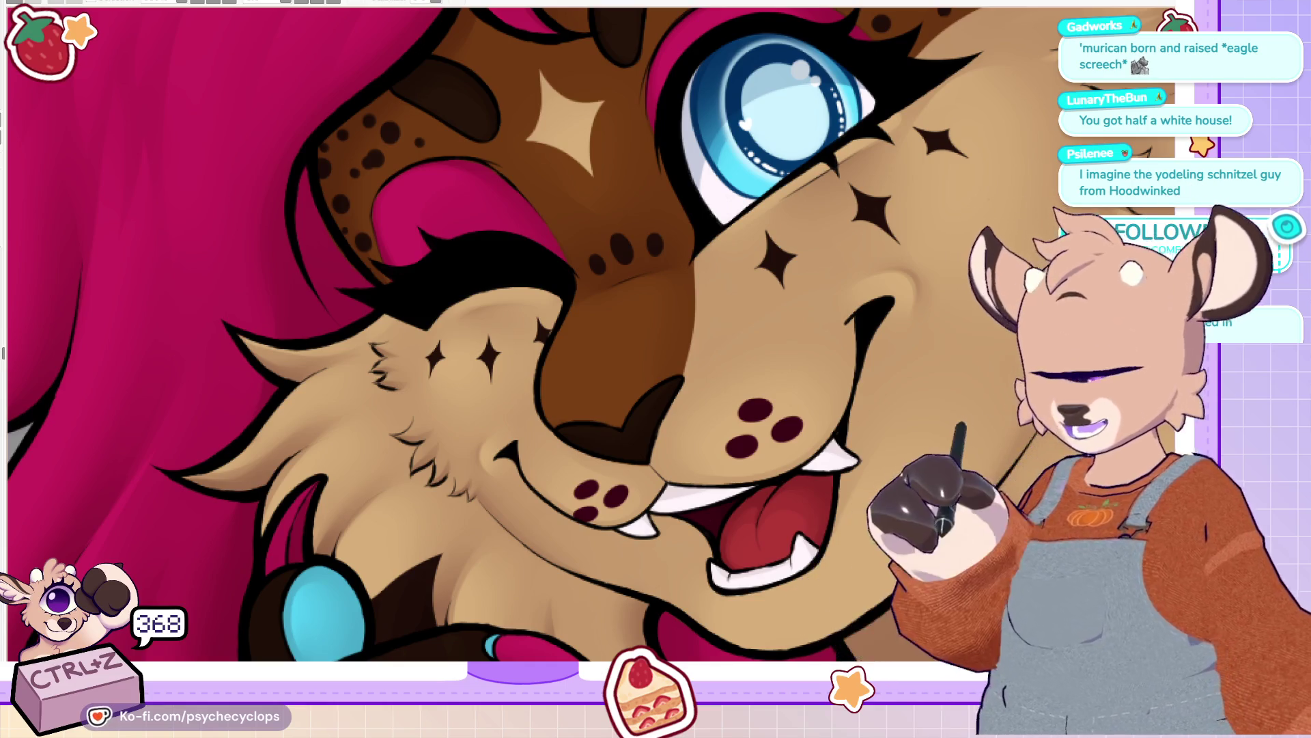
scroll(587, 335, up, 3)
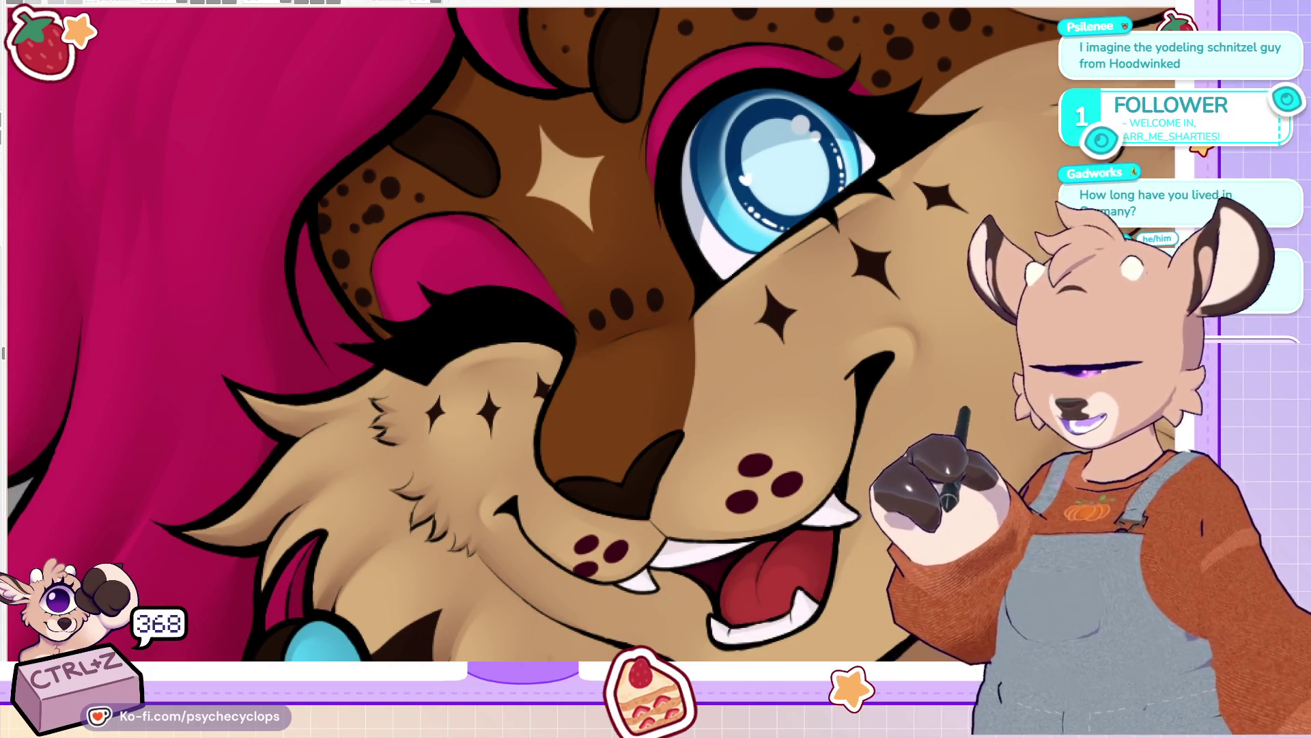
scroll(588, 335, up, 3)
scroll(414, 336, down, 4)
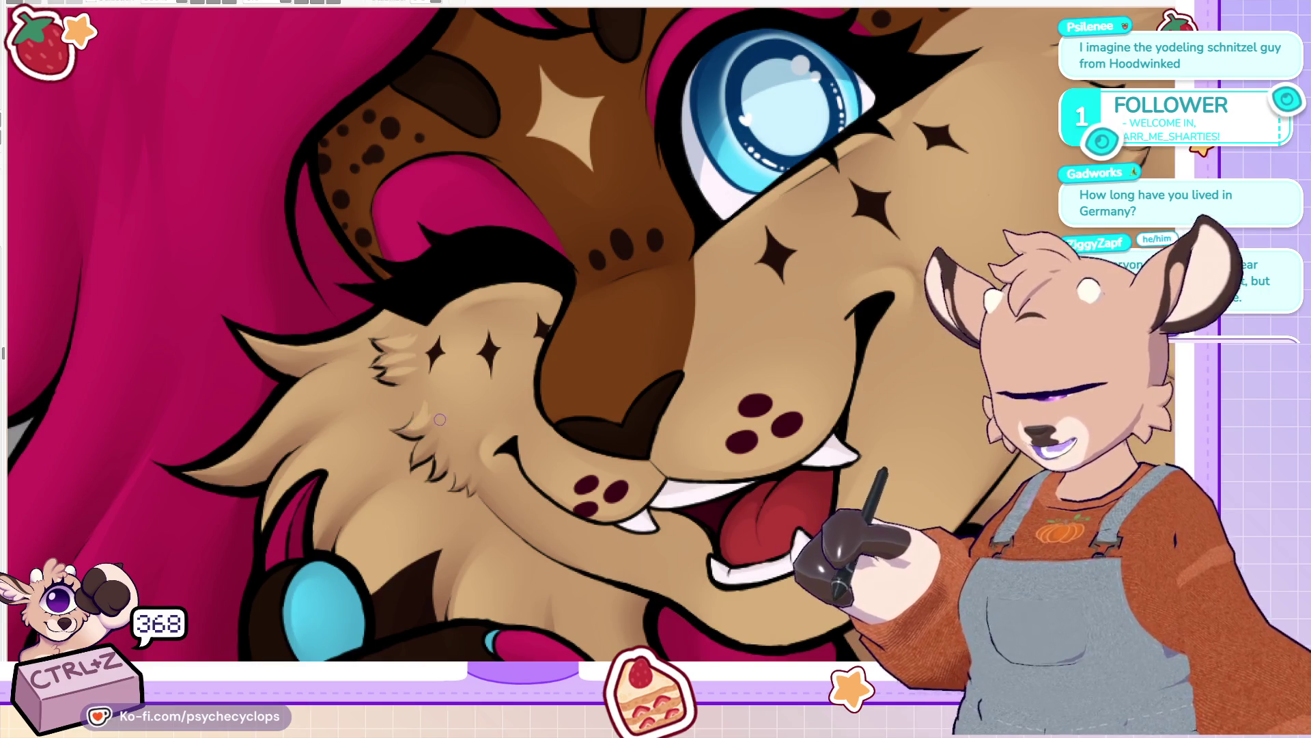
drag(442, 426, 463, 490)
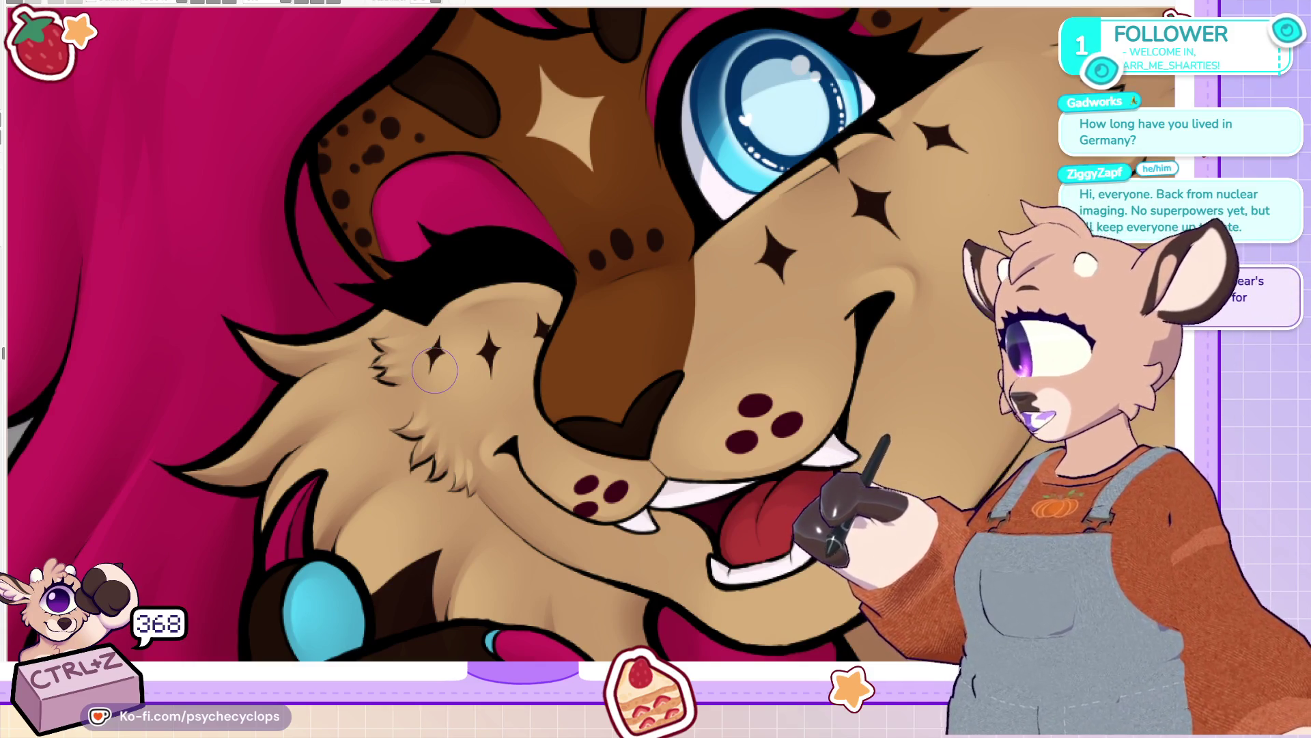
key(ctrl+0)
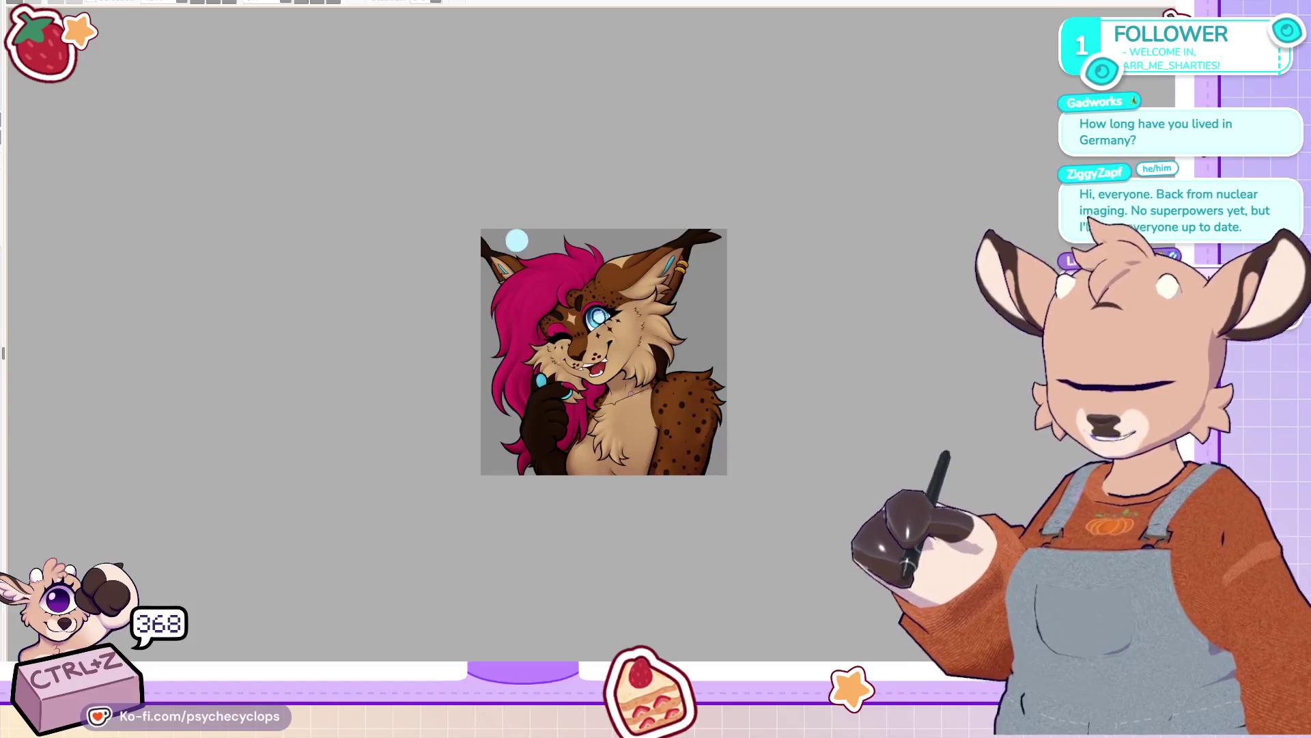
scroll(607, 489, up, 3)
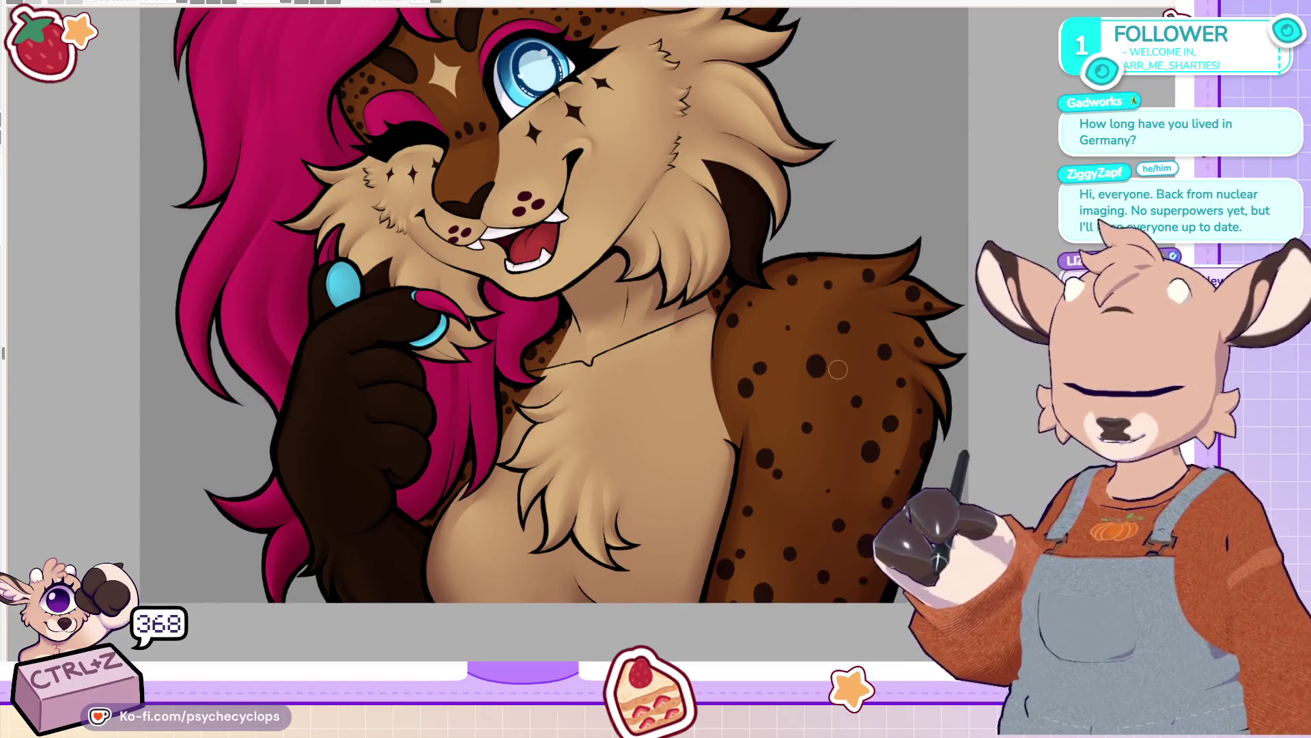
scroll(805, 414, up, 2)
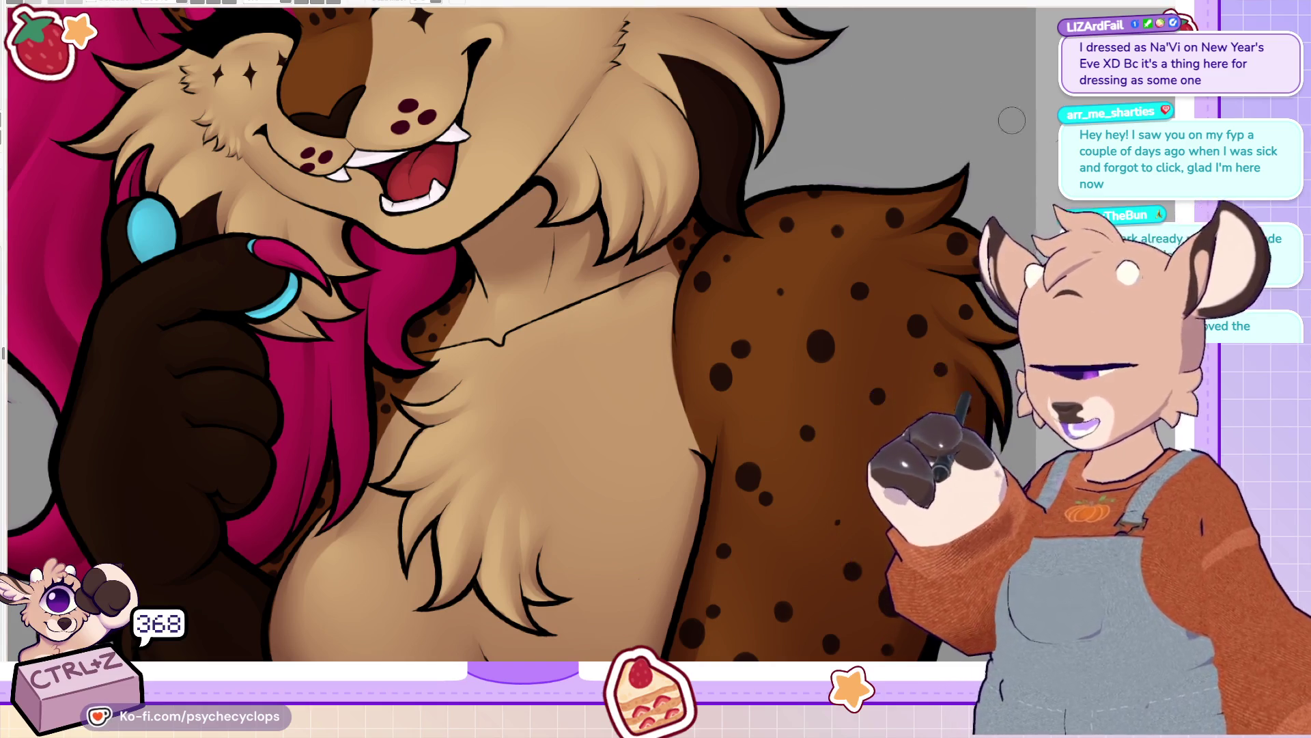
scroll(1047, 131, down, 3)
scroll(366, 224, up, 4)
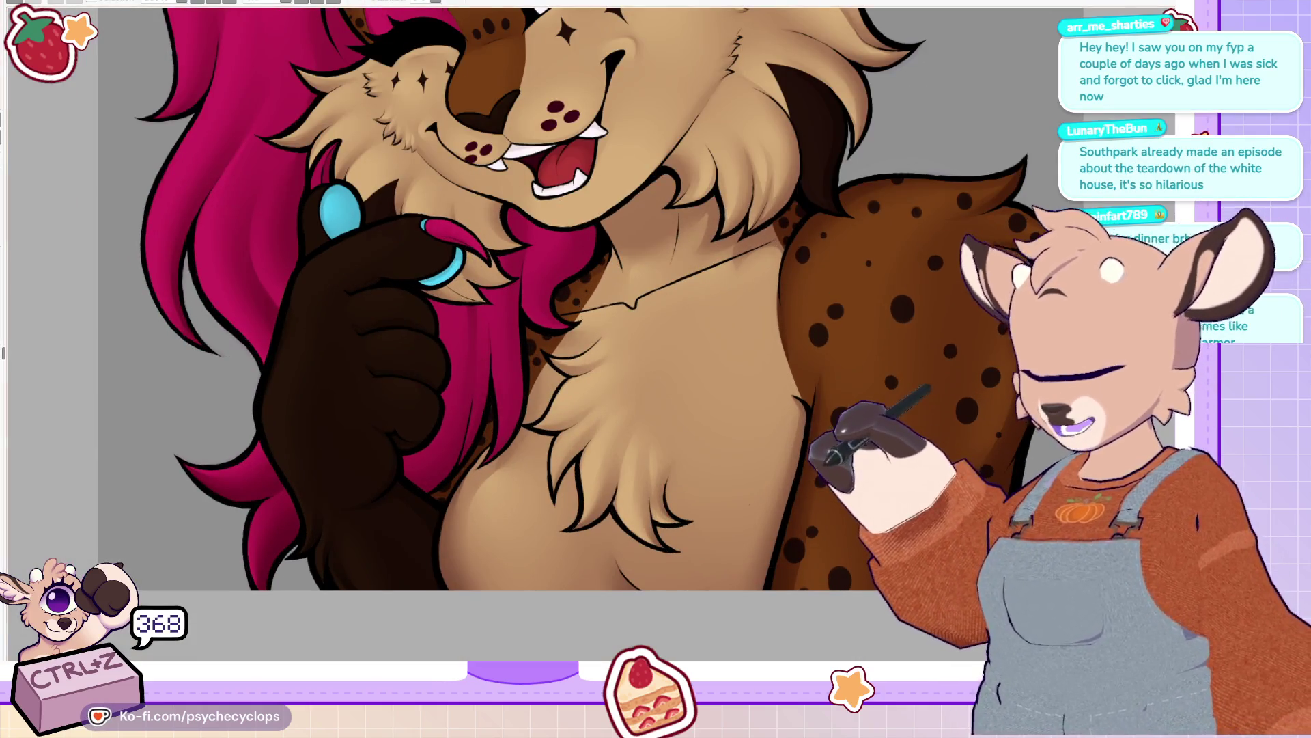
scroll(587, 301, down, 3)
scroll(331, 59, up, 4)
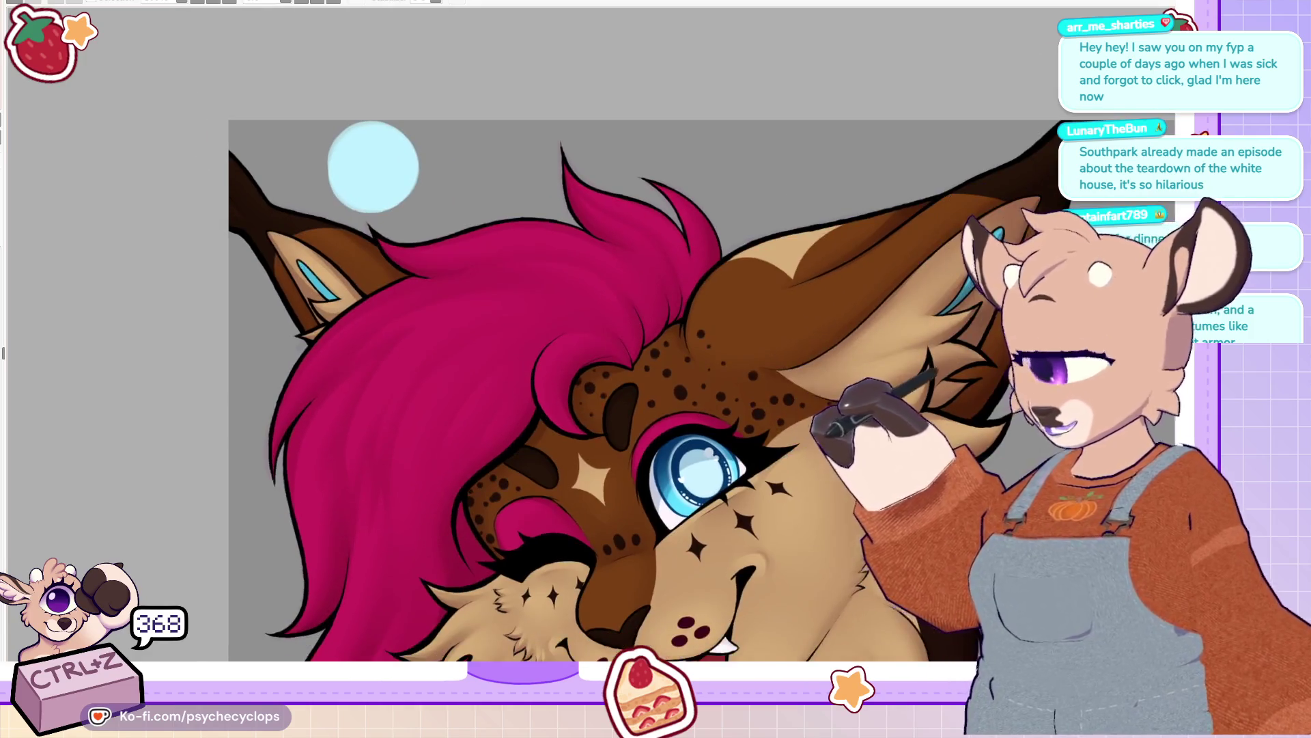
scroll(642, 547, up, 2)
scroll(678, 527, down, 3)
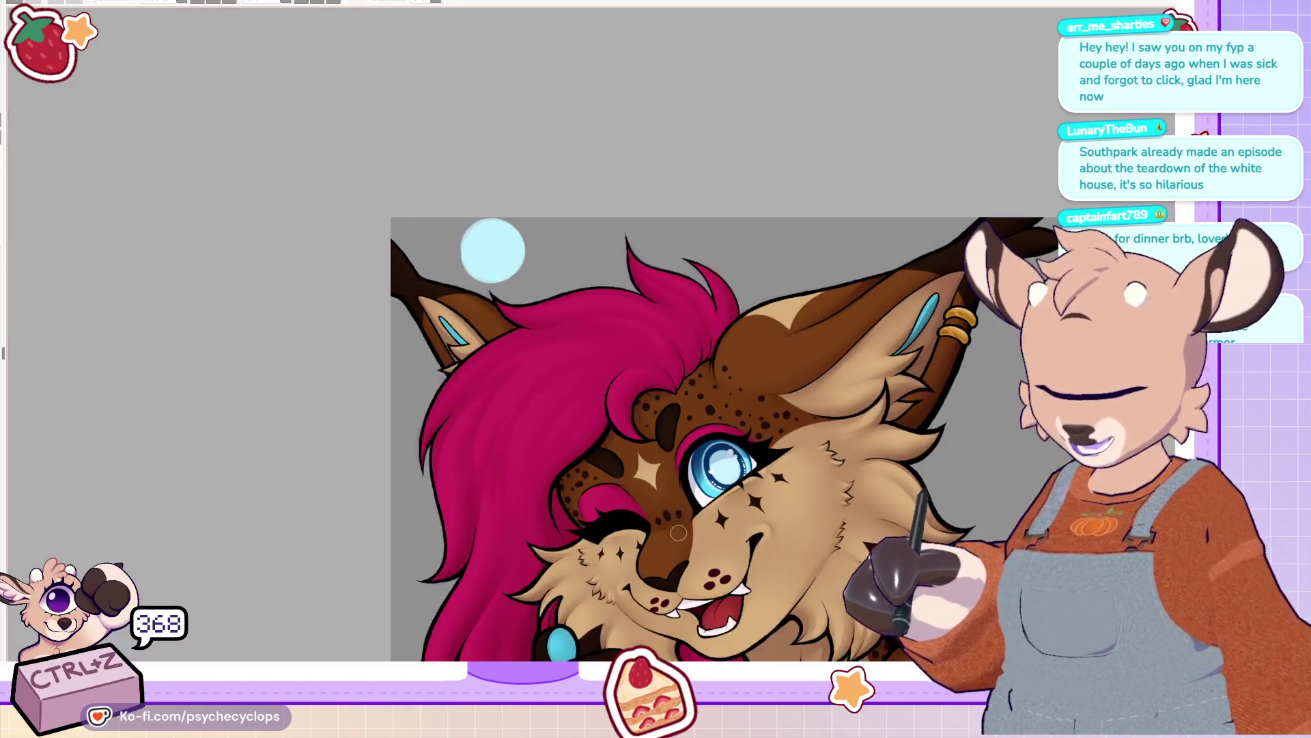
scroll(401, 357, down, 2)
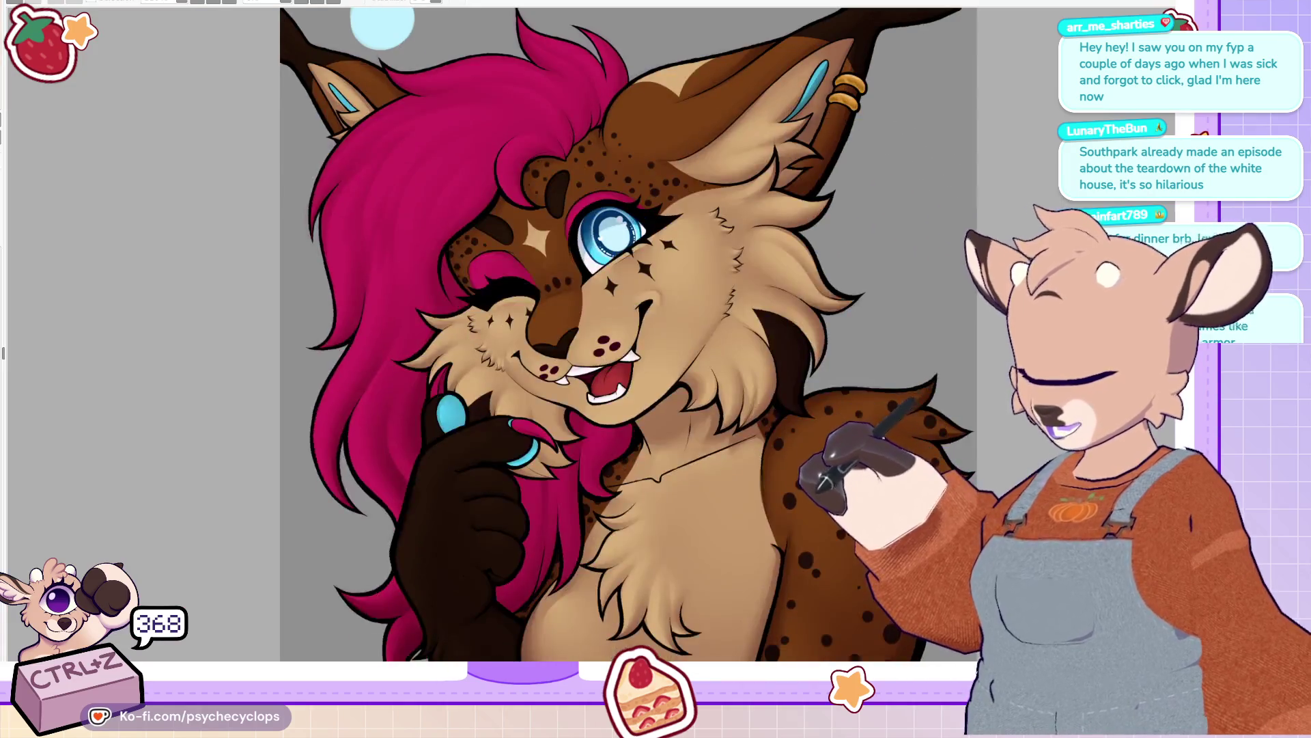
scroll(401, 356, down, 3)
scroll(401, 356, up, 2)
scroll(294, 423, up, 2)
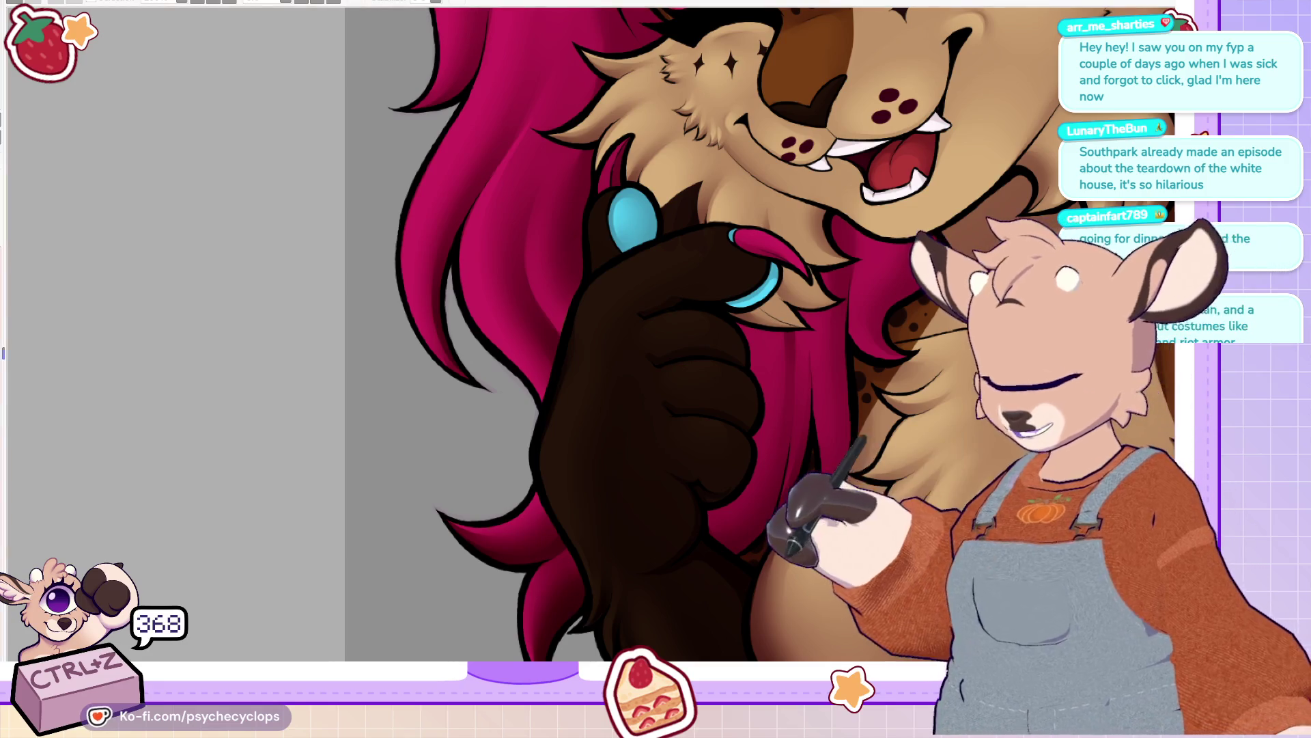
click(478, 205)
Step: Add the lower and chest hair strands to the Magic Wand selection and hide its tint
click(522, 601)
click(786, 383)
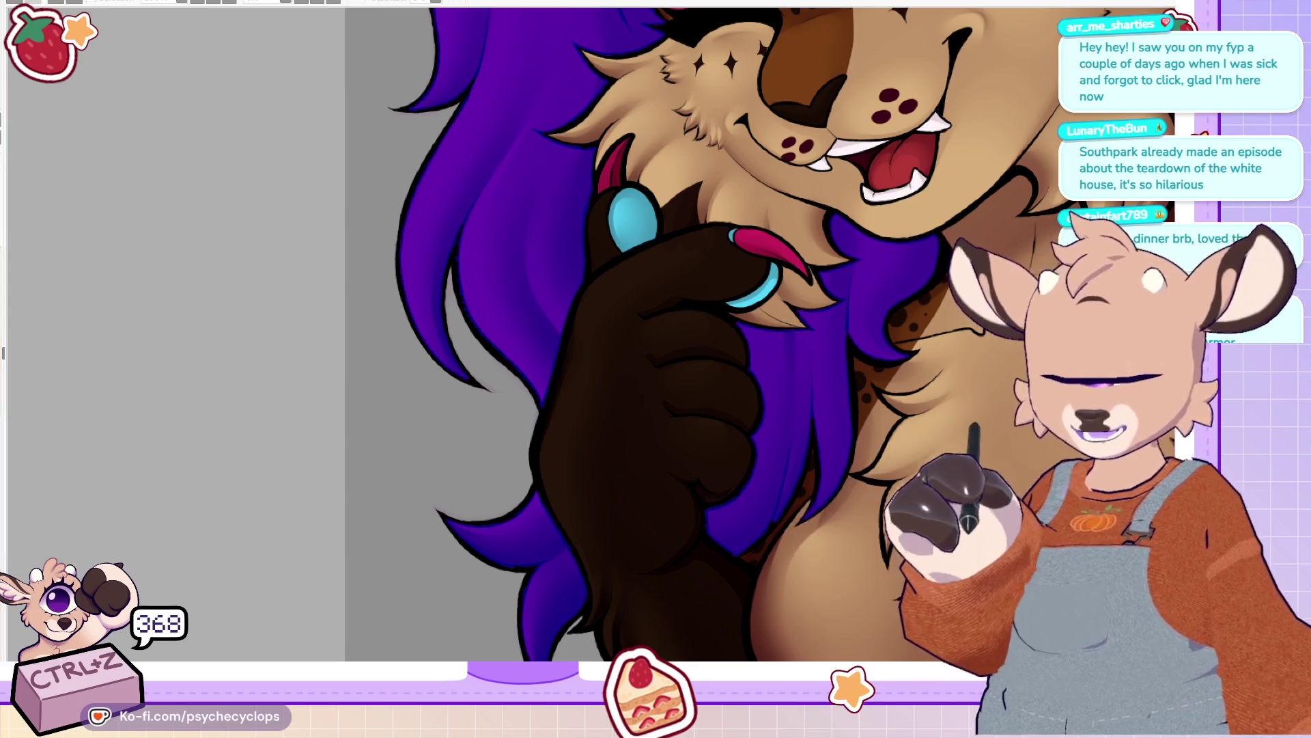
key(b)
Step: Rotate the view to an angle and back upright, then undo the last three actions
drag(478, 341, 390, 390)
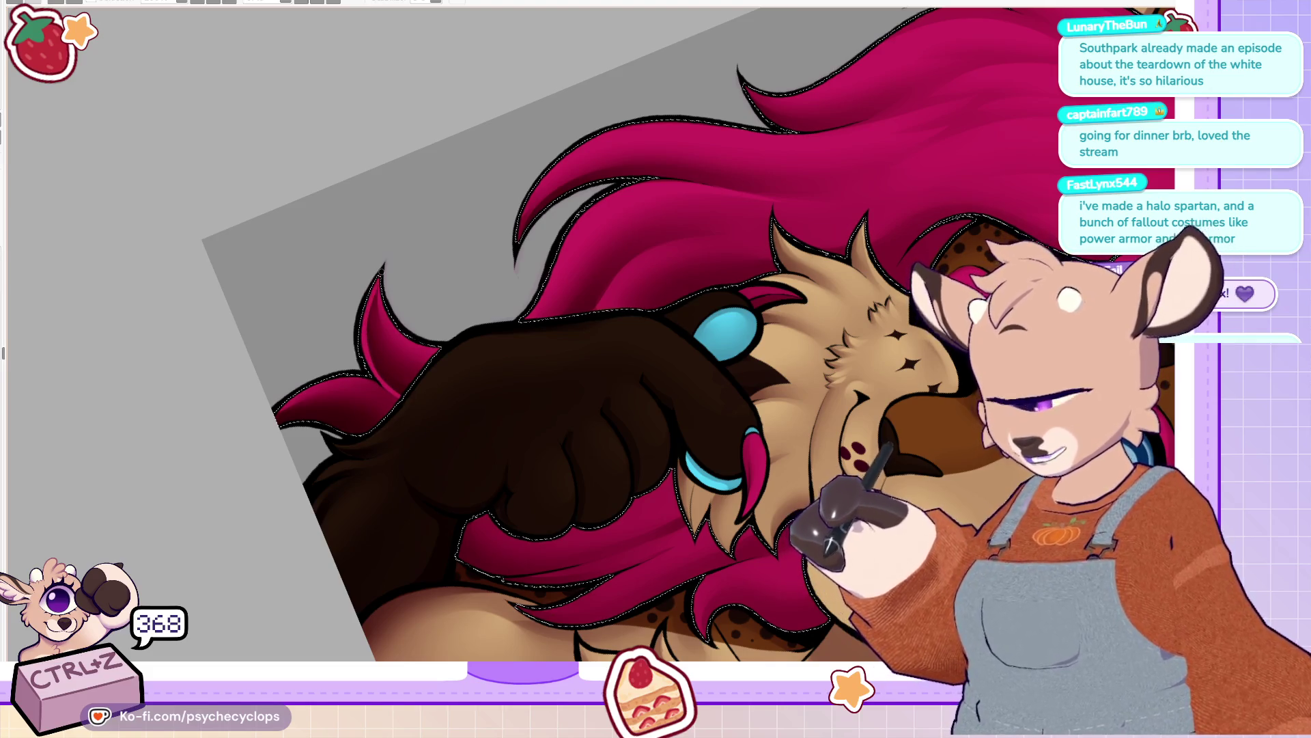
mouse_move(614, 341)
mouse_down()
mouse_move(574, 382)
mouse_move(547, 559)
mouse_up()
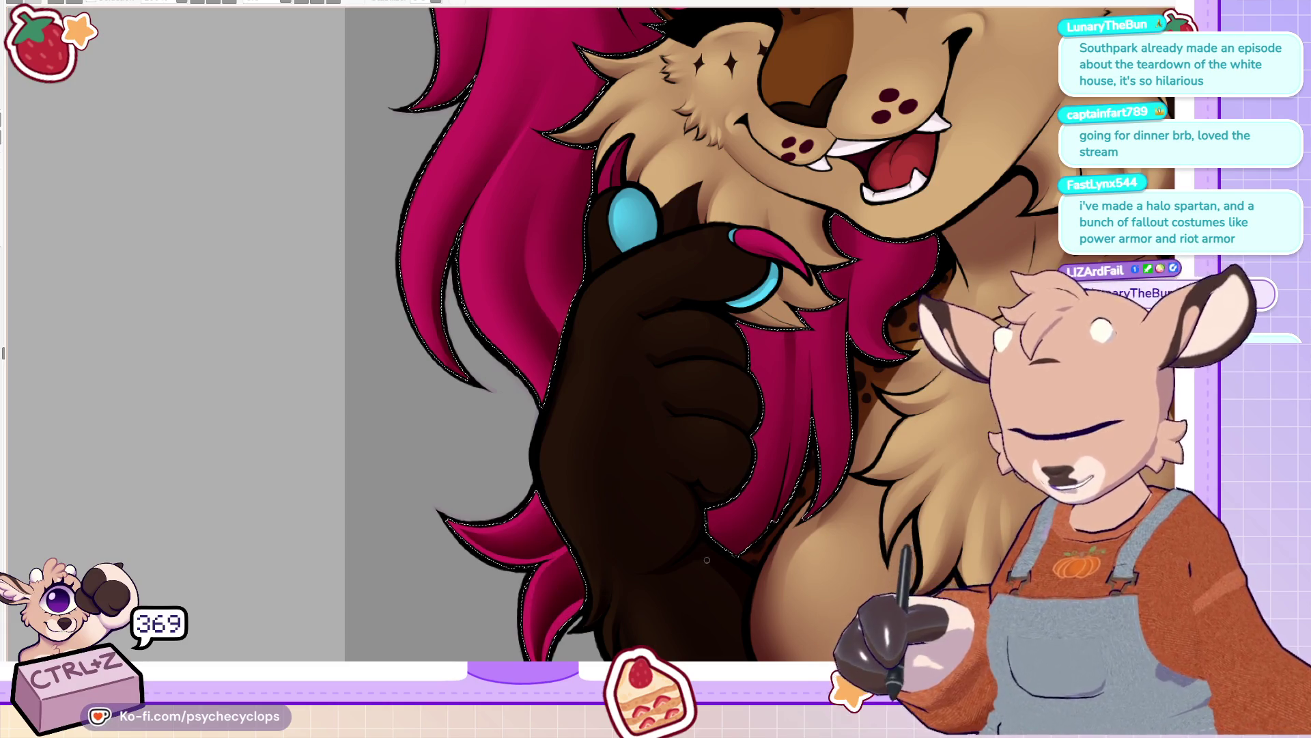
key(ctrl+z)
key(ctrl+z)
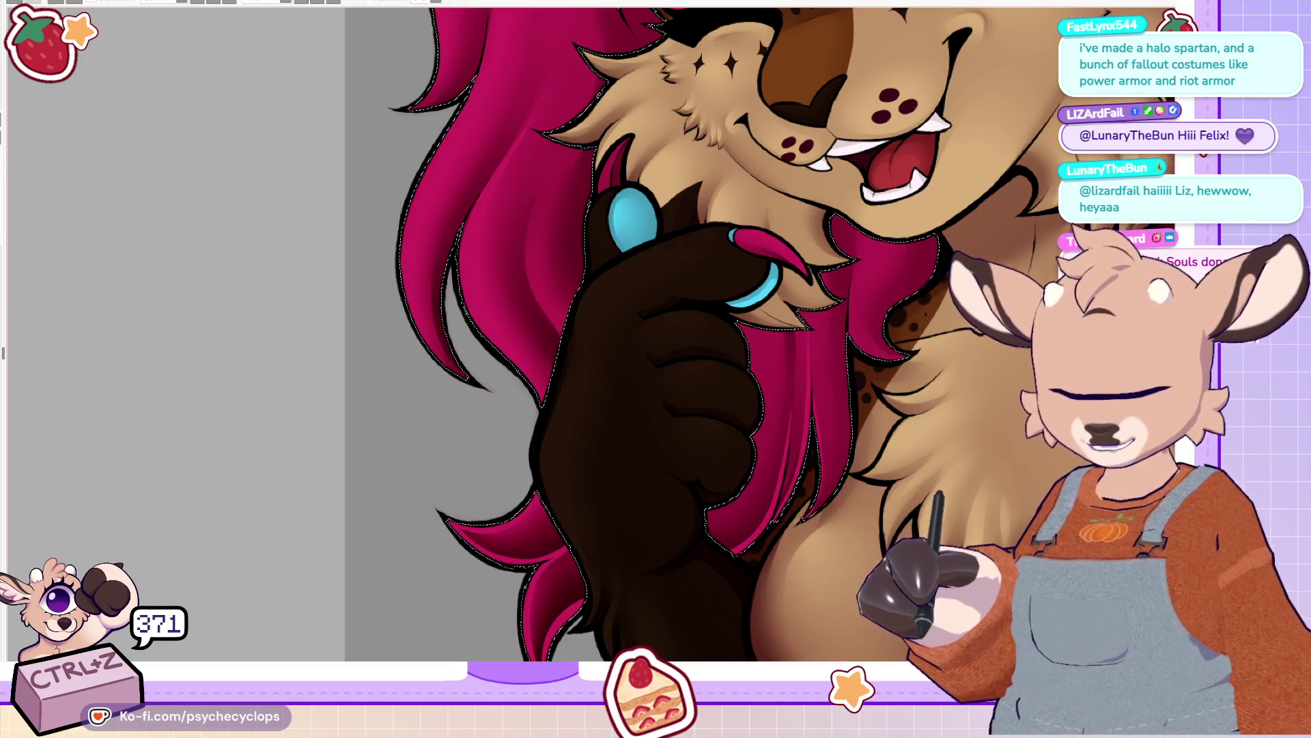
key(ctrl+z)
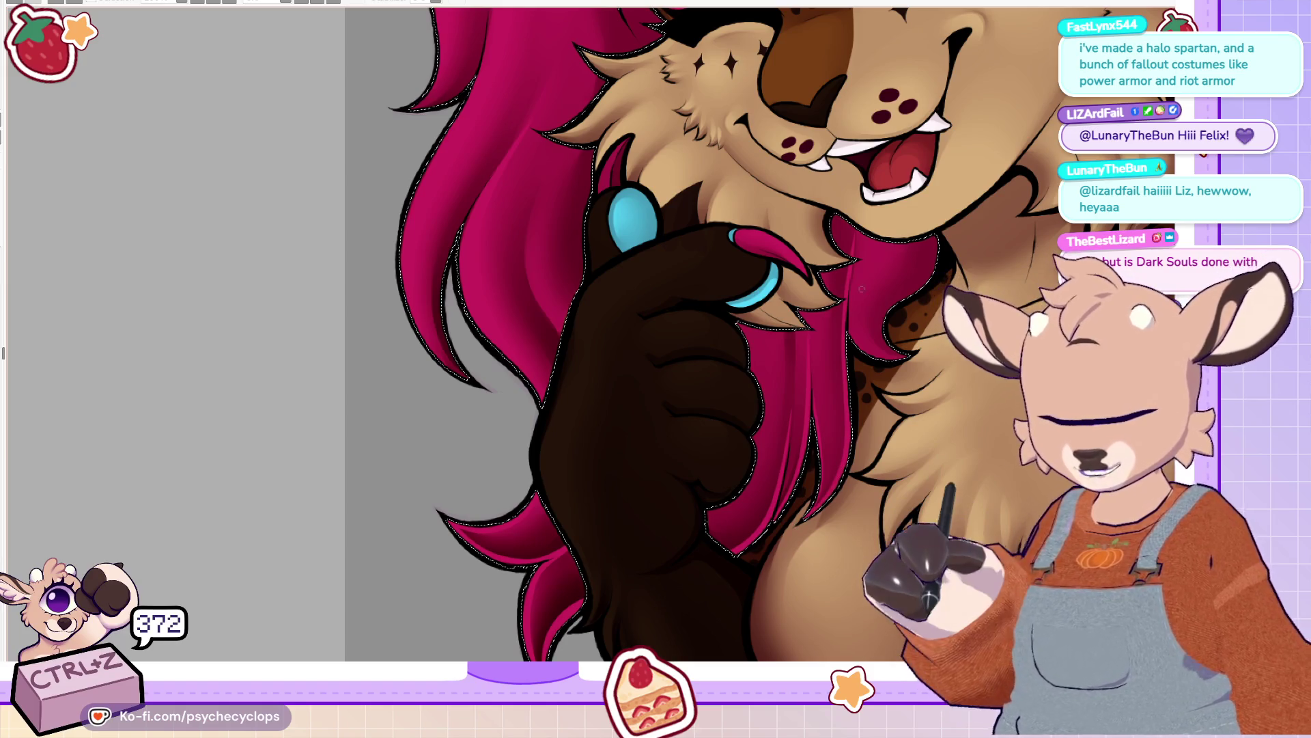
key(ctrl+z)
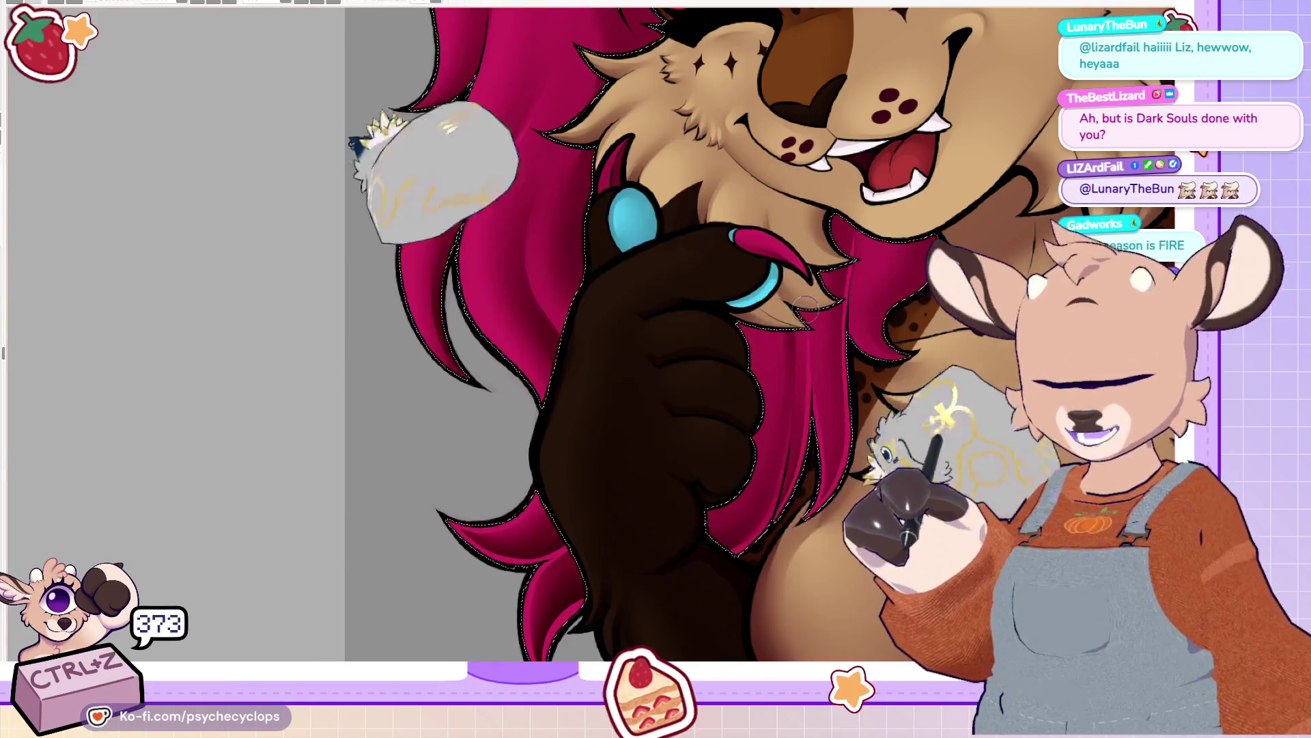
Step: Undo one more action, deselect the hair, and mirror the view to check the drawing
key(ctrl+z)
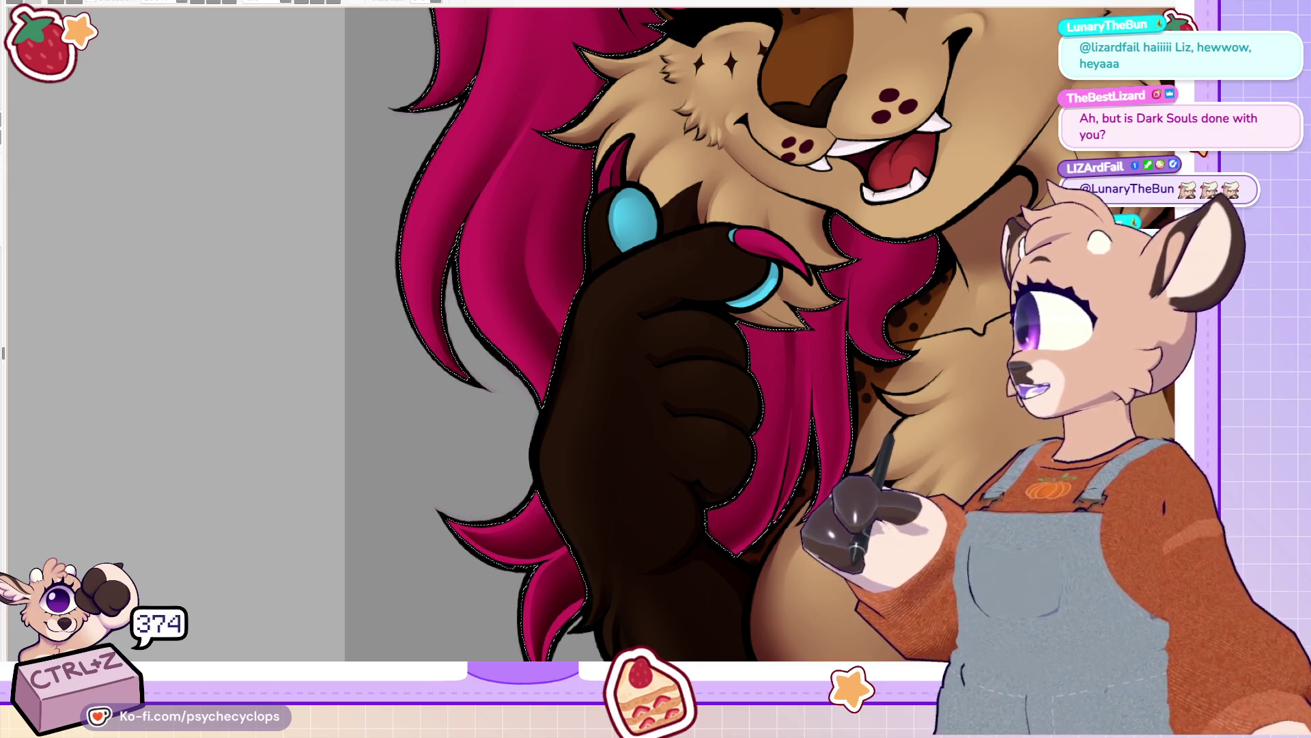
scroll(847, 402, down, 2)
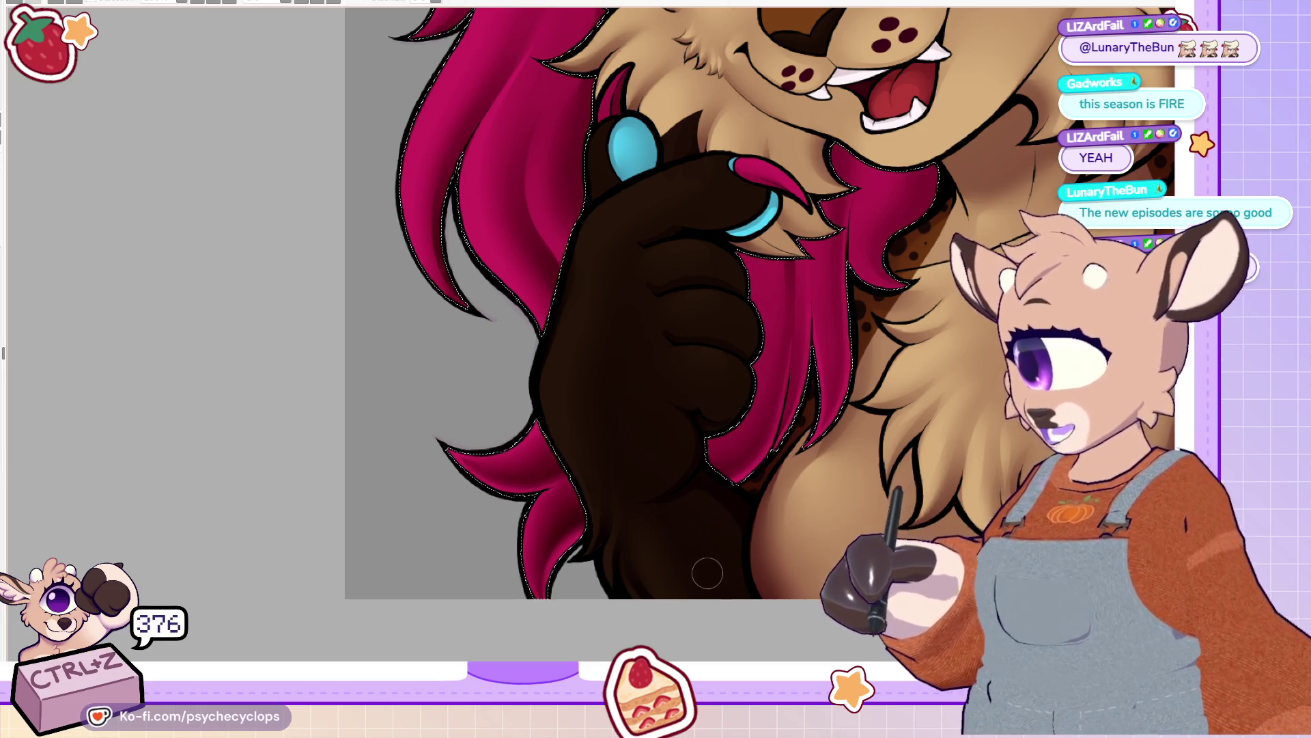
scroll(595, 347, up, 3)
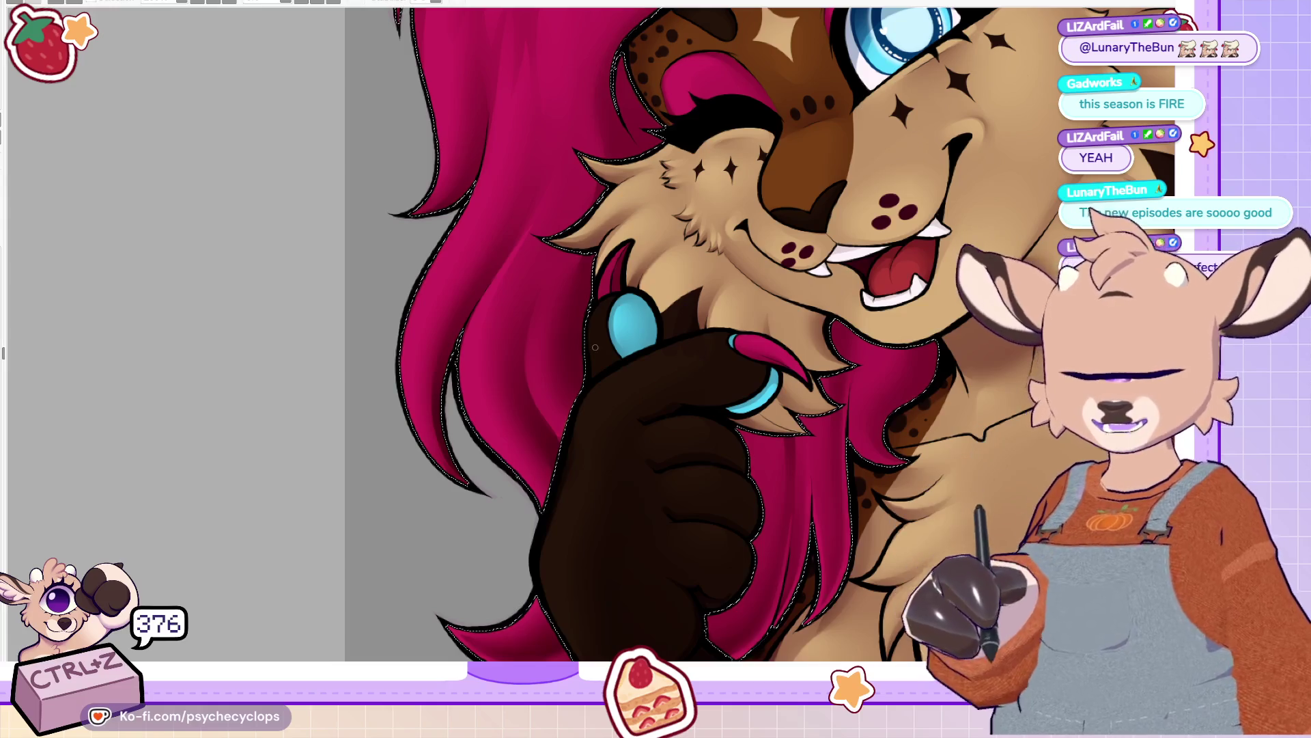
scroll(594, 347, down, 1)
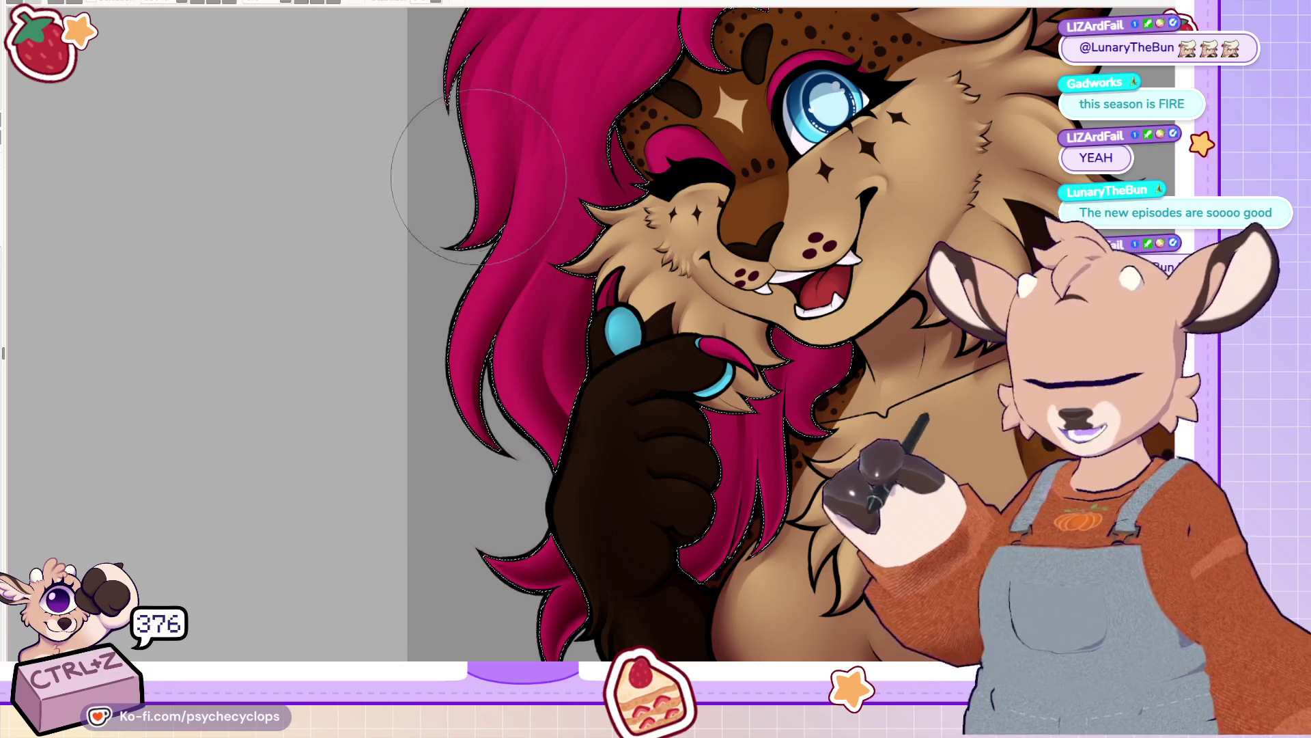
scroll(596, 347, down, 1)
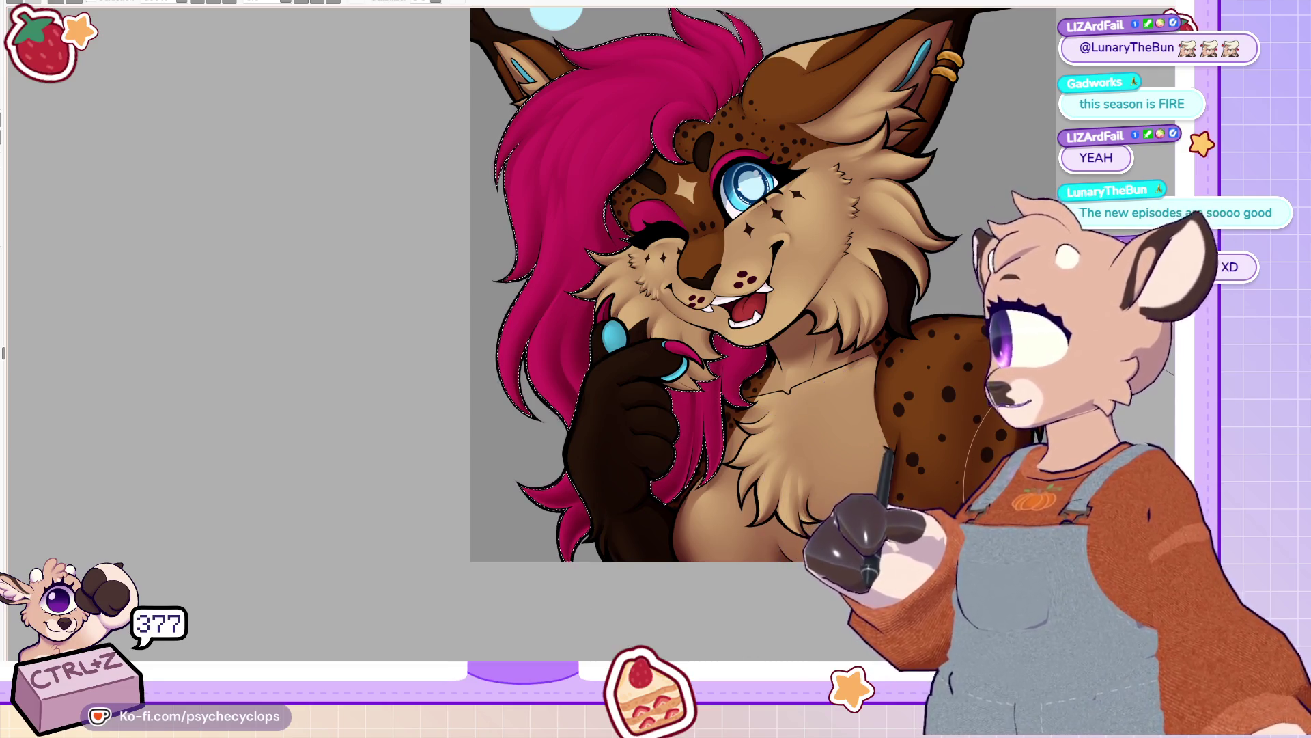
key(ctrl+d)
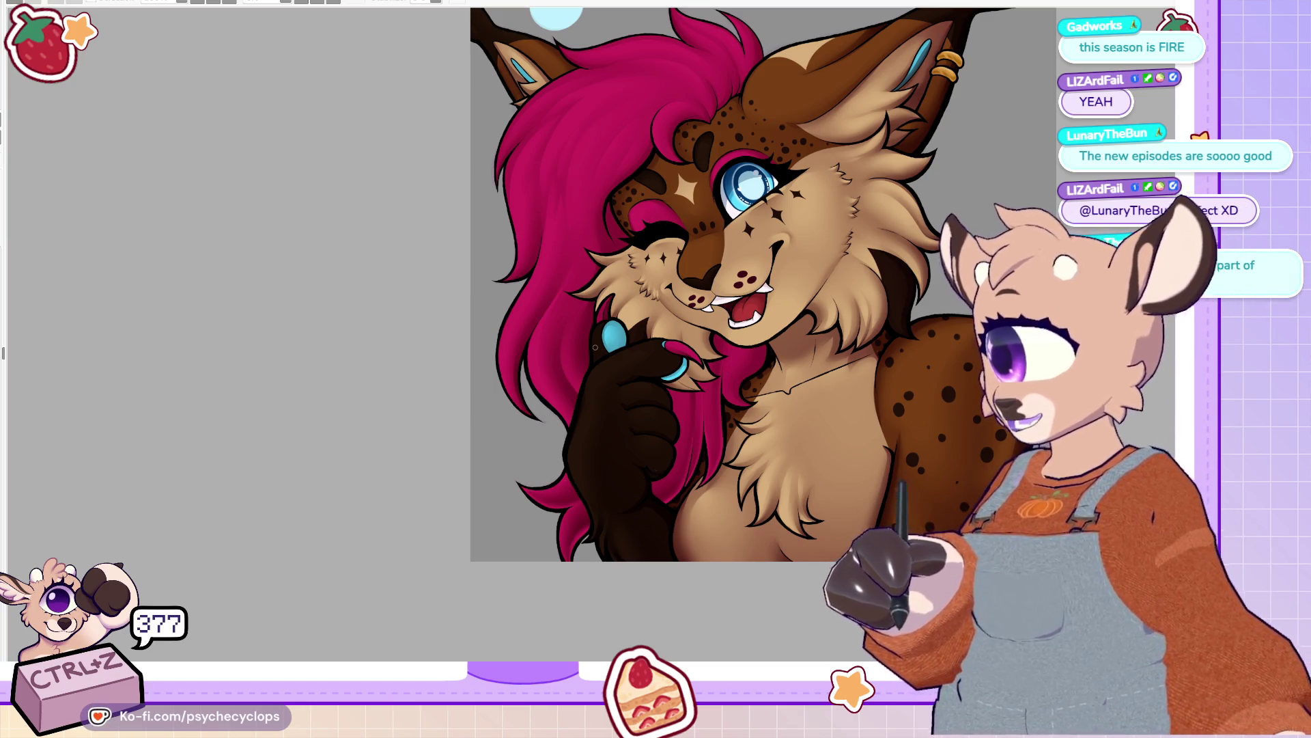
key(h)
scroll(589, 369, up, 3)
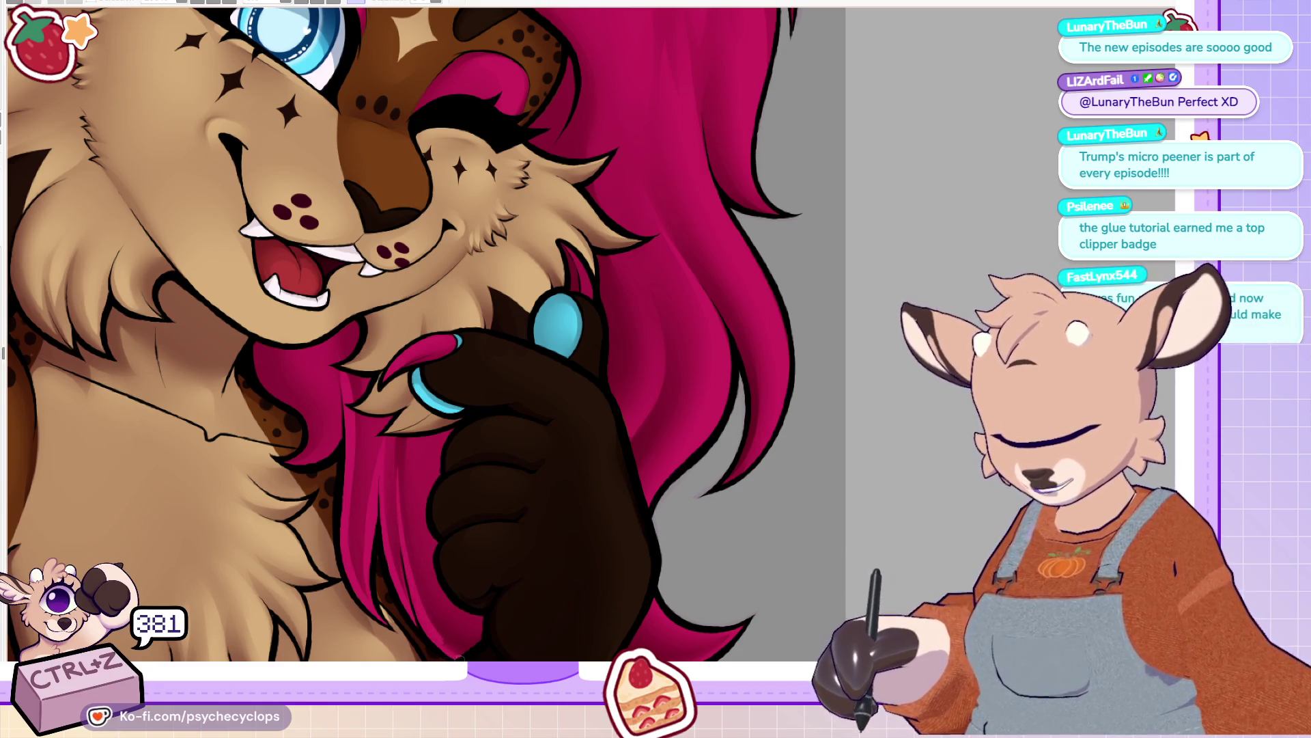
Step: Review the portrait at several zoom levels, then paint darker shading over the spotted shoulder
scroll(423, 335, down, 2)
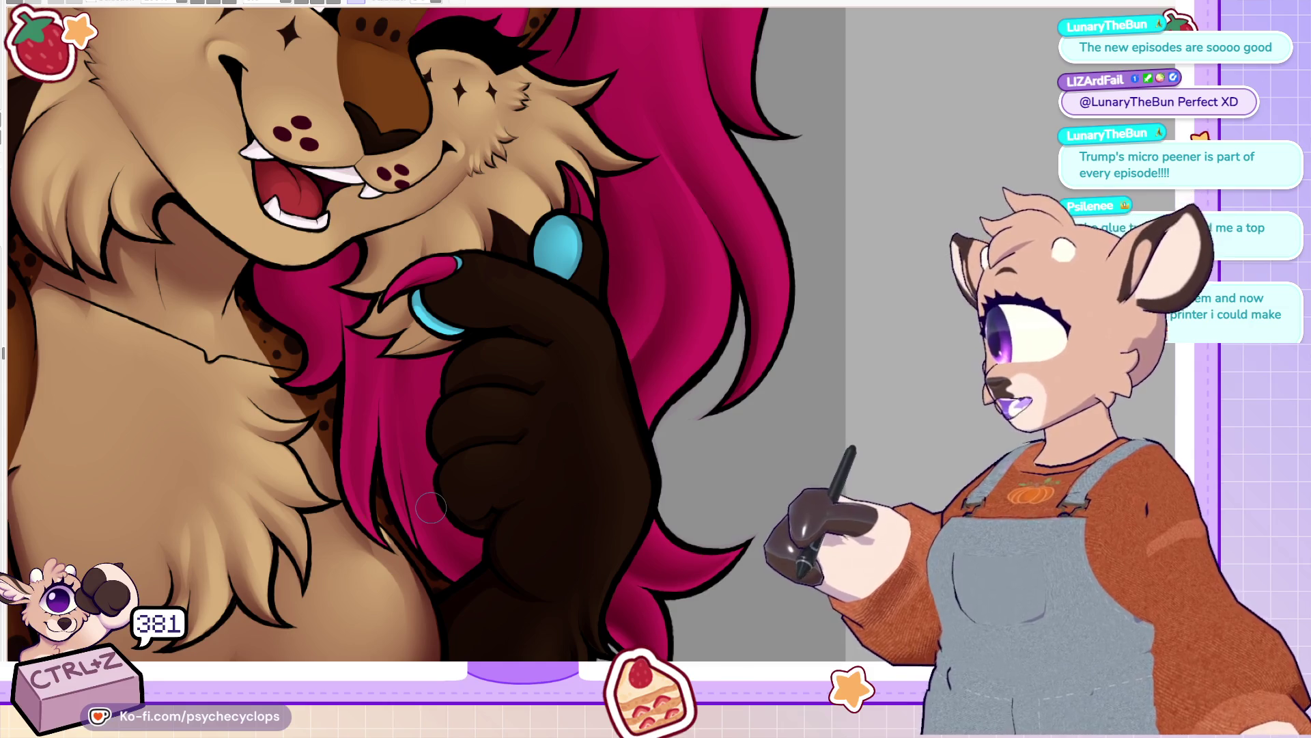
scroll(430, 507, up, 8)
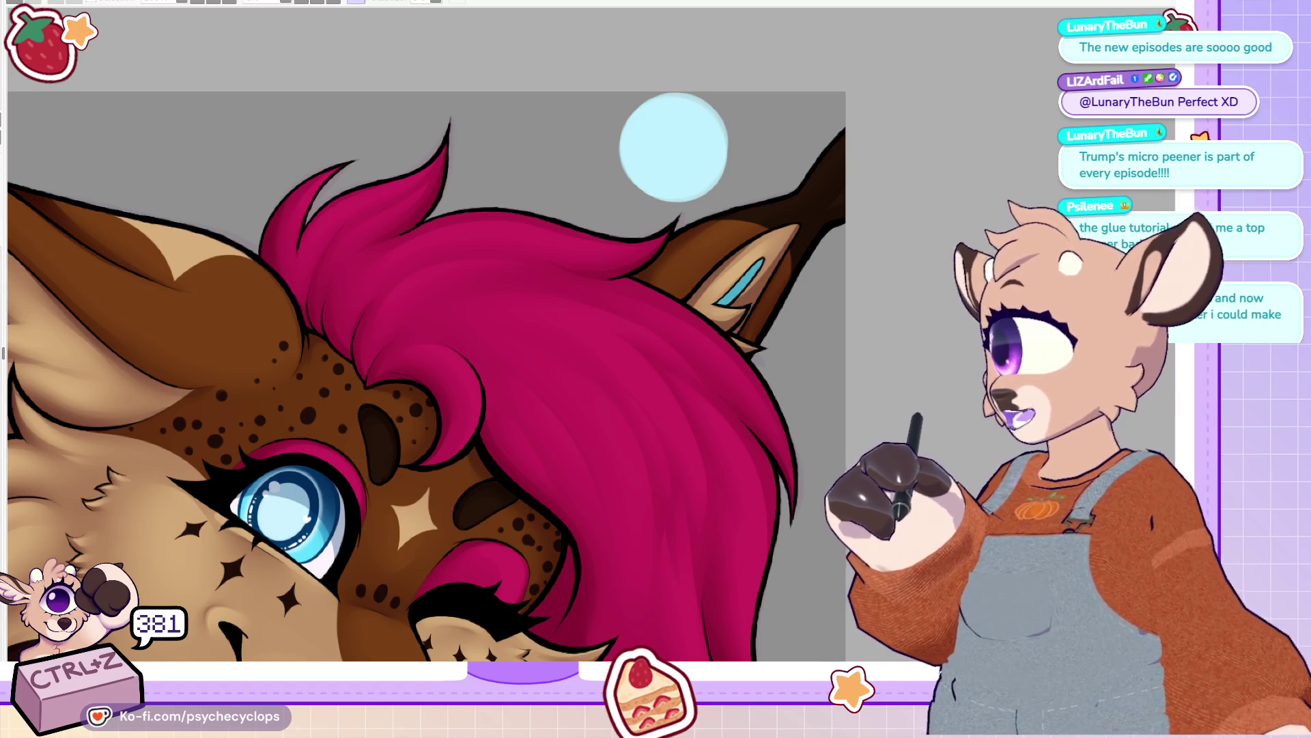
key(ctrl+0)
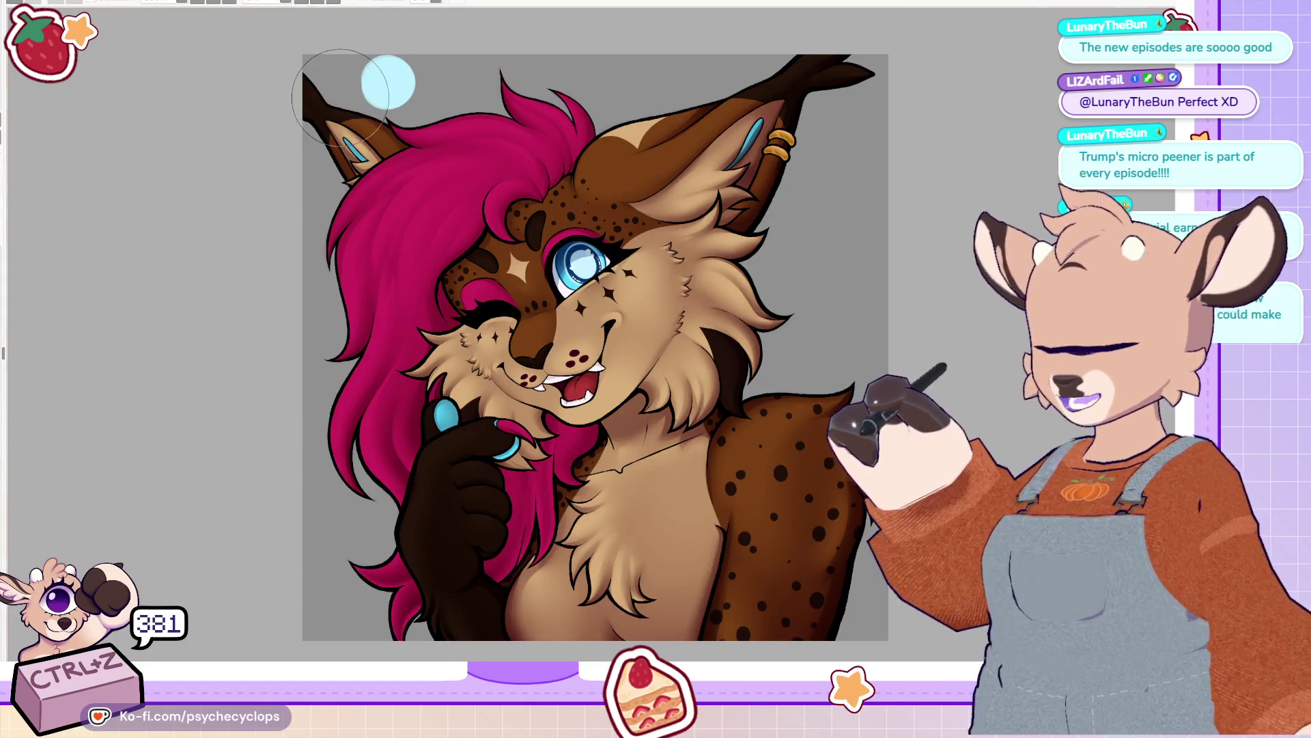
scroll(471, 307, up, 3)
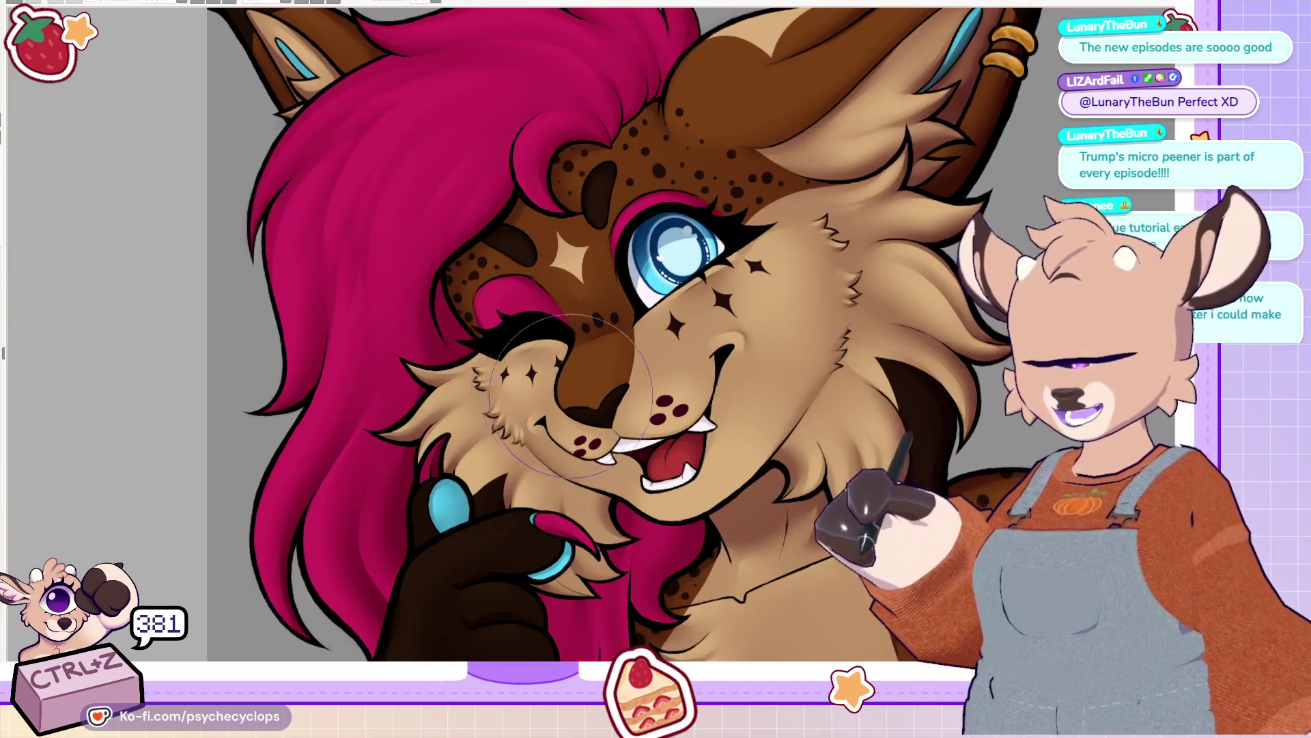
scroll(478, 437, down, 4)
scroll(479, 478, up, 2)
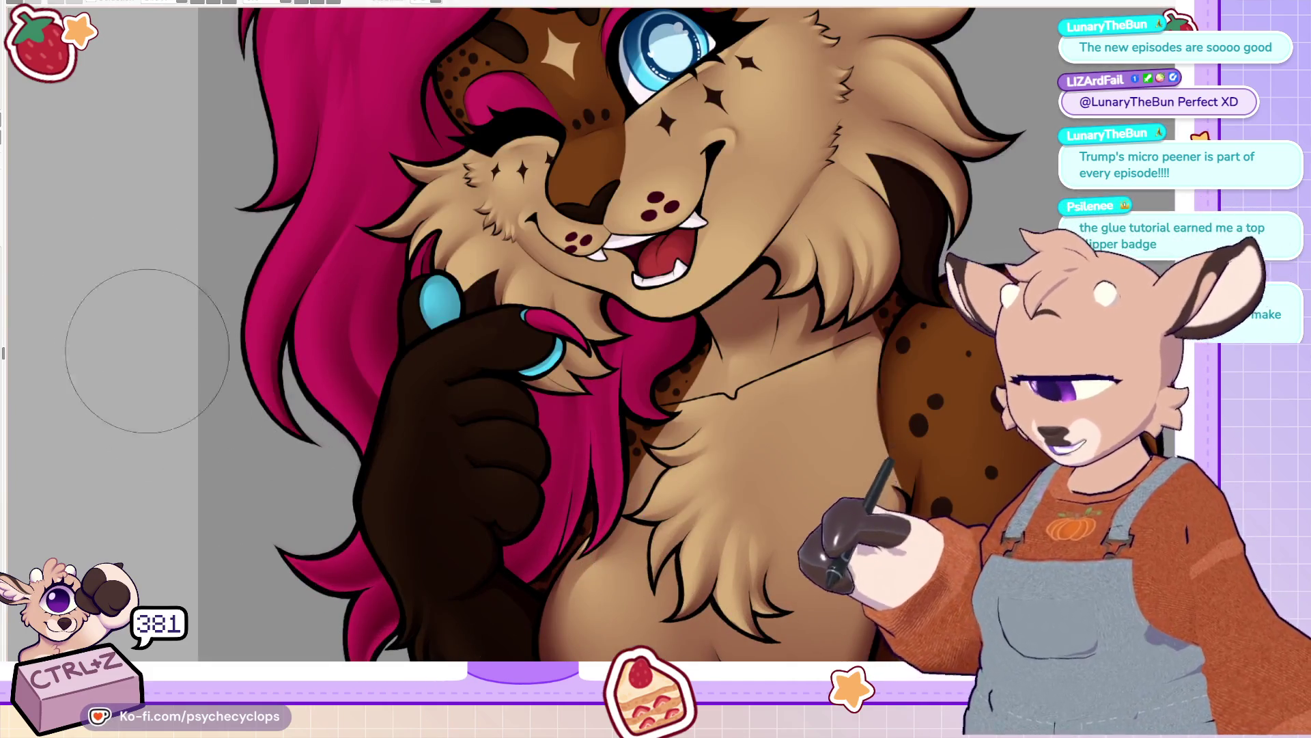
scroll(478, 342, down, 2)
scroll(478, 341, up, 2)
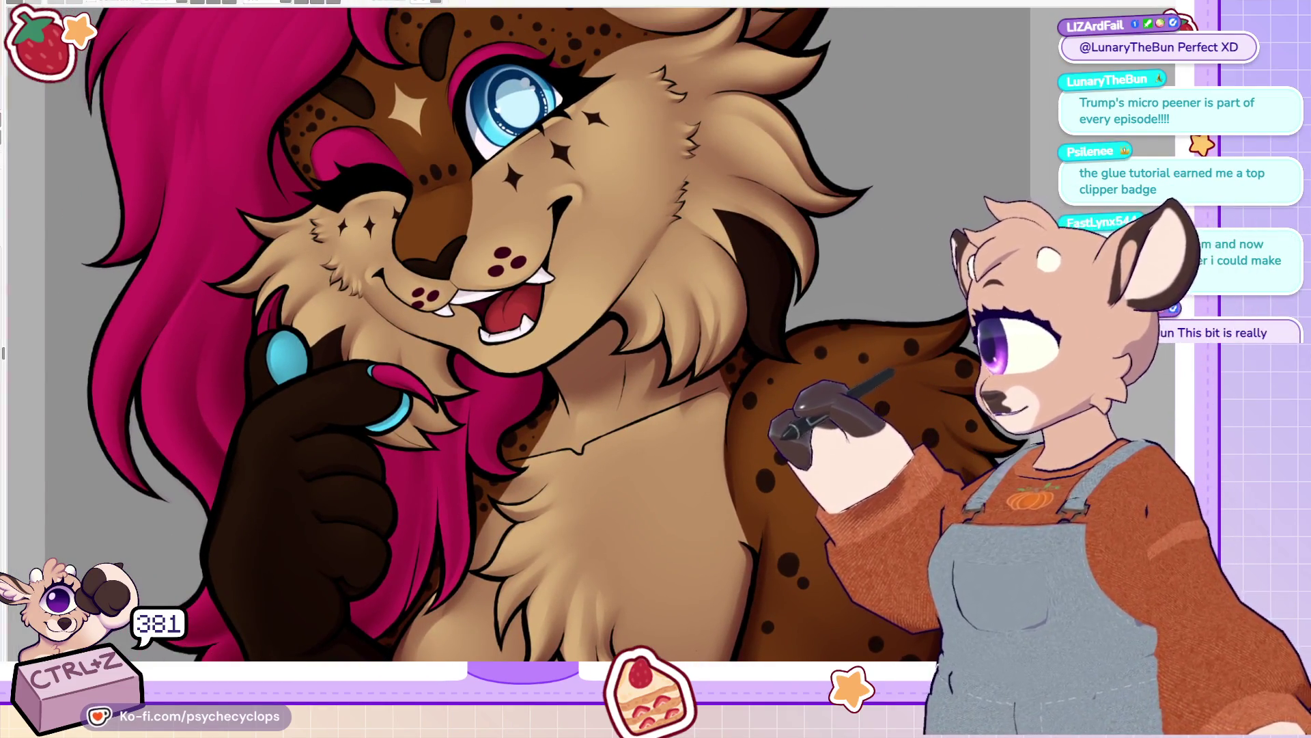
scroll(408, 321, down, 1)
scroll(407, 321, down, 1)
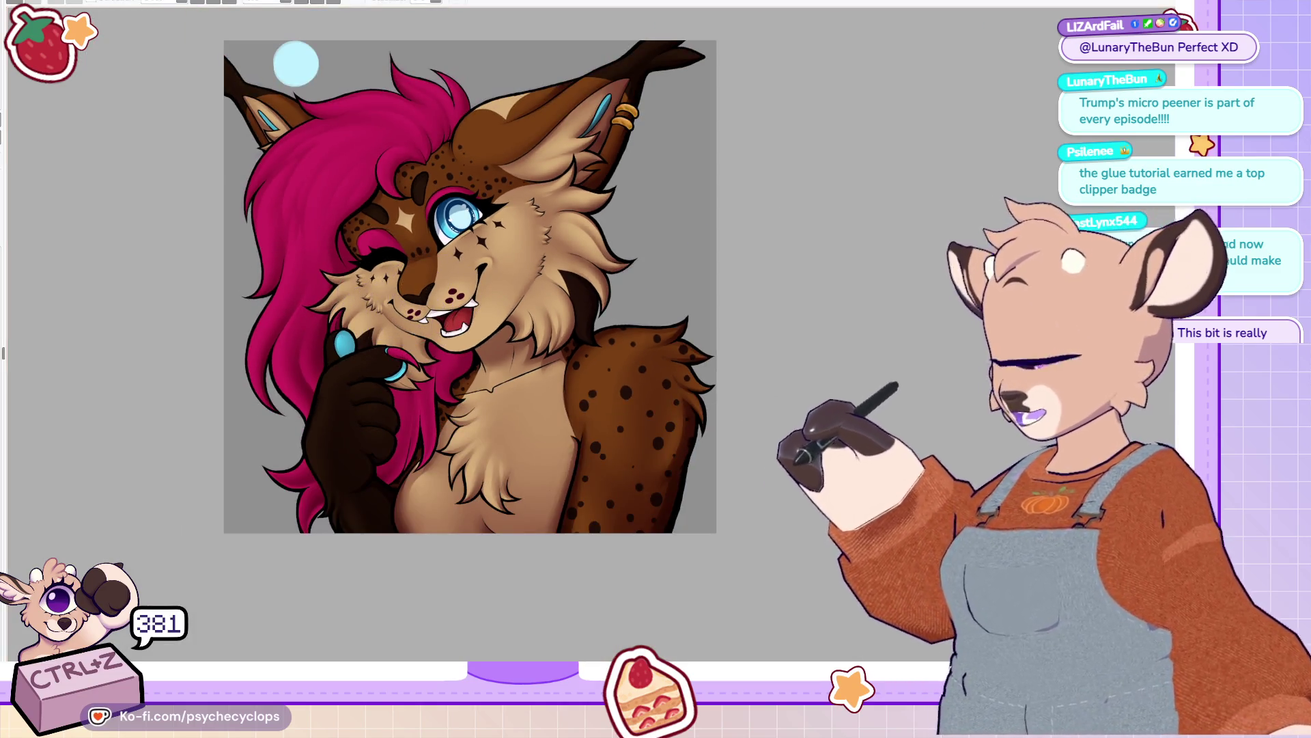
scroll(642, 403, up, 2)
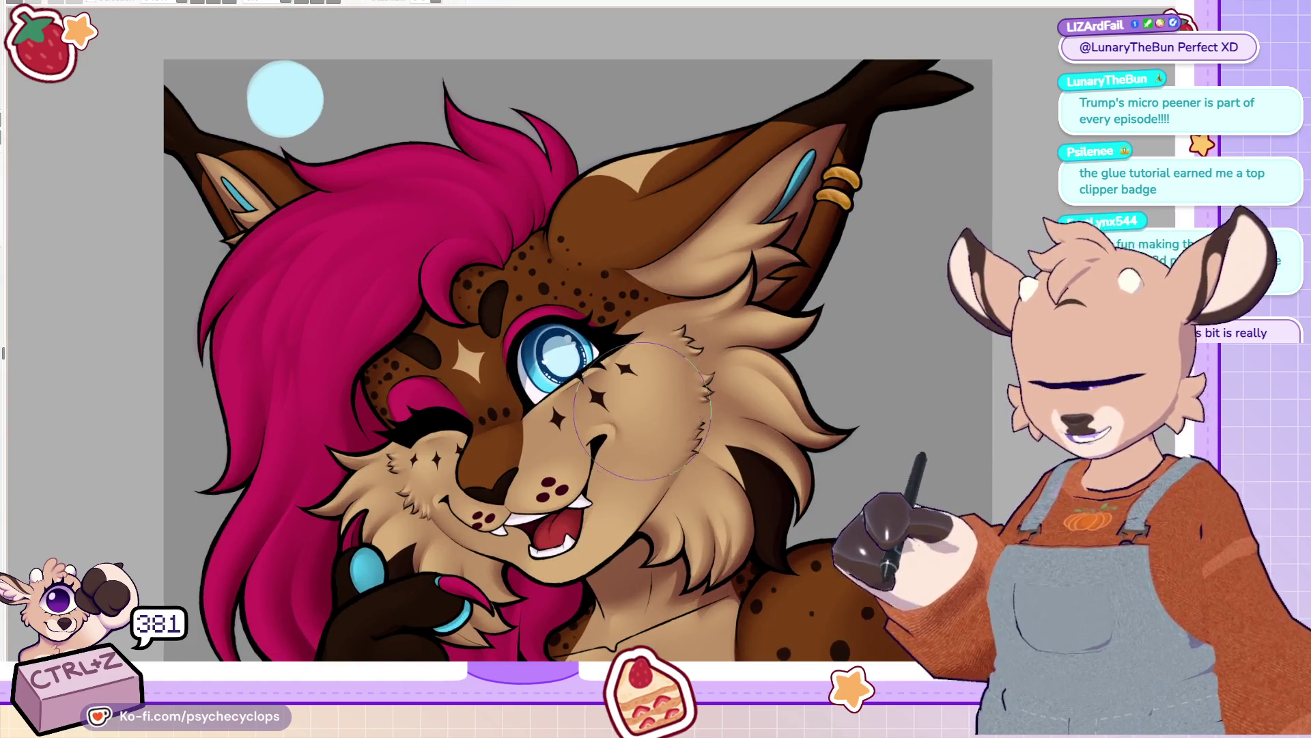
scroll(642, 403, up, 1)
scroll(615, 478, down, 3)
scroll(600, 587, up, 1)
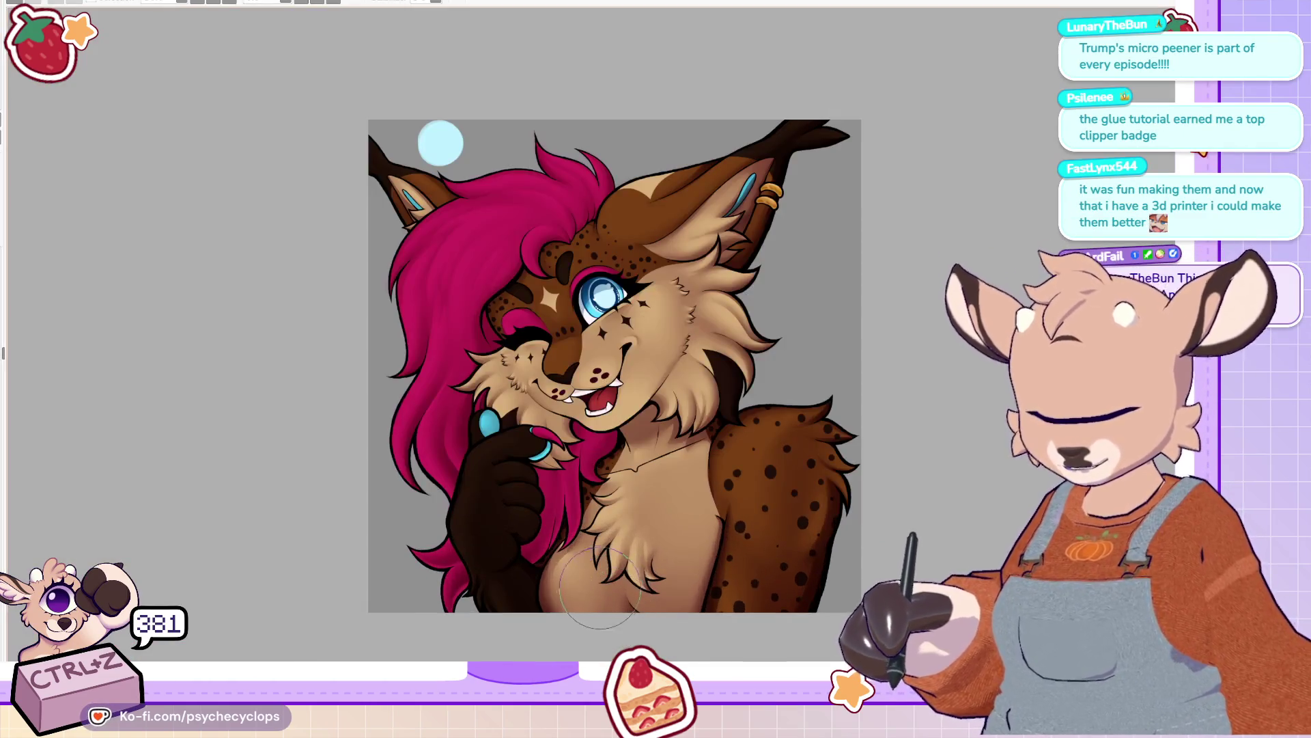
scroll(608, 463, down, 1)
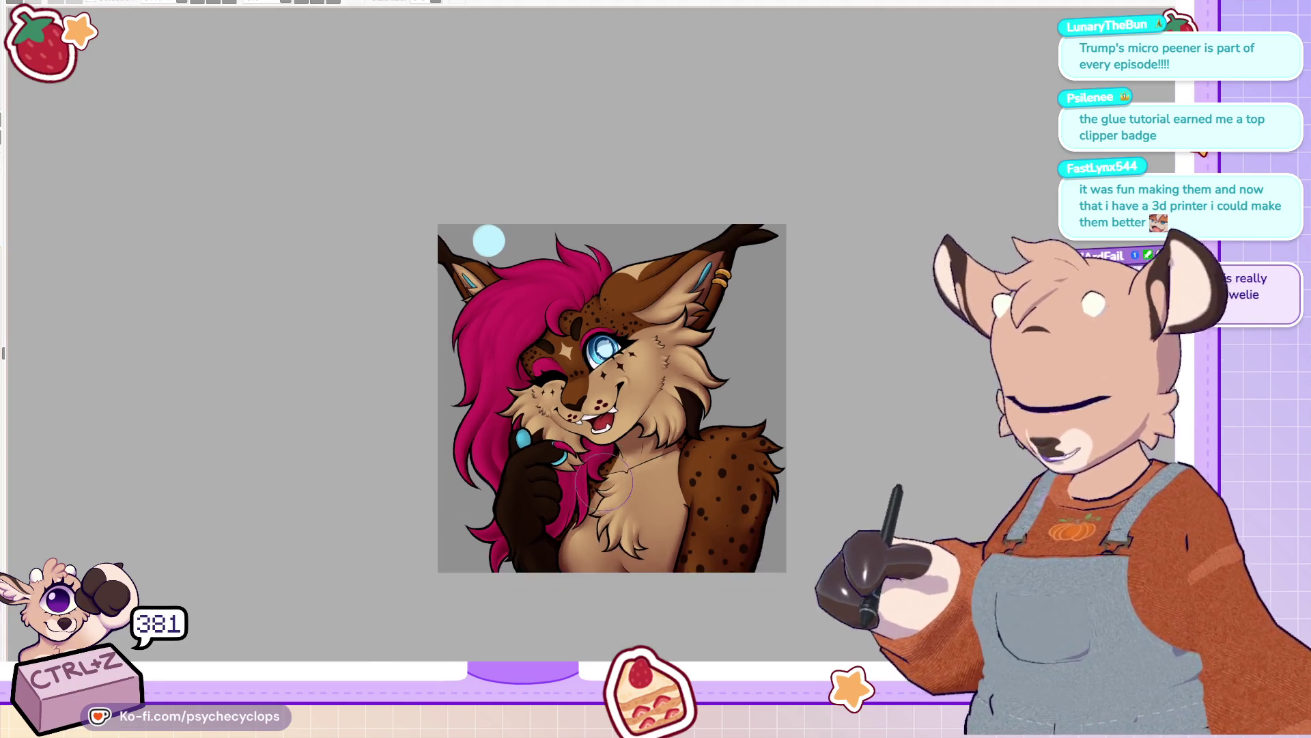
scroll(548, 456, up, 2)
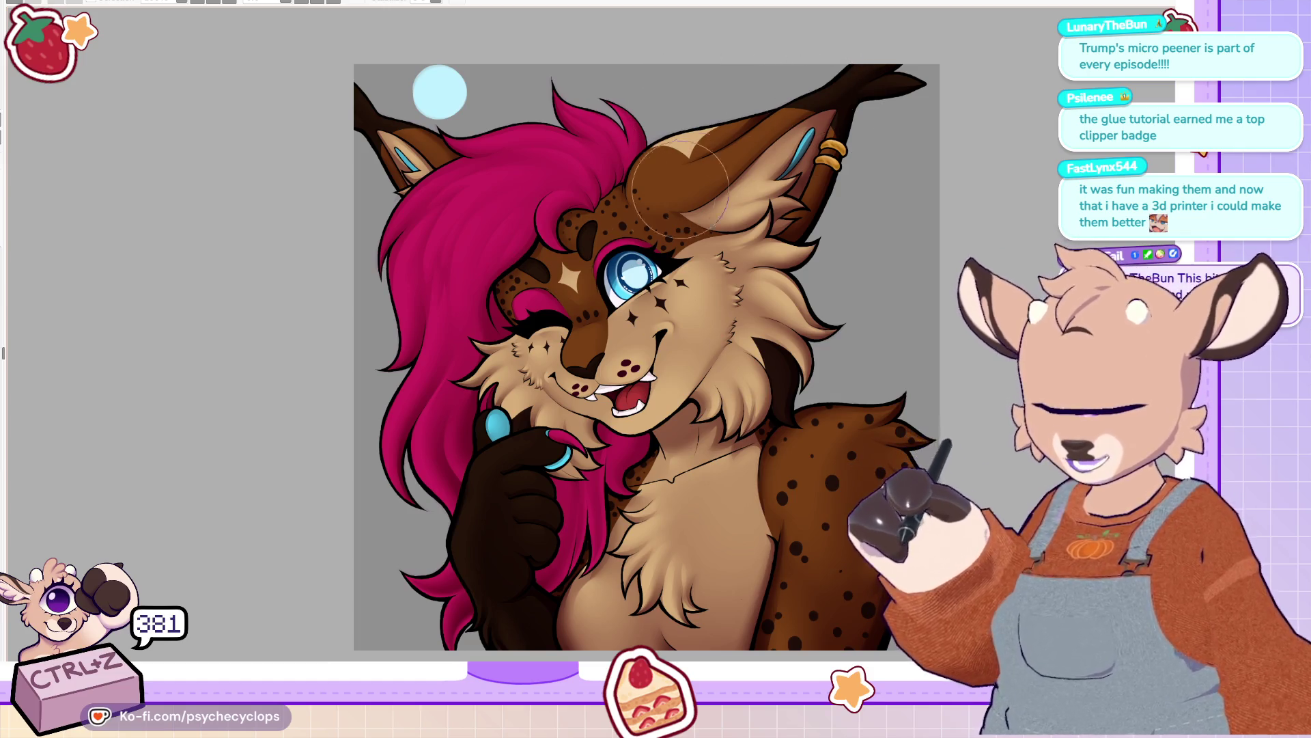
scroll(601, 350, down, 2)
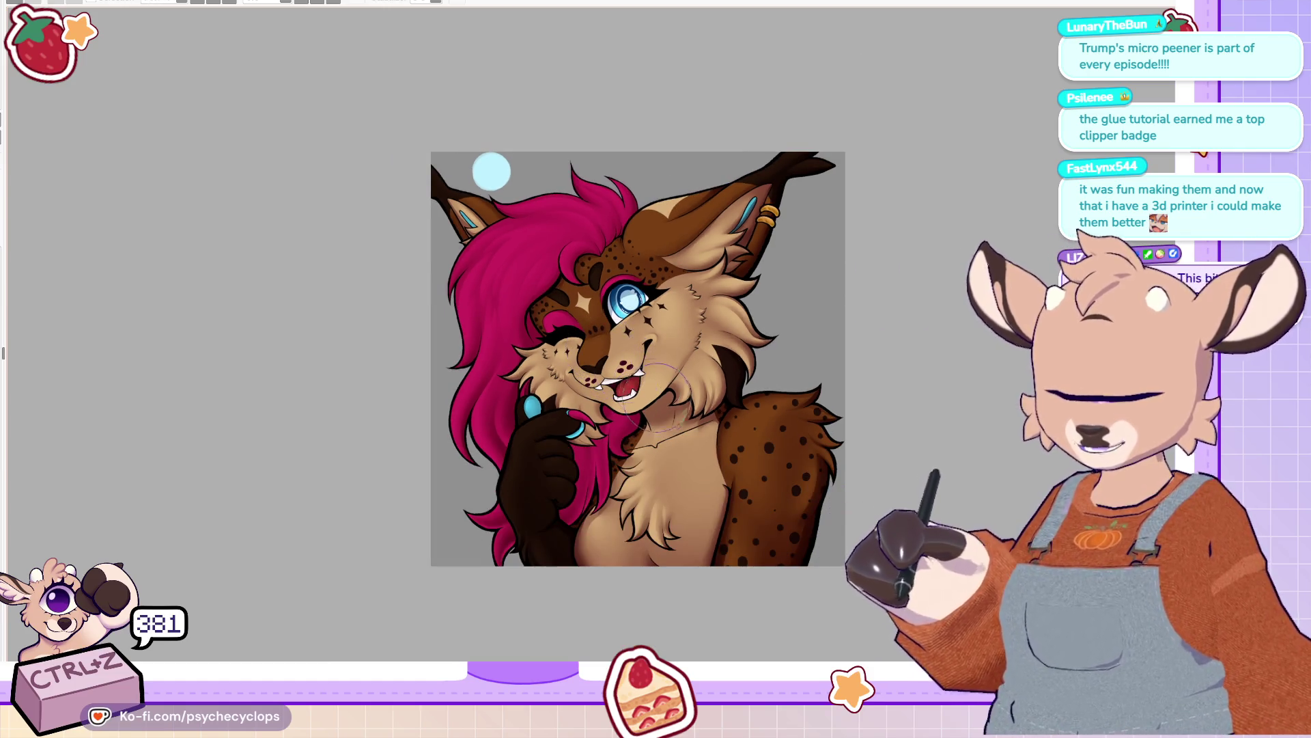
scroll(706, 410, up, 3)
drag(777, 527, 790, 437)
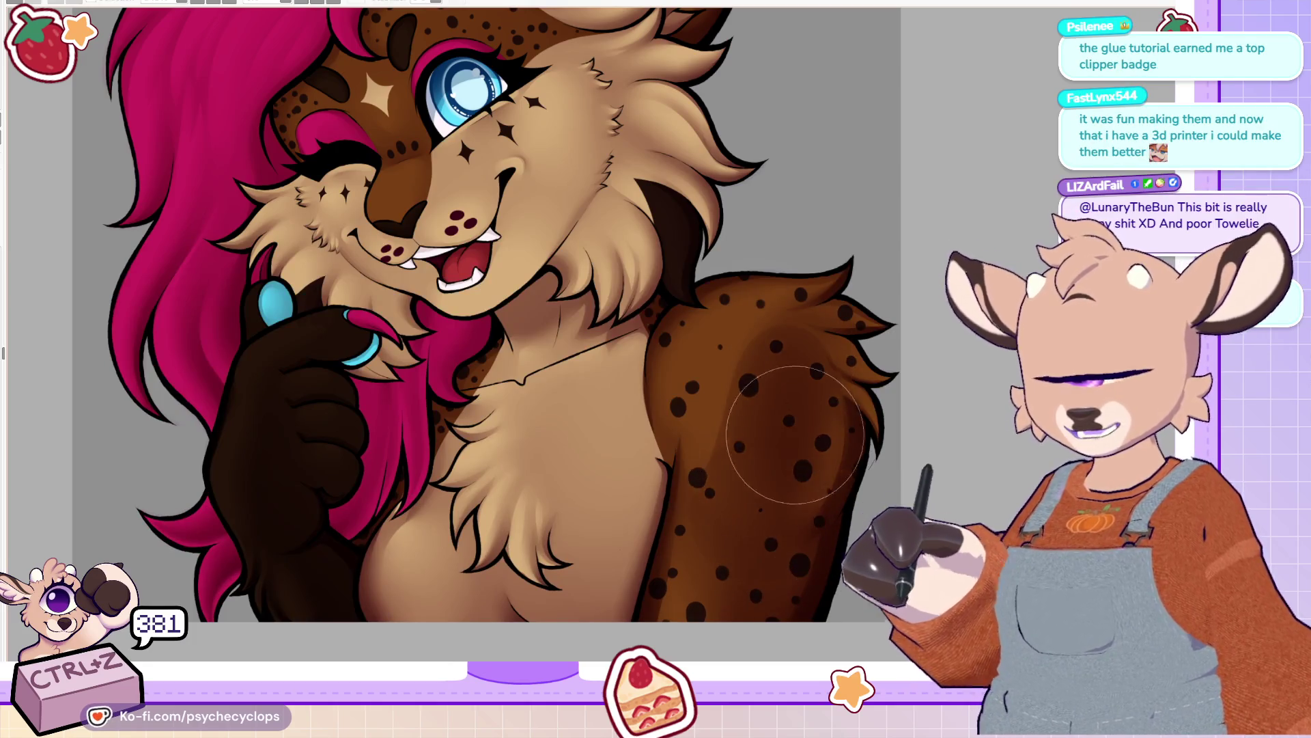
Step: Undo the dark shoulder stroke and brush a light-brown rim light along the mirrored arm's outer edge
key(ctrl+z)
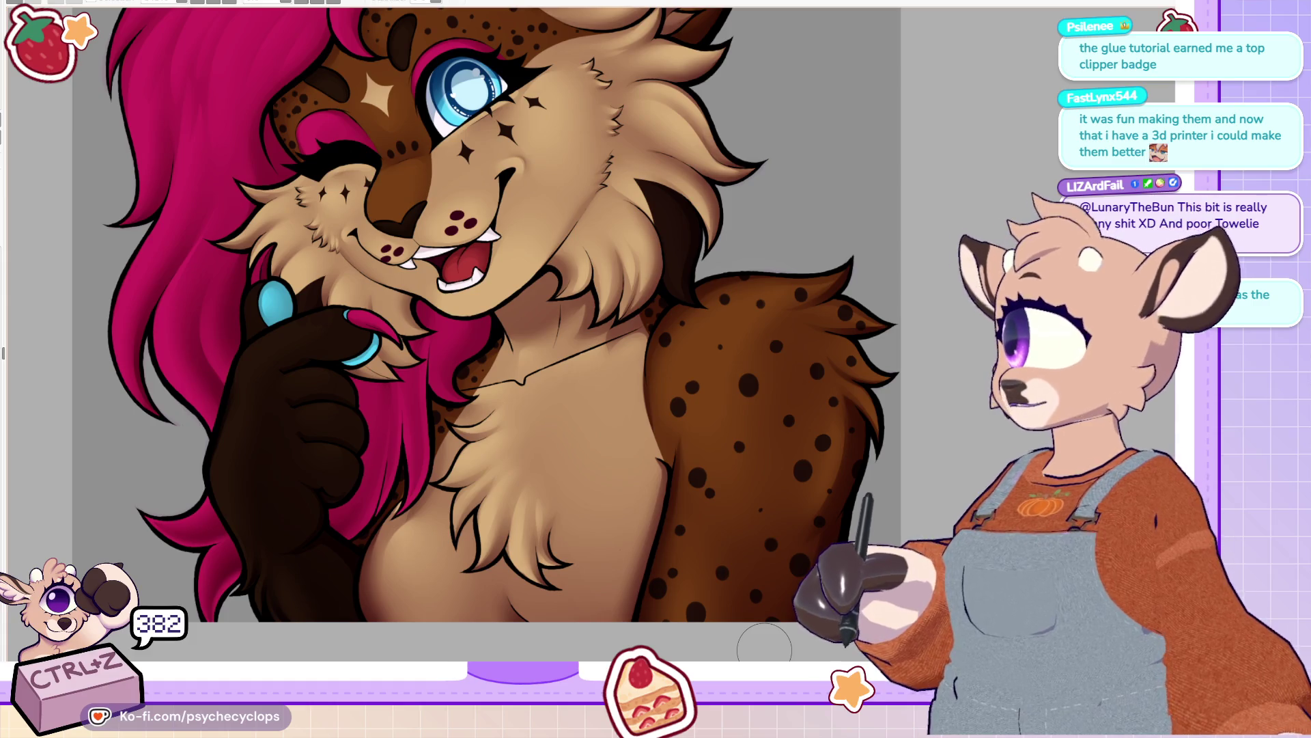
scroll(777, 540, up, 3)
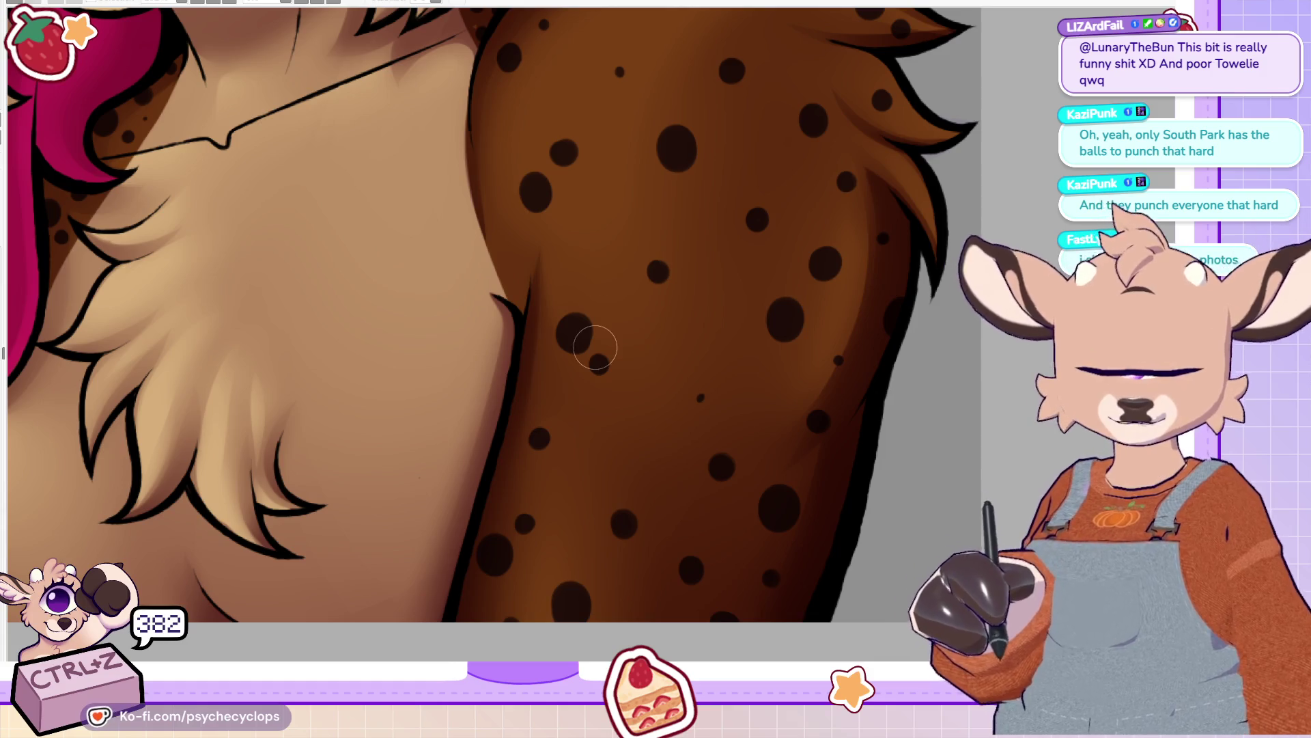
key(h)
drag(281, 187, 567, 187)
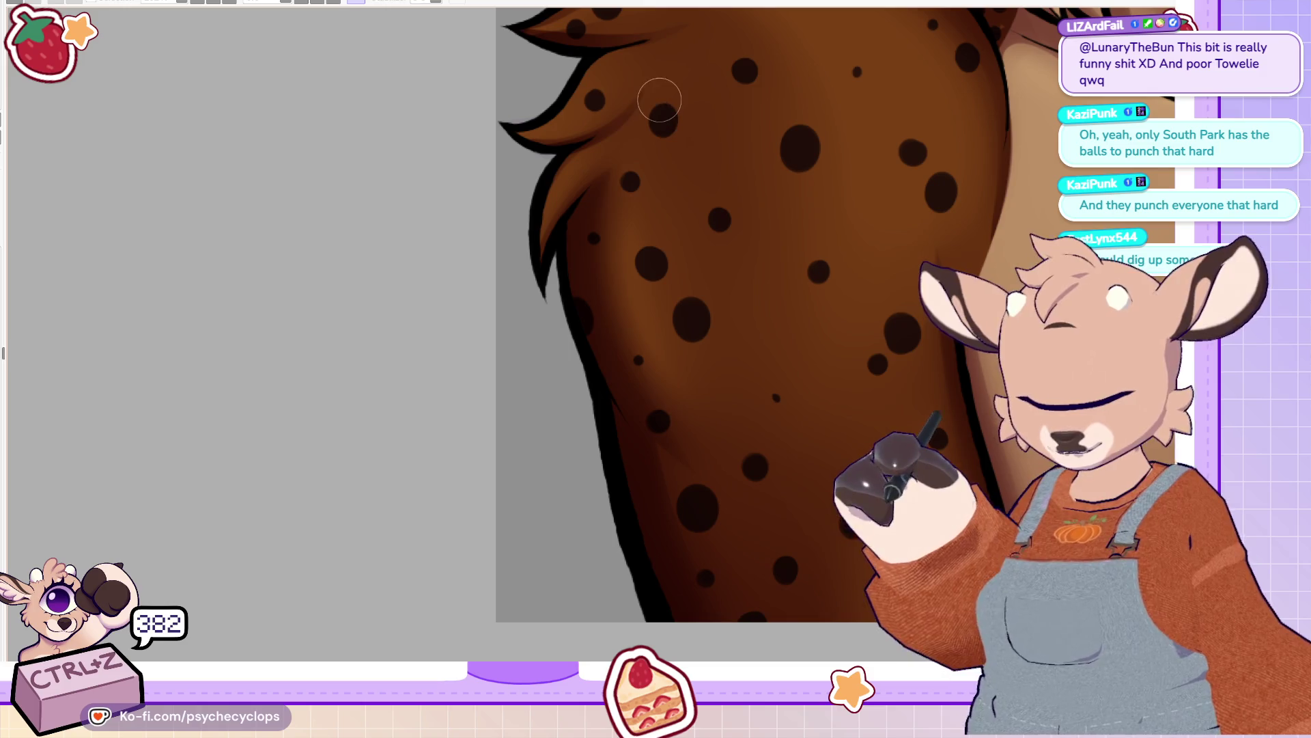
drag(611, 413, 673, 618)
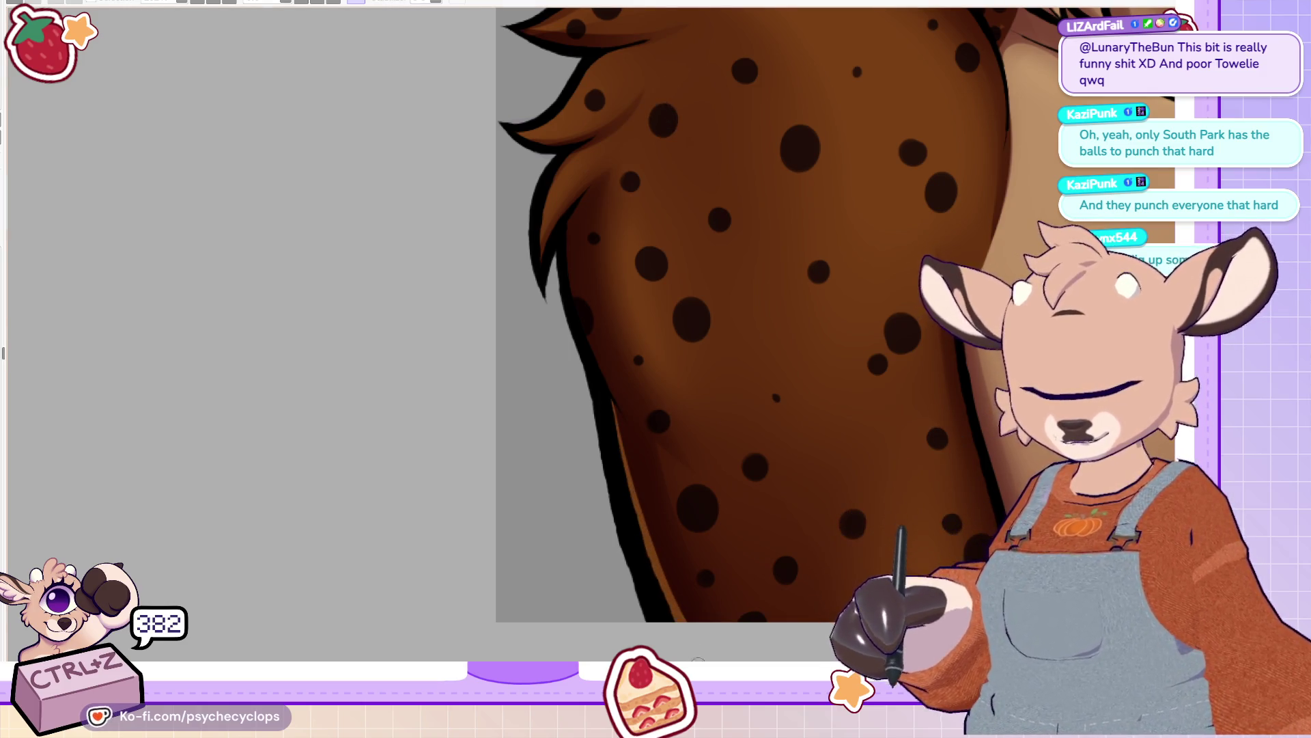
drag(626, 412, 564, 209)
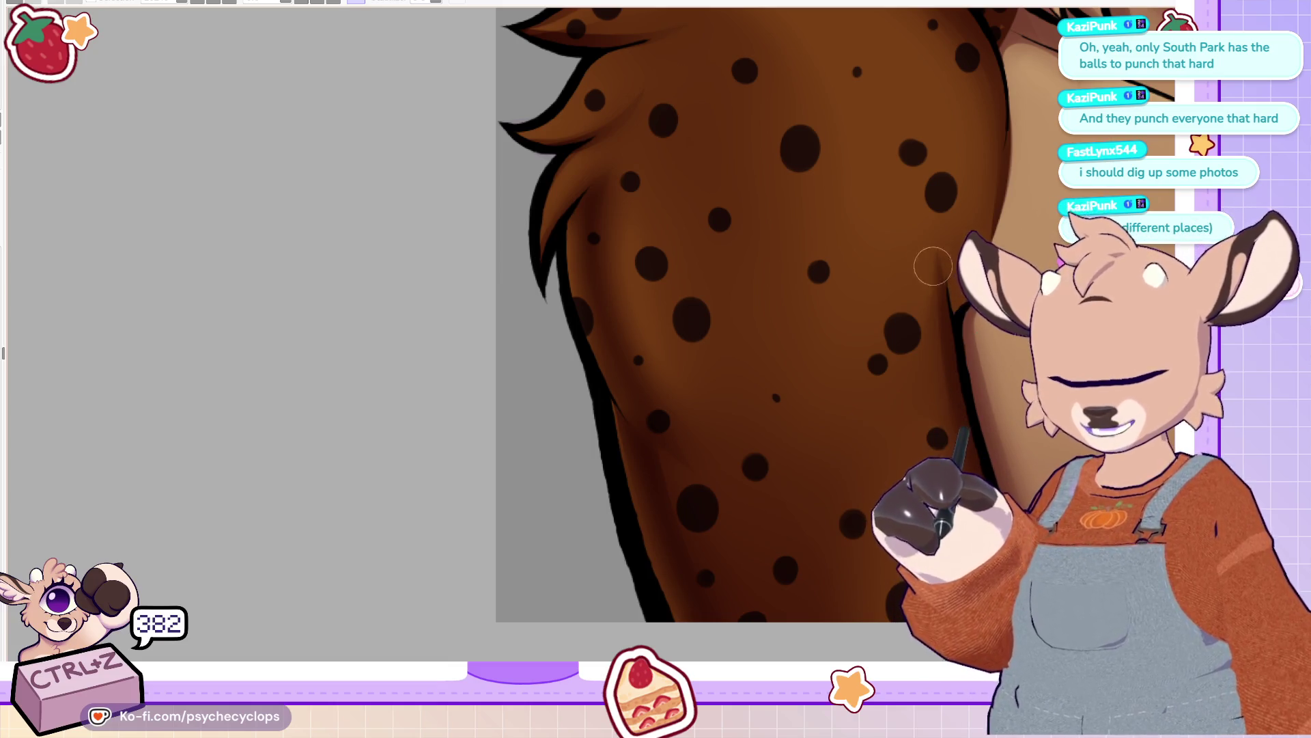
Step: Zoom out over the whole portrait and flip the canvas back to its unmirrored orientation
scroll(683, 341, up, 4)
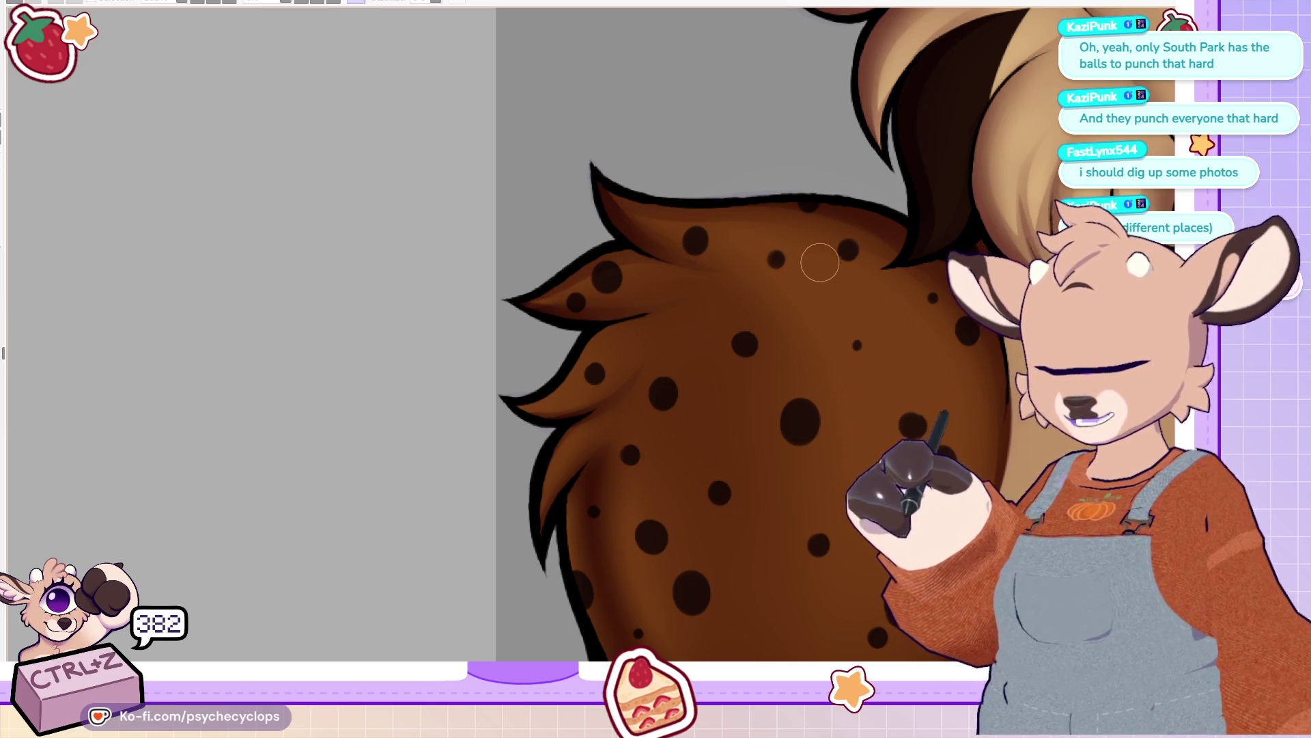
scroll(813, 253, down, 5)
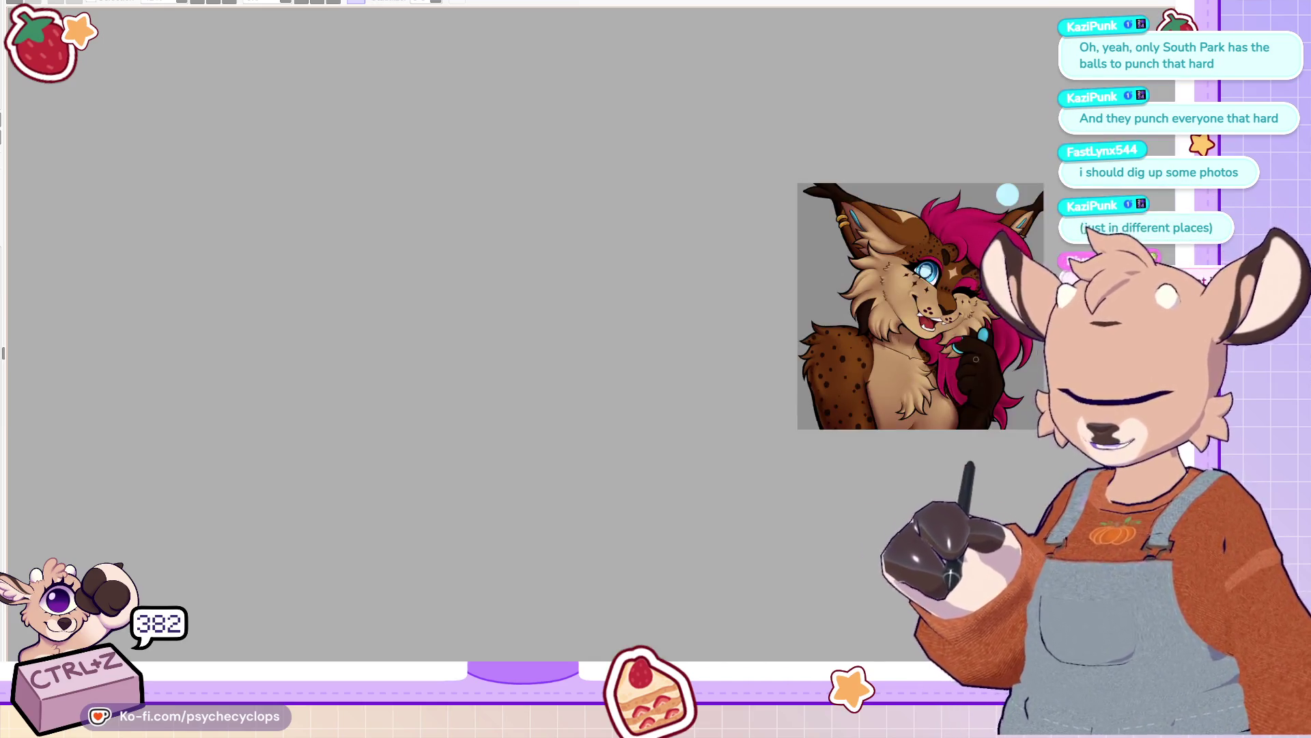
scroll(976, 287, up, 2)
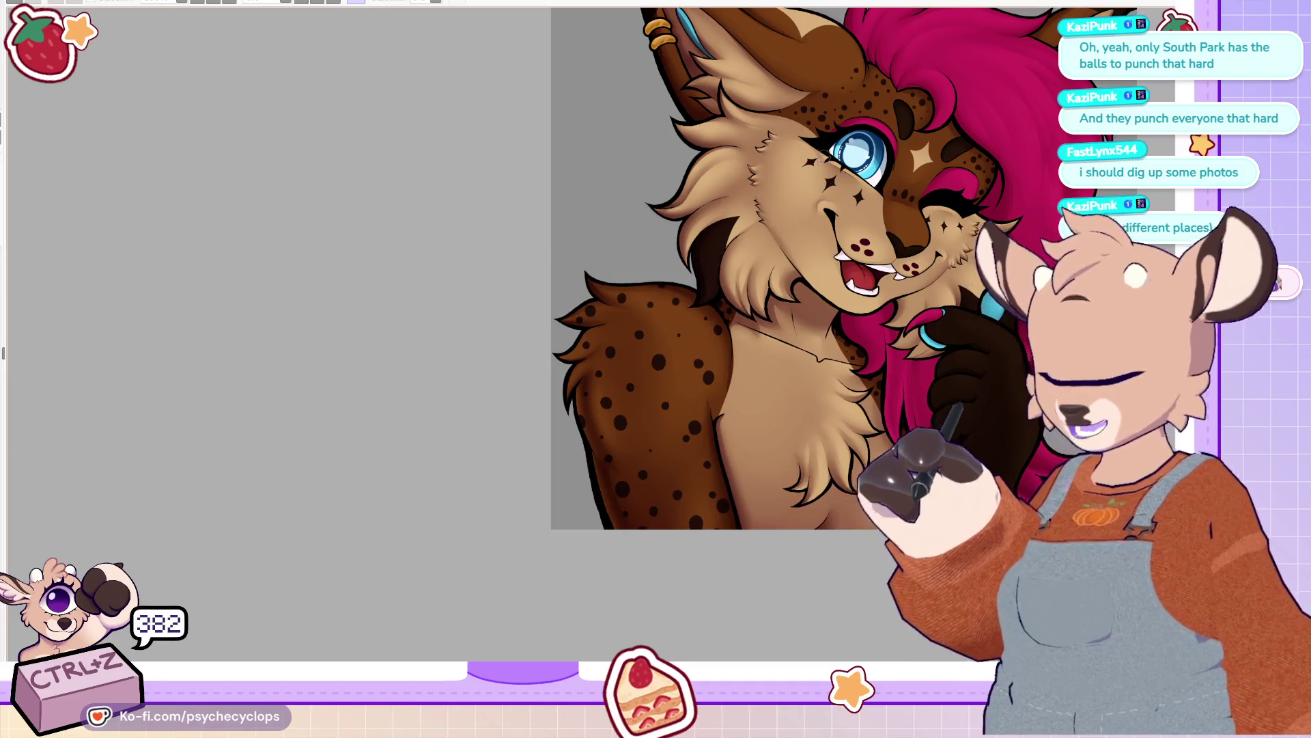
scroll(824, 173, up, 3)
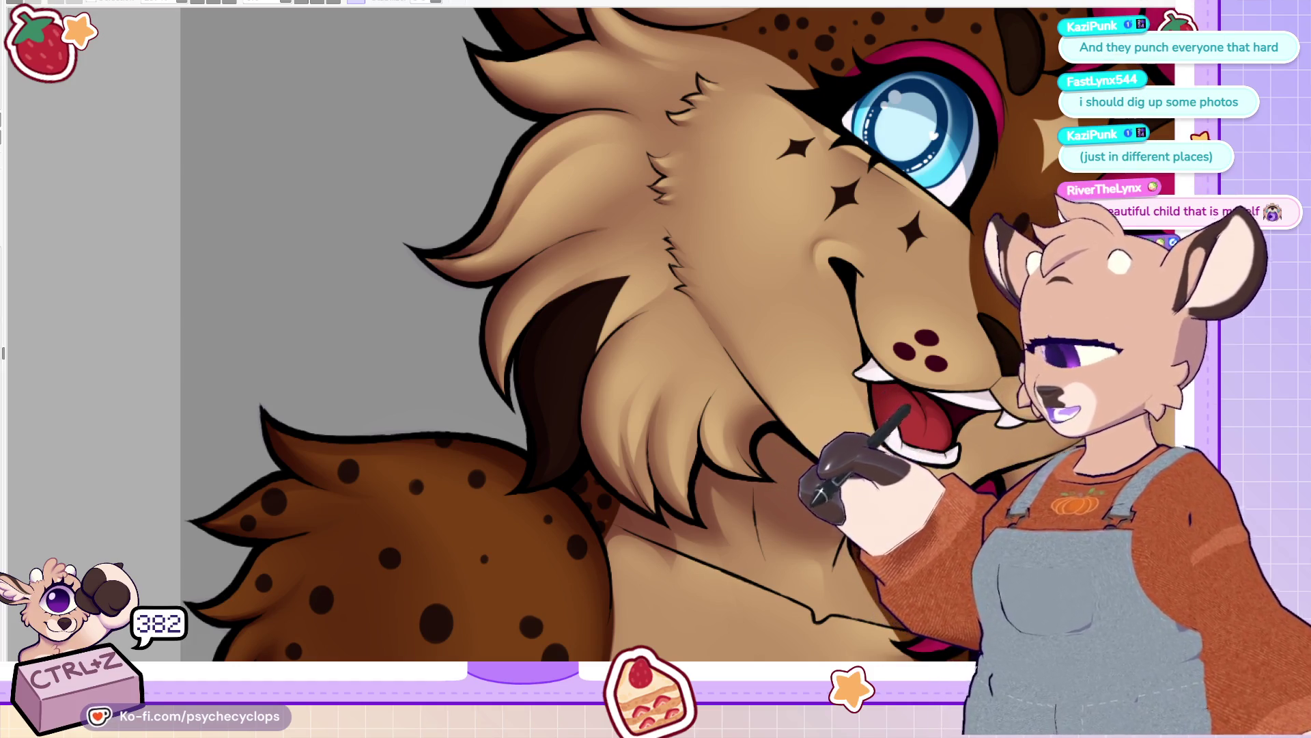
scroll(734, 193, down, 3)
scroll(855, 158, up, 3)
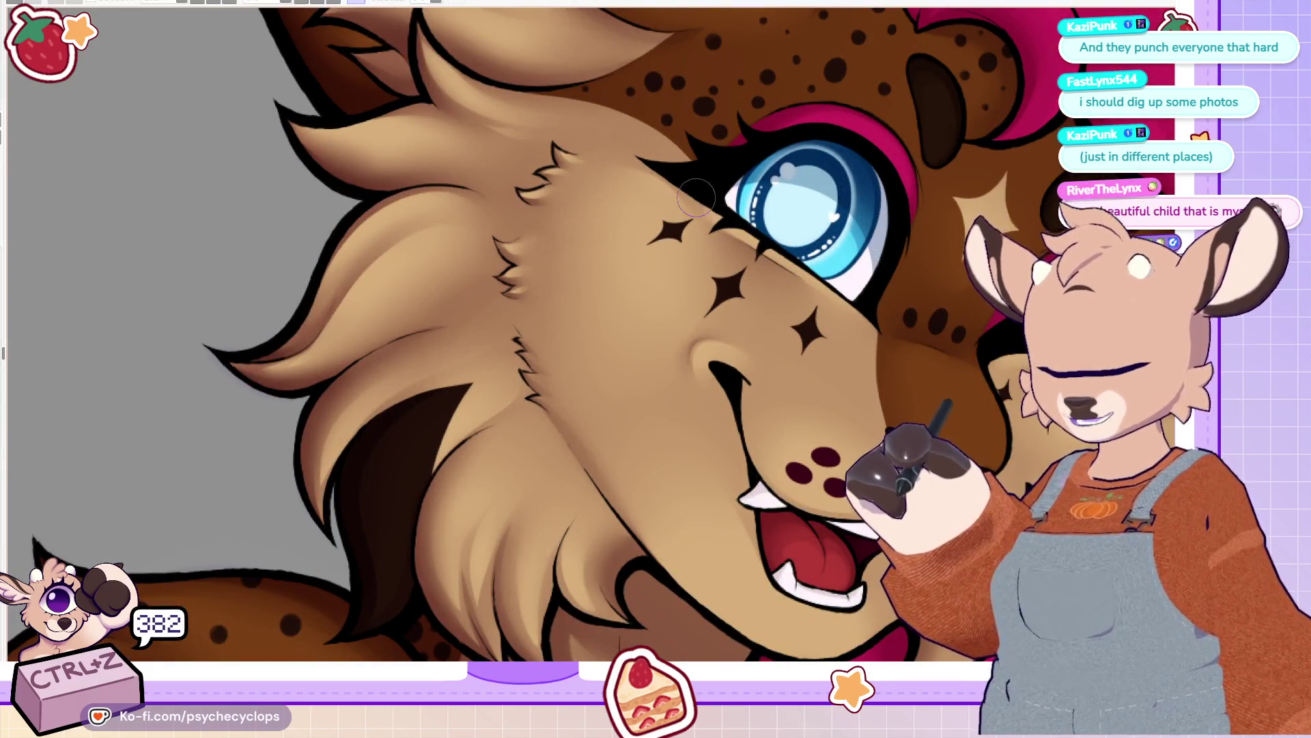
scroll(689, 169, down, 4)
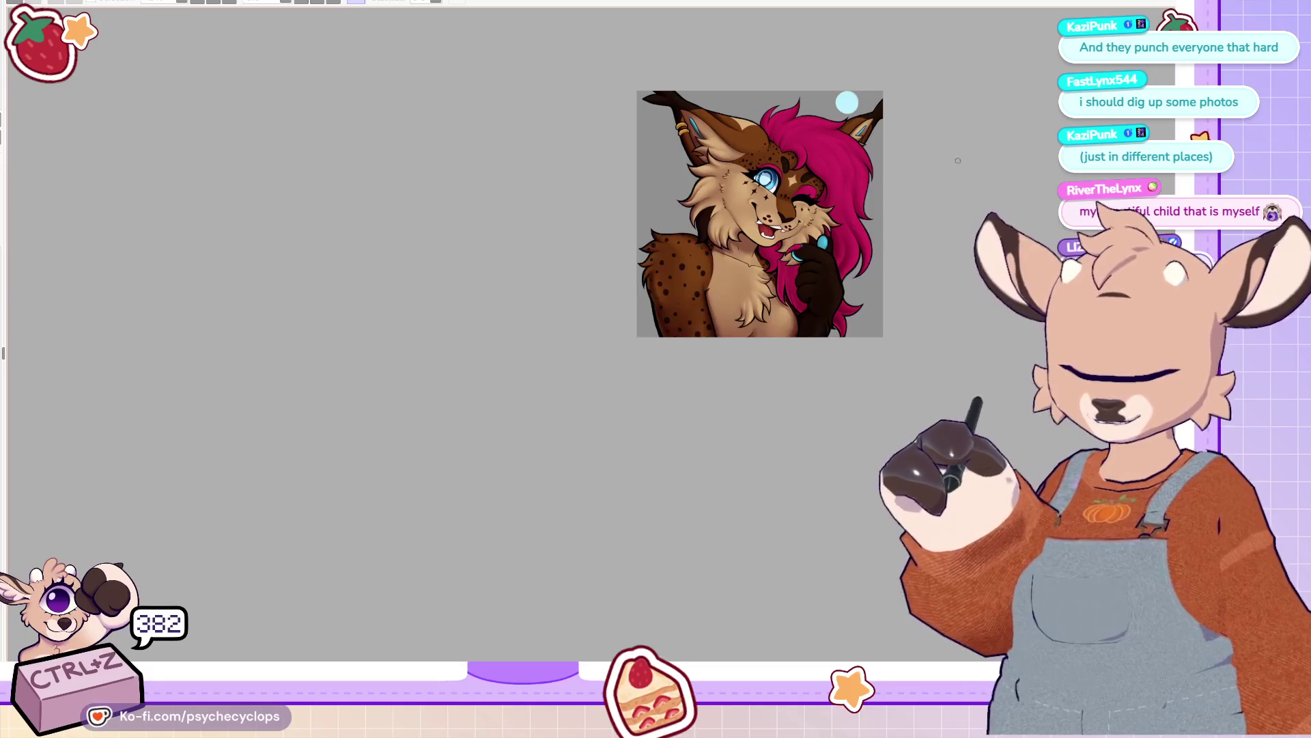
scroll(897, 225, up, 3)
scroll(791, 198, down, 2)
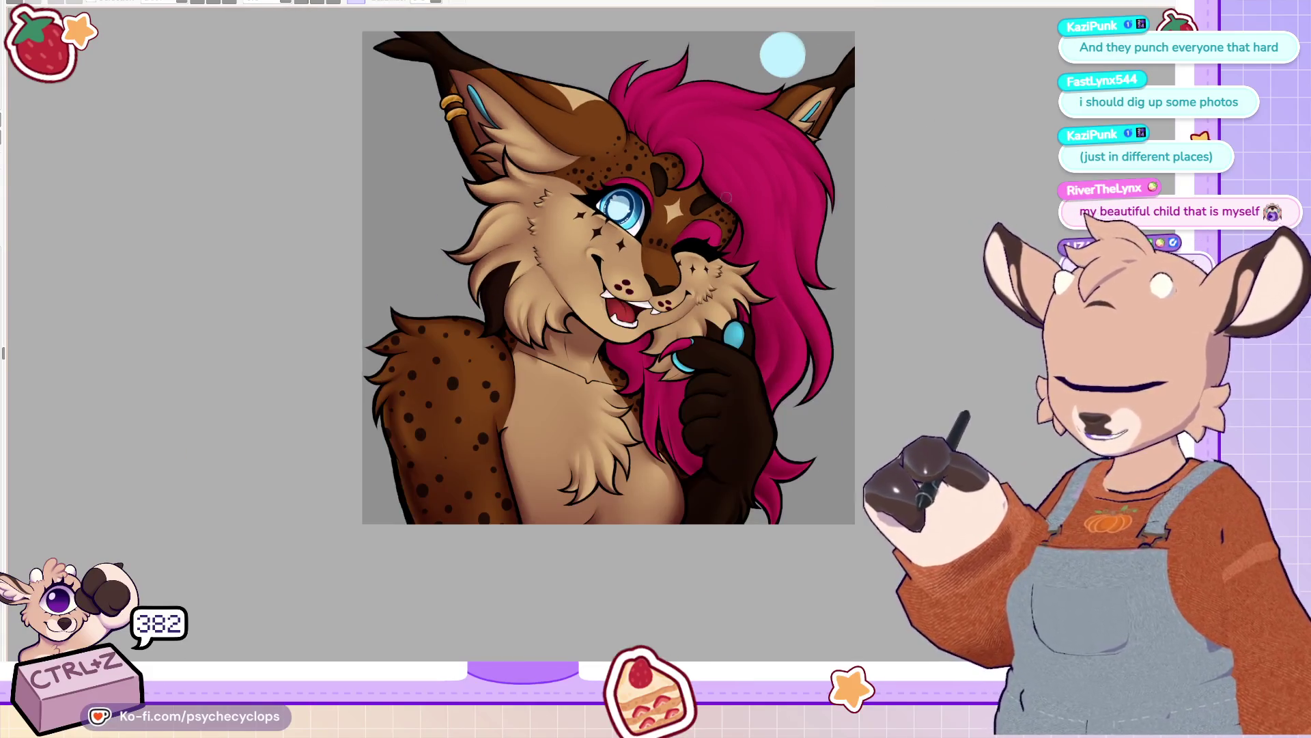
key(h)
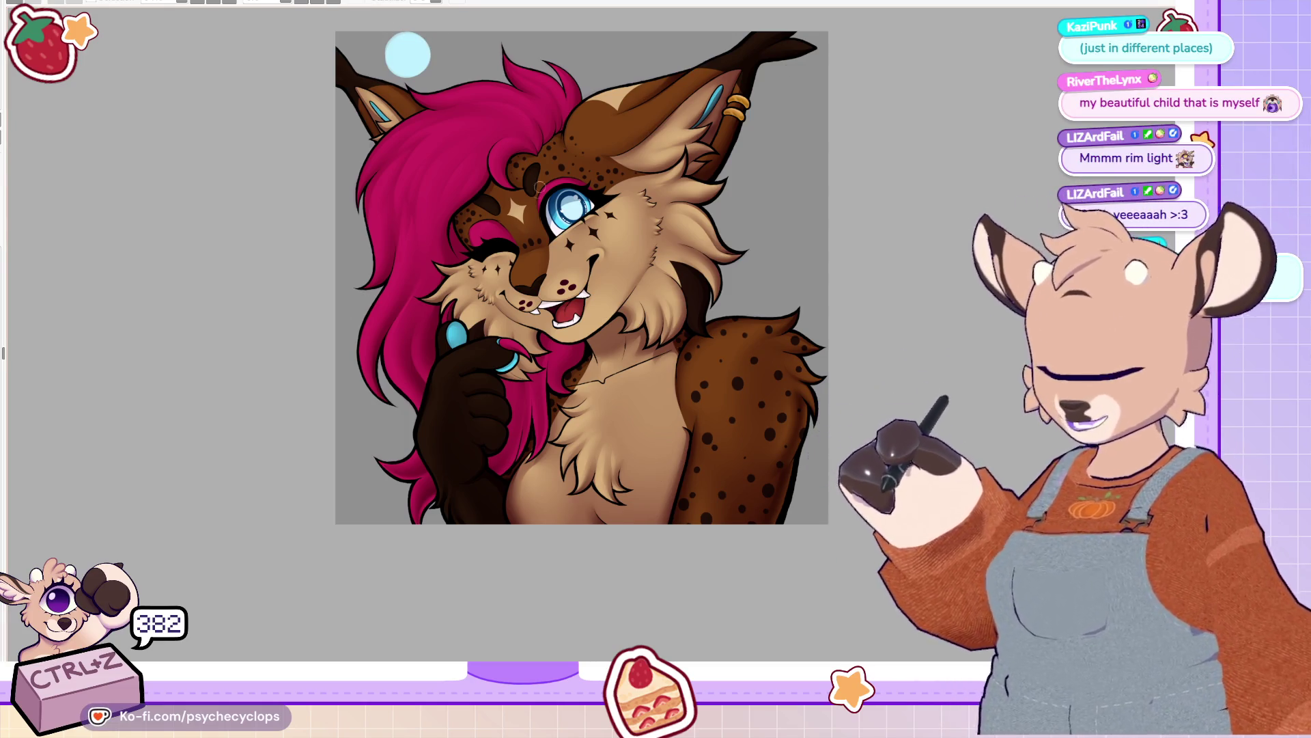
scroll(452, 267, up, 3)
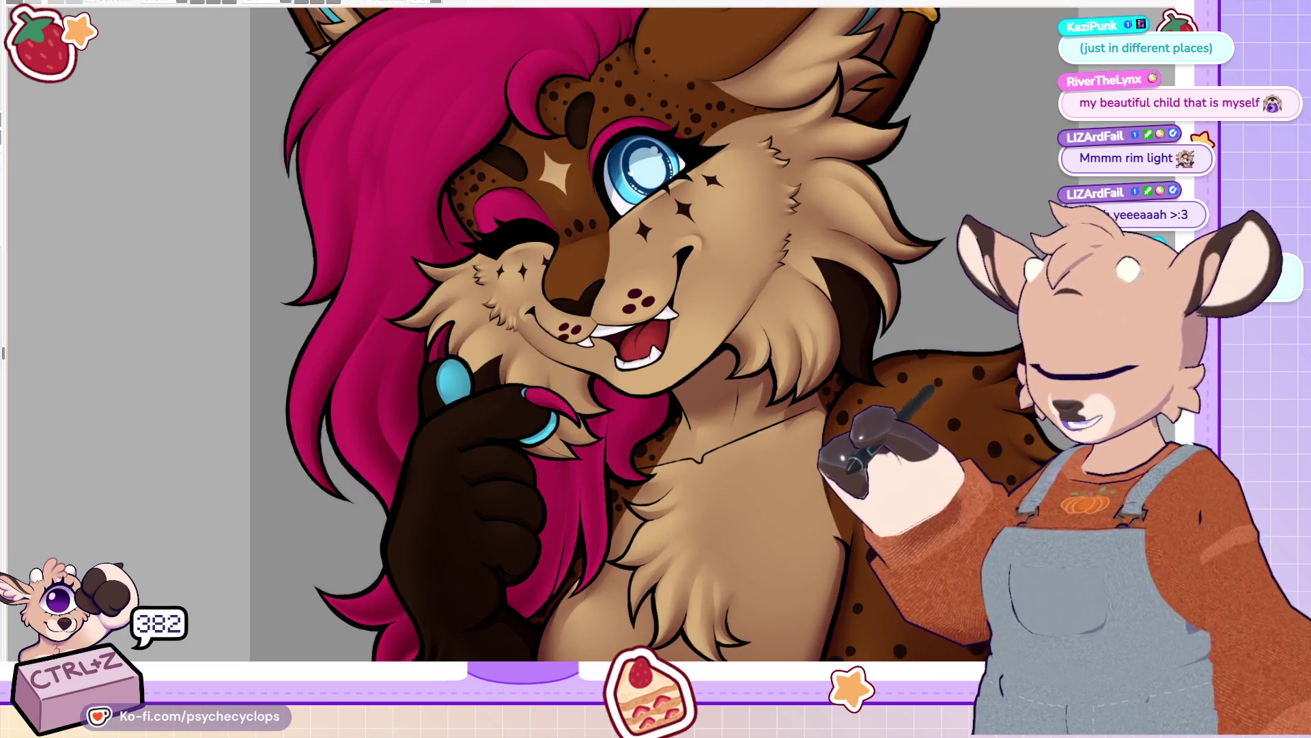
scroll(479, 186, down, 3)
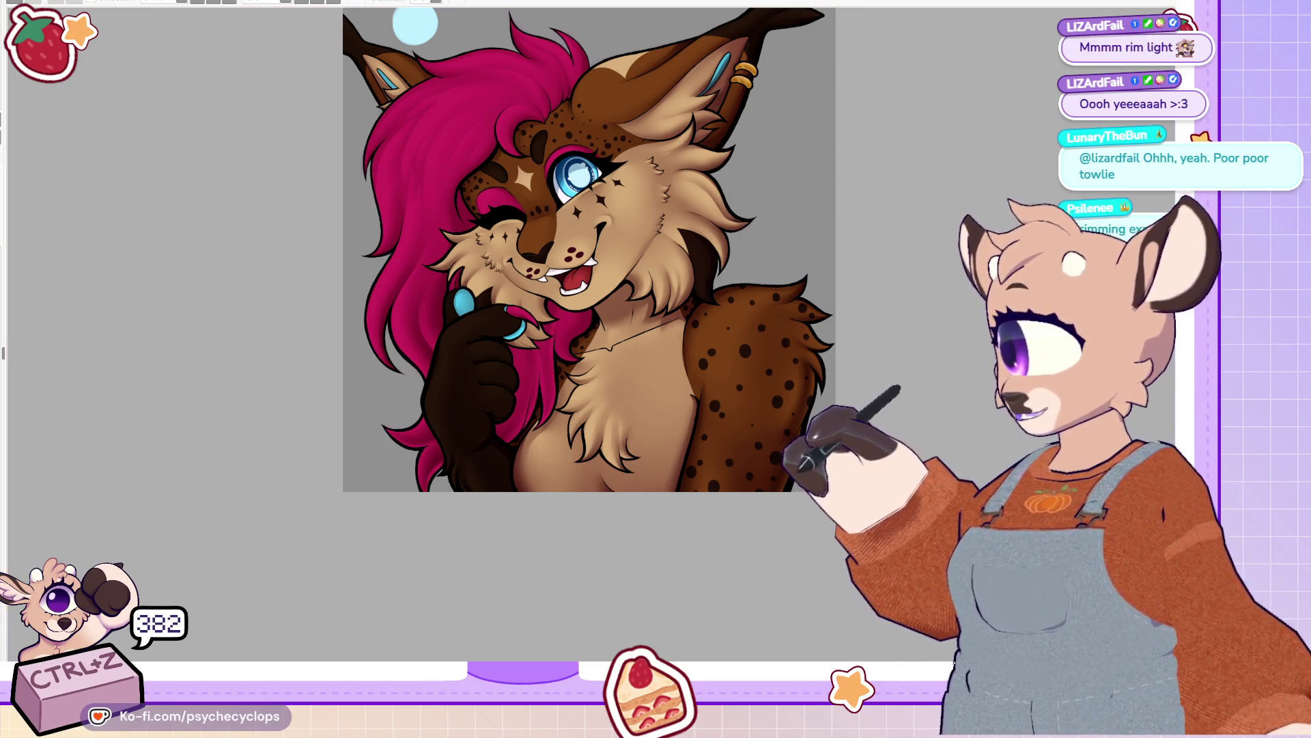
Step: Zoom onto the blue eye and add two white highlight dots
drag(587, 249, 726, 394)
scroll(703, 299, up, 2)
scroll(761, 349, up, 4)
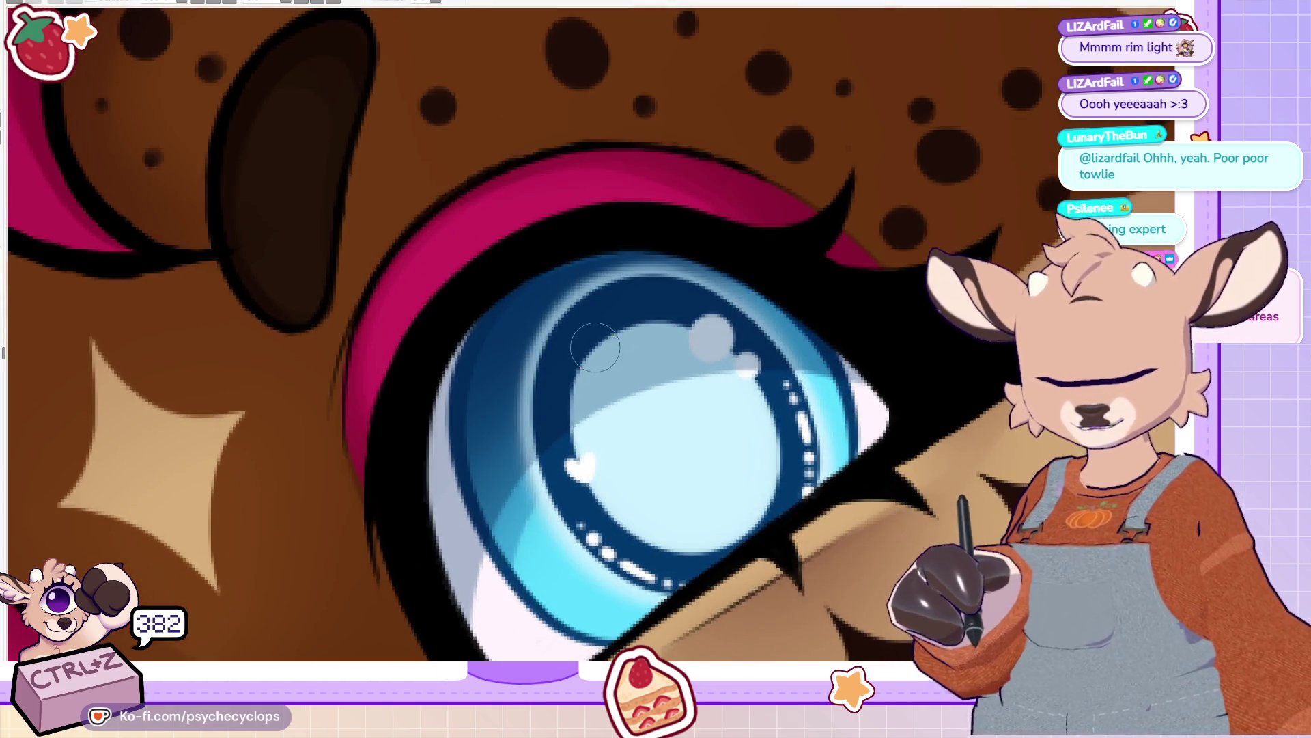
drag(707, 332, 721, 340)
click(748, 364)
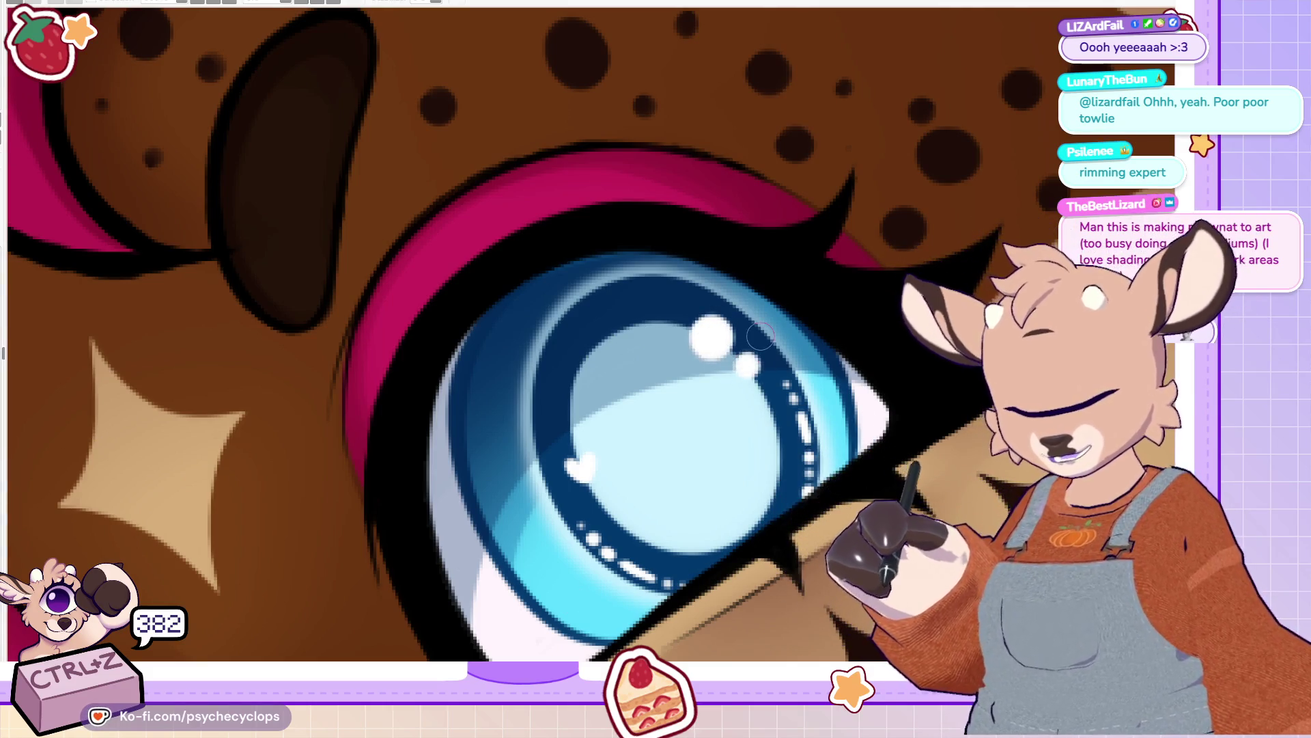
Step: Fit the artwork to the window and preview it in grayscale to check values
key(ctrl+0)
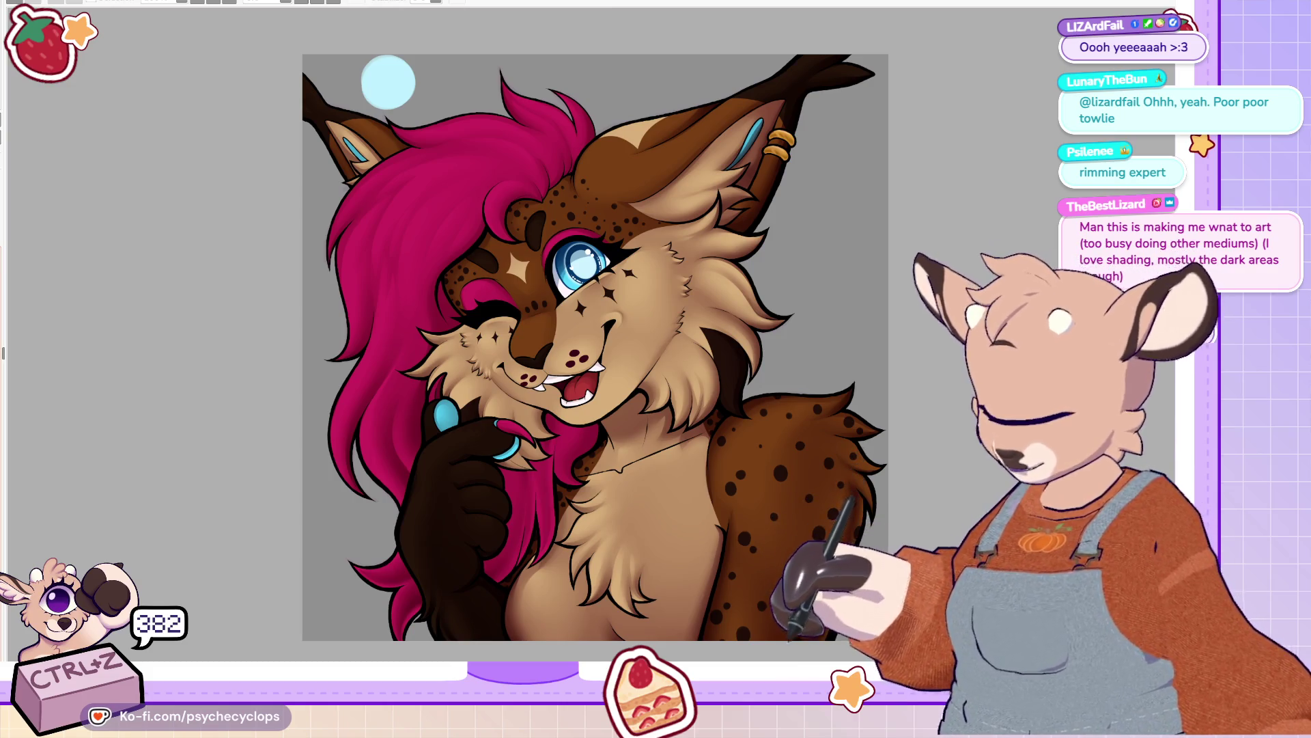
key(ctrl+shift+u)
key(ctrl+minus)
key(ctrl+plus)
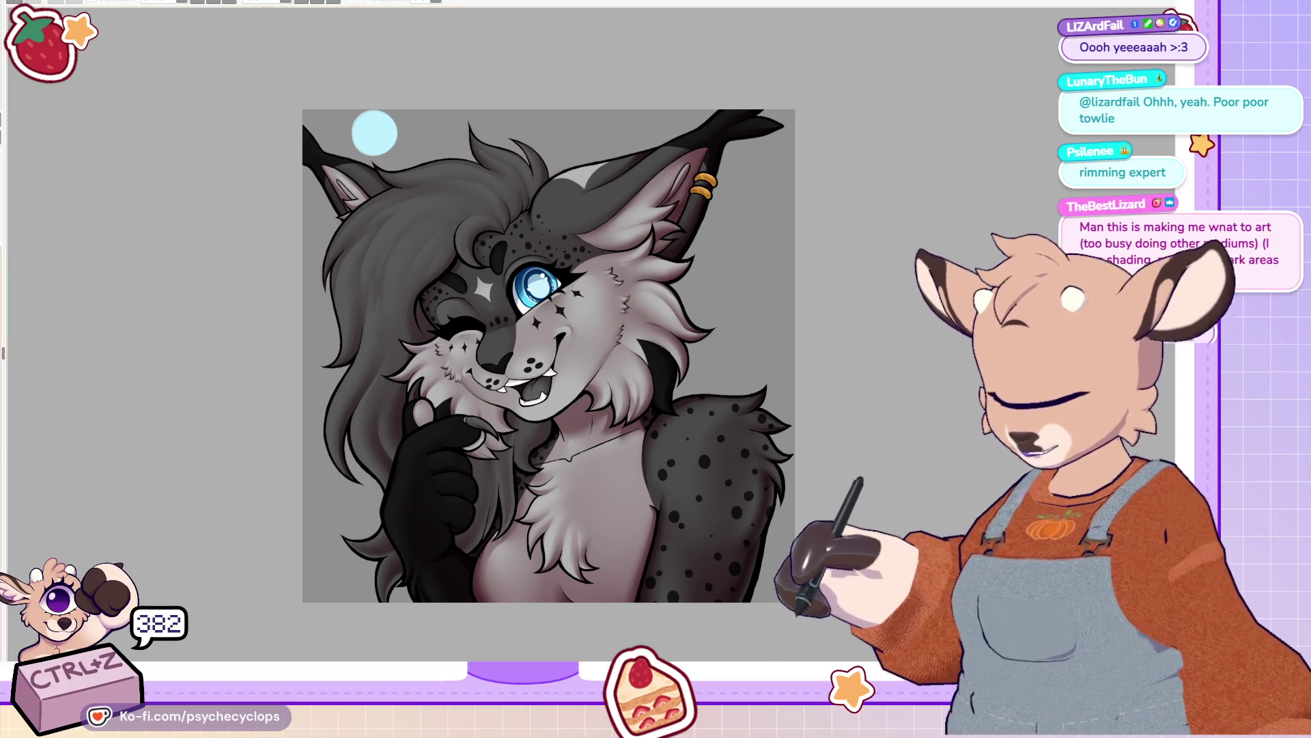
Step: Zoom in and out on the portrait to review its values
scroll(297, 497, down, 5)
scroll(297, 497, up, 5)
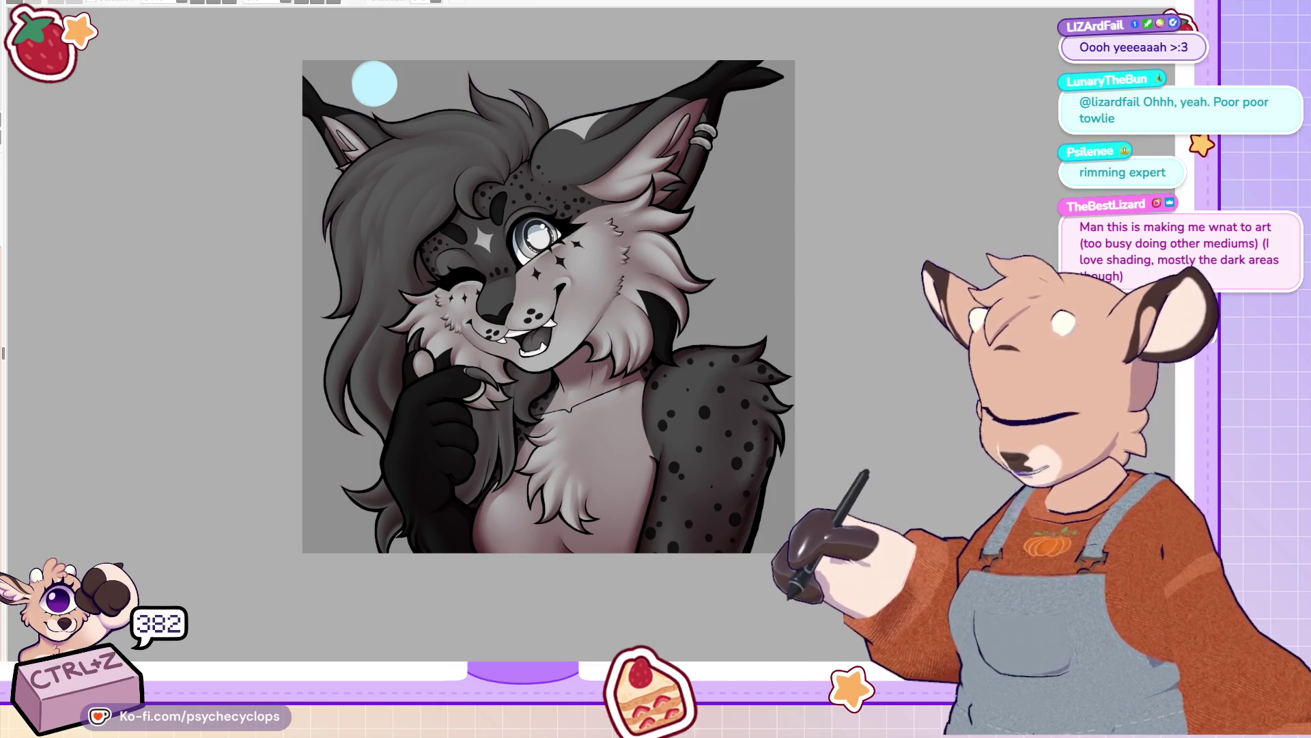
scroll(300, 484, down, 5)
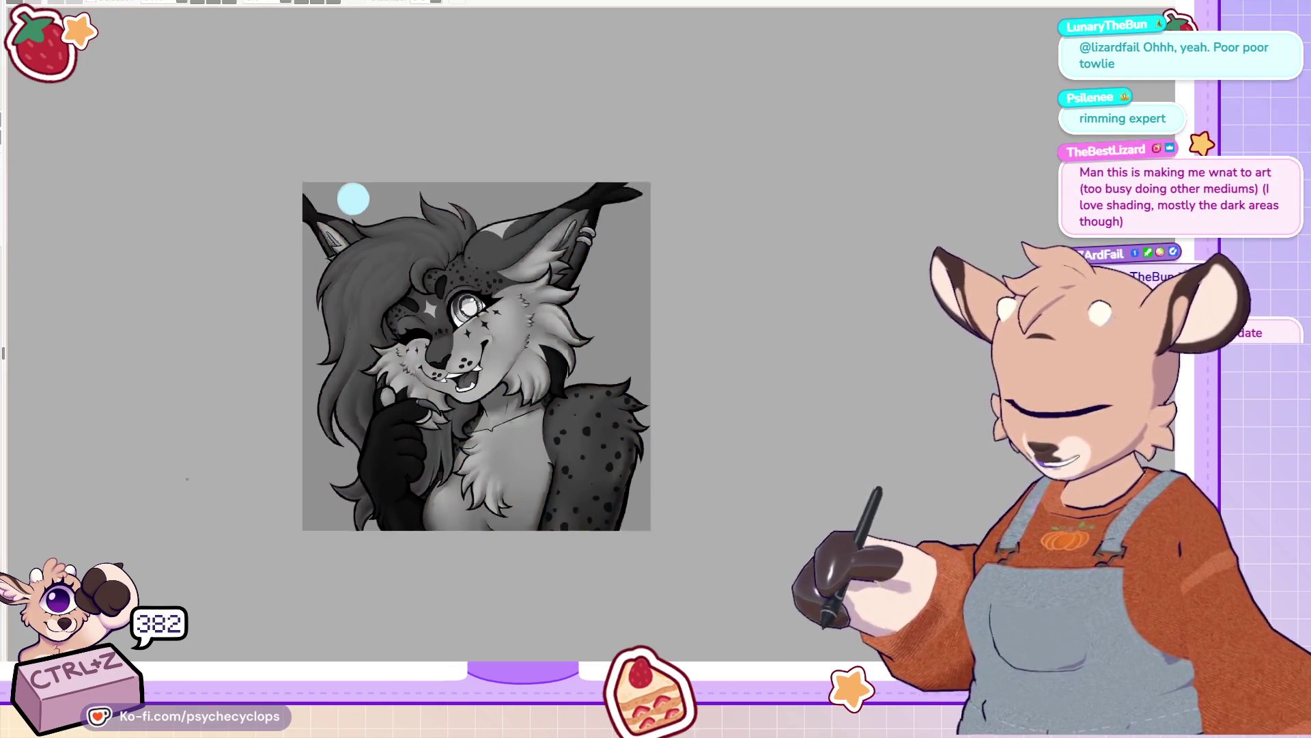
scroll(301, 485, up, 5)
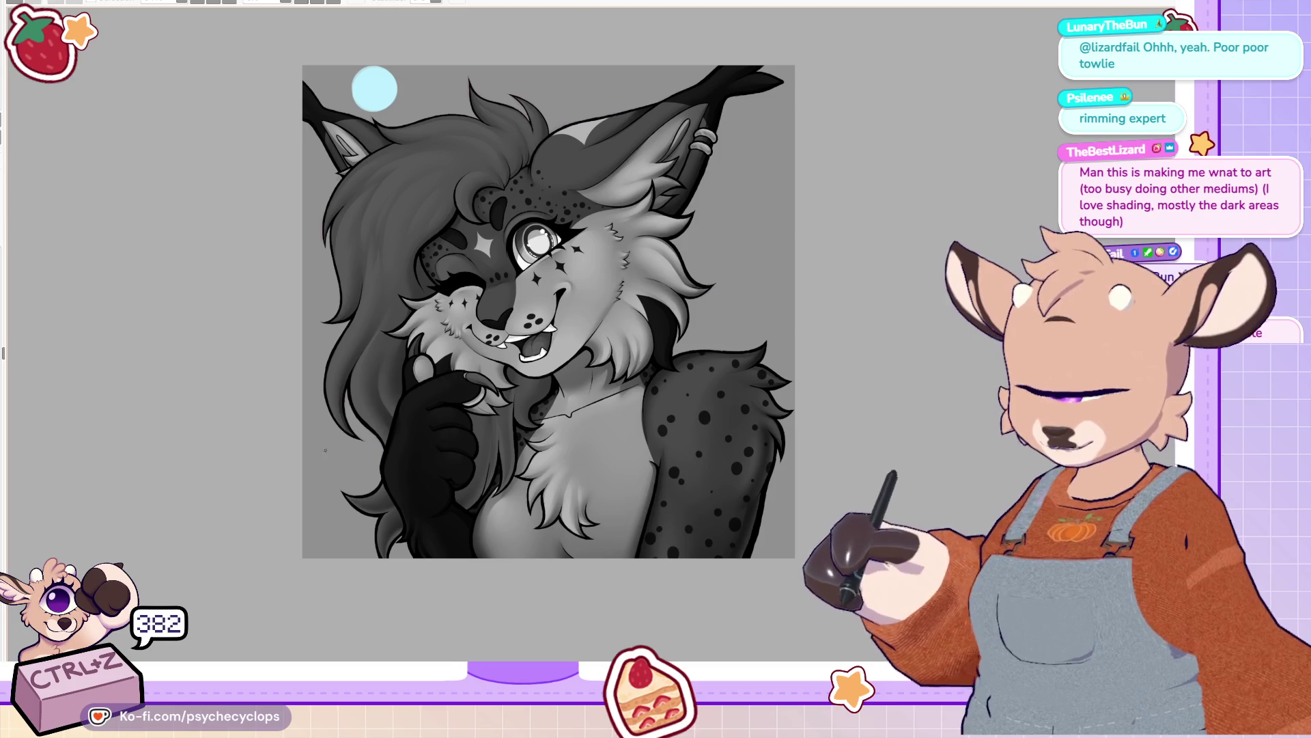
scroll(355, 452, up, 1)
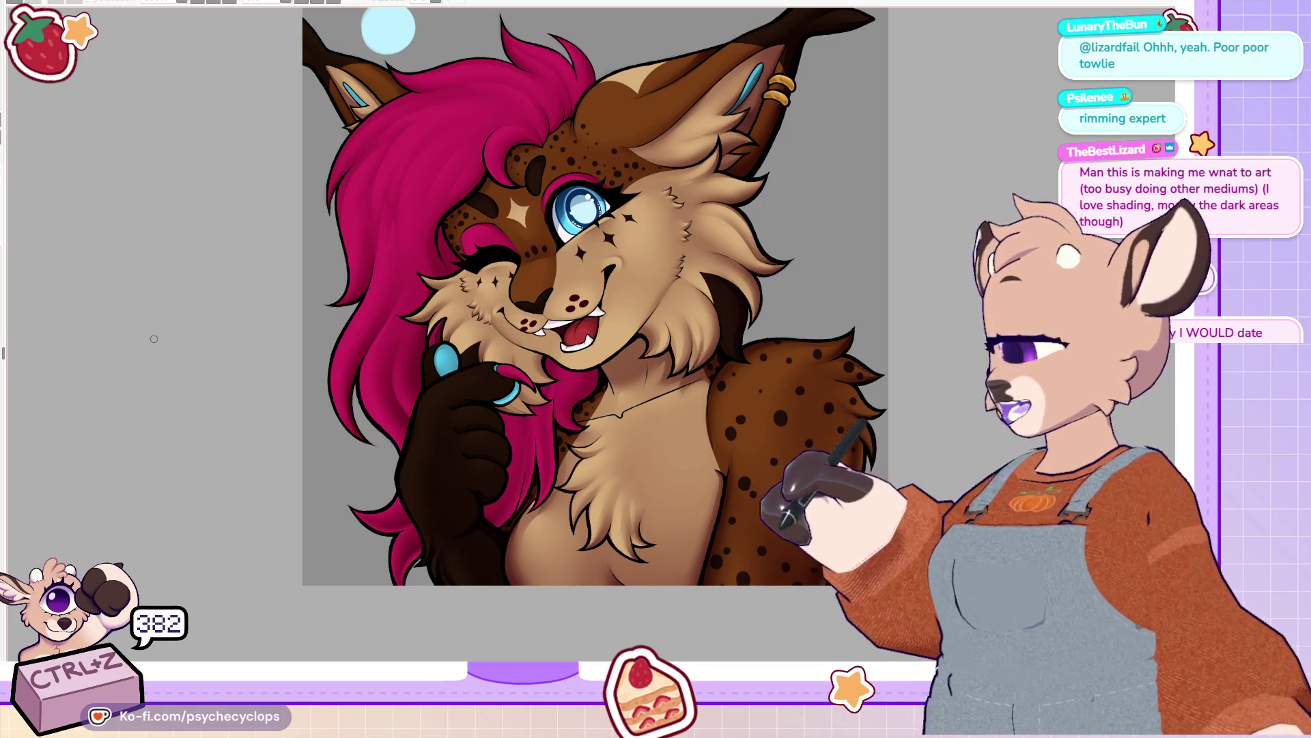
Step: Zoom and rotate onto the left ear, undo stray strokes, and paint a softened white tip highlight
drag(154, 339, 240, 442)
scroll(530, 211, up, 3)
scroll(530, 211, up, 1)
drag(342, 50, 483, 72)
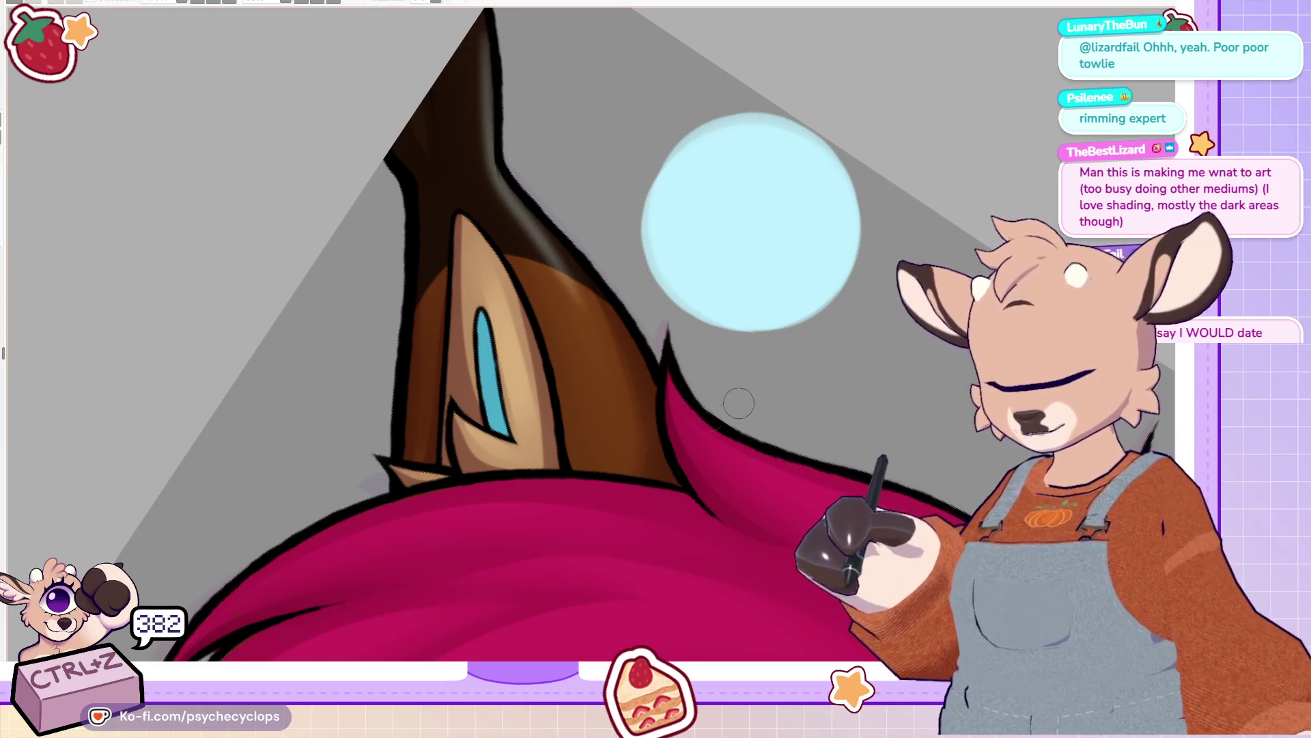
key(ctrl+z)
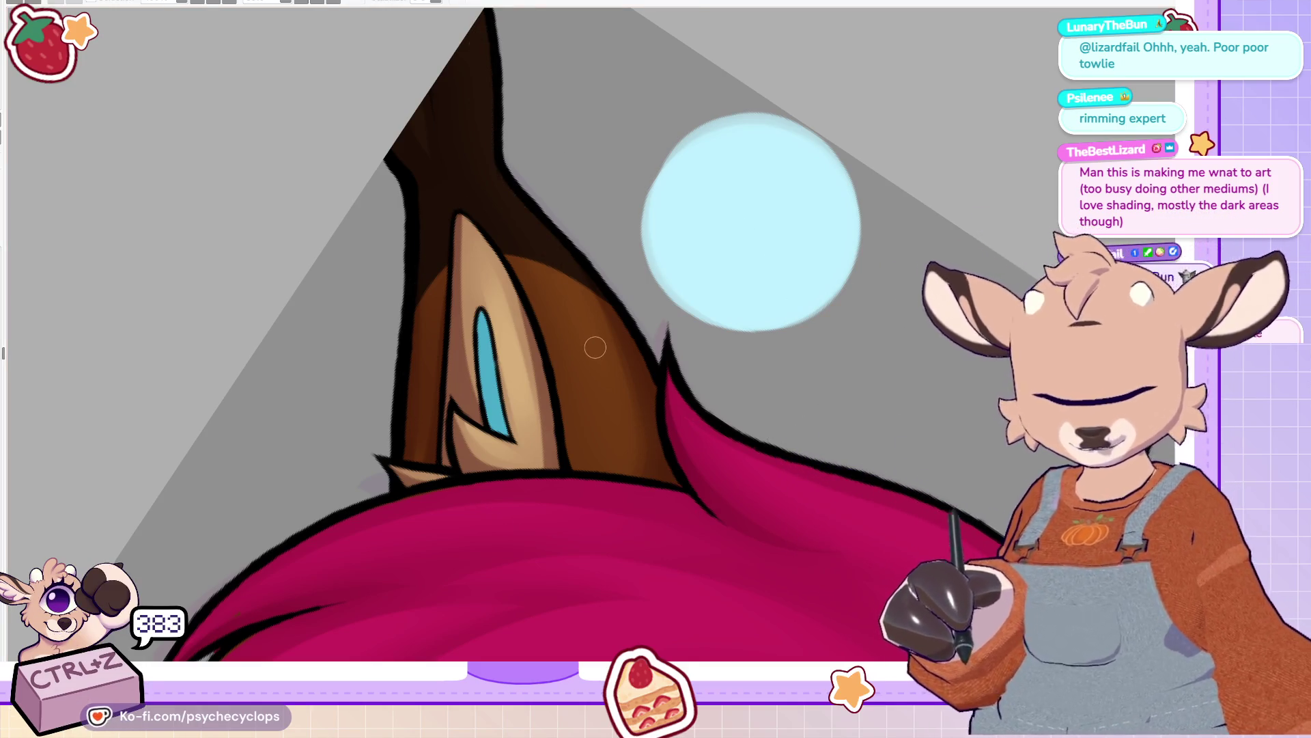
mouse_move(483, 24)
mouse_down()
mouse_move(490, 164)
mouse_move(580, 283)
mouse_move(612, 367)
mouse_up()
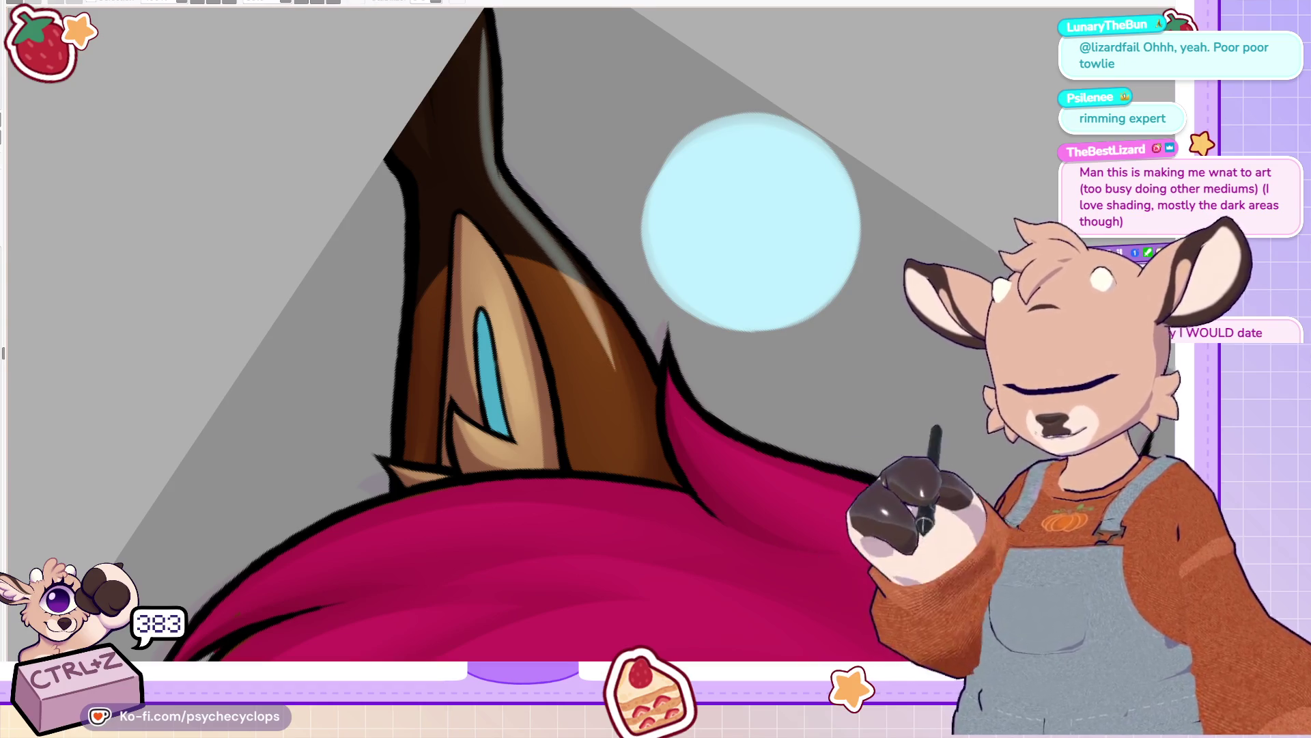
key(ctrl+z)
mouse_move(483, 31)
mouse_down()
mouse_move(490, 160)
mouse_move(613, 355)
mouse_up()
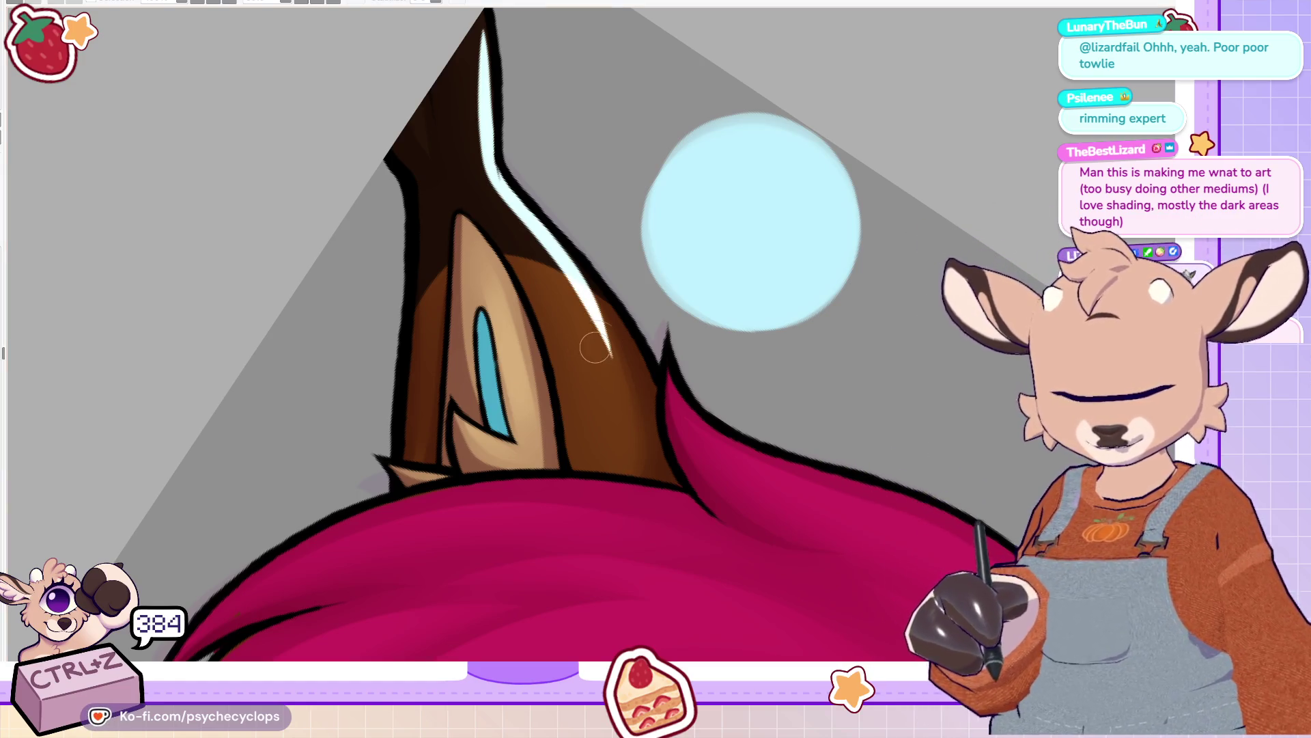
mouse_move(482, 27)
mouse_down()
mouse_move(502, 202)
mouse_move(598, 335)
mouse_move(475, 51)
mouse_move(510, 219)
mouse_move(600, 295)
mouse_move(497, 226)
mouse_move(465, 103)
mouse_move(608, 369)
mouse_move(461, 96)
mouse_move(615, 422)
mouse_up()
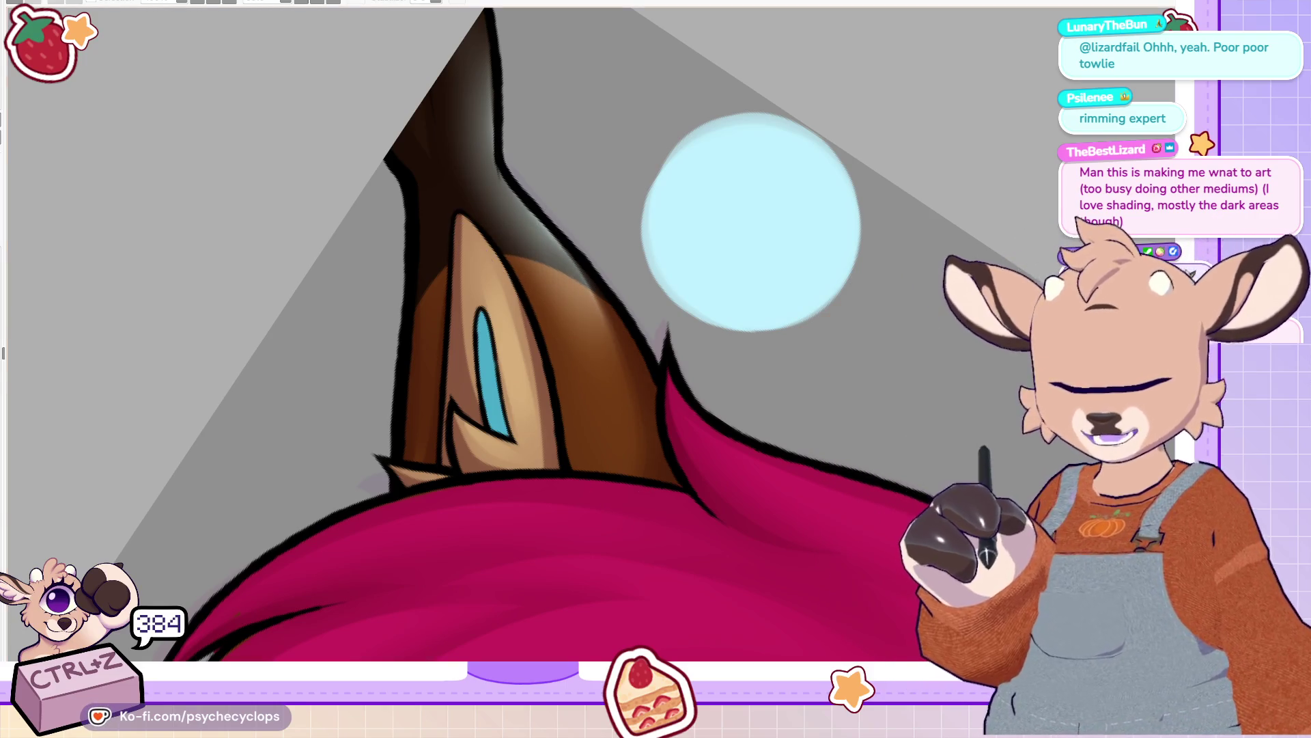
scroll(724, 198, down, 5)
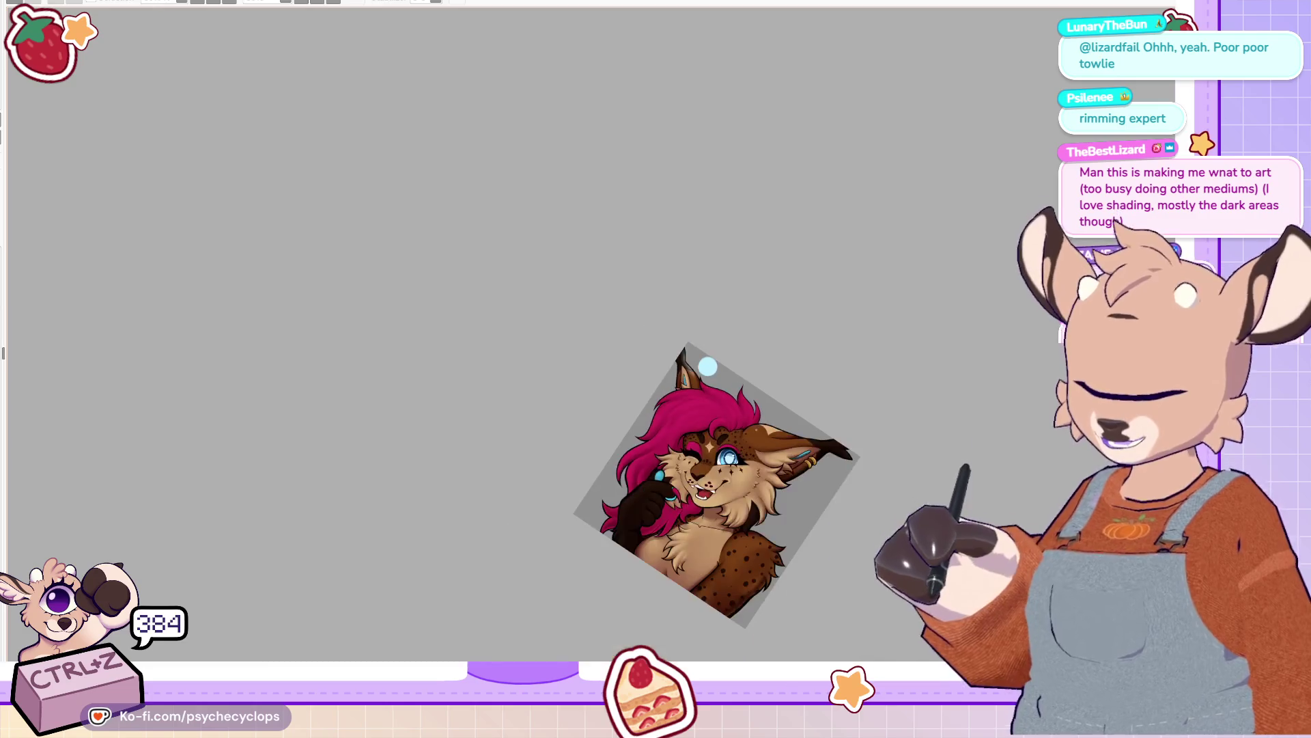
scroll(708, 366, up, 5)
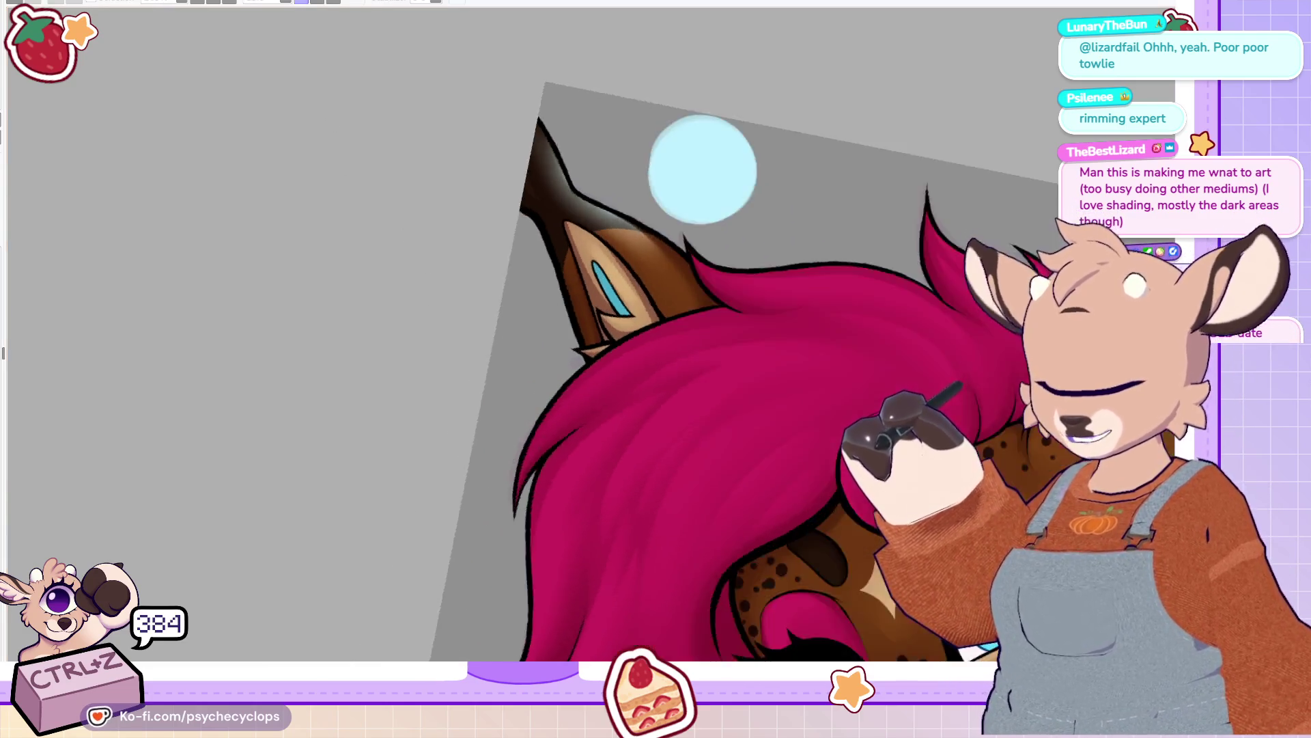
scroll(892, 216, up, 5)
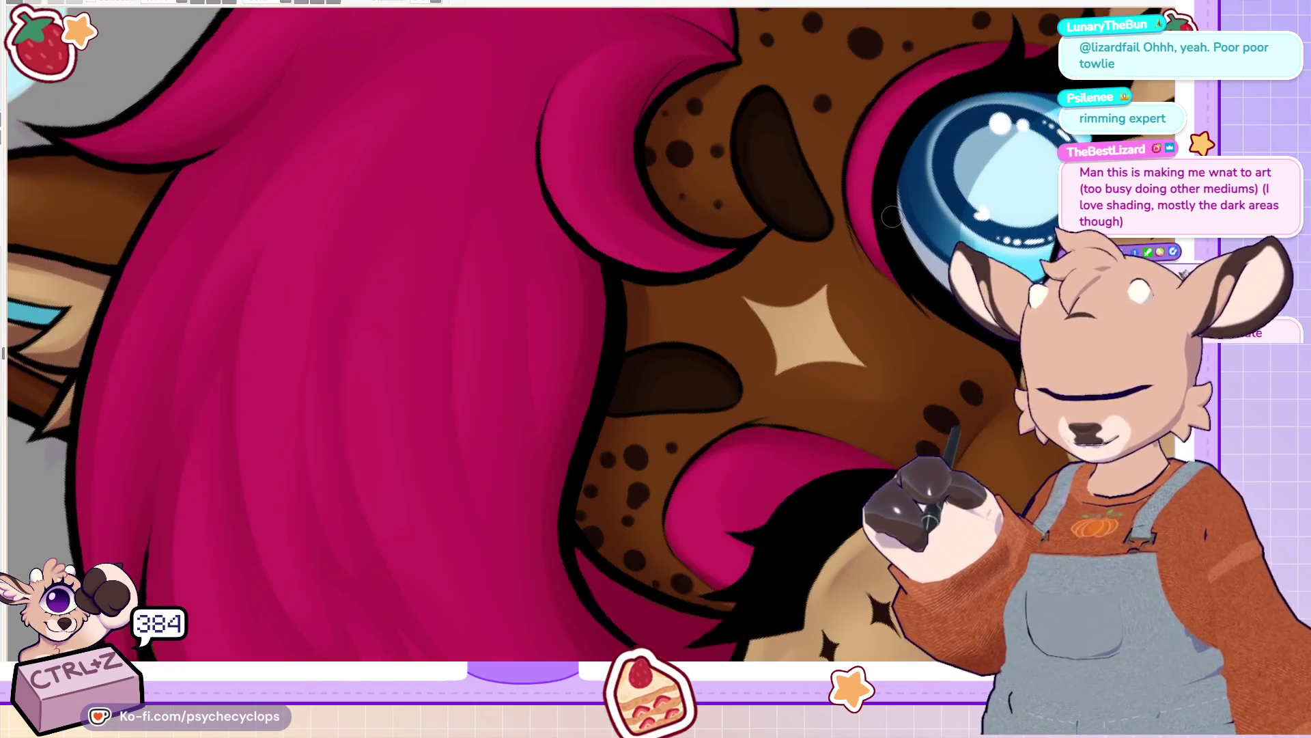
key(ctrl+z)
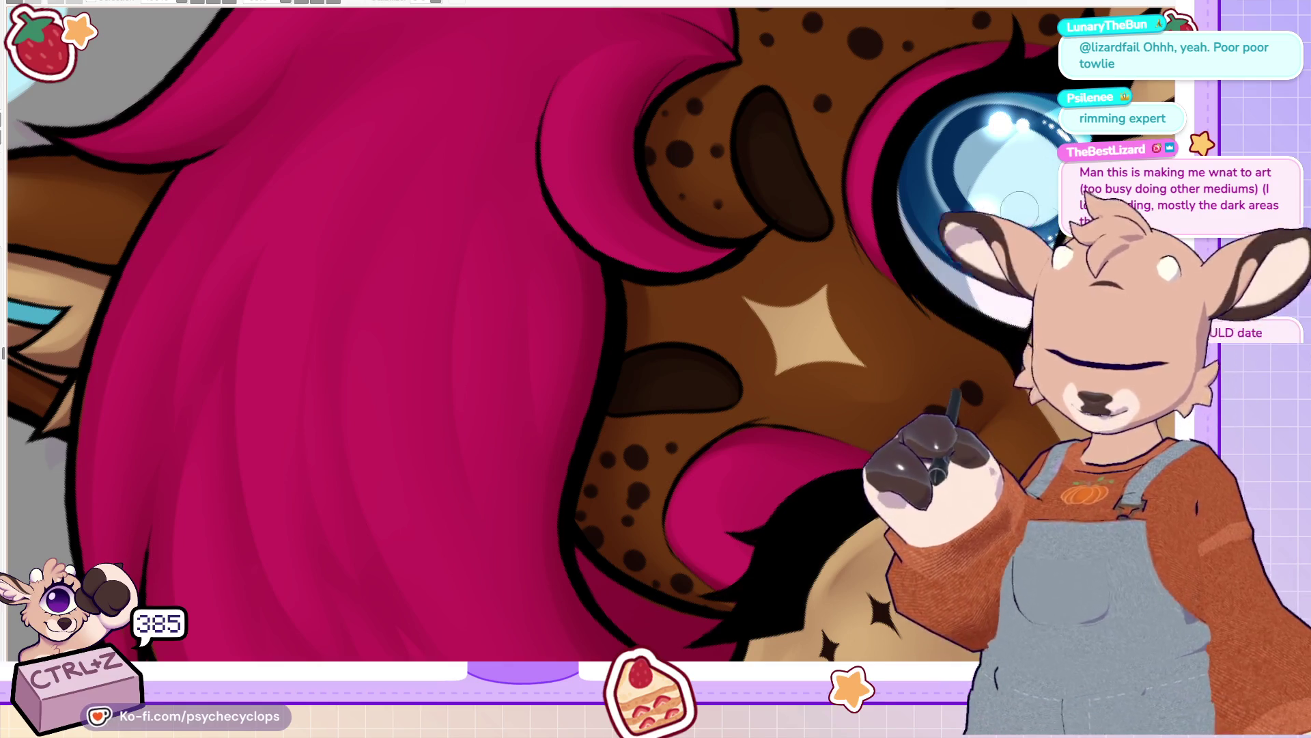
scroll(1043, 218, up, 2)
scroll(594, 345, up, 2)
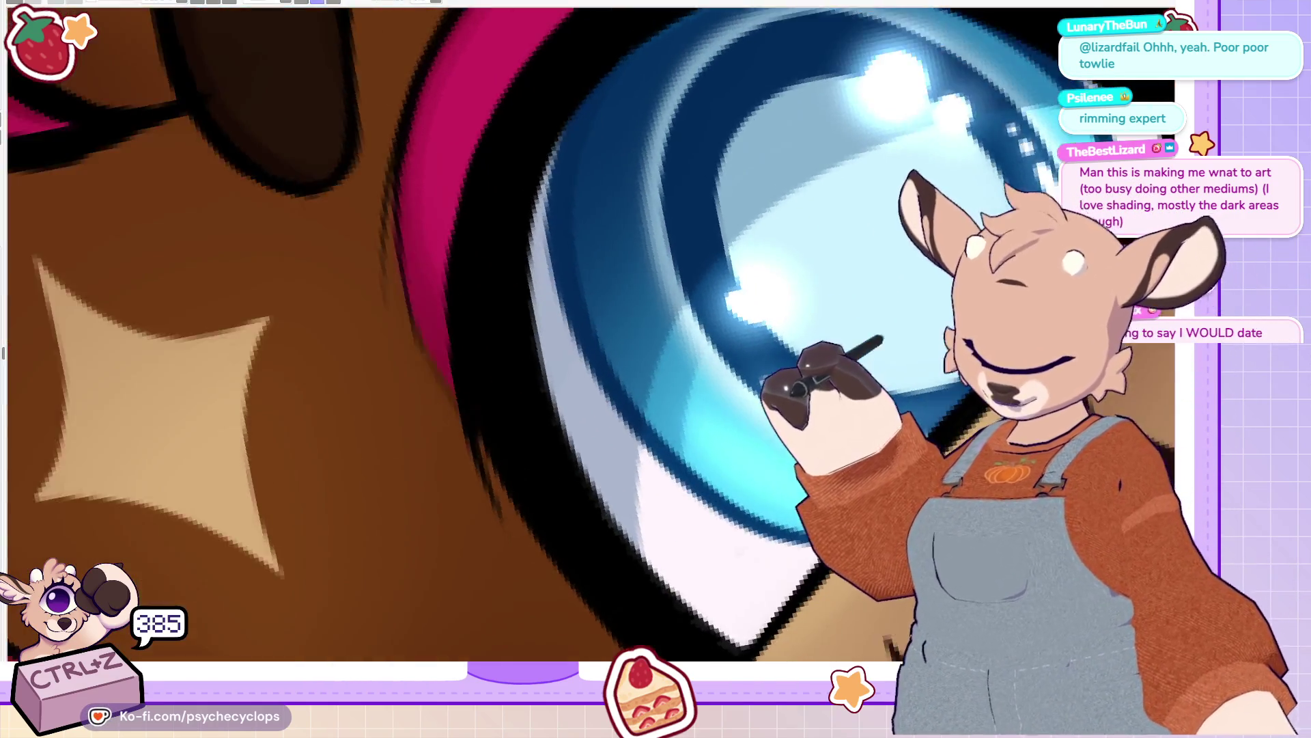
scroll(652, 486, up, 1)
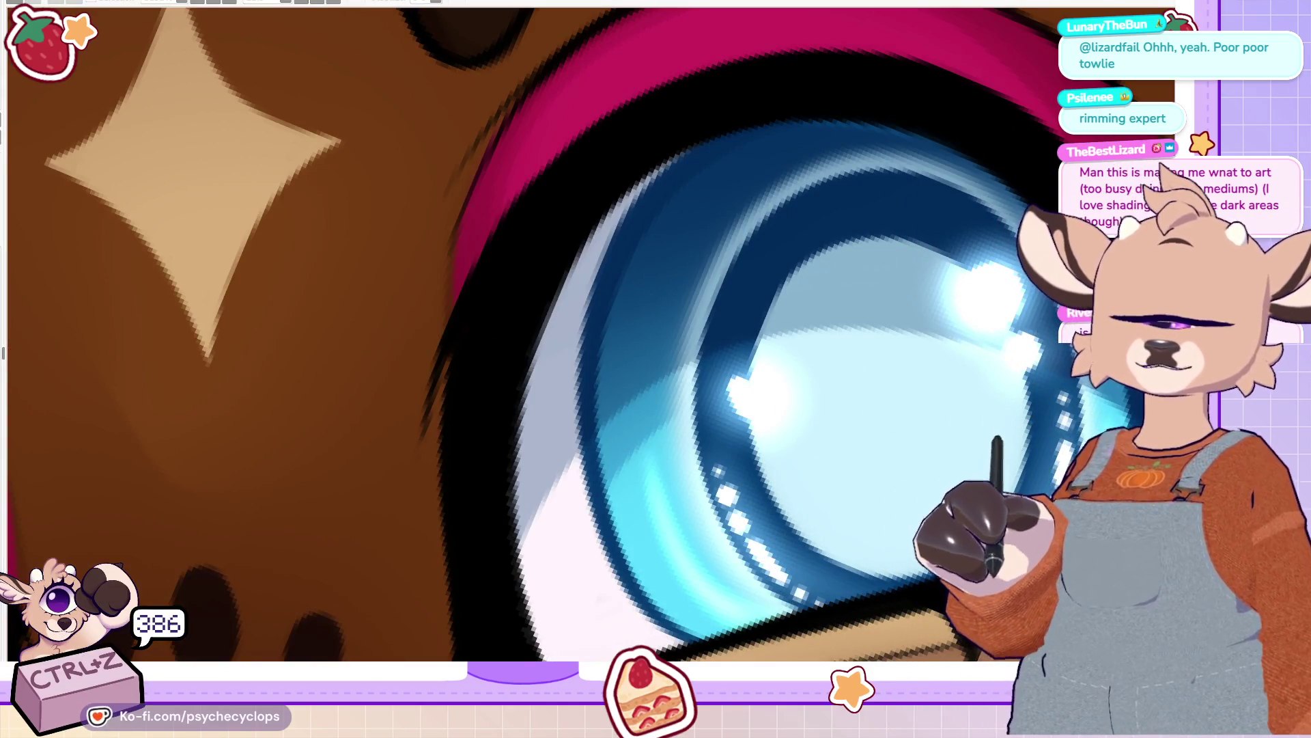
scroll(874, 476, down, 5)
scroll(874, 476, down, 5)
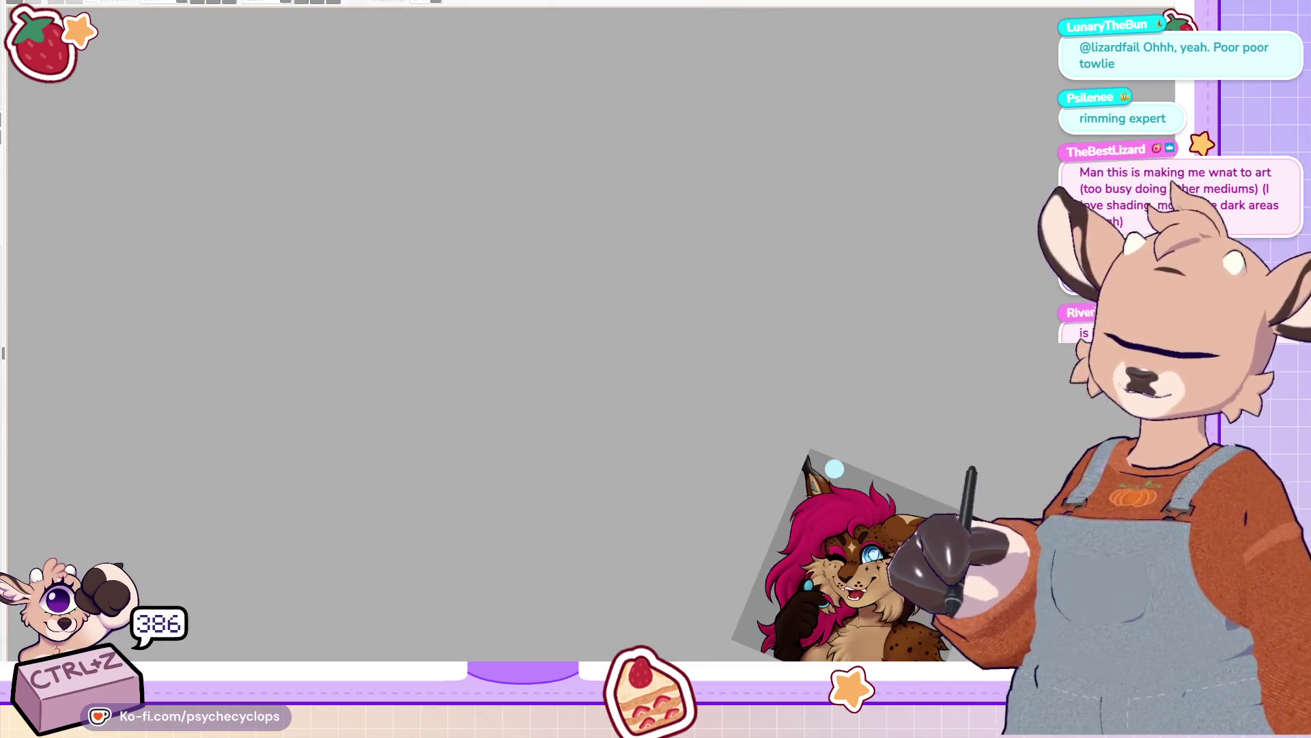
scroll(874, 476, up, 3)
scroll(656, 119, up, 5)
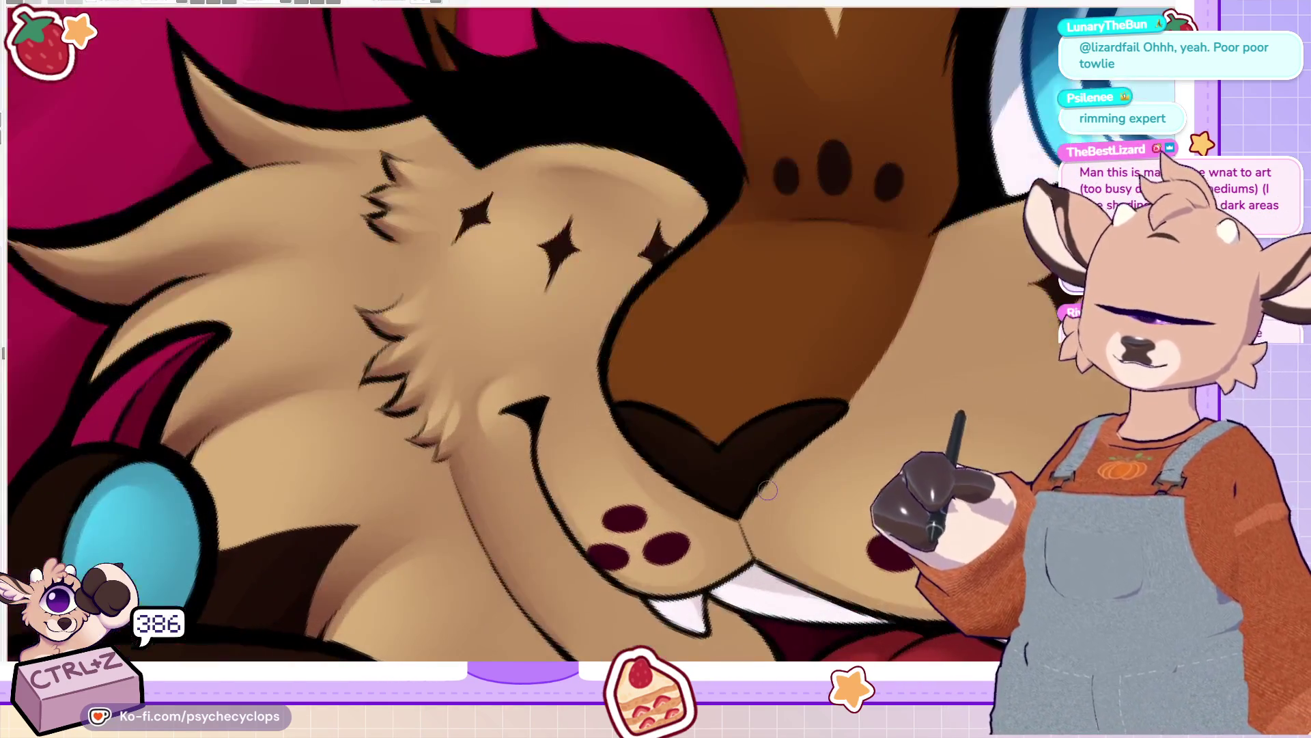
Step: Tilt the view onto the muzzle and paint light highlight strokes along the nose's outer and inner edges
mouse_move(519, 327)
mouse_down()
mouse_move(565, 411)
mouse_move(577, 509)
mouse_move(553, 403)
mouse_move(574, 424)
mouse_move(572, 478)
mouse_move(549, 460)
mouse_up()
mouse_move(666, 562)
mouse_down()
mouse_move(579, 506)
mouse_move(564, 395)
mouse_up()
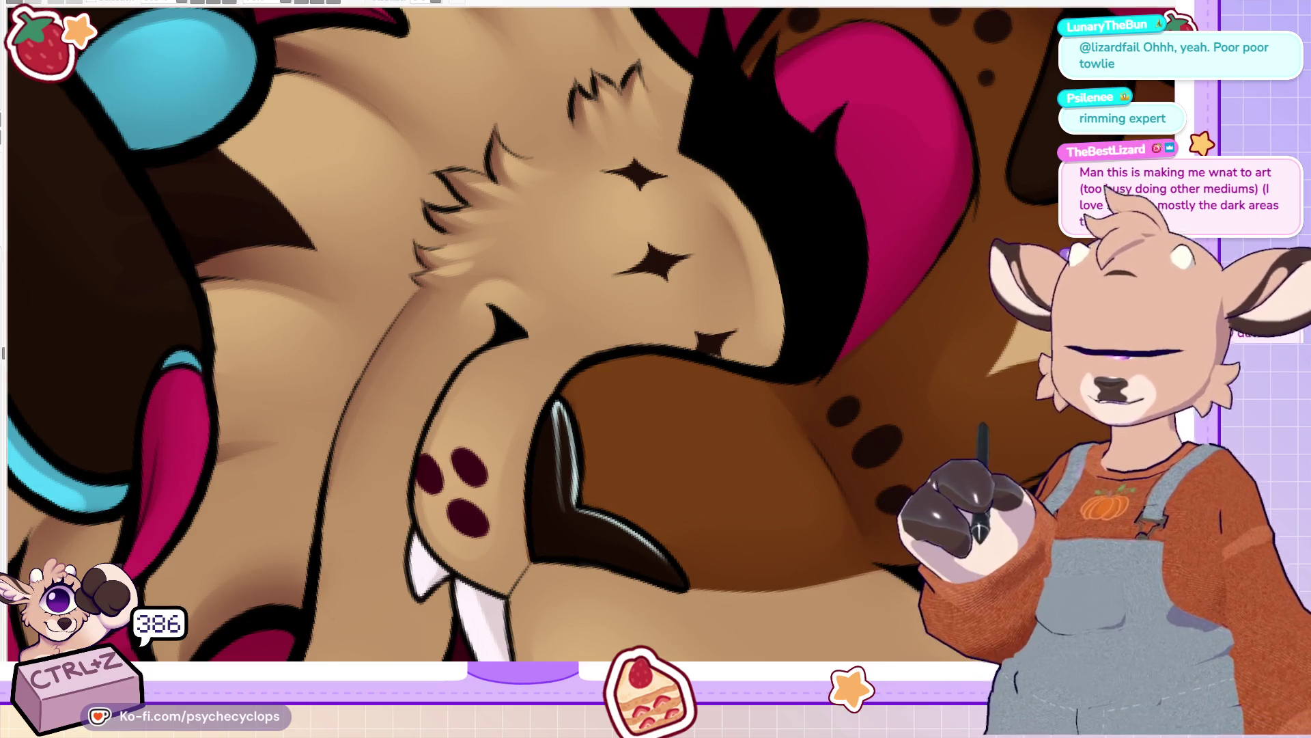
drag(579, 509, 669, 566)
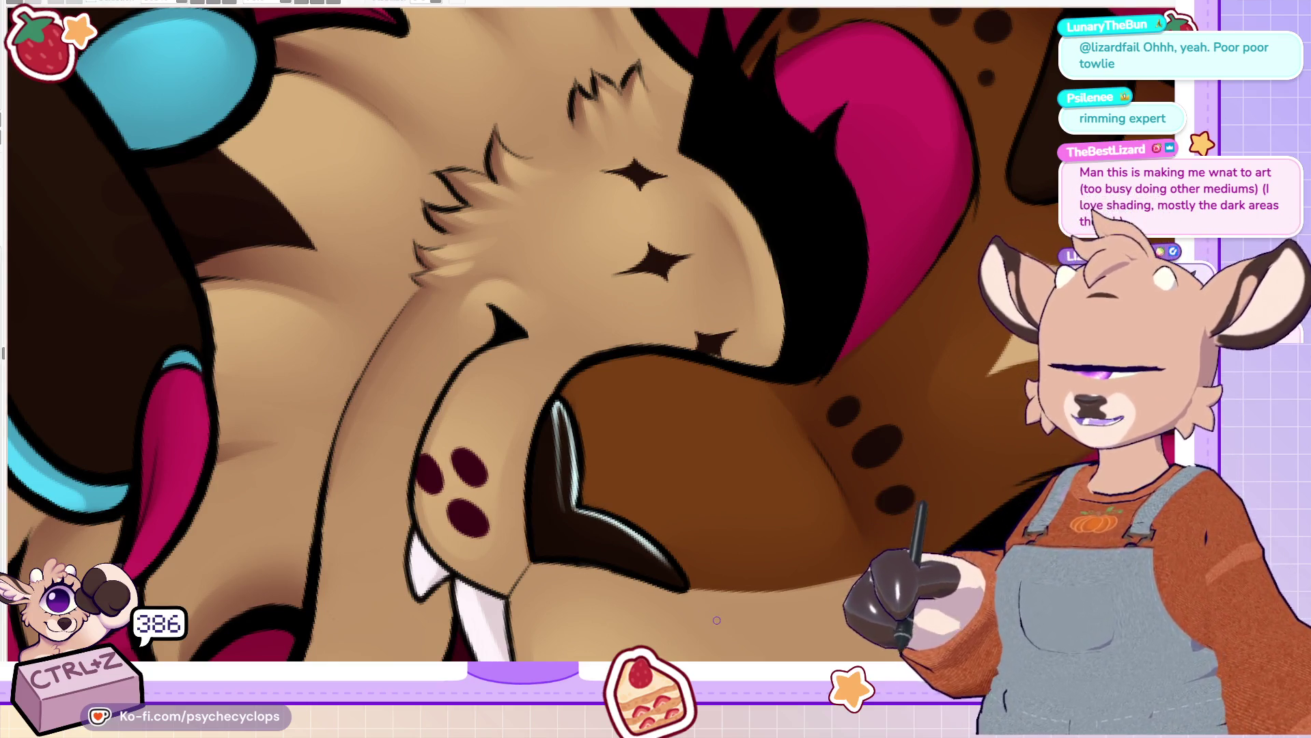
mouse_move(594, 514)
mouse_down()
mouse_move(594, 347)
mouse_move(557, 244)
mouse_up()
mouse_move(568, 349)
mouse_down()
mouse_move(558, 250)
mouse_move(571, 353)
mouse_move(639, 367)
mouse_move(677, 407)
mouse_move(672, 396)
mouse_up()
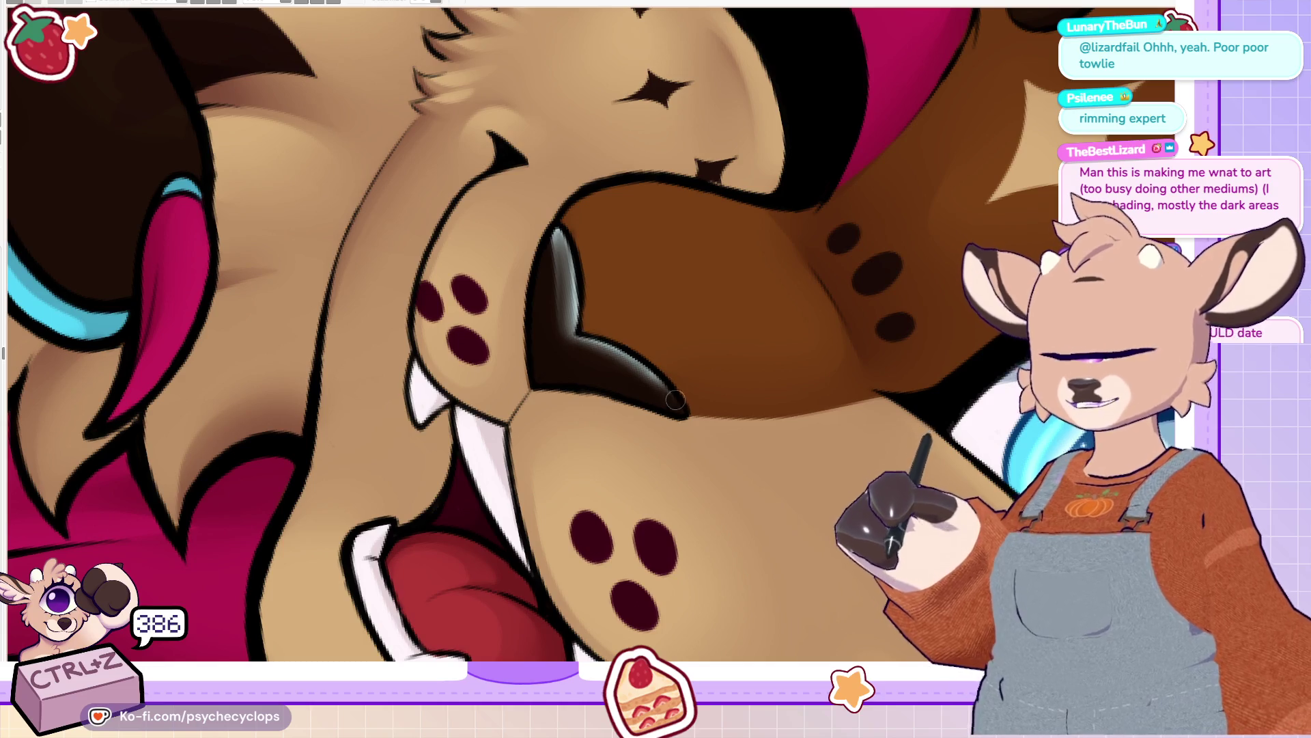
drag(592, 345, 692, 422)
mouse_move(560, 240)
mouse_down()
mouse_move(572, 334)
mouse_move(670, 398)
mouse_up()
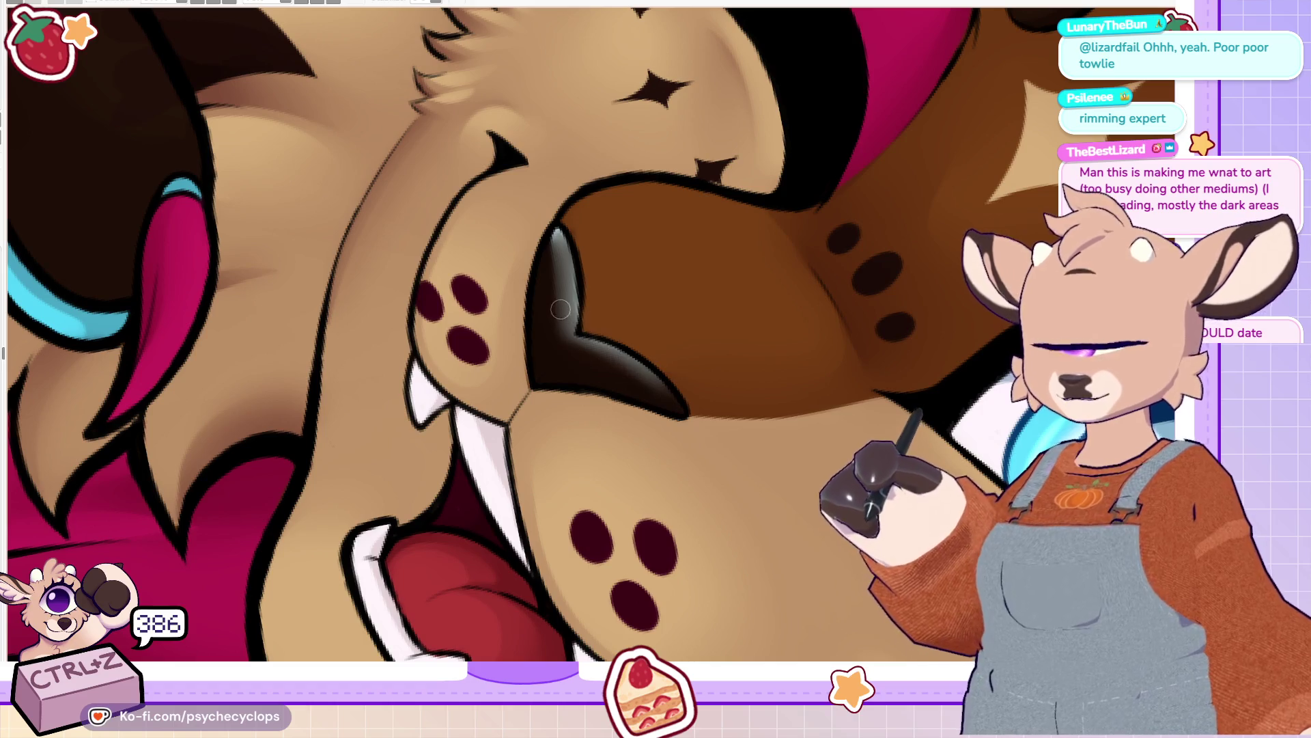
drag(578, 256, 577, 317)
drag(552, 211, 553, 246)
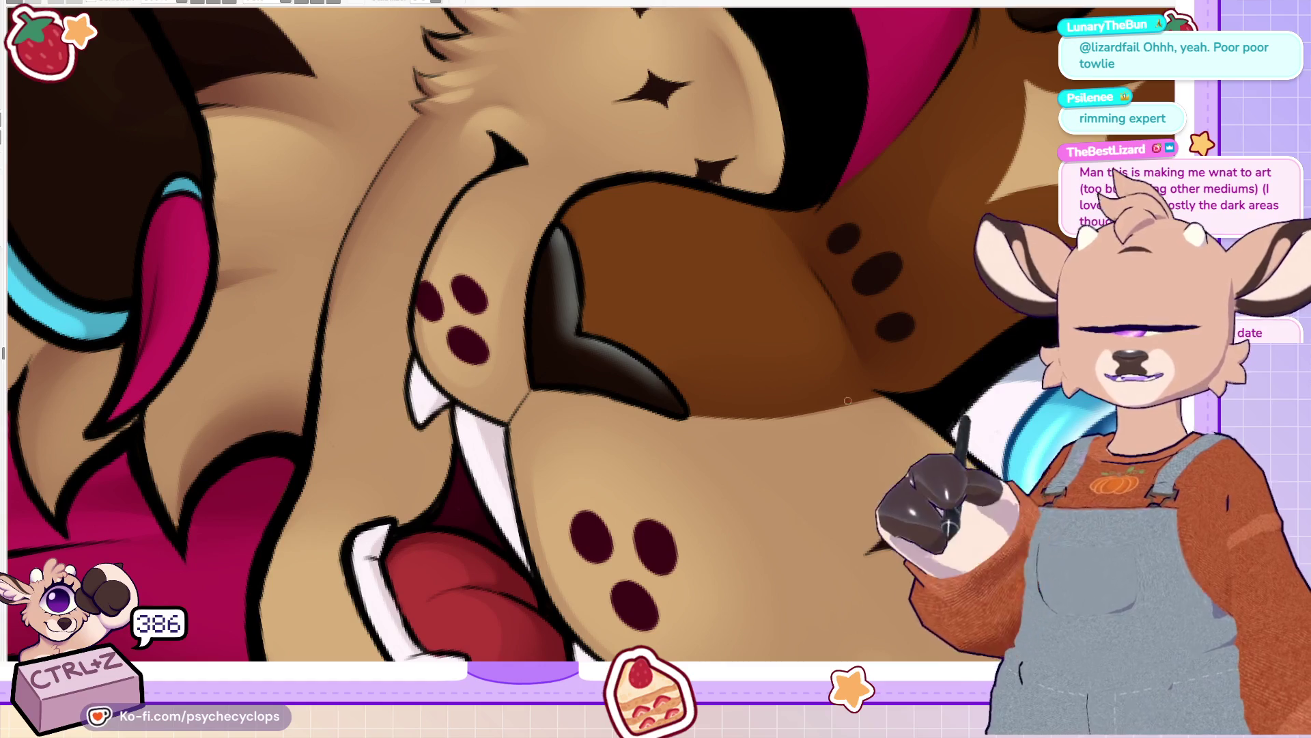
mouse_move(564, 314)
mouse_down()
mouse_move(553, 263)
mouse_move(581, 307)
mouse_up()
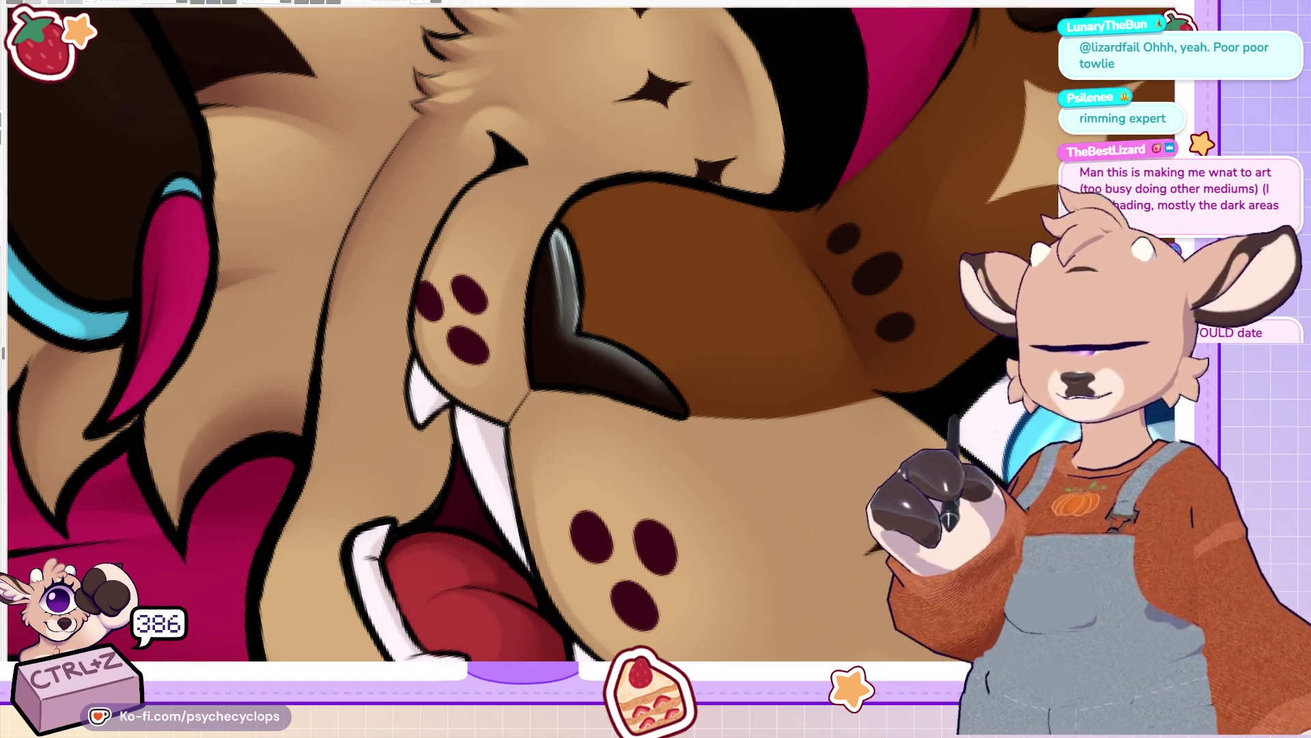
mouse_move(546, 242)
mouse_down()
mouse_move(553, 341)
mouse_move(639, 380)
mouse_move(690, 431)
mouse_up()
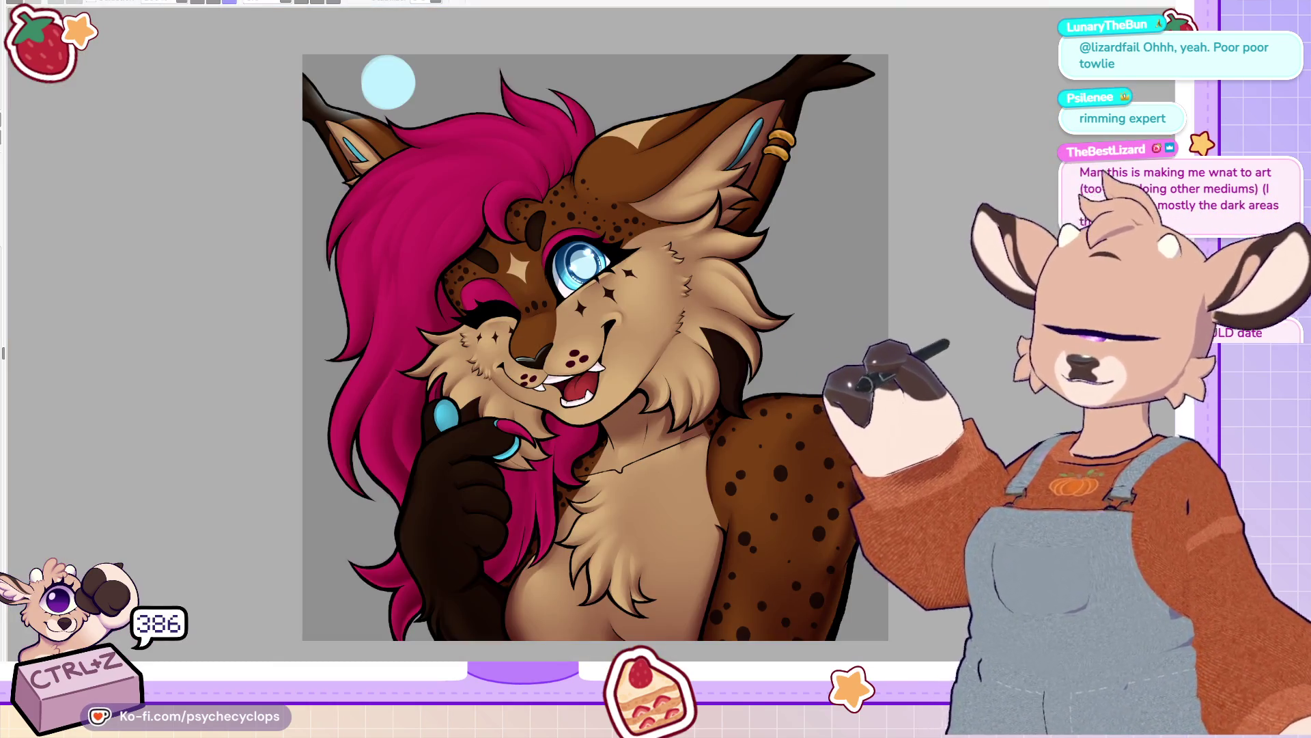
Step: Zoom and rotate onto the nose, paint highlights up its dark edge, and tone down the tip
scroll(745, 379, up, 5)
drag(438, 72, 600, 137)
drag(654, 345, 644, 175)
mouse_move(625, 254)
mouse_down()
mouse_move(649, 173)
mouse_move(625, 294)
mouse_up()
drag(594, 390, 573, 396)
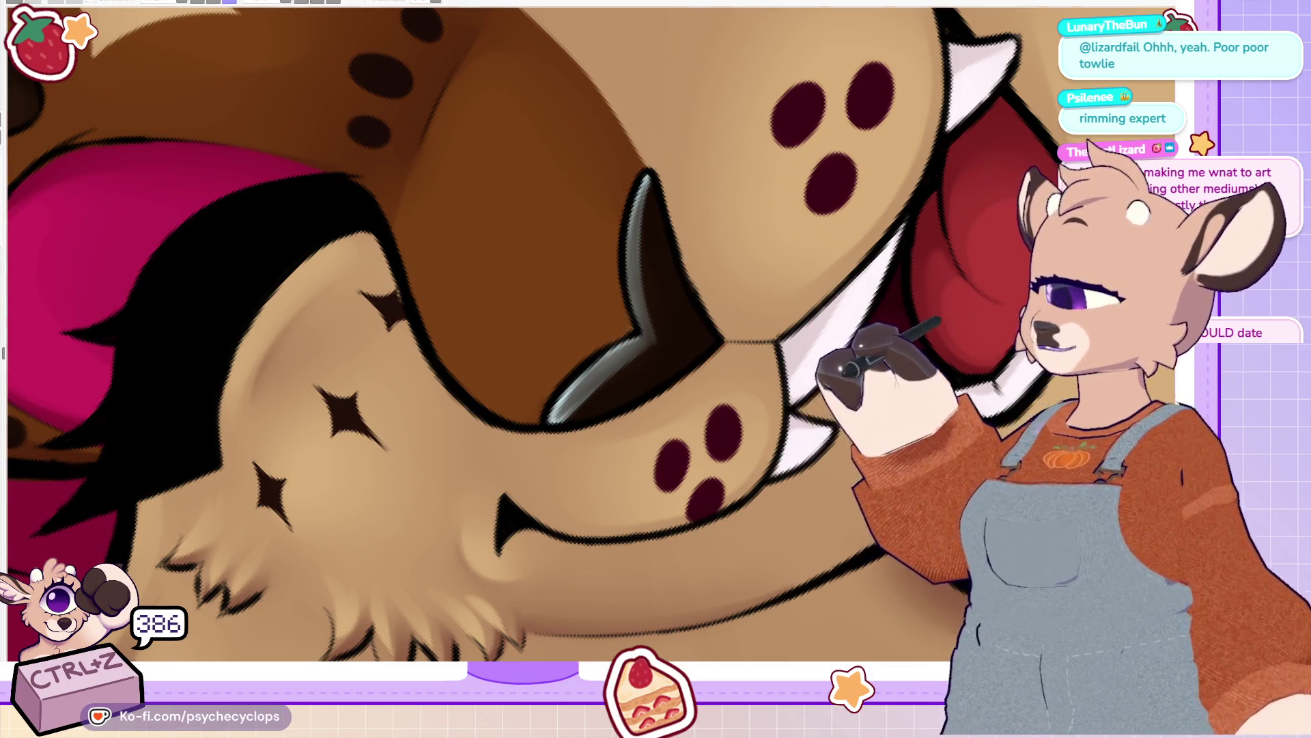
Step: Fit the whole illustration in view and review it at a few zoom levels
key(ctrl+0)
scroll(478, 311, down, 2)
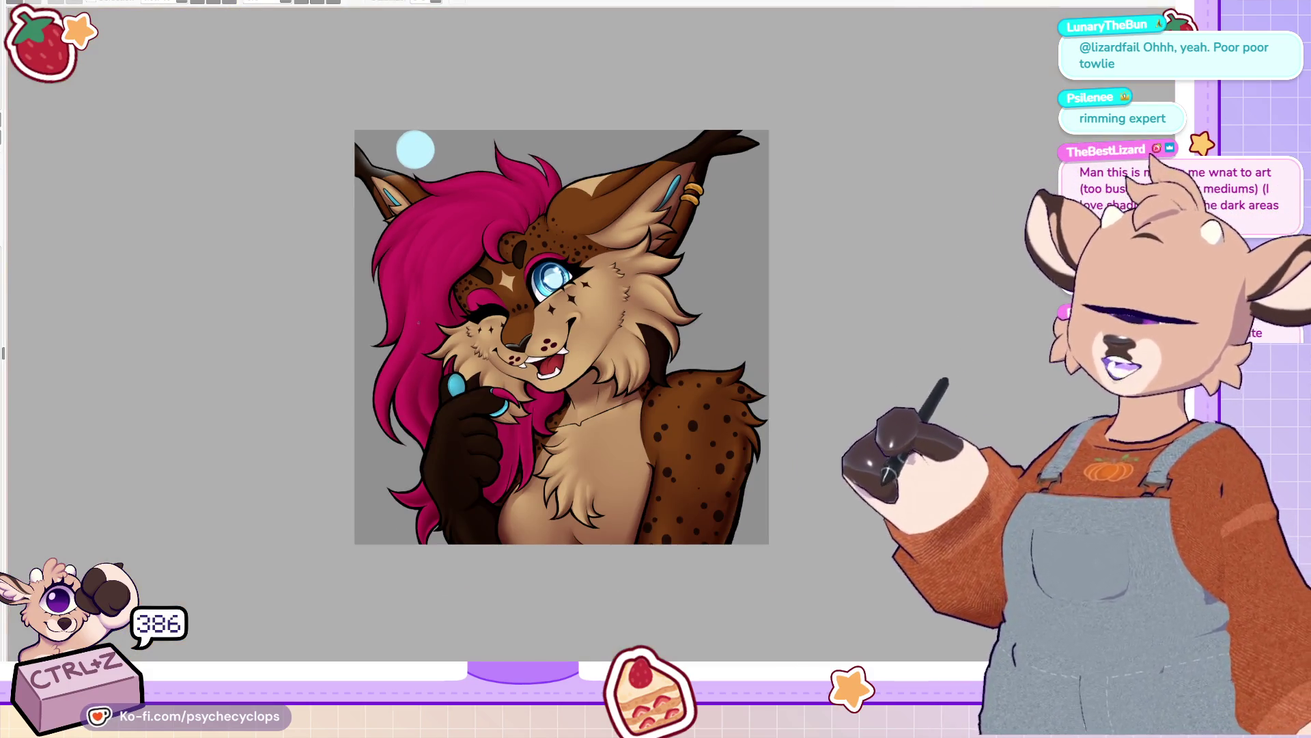
scroll(492, 342, up, 1)
scroll(491, 342, up, 2)
scroll(492, 341, down, 2)
scroll(491, 341, up, 2)
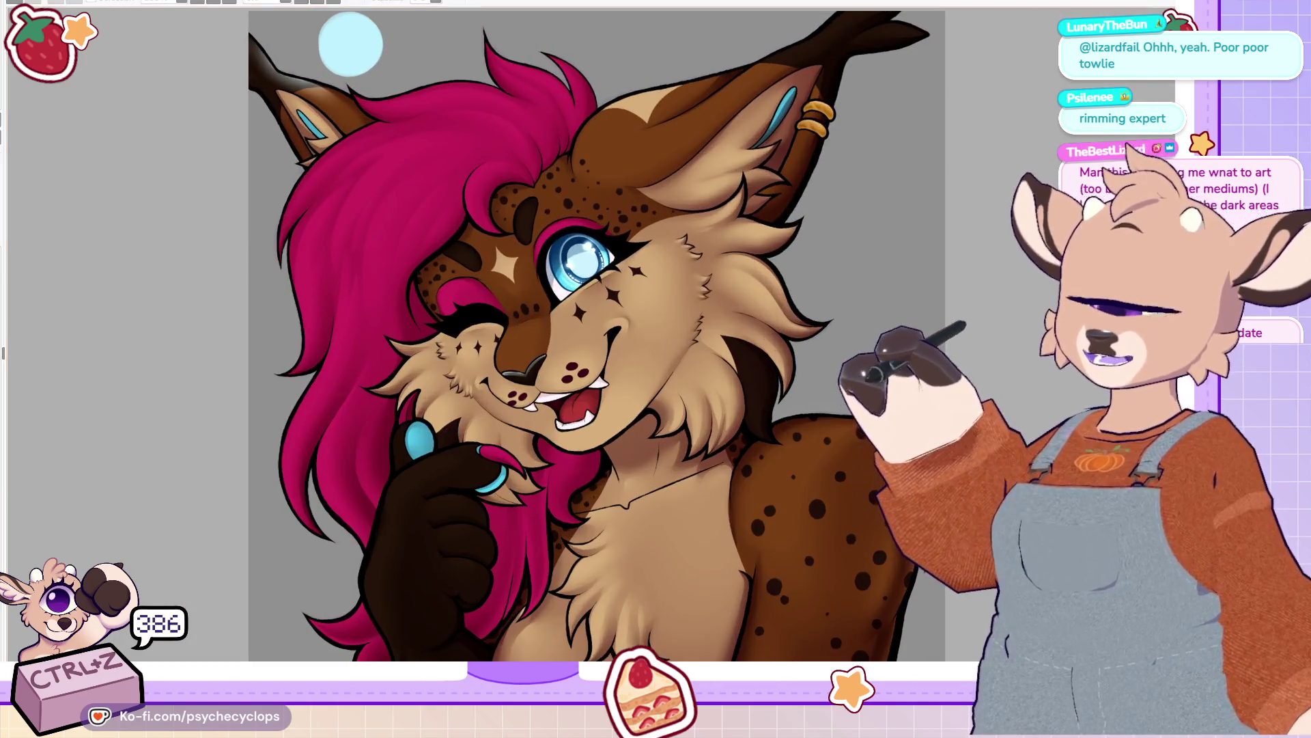
scroll(759, 261, up, 3)
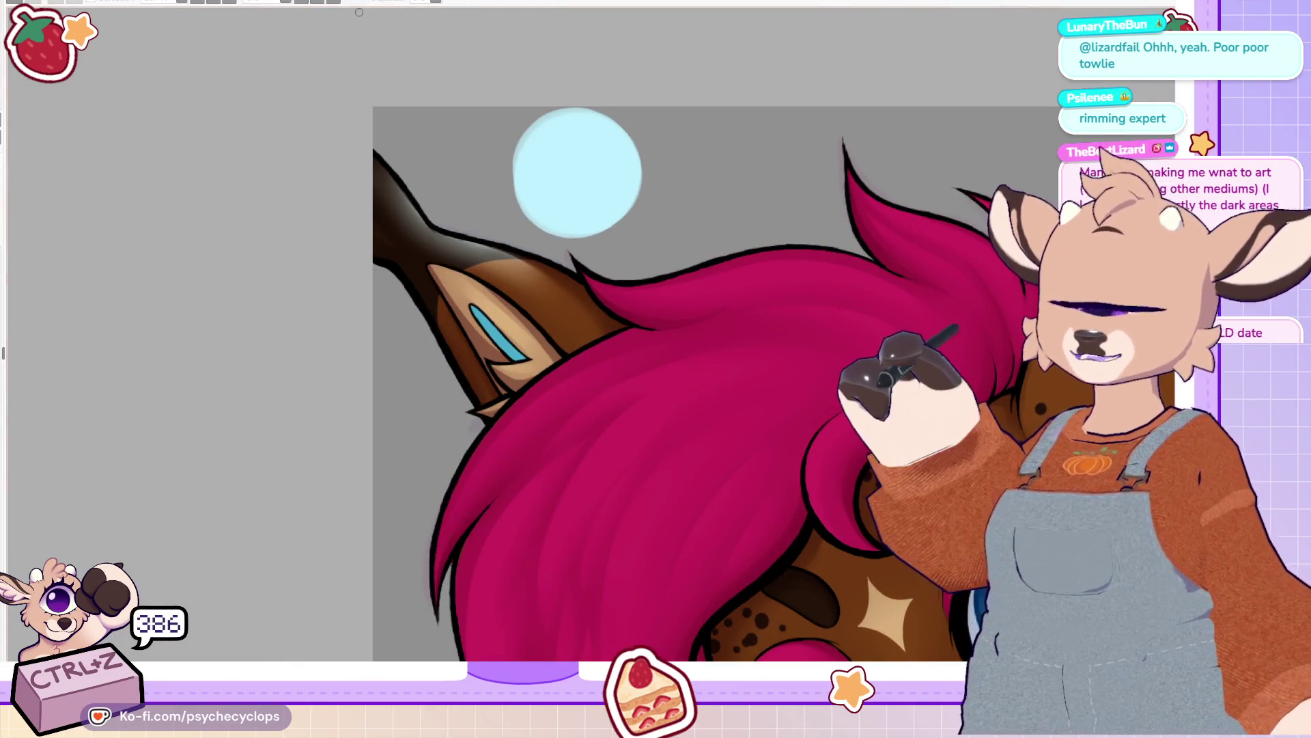
Step: Rotate the view and paint long curved white highlight streaks down the pink hair
key(Delete)
key(Delete)
key(Delete)
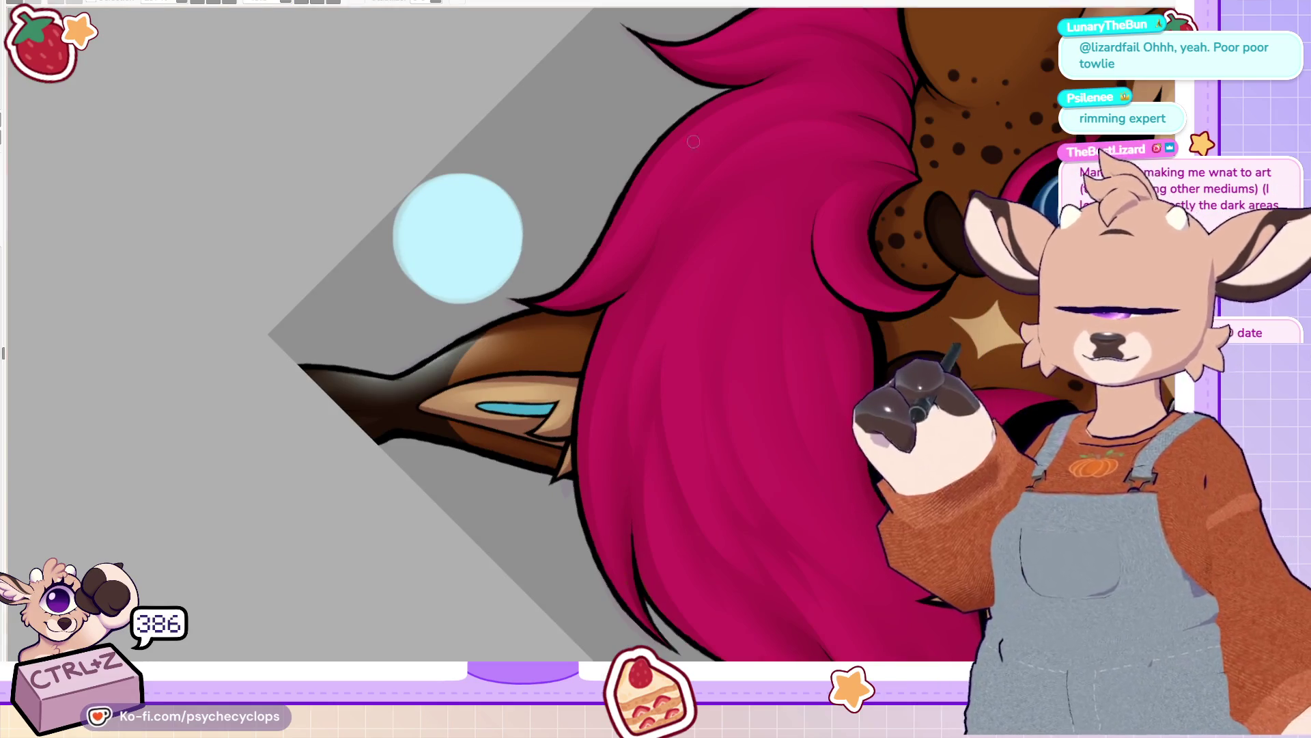
mouse_move(645, 191)
mouse_down()
mouse_move(772, 92)
mouse_move(645, 191)
mouse_move(565, 290)
mouse_up()
key(ctrl+z)
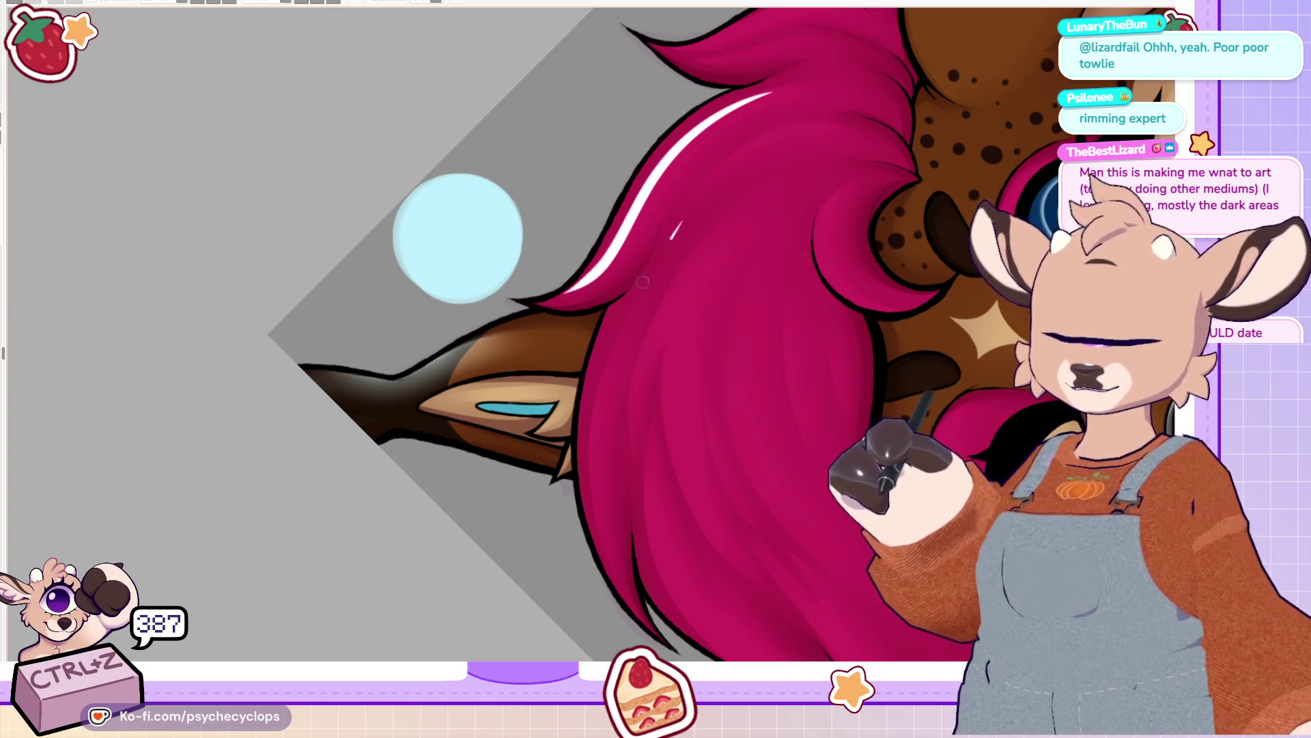
drag(680, 226, 594, 498)
mouse_move(708, 249)
mouse_down()
mouse_move(673, 291)
mouse_move(635, 437)
mouse_up()
mouse_move(688, 291)
mouse_down()
mouse_move(668, 437)
mouse_move(743, 570)
mouse_up()
mouse_move(650, 444)
mouse_down()
mouse_move(654, 523)
mouse_move(741, 659)
mouse_up()
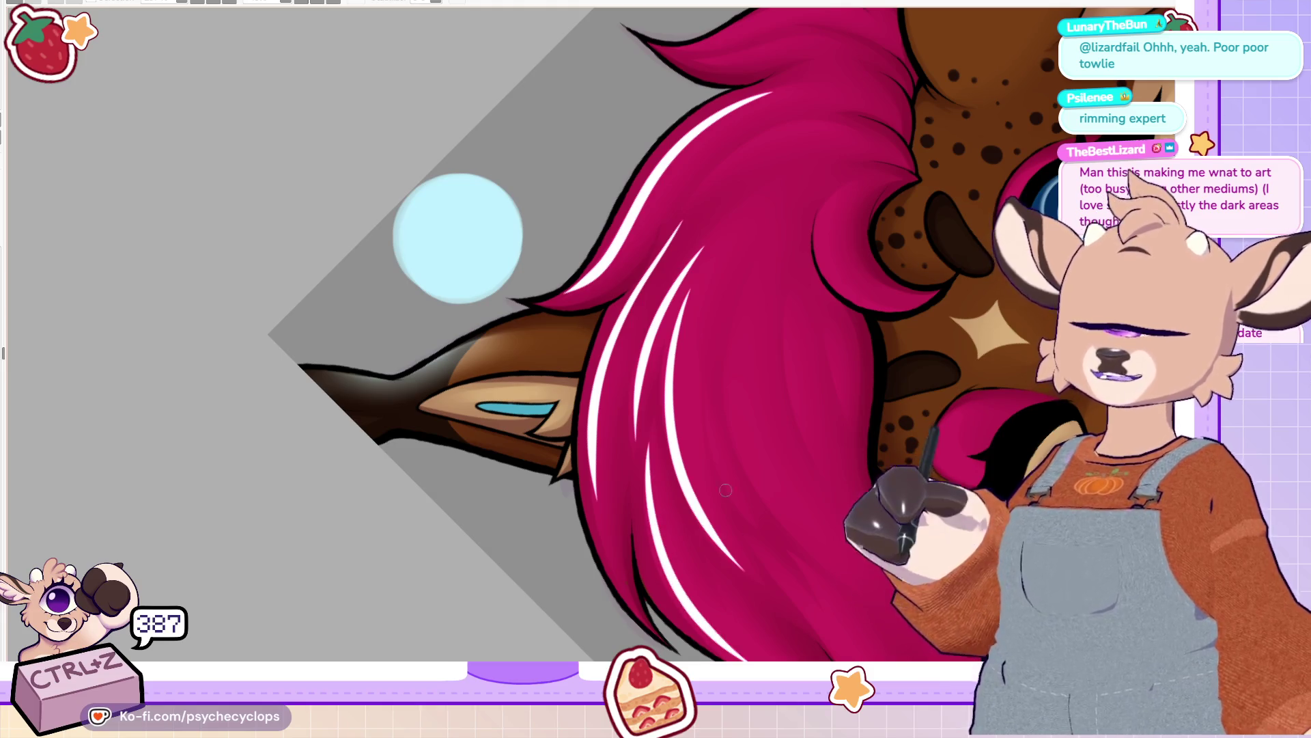
drag(714, 483, 758, 533)
mouse_move(741, 281)
mouse_down()
mouse_move(779, 410)
mouse_move(877, 594)
mouse_up()
mouse_move(783, 300)
mouse_down()
mouse_move(783, 390)
mouse_move(816, 461)
mouse_up()
Step: Try a lower hair highlight, undo the last two strokes, and fit the illustration to the window
scroll(816, 461, down, 5)
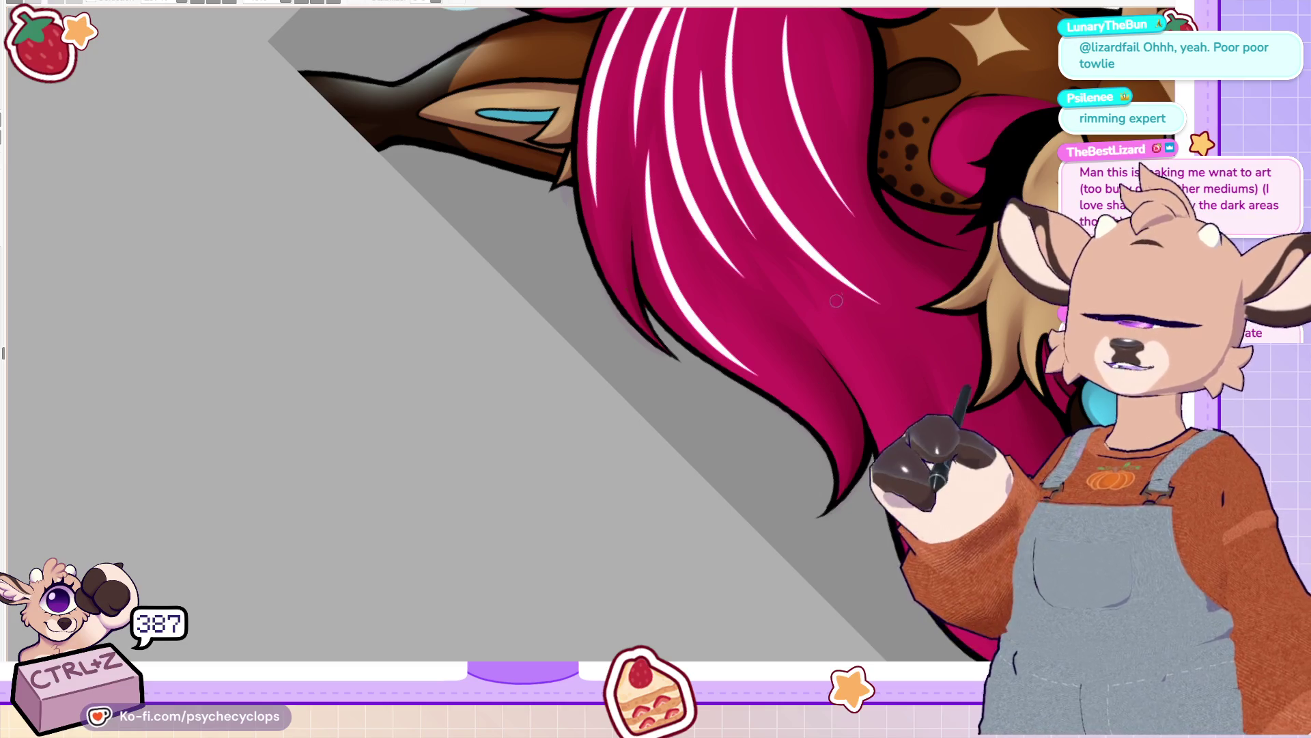
drag(785, 292, 874, 427)
key(ctrl+z)
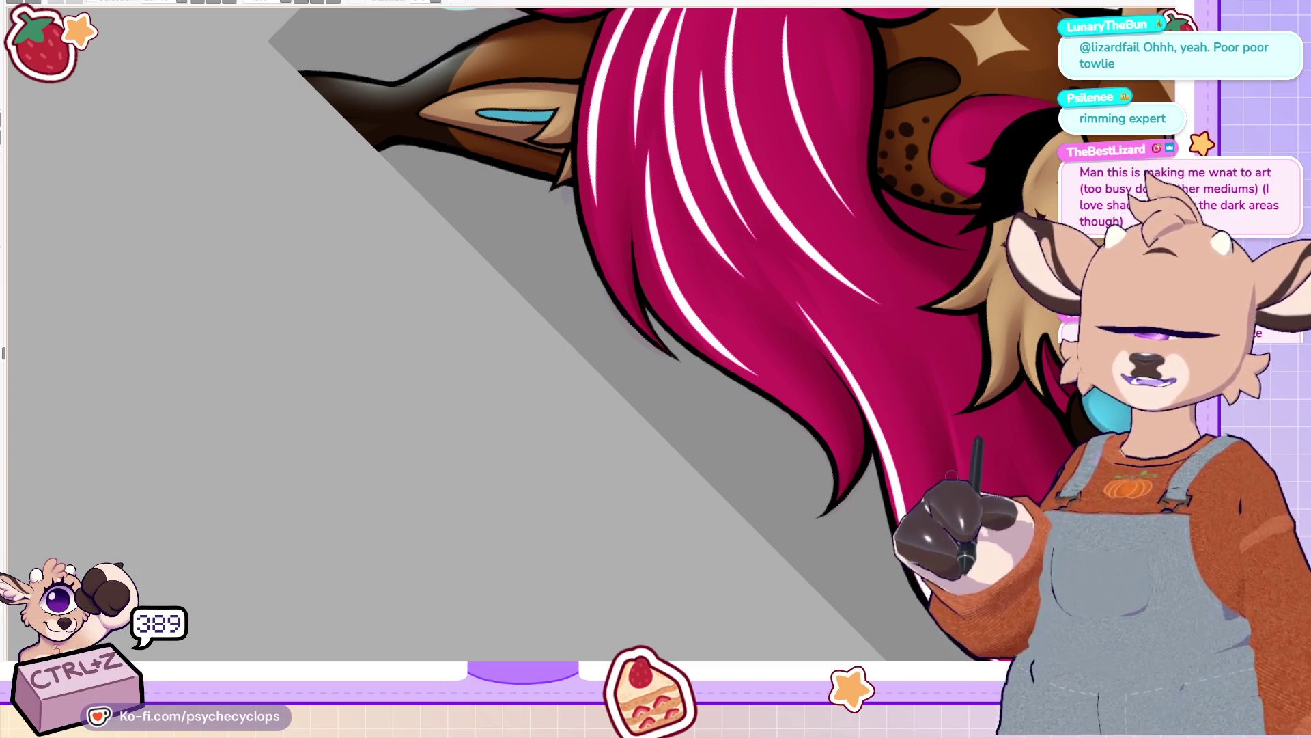
key(ctrl+z)
scroll(458, 360, up, 7)
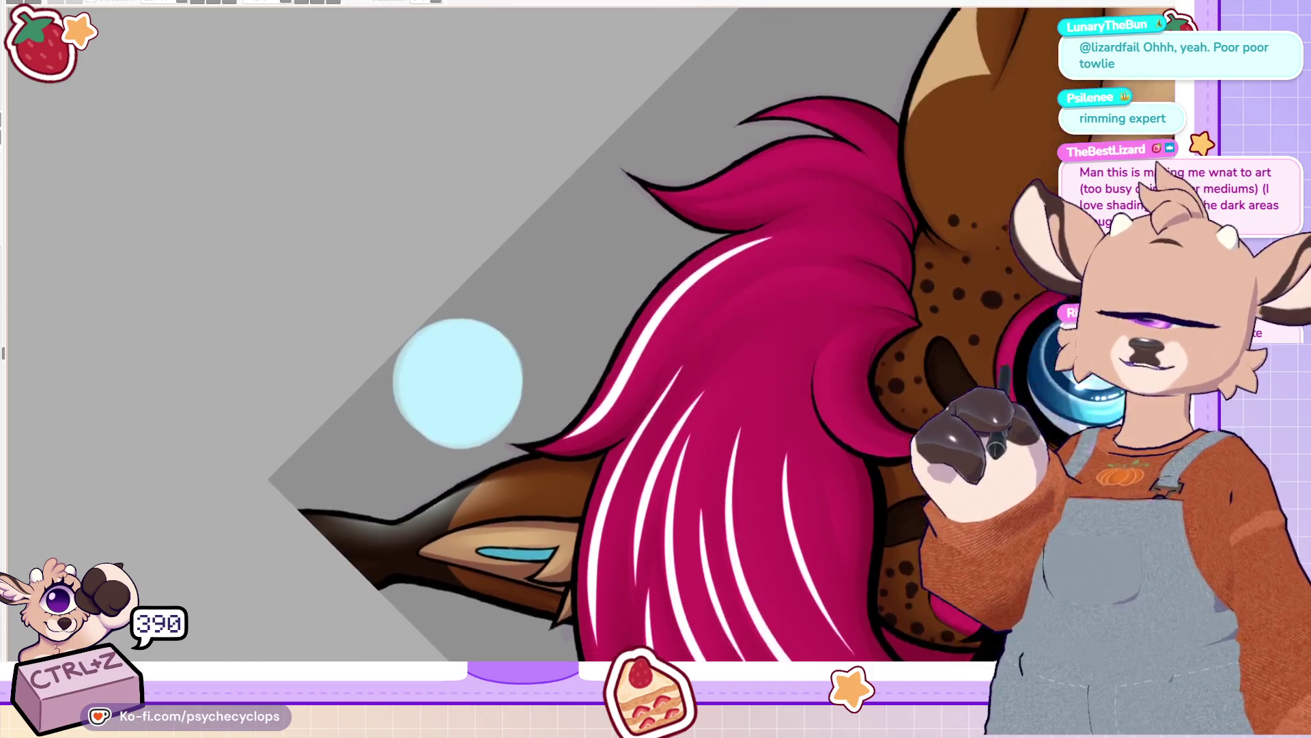
key(ctrl+0)
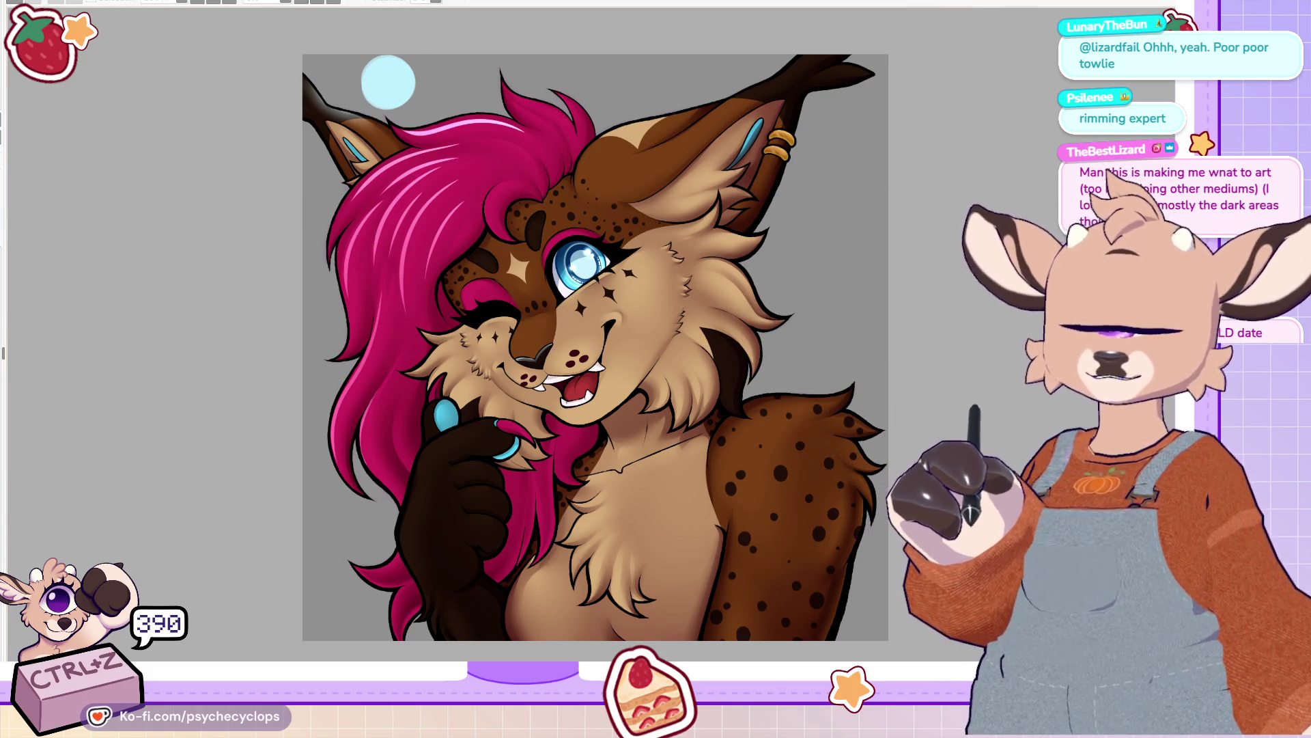
Step: Zoom into the hair and shade its inner edge darker
scroll(595, 346, up, 5)
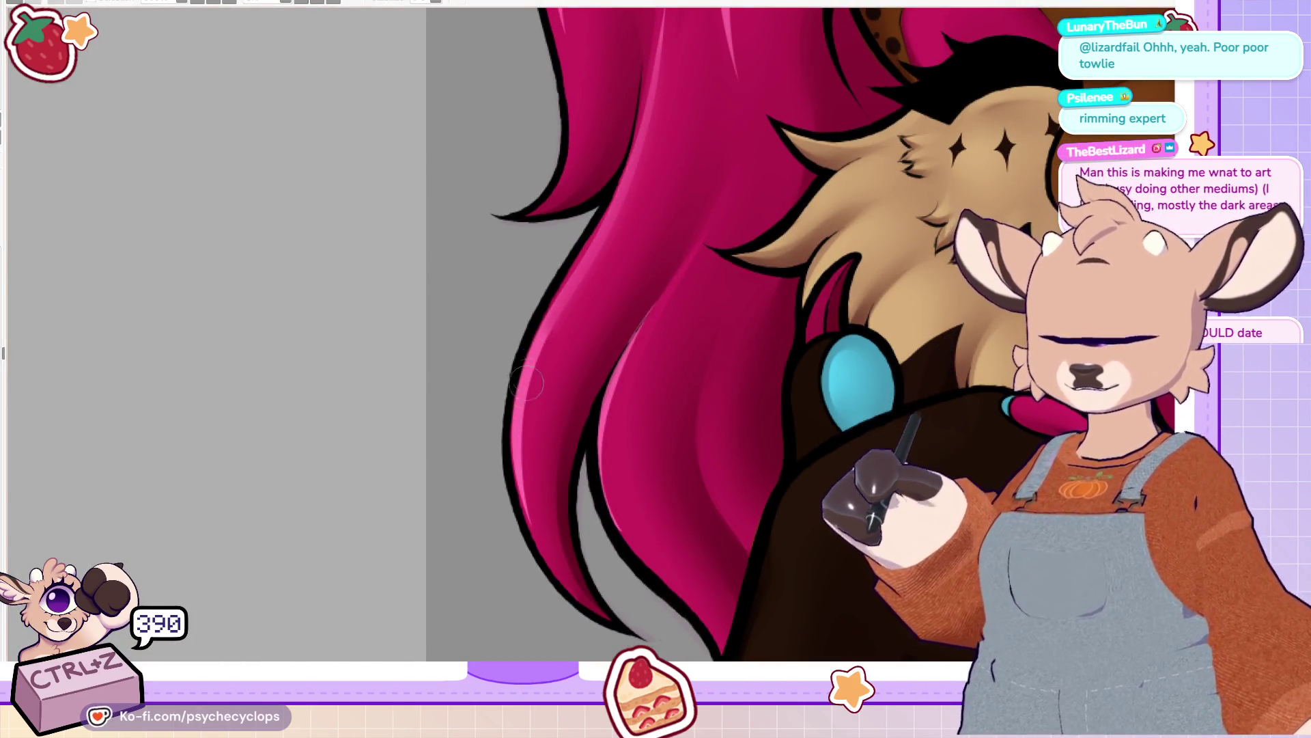
drag(625, 353, 643, 574)
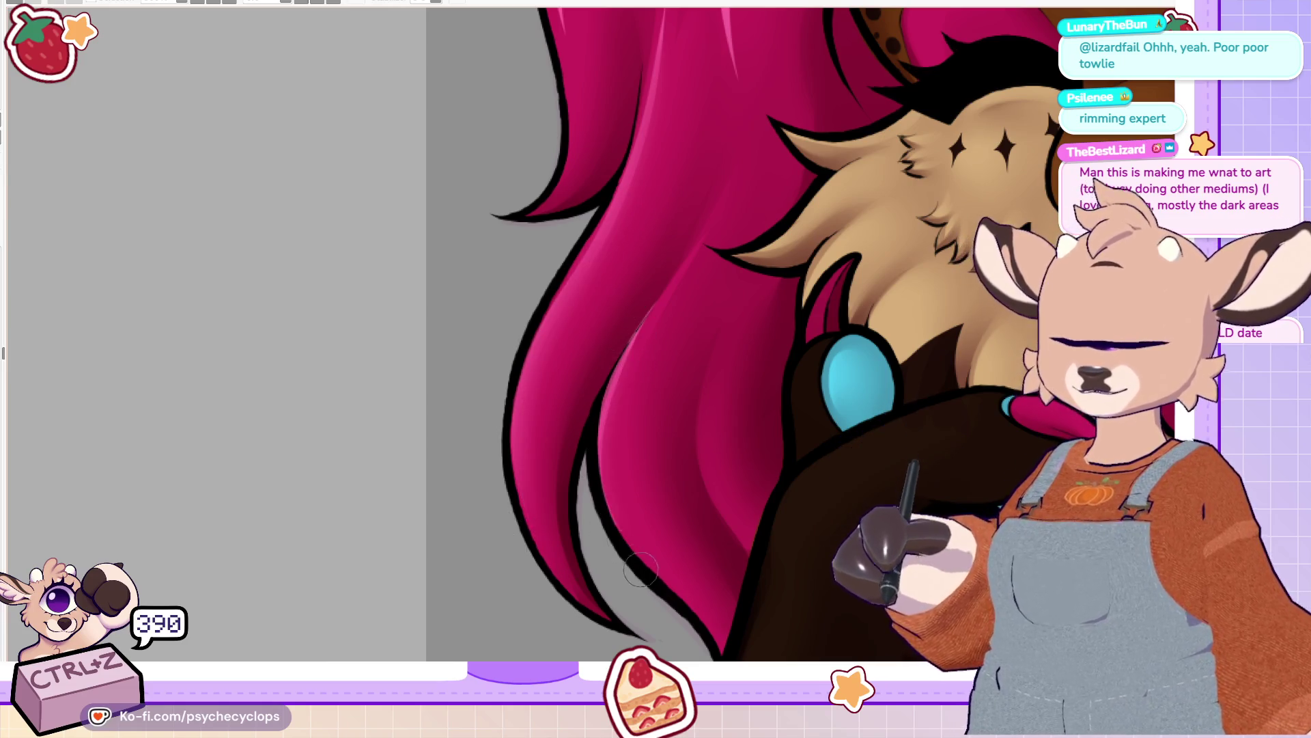
drag(687, 246, 676, 410)
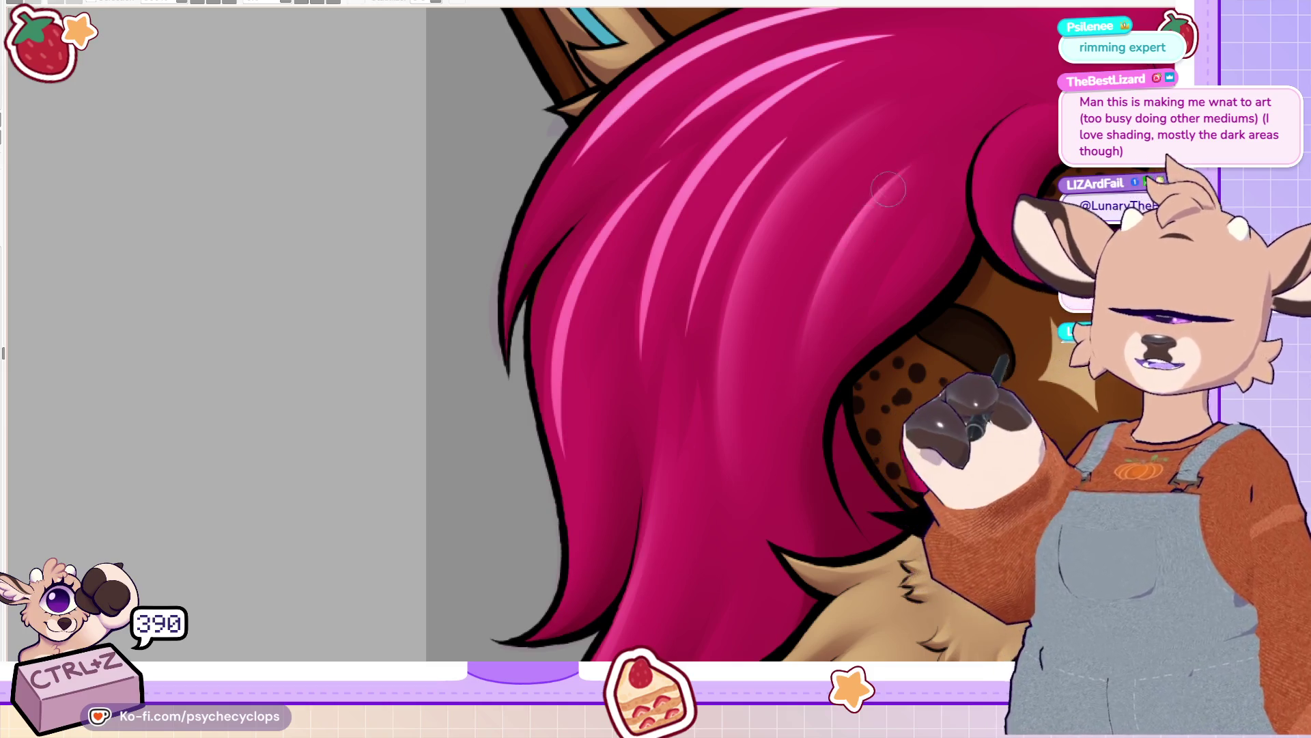
scroll(645, 584, up, 3)
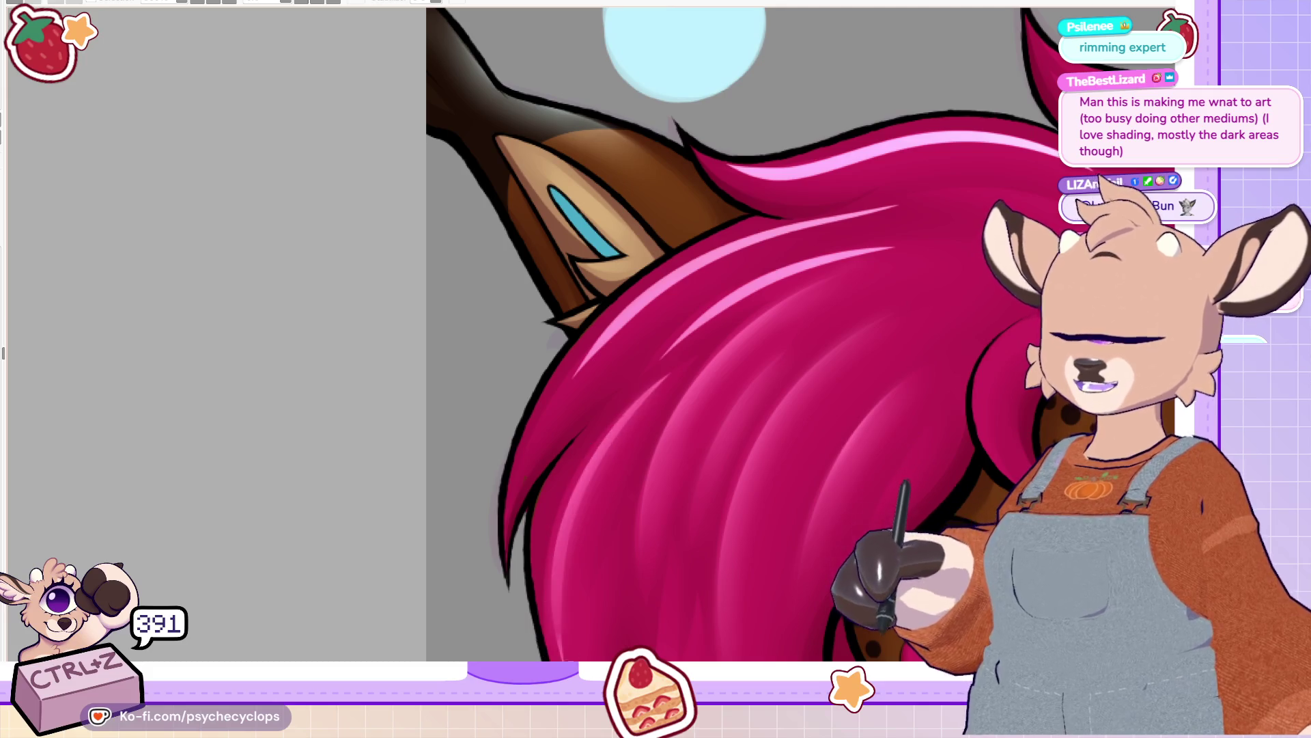
Step: Paint magenta over the pale hair highlight streaks, then return to the upright whole-canvas view
mouse_move(656, 368)
mouse_down()
mouse_move(717, 311)
mouse_move(908, 254)
mouse_move(731, 300)
mouse_move(670, 355)
mouse_up()
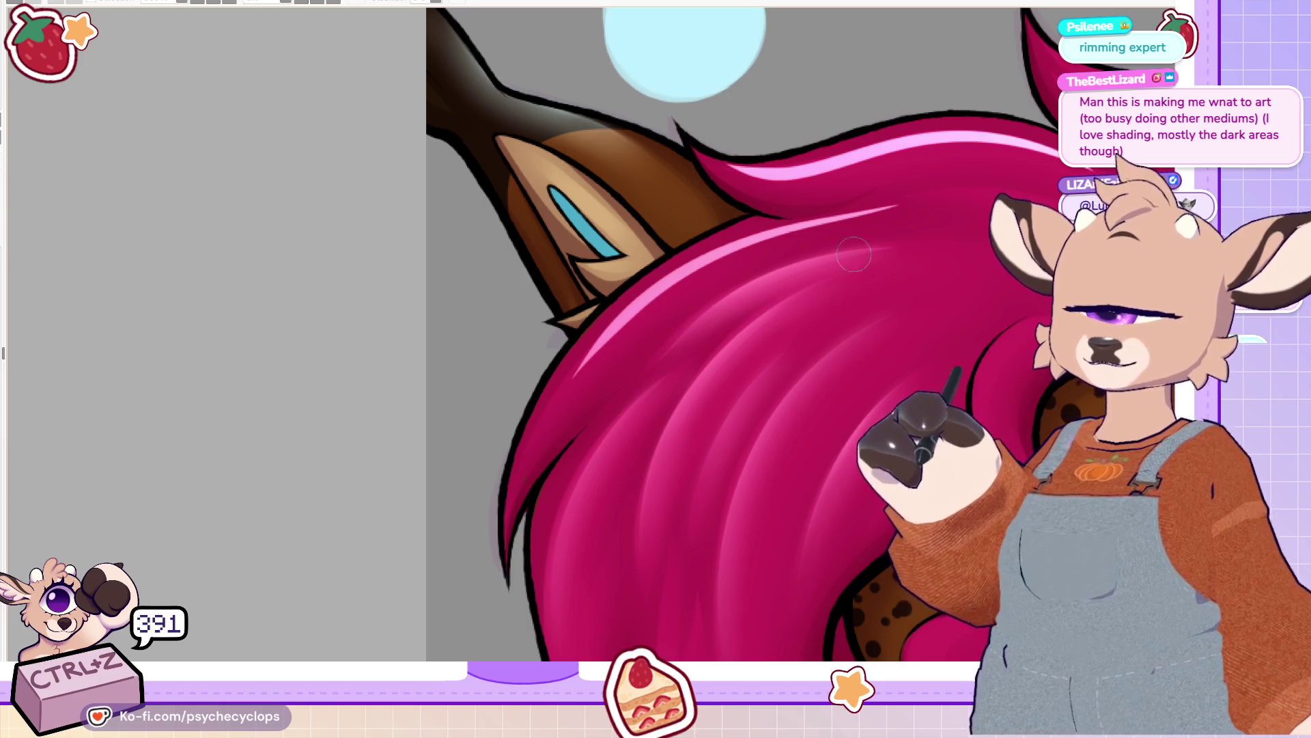
mouse_move(728, 261)
mouse_down()
mouse_move(574, 392)
mouse_move(727, 253)
mouse_move(947, 190)
mouse_move(657, 298)
mouse_up()
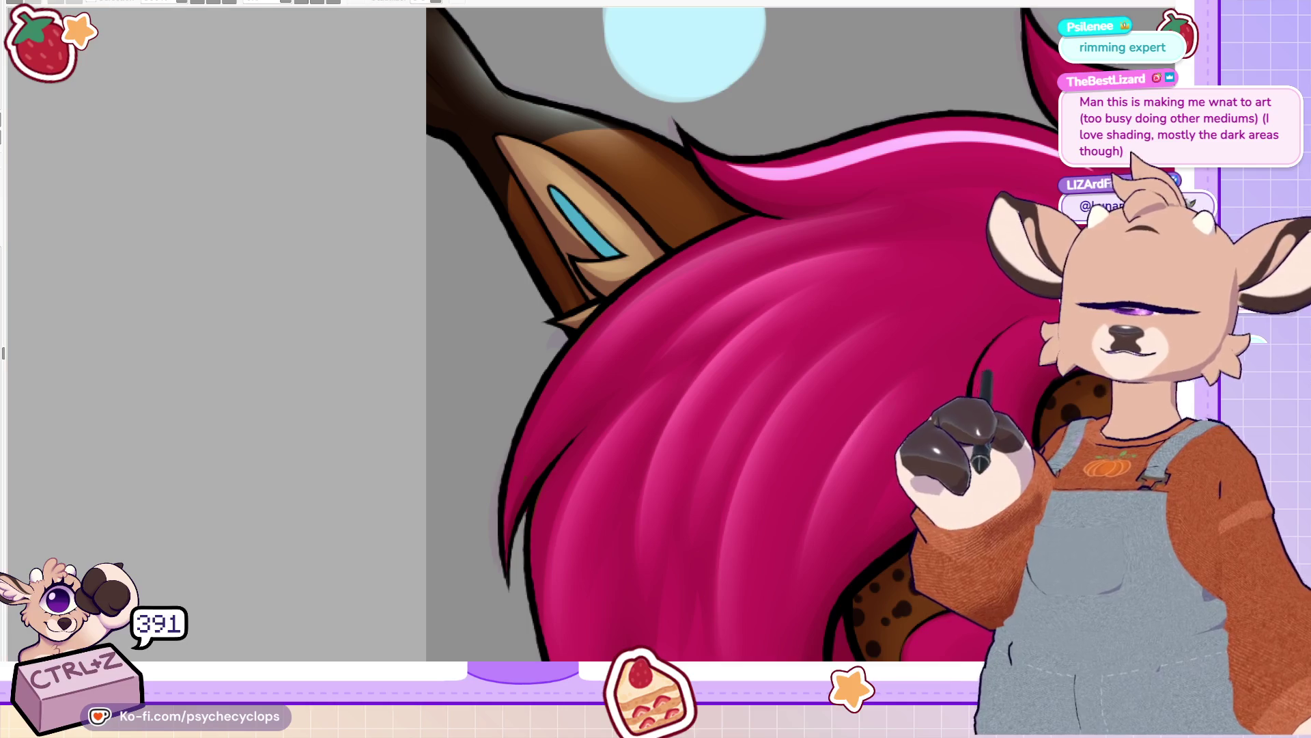
key(minus)
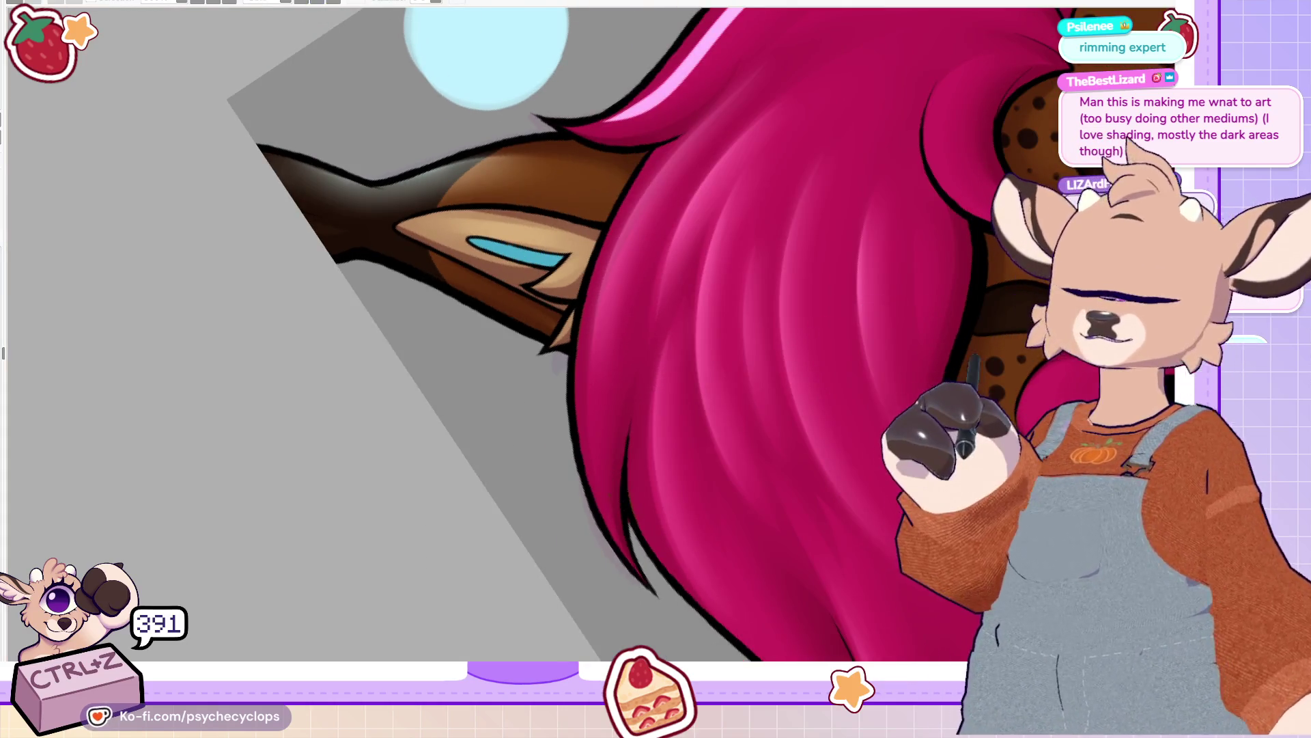
scroll(655, 335, up, 5)
mouse_move(595, 432)
mouse_down()
mouse_move(758, 290)
mouse_move(887, 242)
mouse_move(710, 382)
mouse_move(602, 440)
mouse_up()
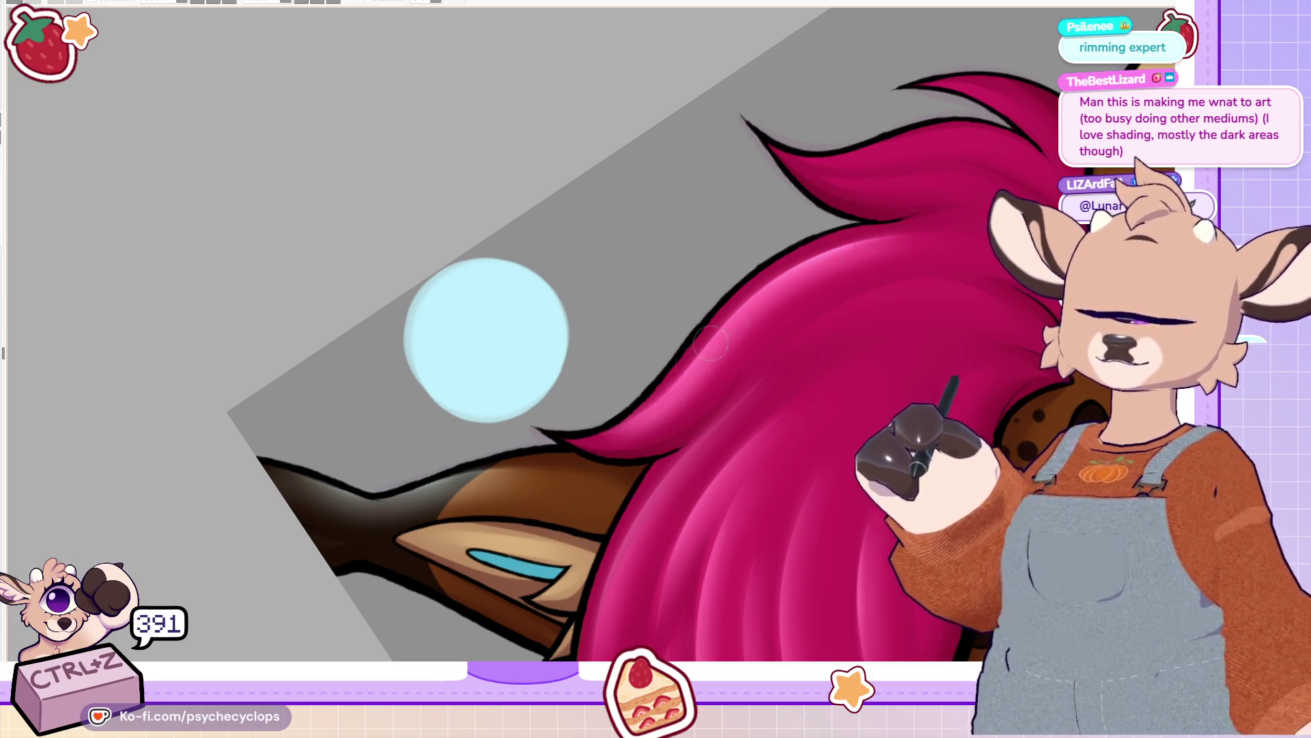
key(Home)
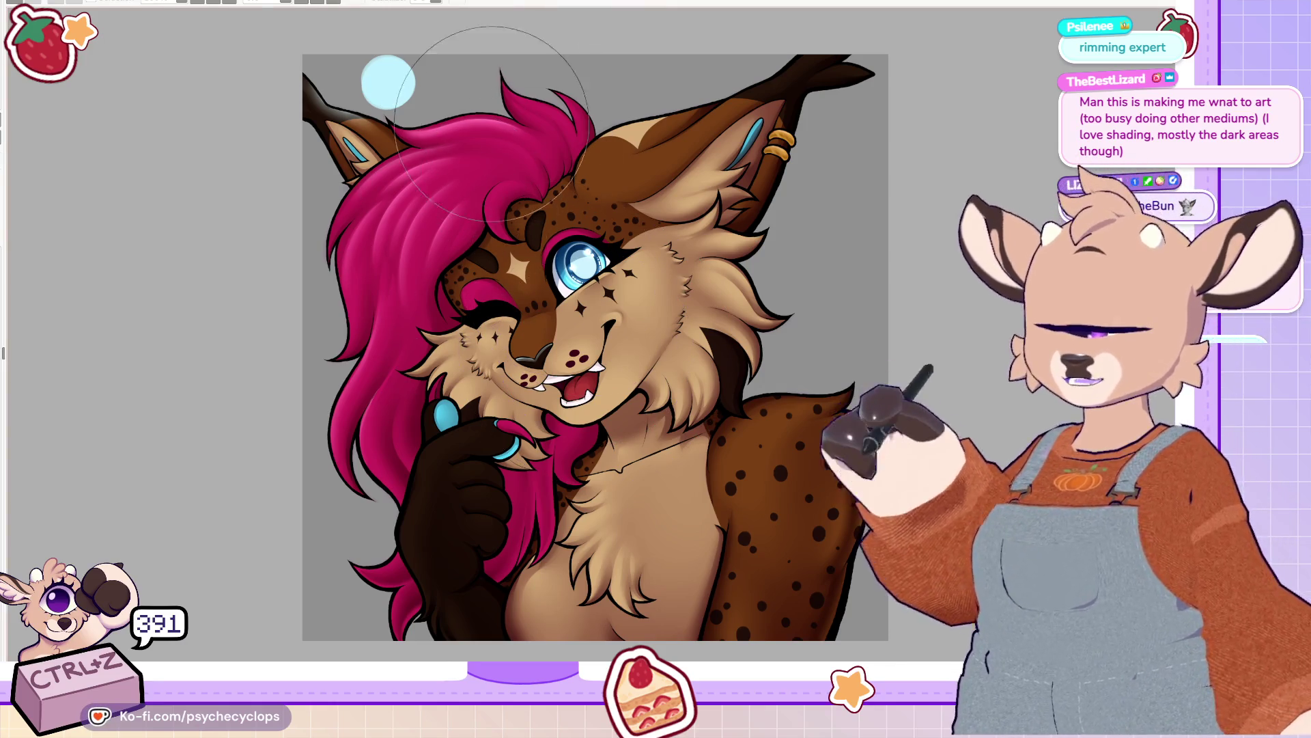
Step: Preview a purple hue shift on the hair, then revert it to pink while keeping the selection
key(ctrl+z)
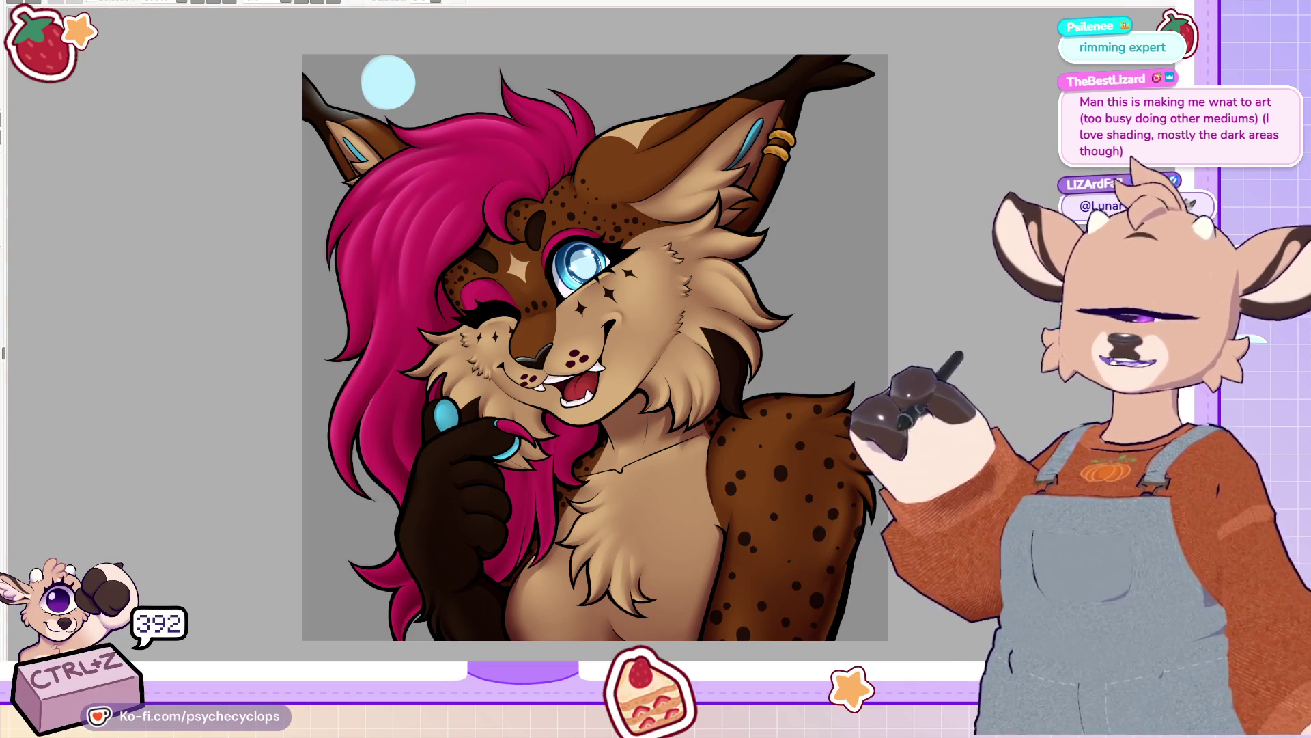
key(ctrl+y)
key(ctrl+y)
key(ctrl+y)
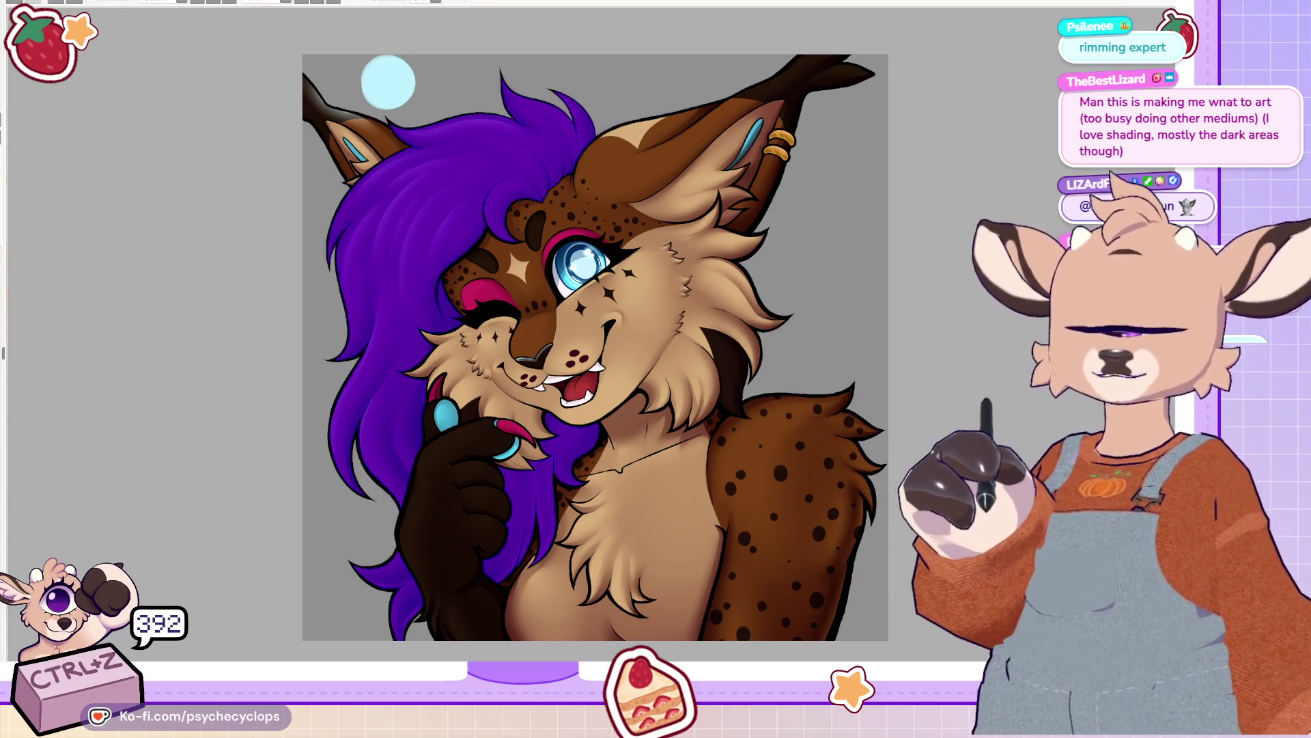
key(ctrl+z)
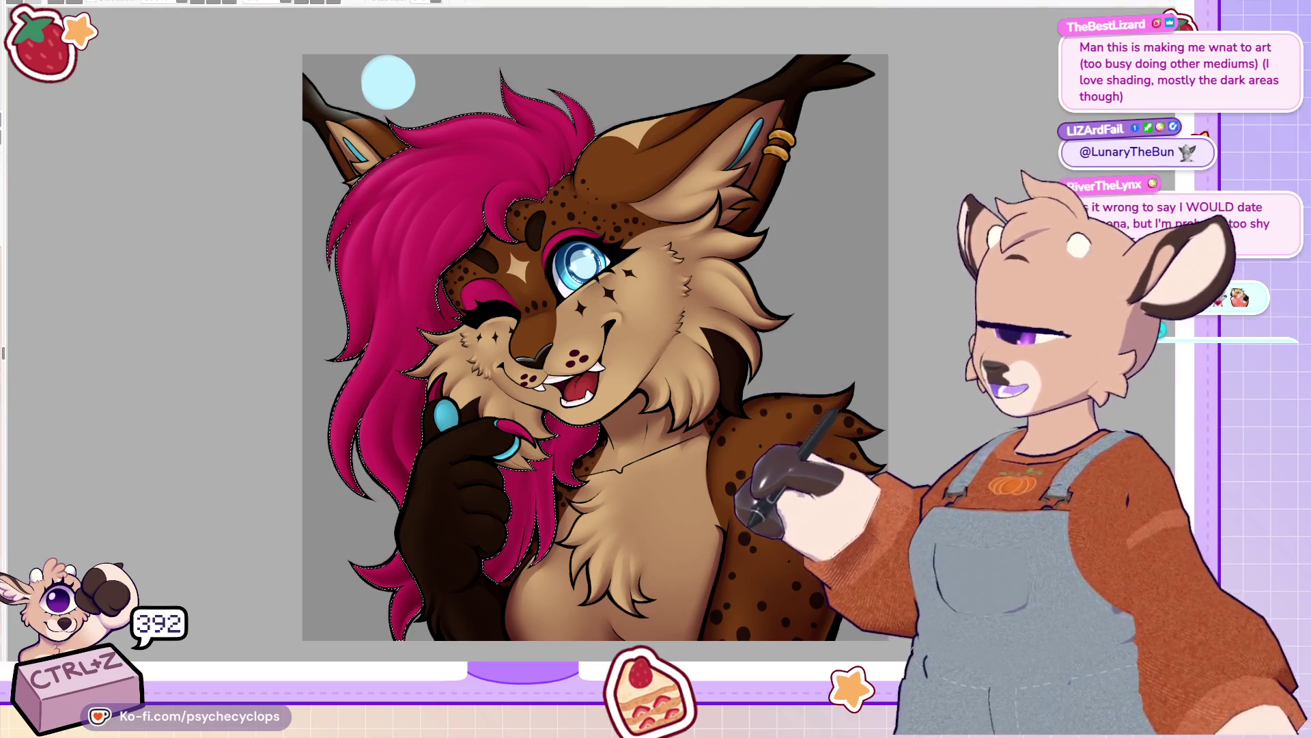
Step: Shrink the brush and airbrush a soft white sheen over the upper hair, undoing rejected strokes
key(ctrl+z)
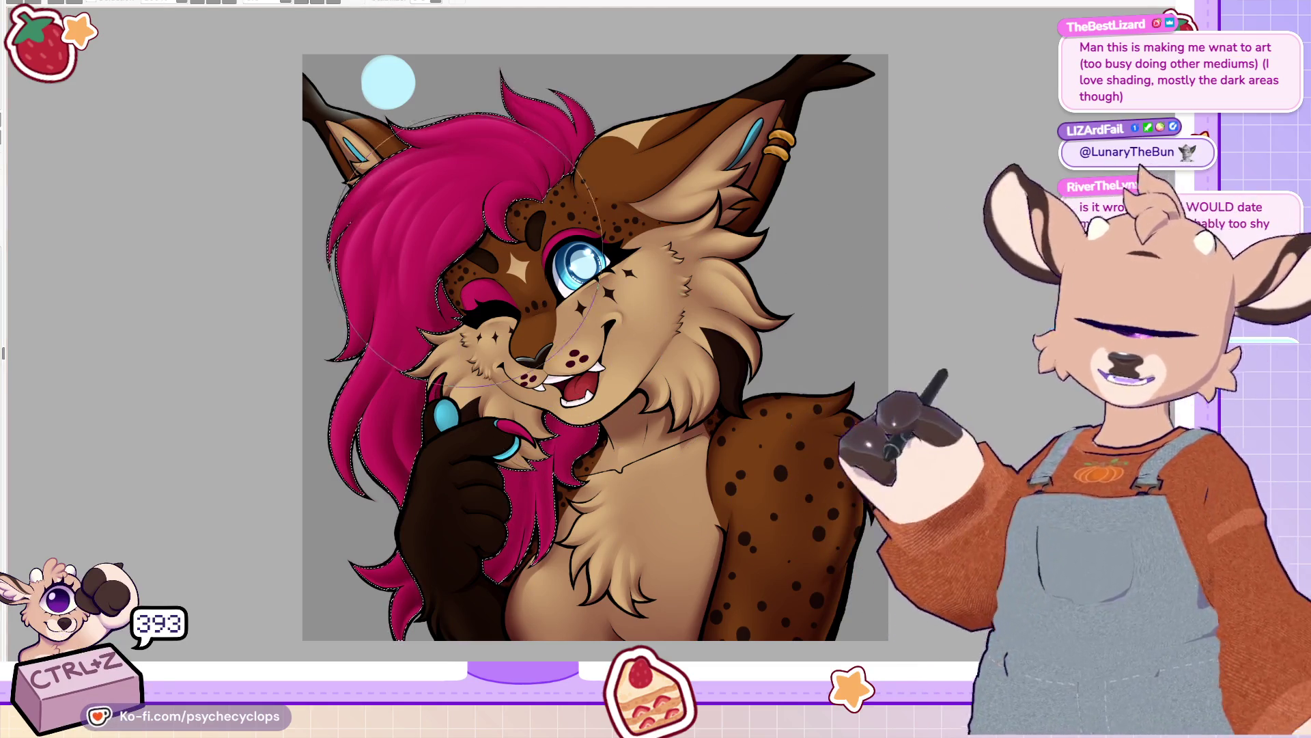
key(bracketleft)
key(bracketleft)
key(bracketleft)
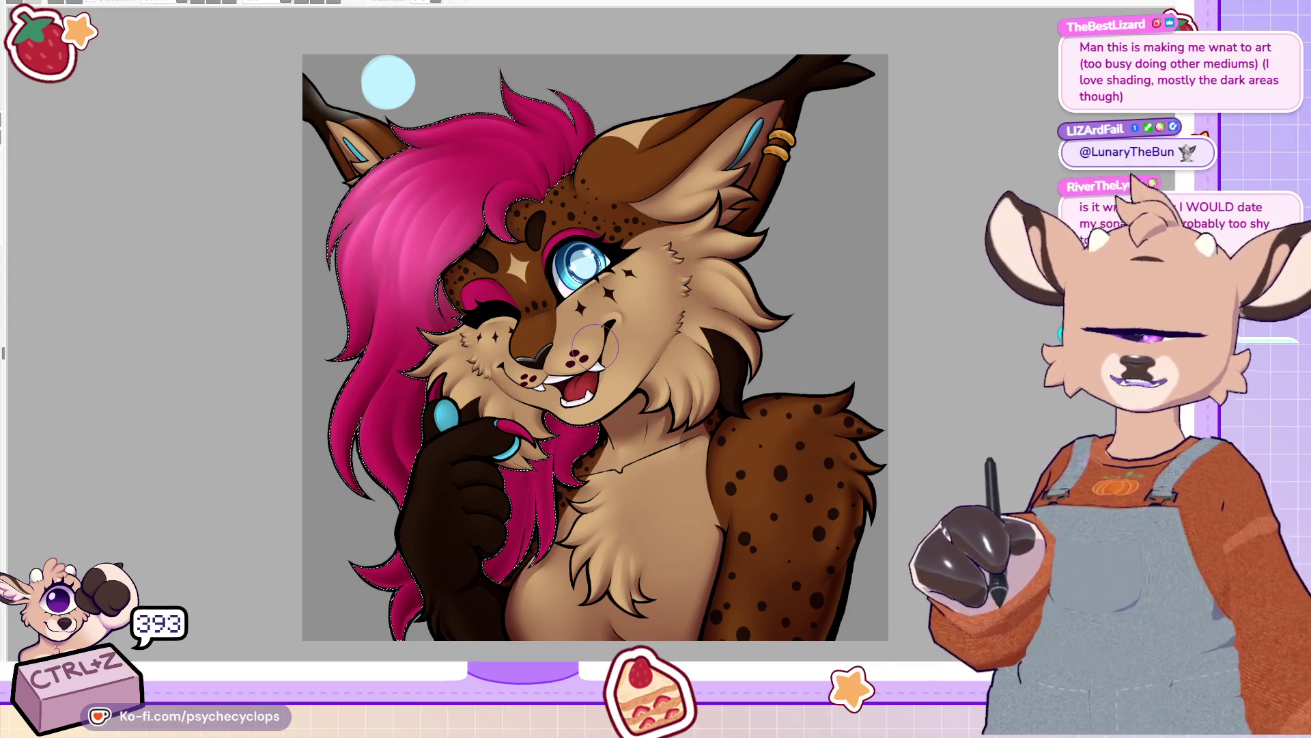
key(ctrl+z)
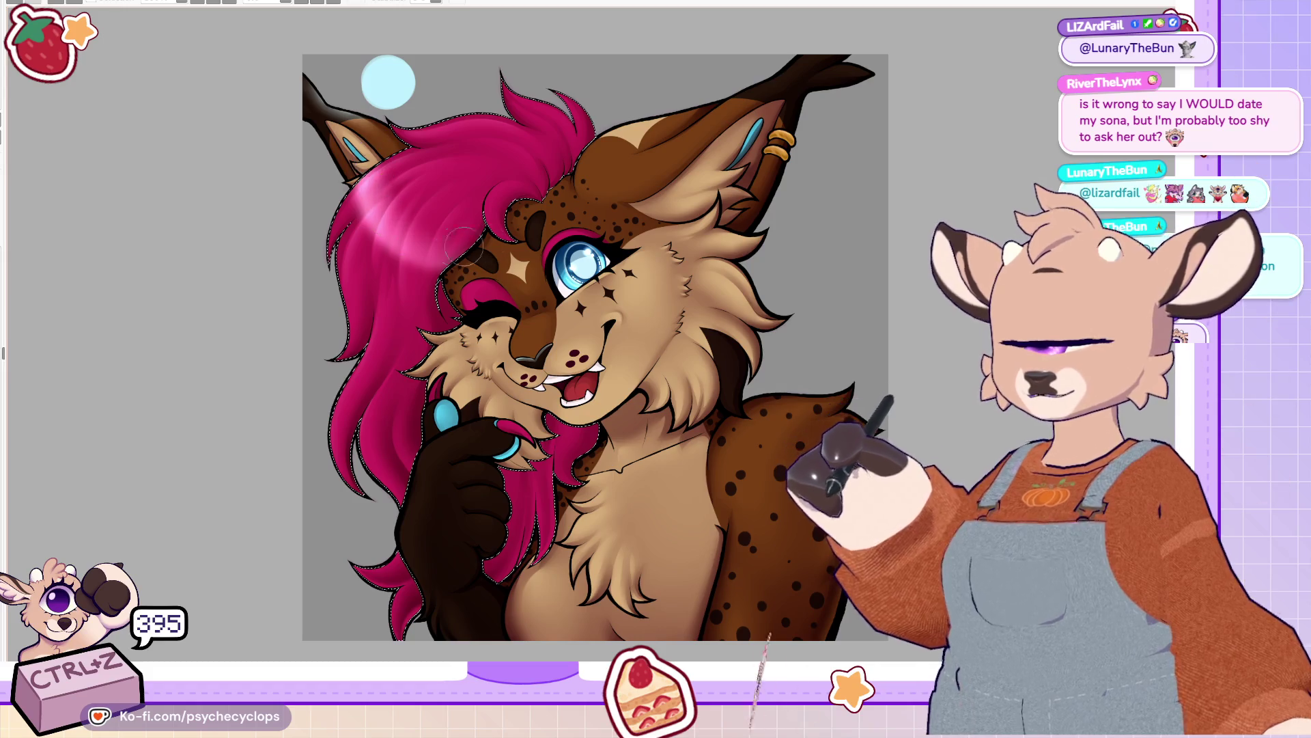
key(ctrl+z)
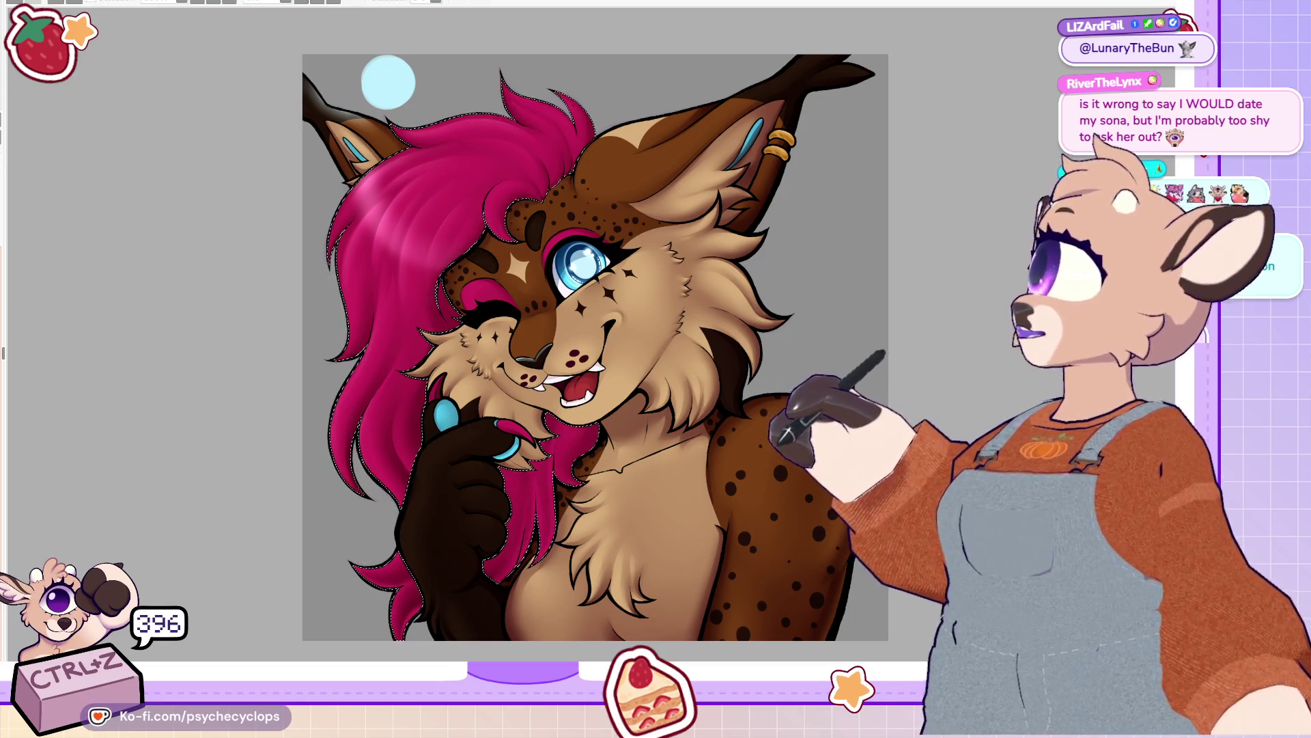
scroll(624, 256, down, 3)
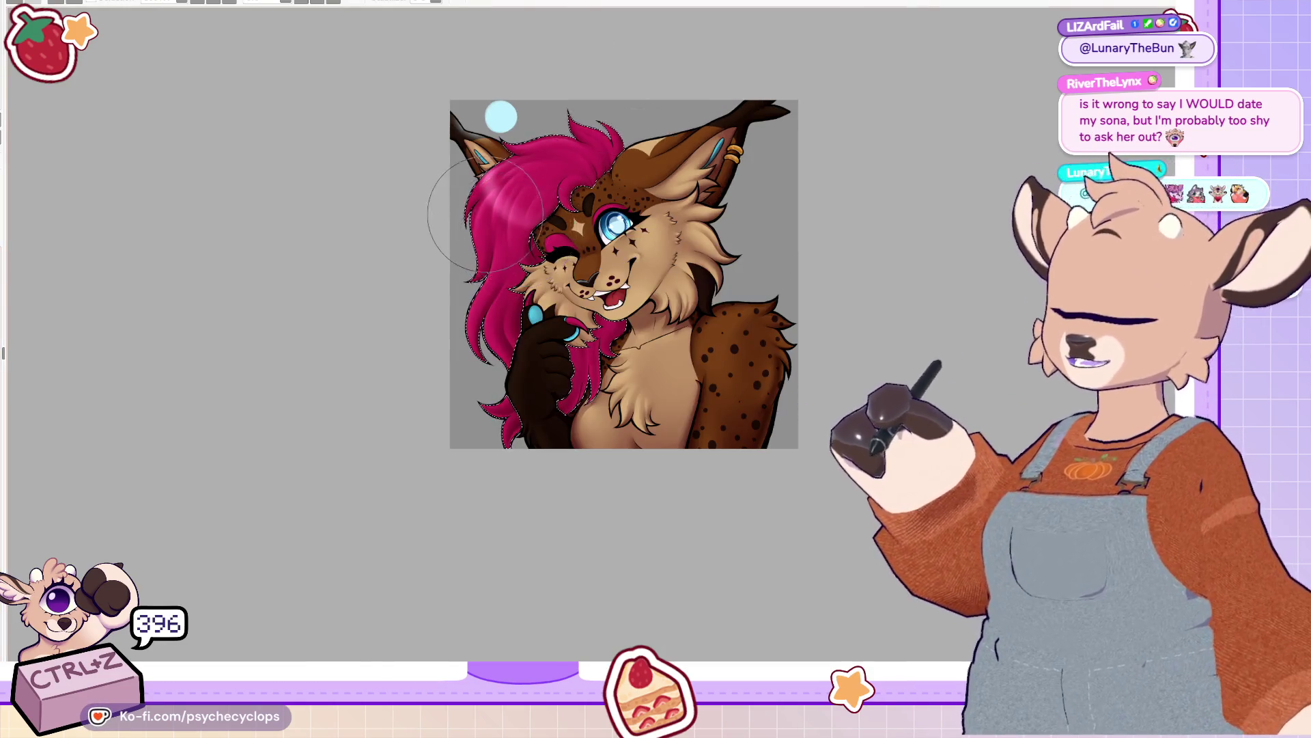
Step: Fill the eyeshadow patch by the closed eye with blue-purple, discarding the trial purple rim strokes
scroll(624, 256, up, 8)
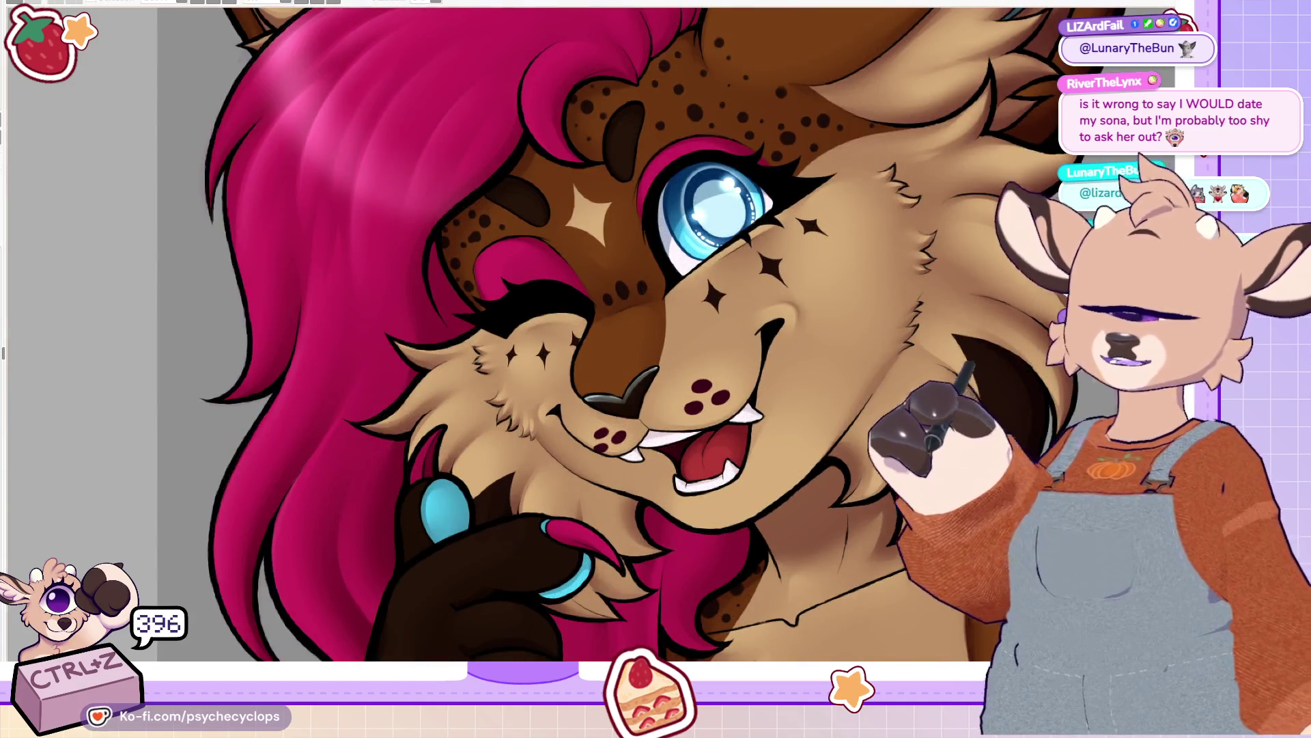
scroll(762, 217, up, 2)
key(4)
key(4)
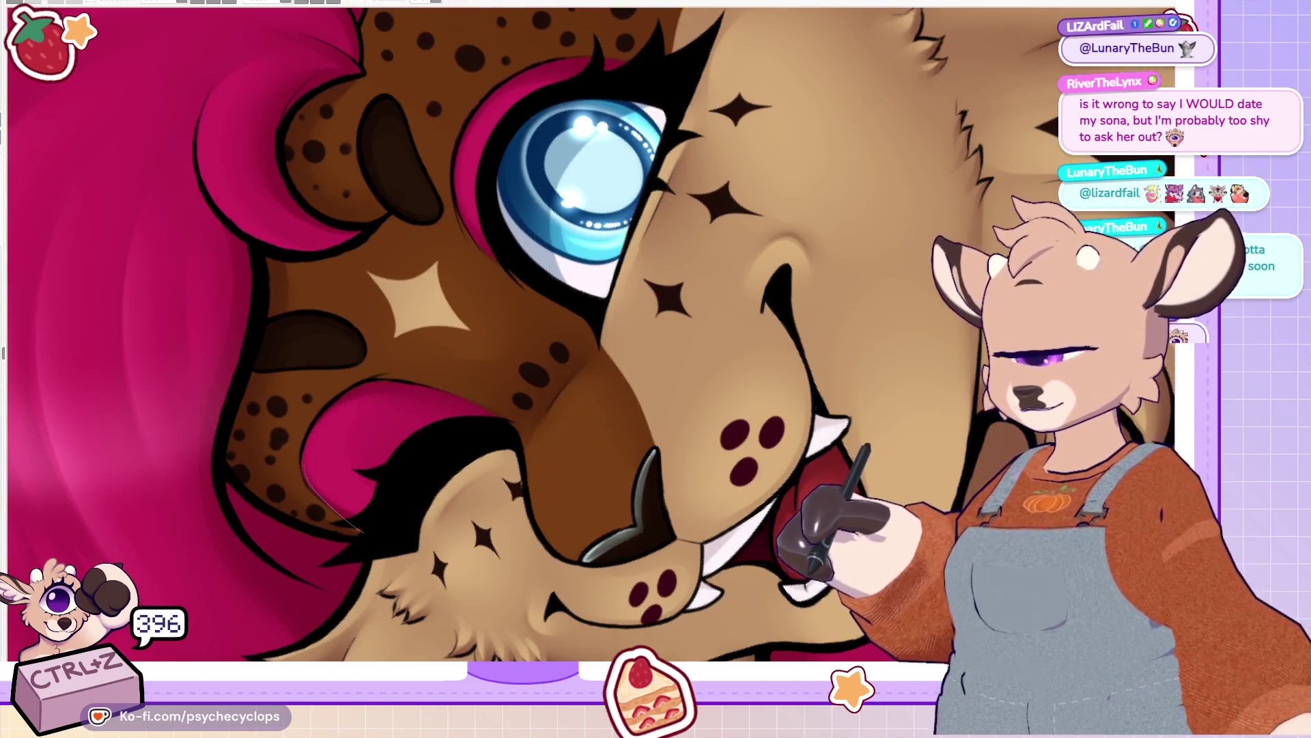
drag(455, 432, 359, 533)
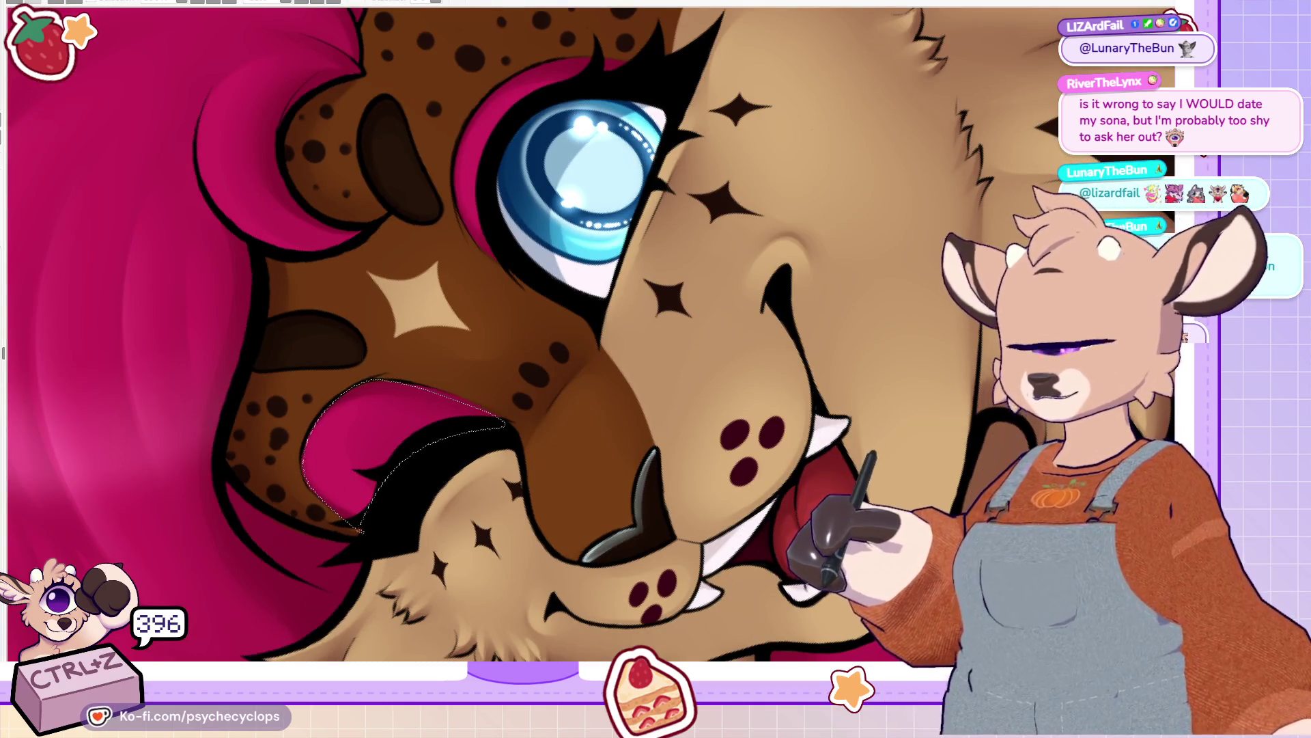
key(alt+Delete)
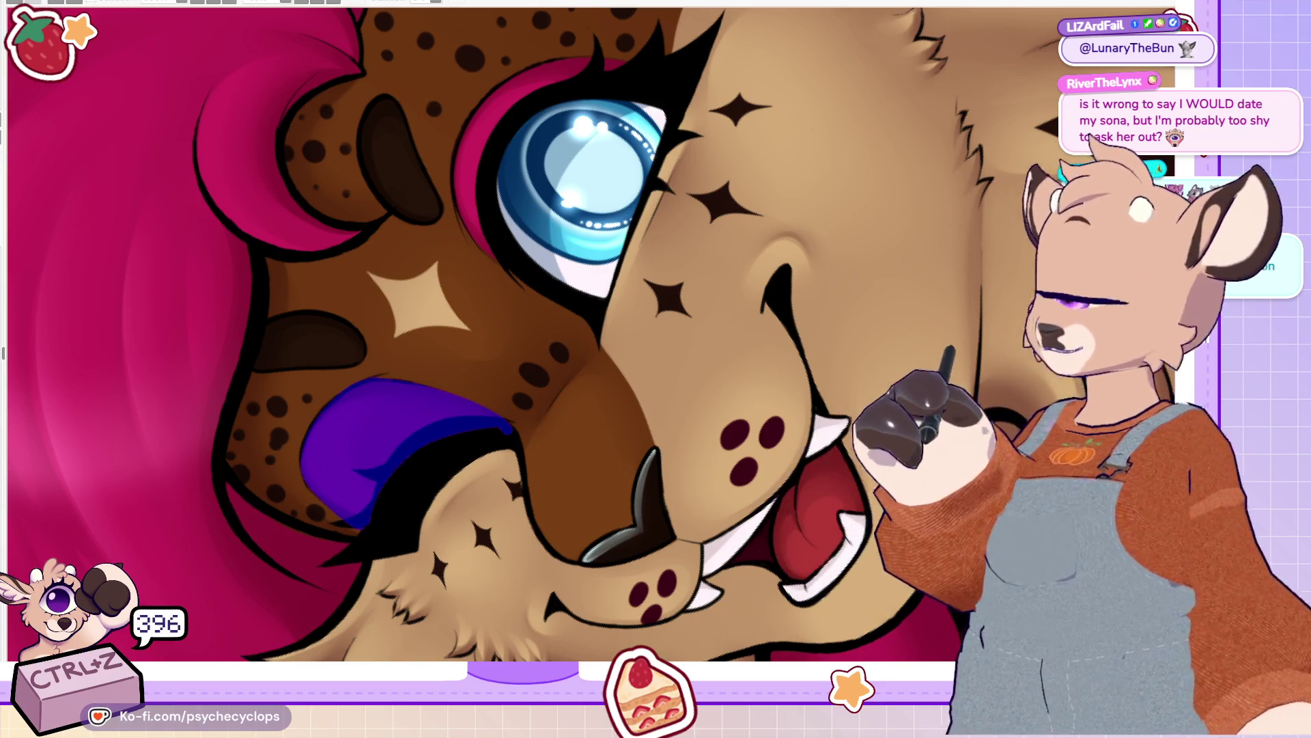
scroll(459, 422, up, 3)
mouse_move(471, 469)
mouse_down()
mouse_move(459, 380)
mouse_move(553, 301)
mouse_move(661, 317)
mouse_up()
mouse_move(478, 472)
mouse_down()
mouse_move(463, 369)
mouse_move(631, 307)
mouse_move(465, 428)
mouse_up()
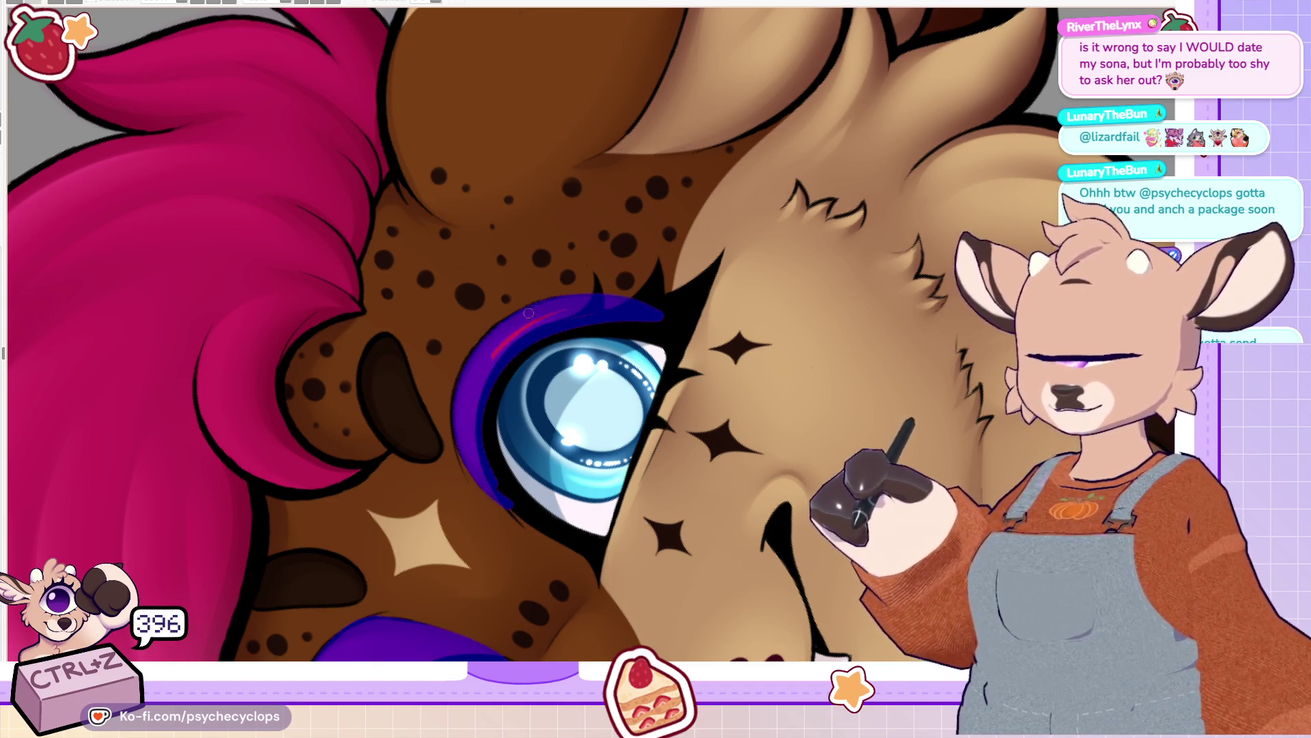
key(ctrl+z)
Step: Paint lighter pink highlight streaks on the tongue
scroll(395, 240, down, 3)
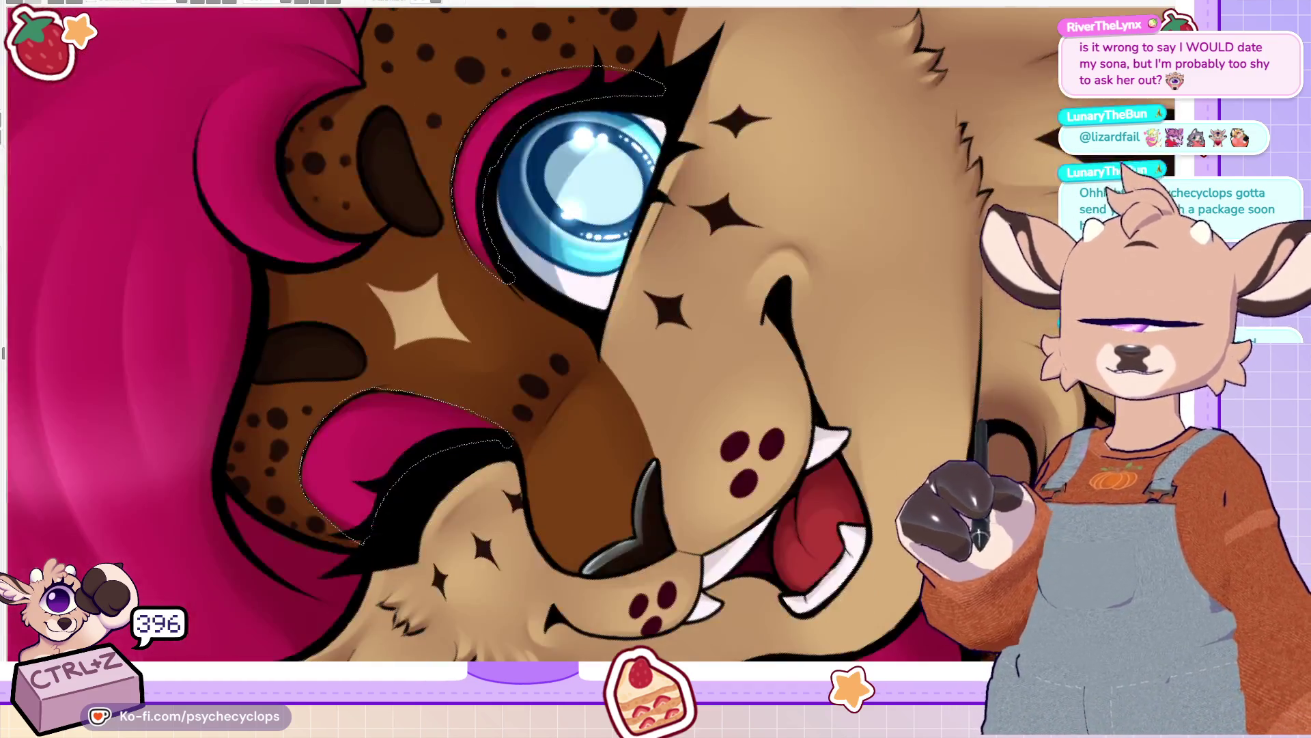
key(minus)
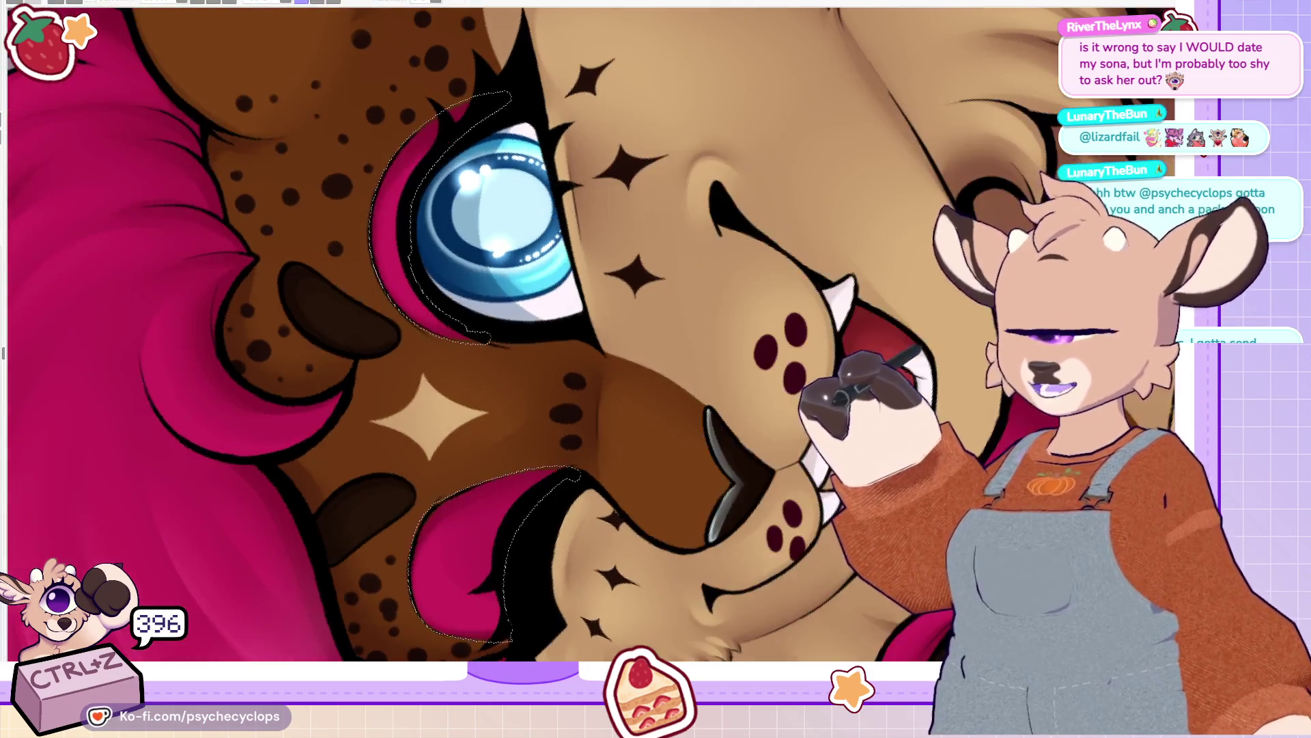
key(minus)
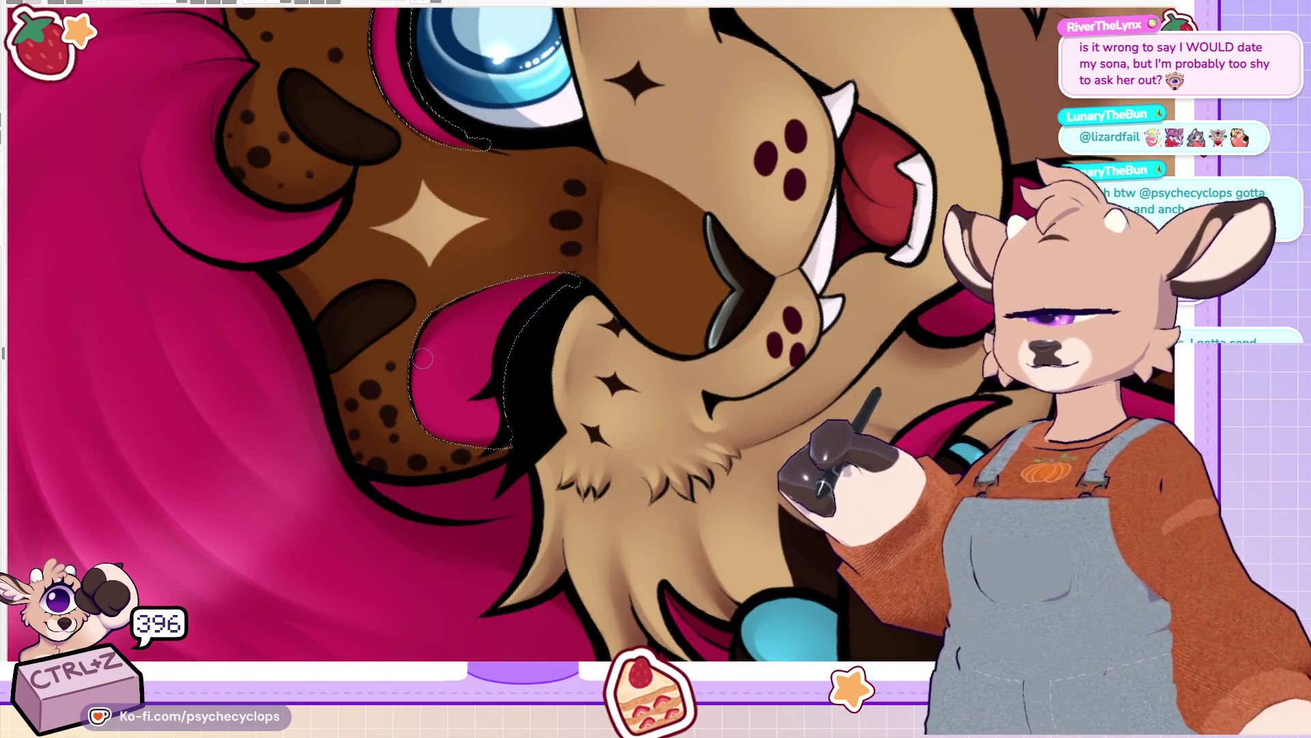
mouse_move(437, 380)
mouse_down()
mouse_move(451, 369)
mouse_move(459, 402)
mouse_move(473, 386)
mouse_move(484, 408)
mouse_up()
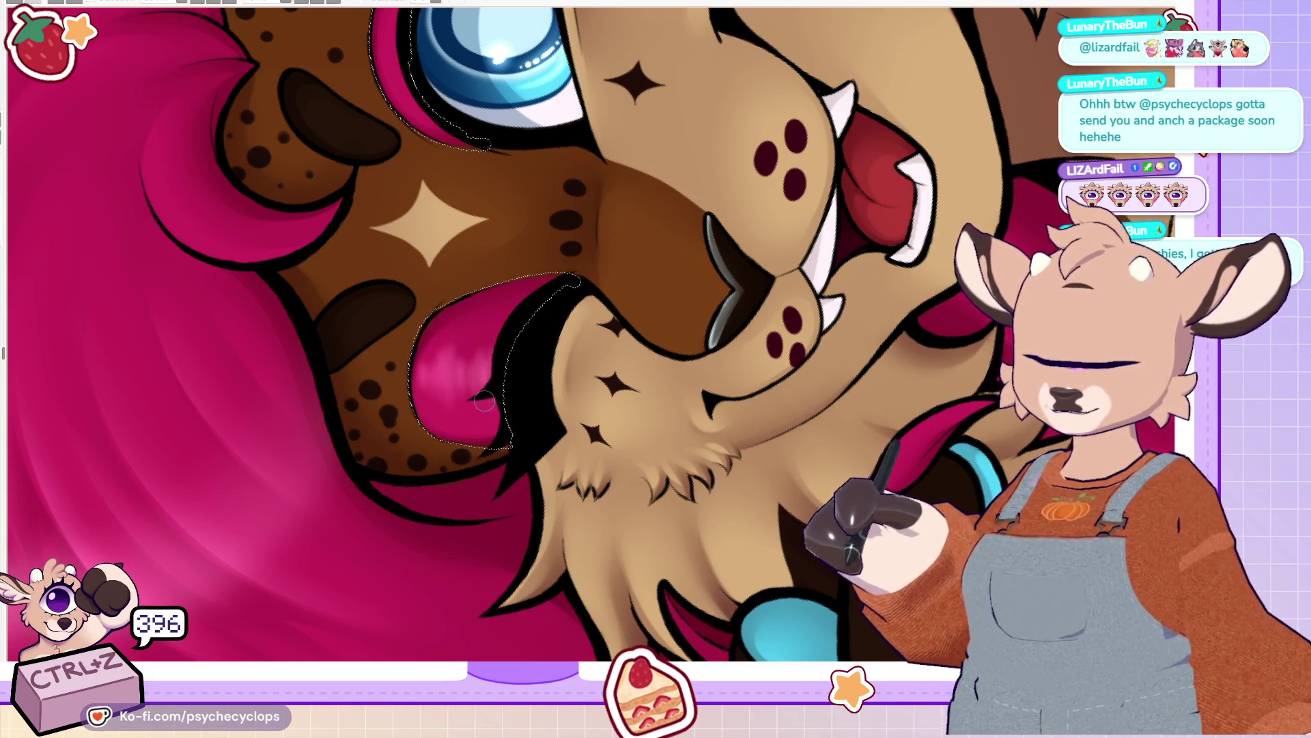
scroll(485, 408, up, 3)
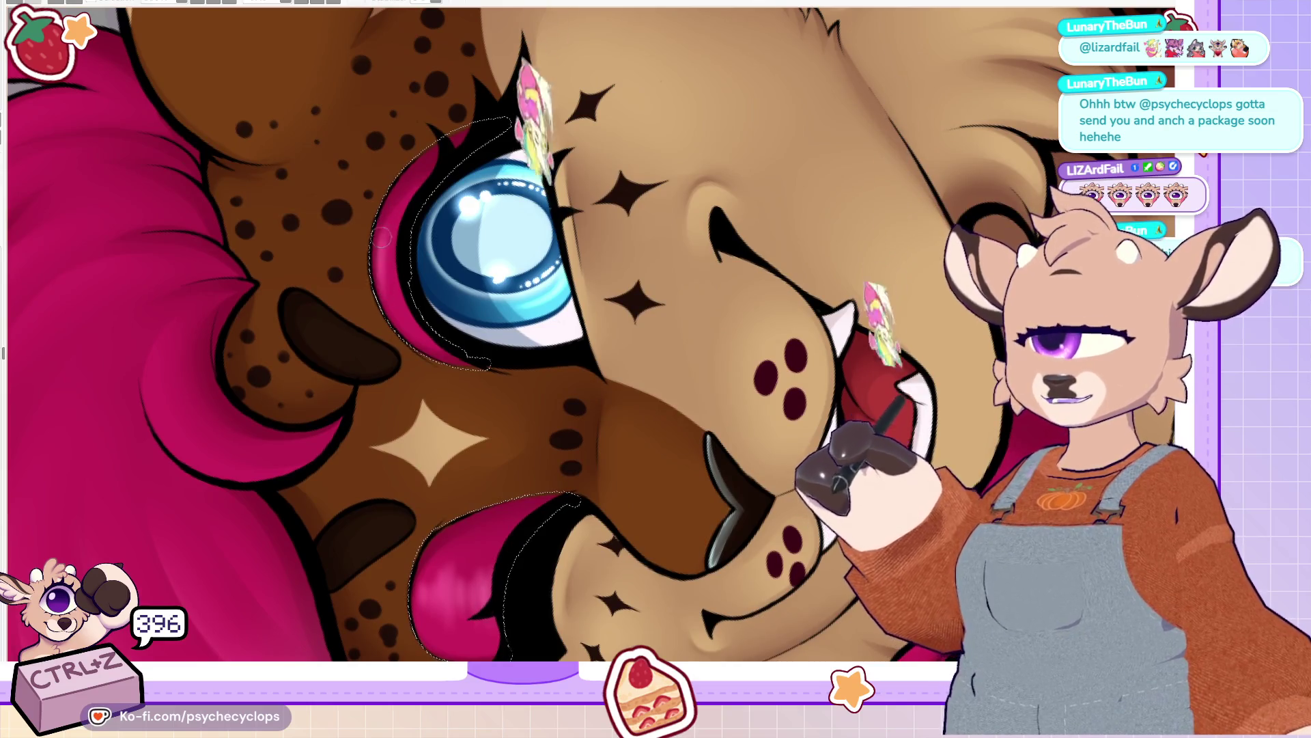
scroll(396, 628, down, 3)
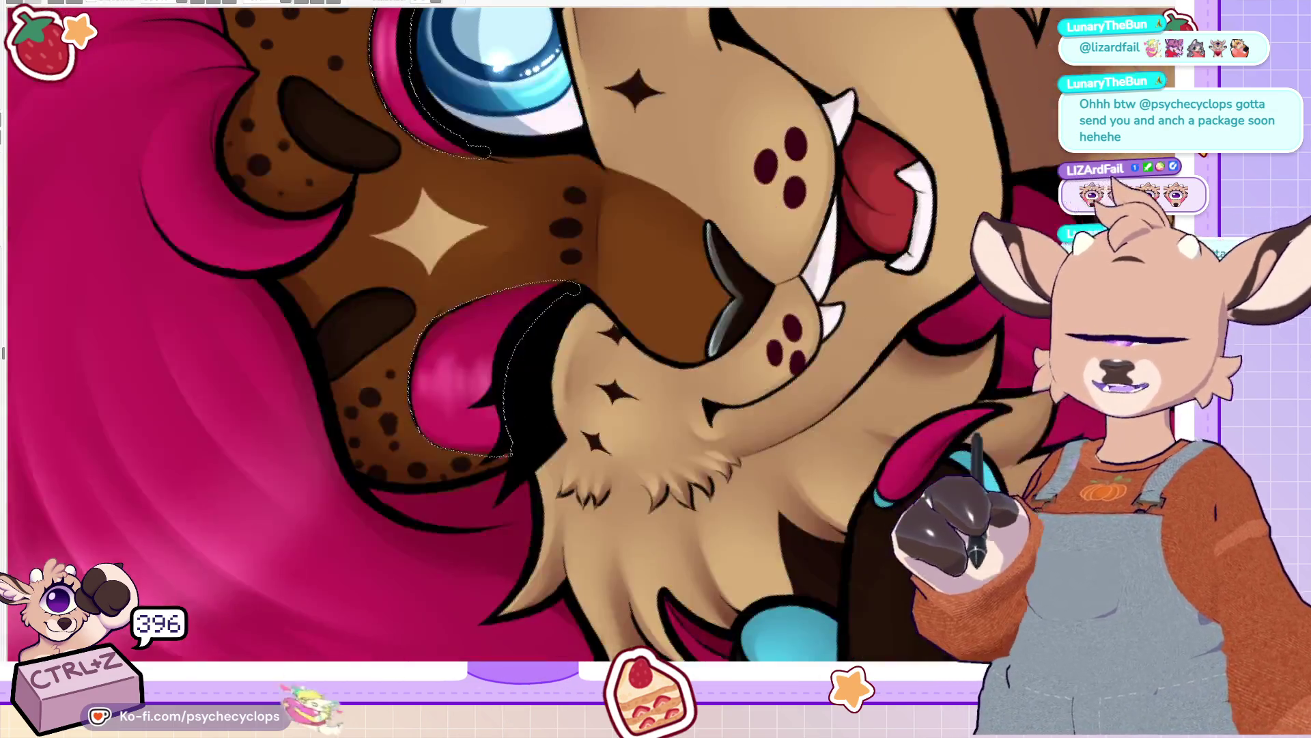
Step: Brighten the pink eyelids with light highlights, undo stray eye strokes, and fit the illustration on screen
key(r)
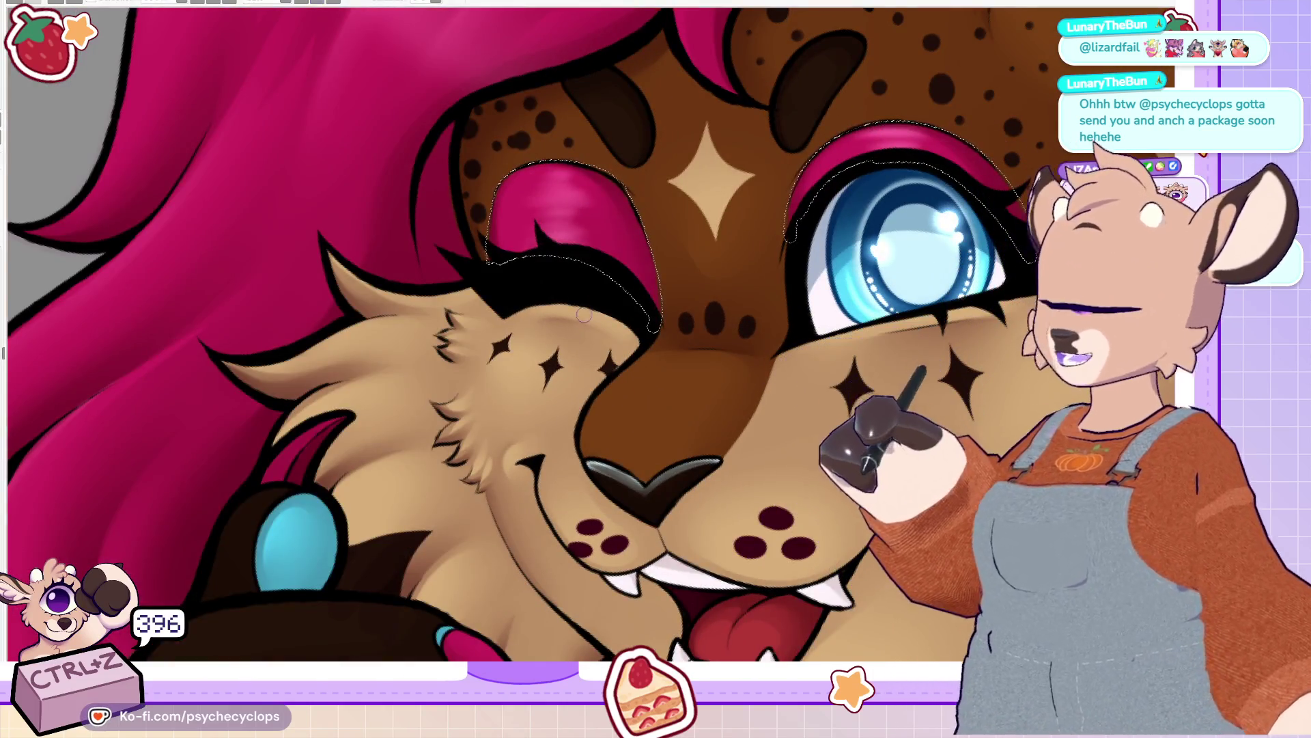
drag(557, 150, 558, 244)
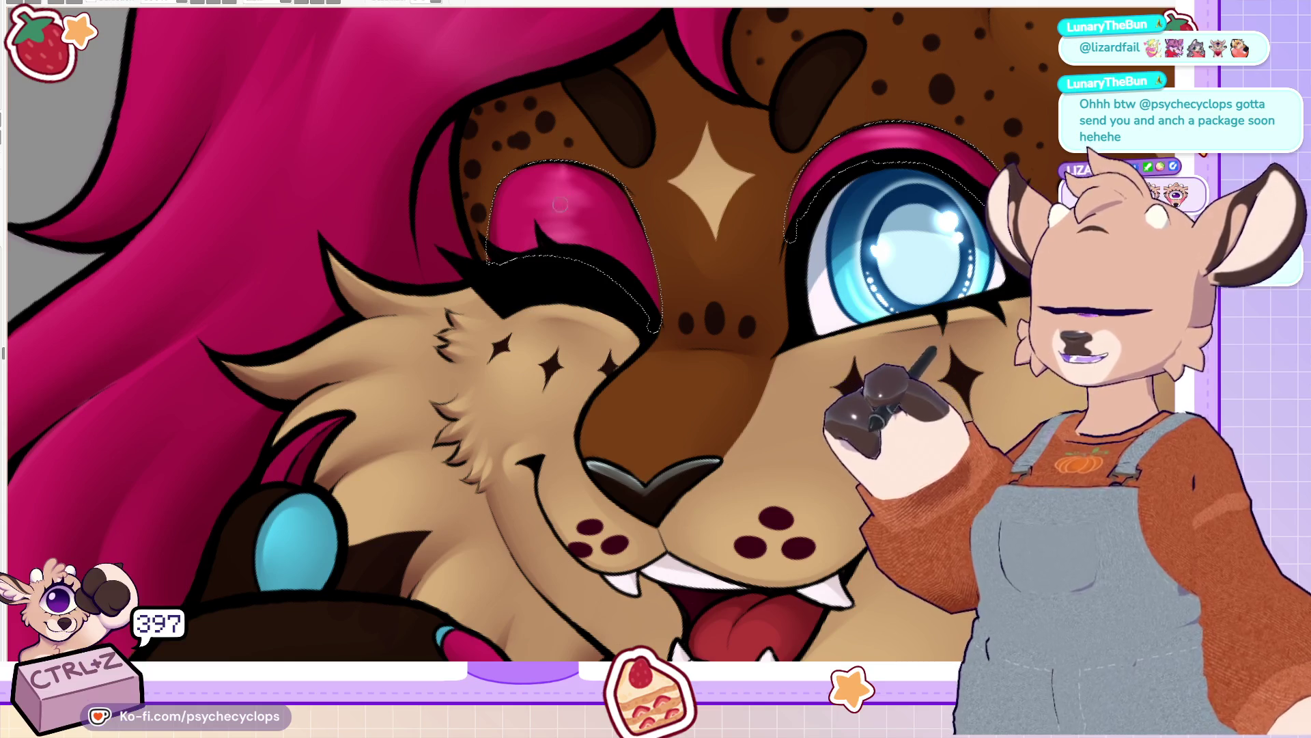
drag(560, 146, 559, 243)
drag(575, 172, 575, 239)
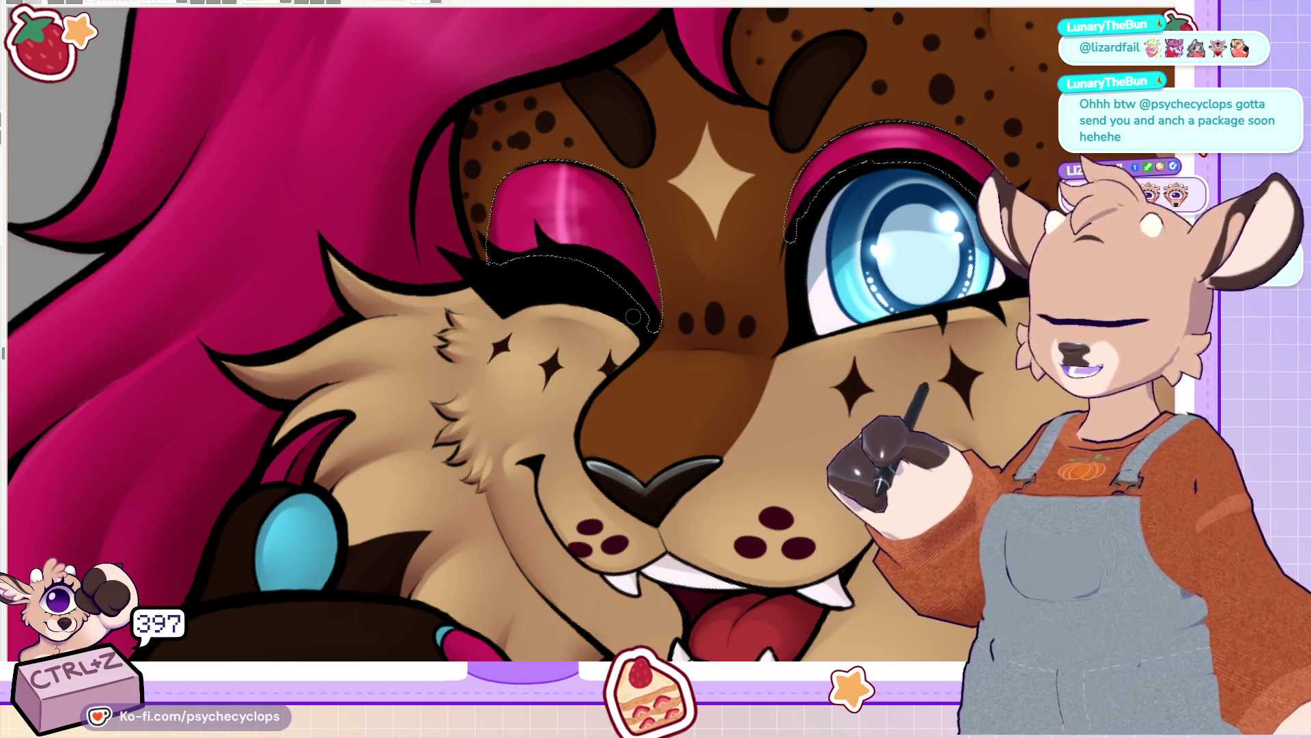
key(ctrl+z)
drag(888, 123, 887, 171)
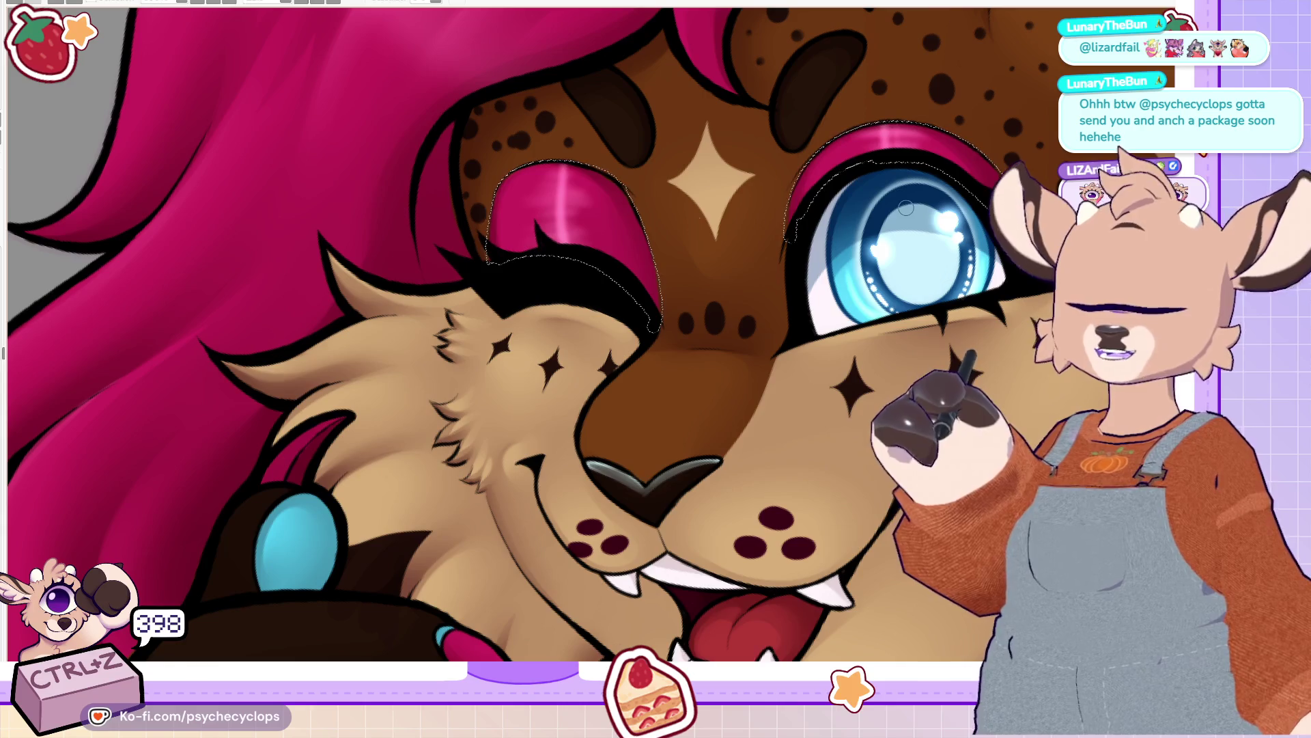
drag(594, 301, 653, 247)
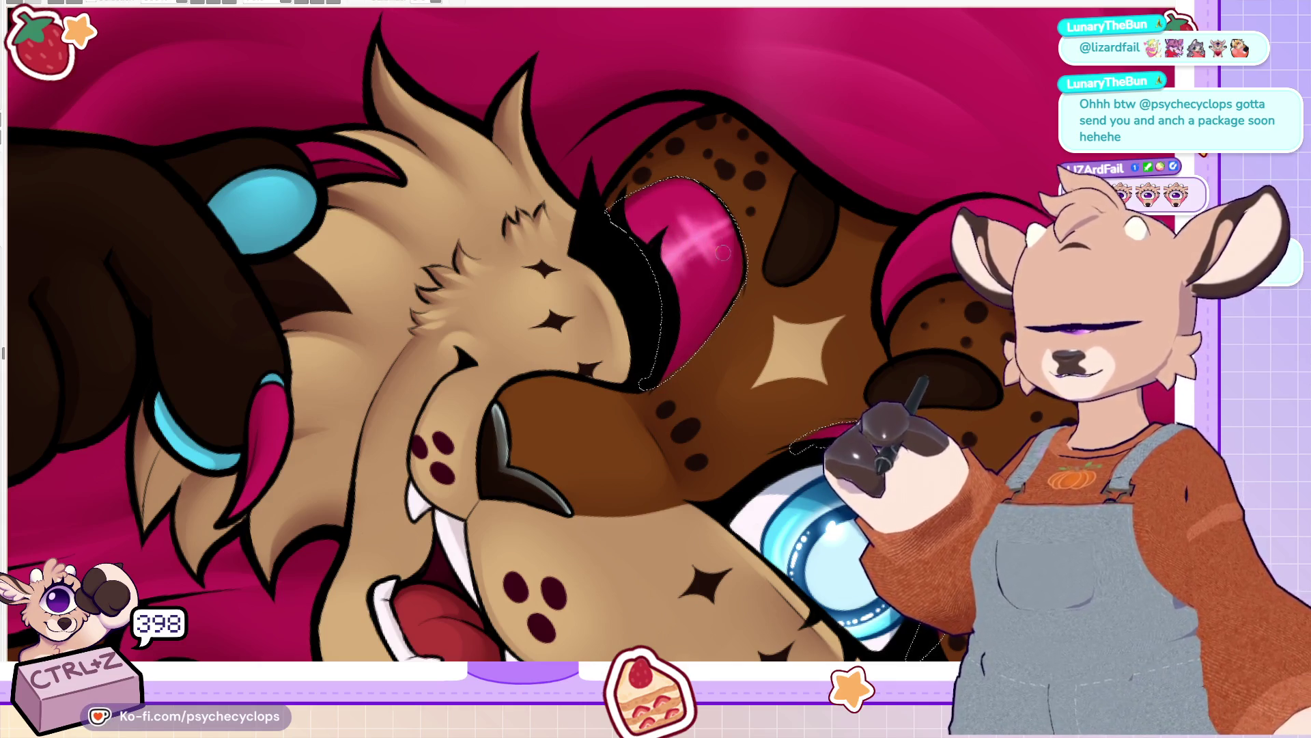
key(ctrl+z)
key(ctrl+z)
key(ctrl+z)
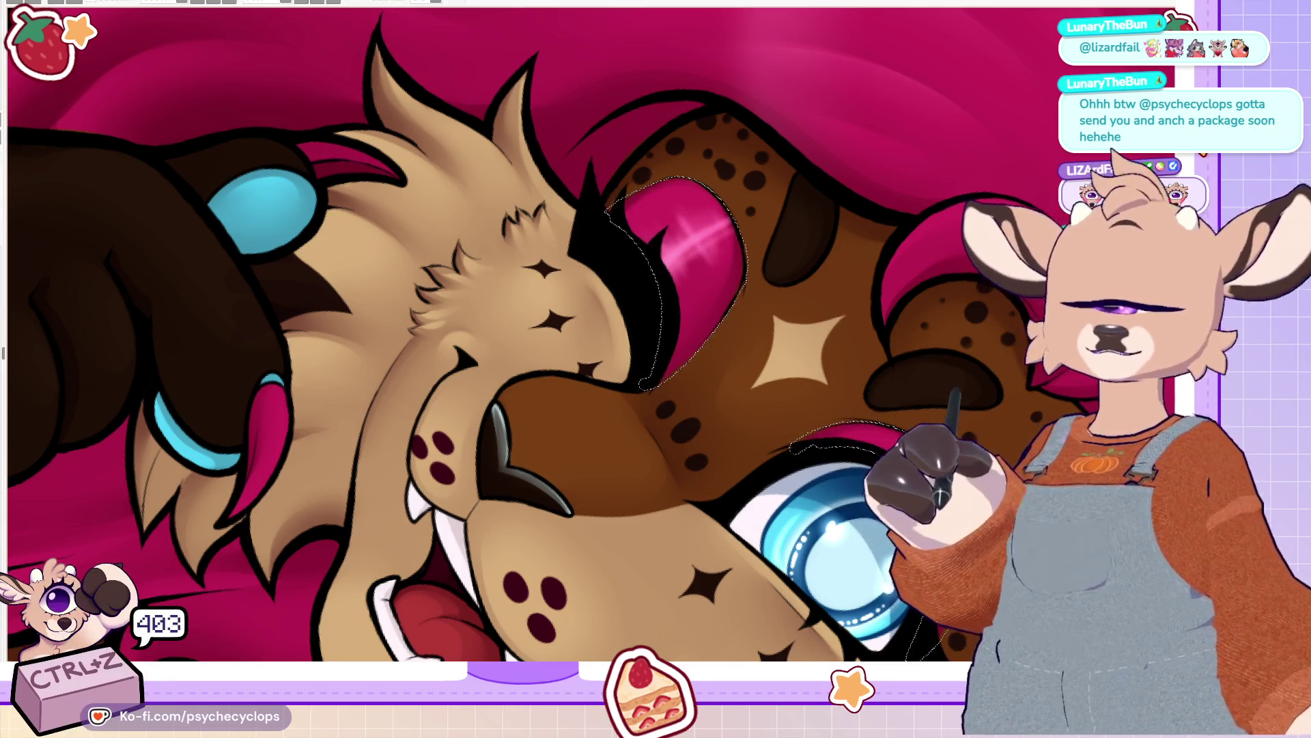
key(ctrl+z)
key(ctrl+z)
key(ctrl+z)
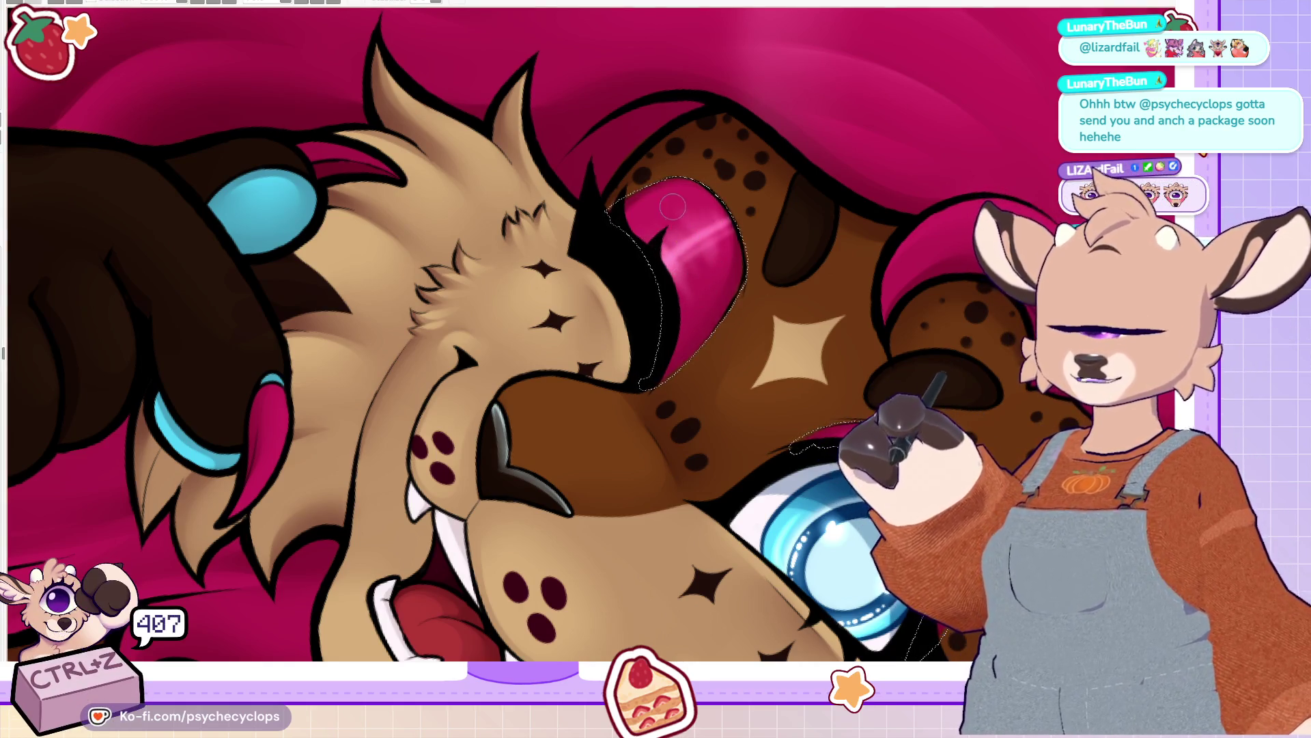
key(ctrl+z)
key(ctrl+z)
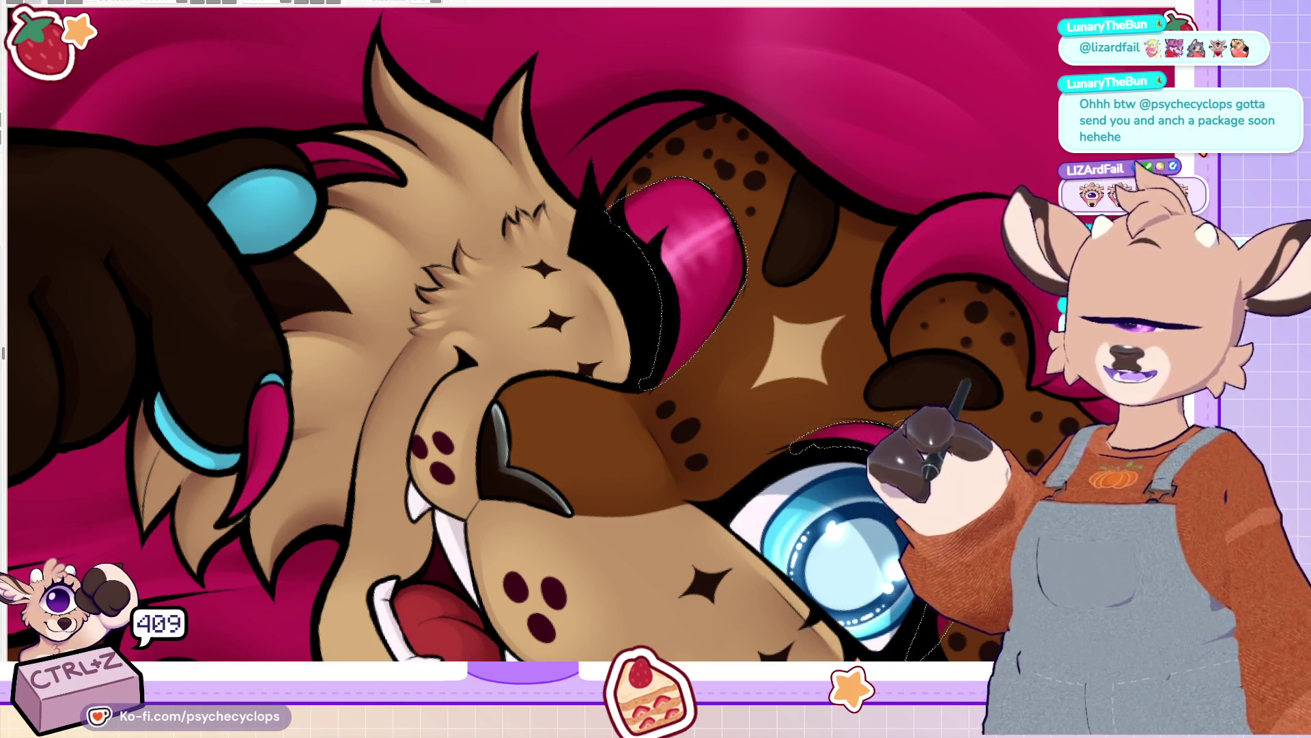
key(ctrl+0)
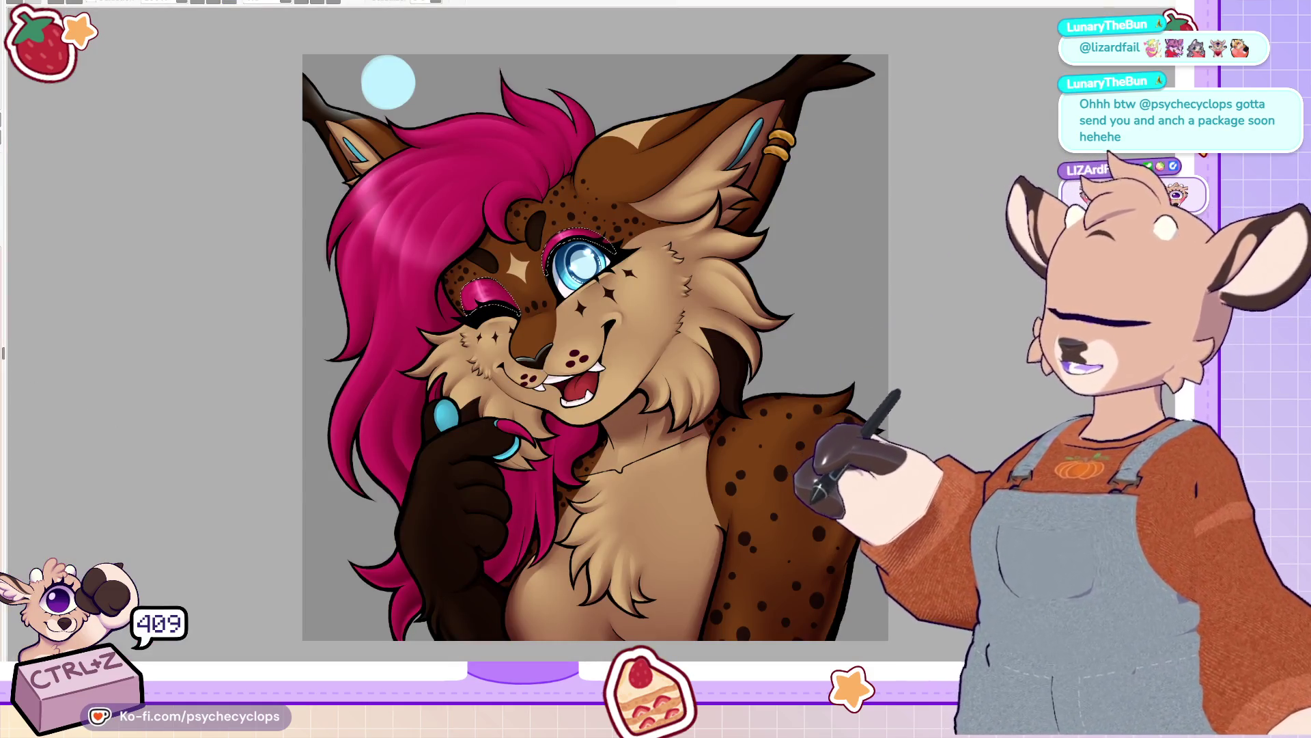
key(ctrl+d)
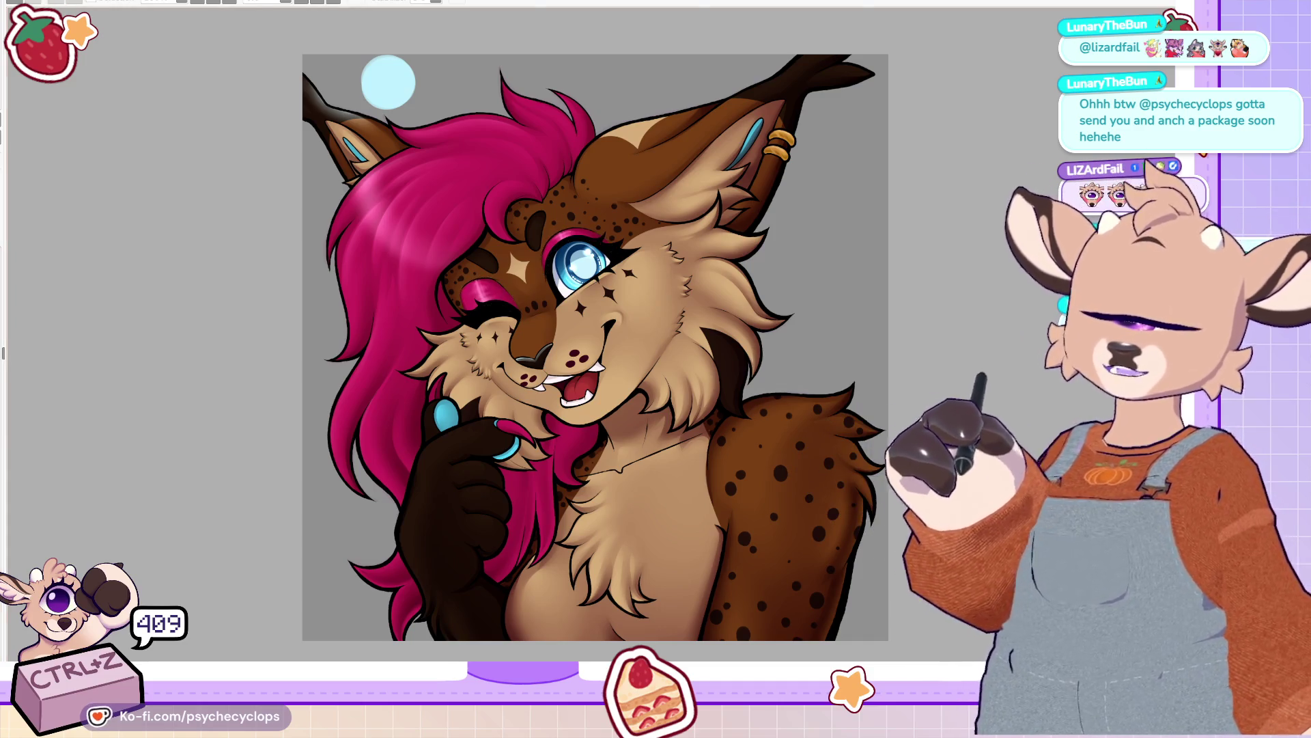
key(ctrl+z)
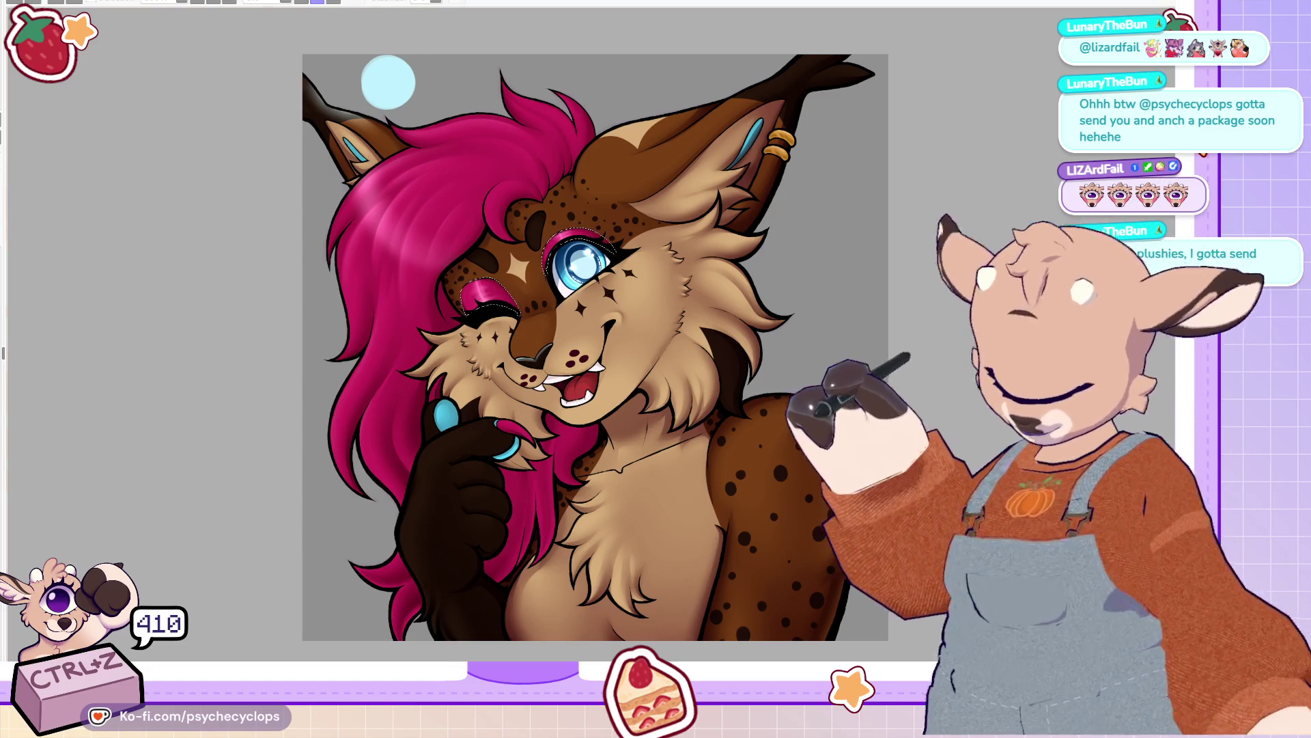
key(Delete)
key(Delete)
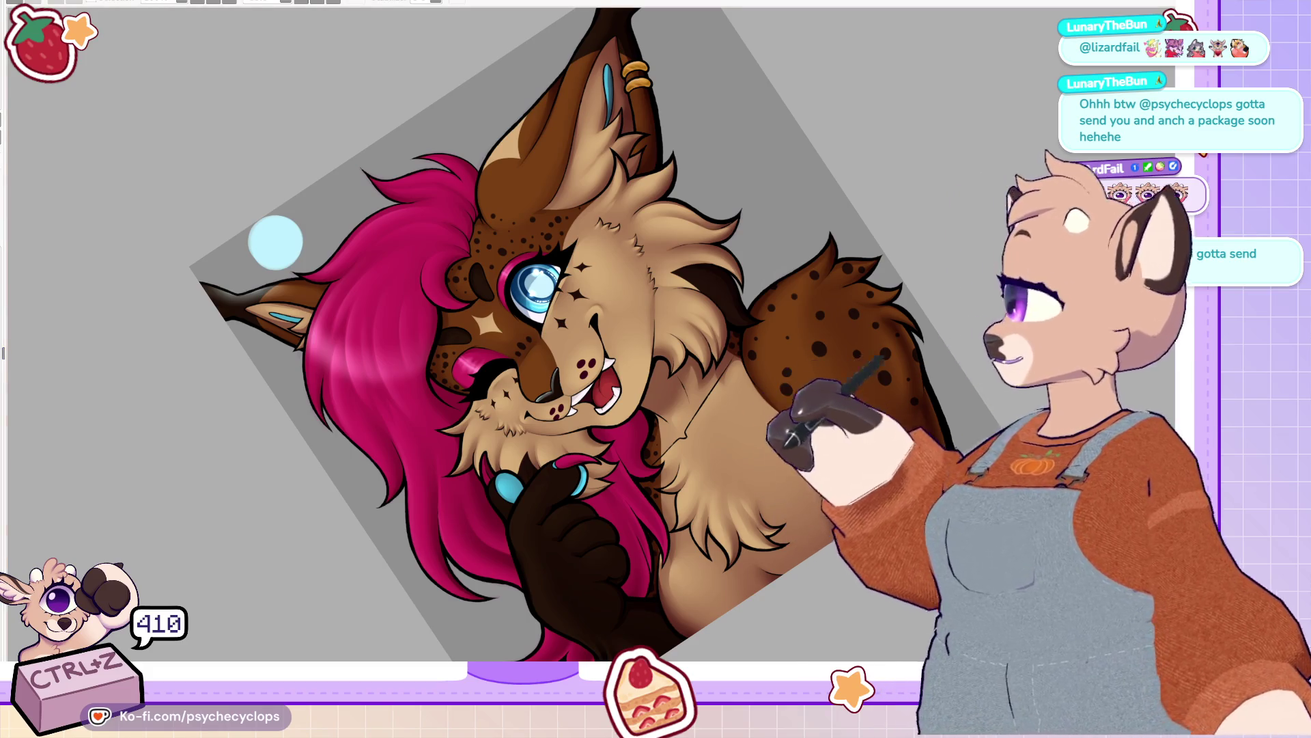
scroll(375, 410, up, 3)
scroll(471, 382, up, 3)
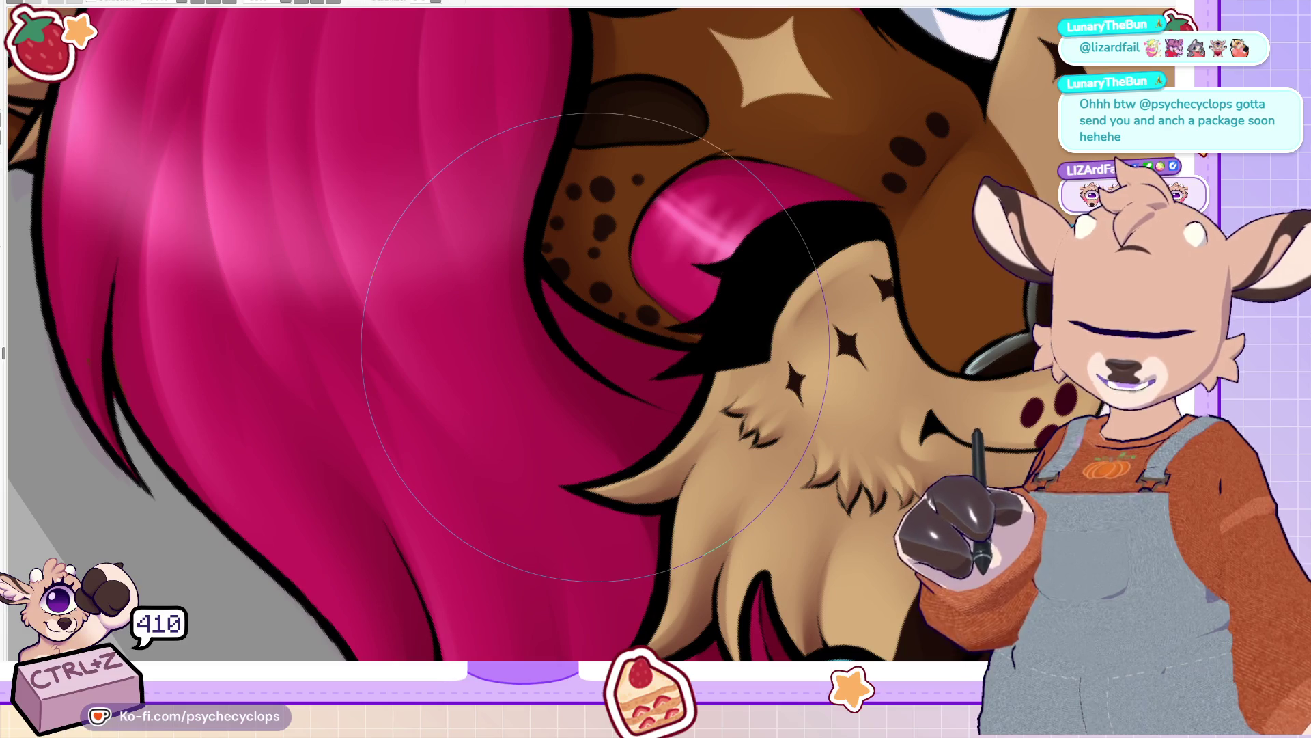
Step: Brush sparkly pink glitter onto the lower eyeshadow and along the eye's upper pink rim
key(ctrl+z)
mouse_move(682, 280)
mouse_down()
mouse_move(744, 225)
mouse_move(700, 295)
mouse_up()
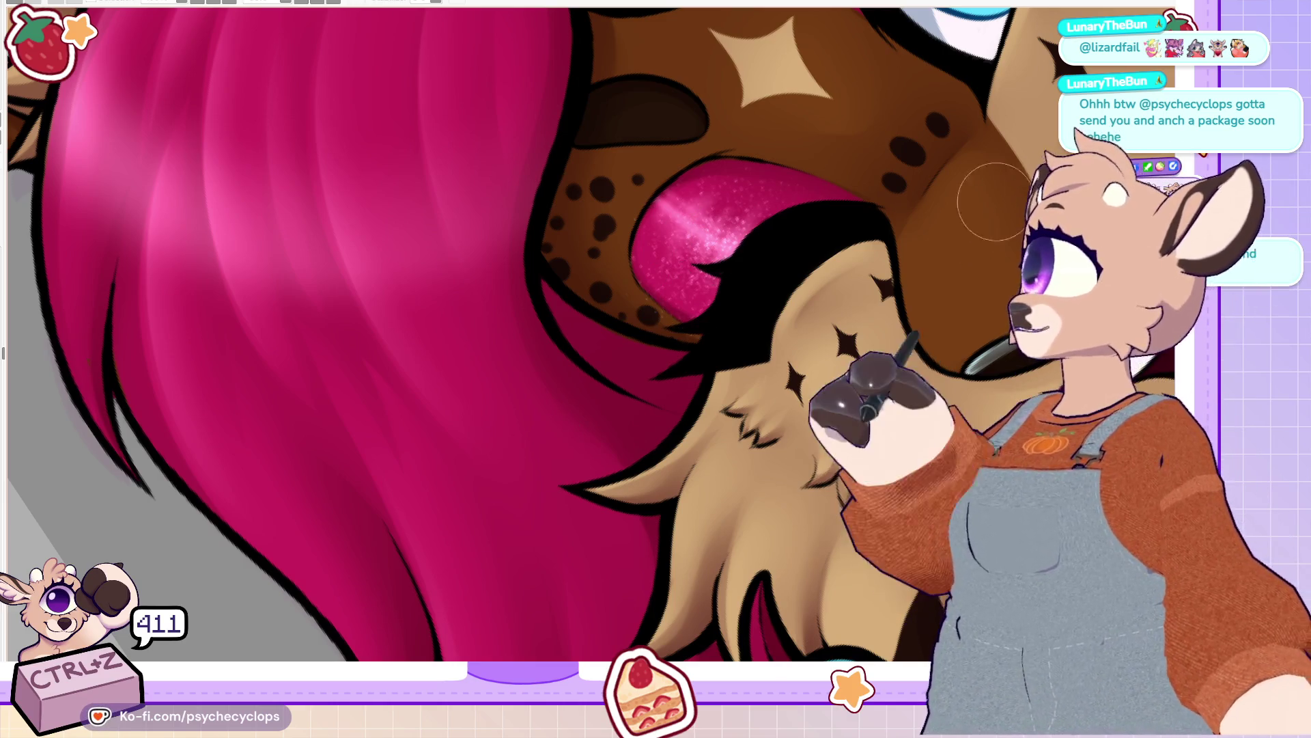
mouse_move(942, 216)
mouse_down()
mouse_move(853, 382)
mouse_move(834, 369)
mouse_up()
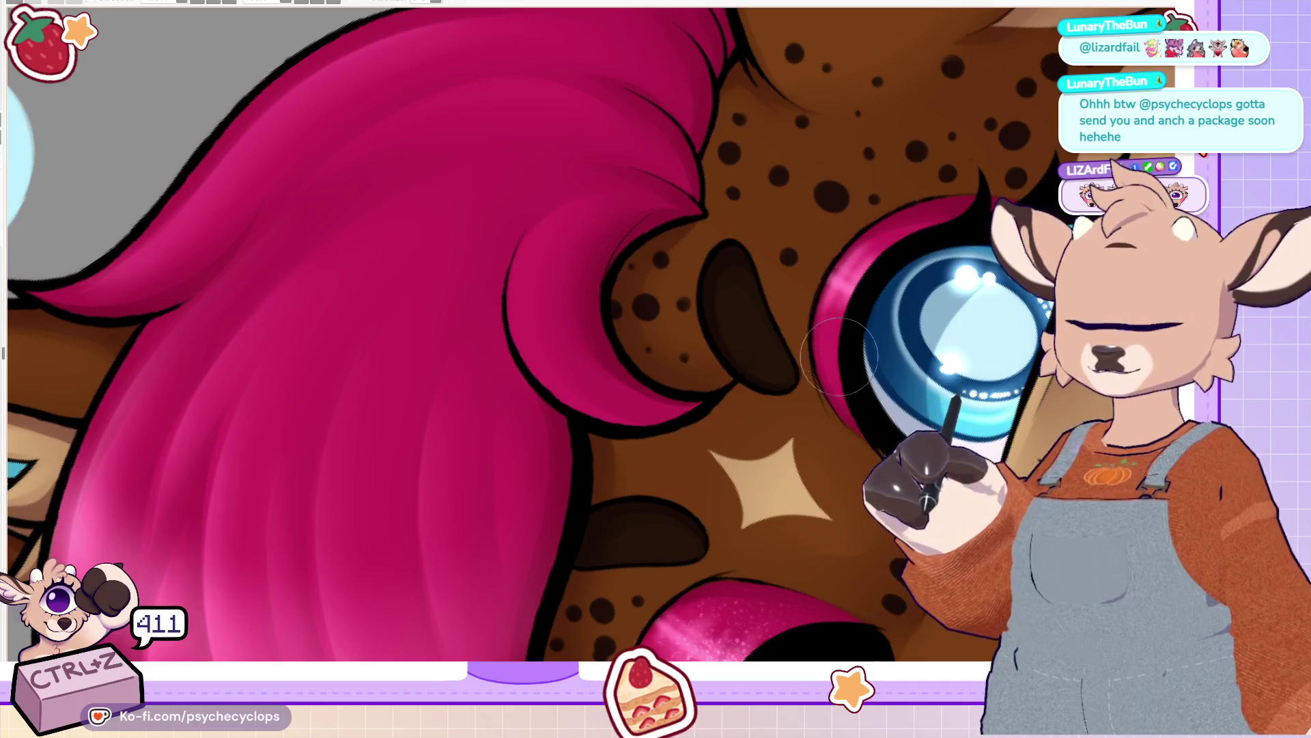
mouse_move(825, 316)
mouse_down()
mouse_move(935, 199)
mouse_move(900, 220)
mouse_up()
drag(831, 279, 895, 205)
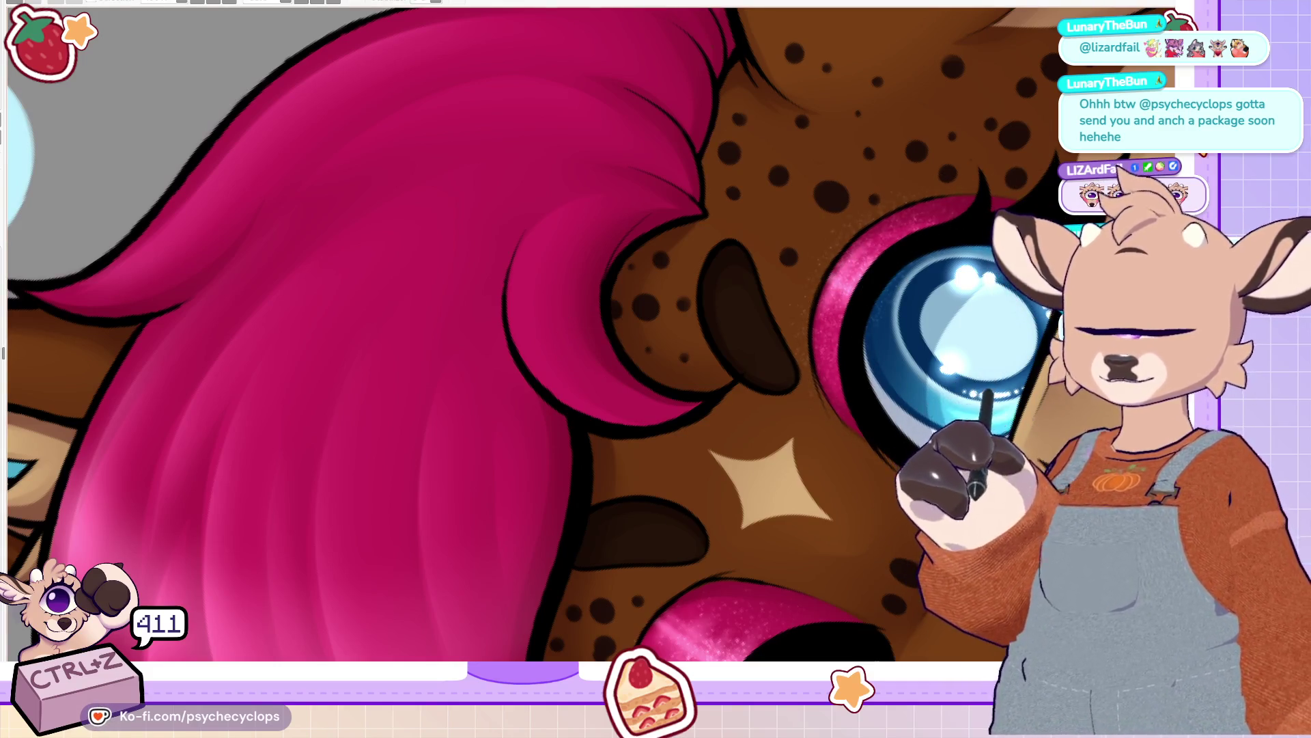
scroll(669, 490, down, 5)
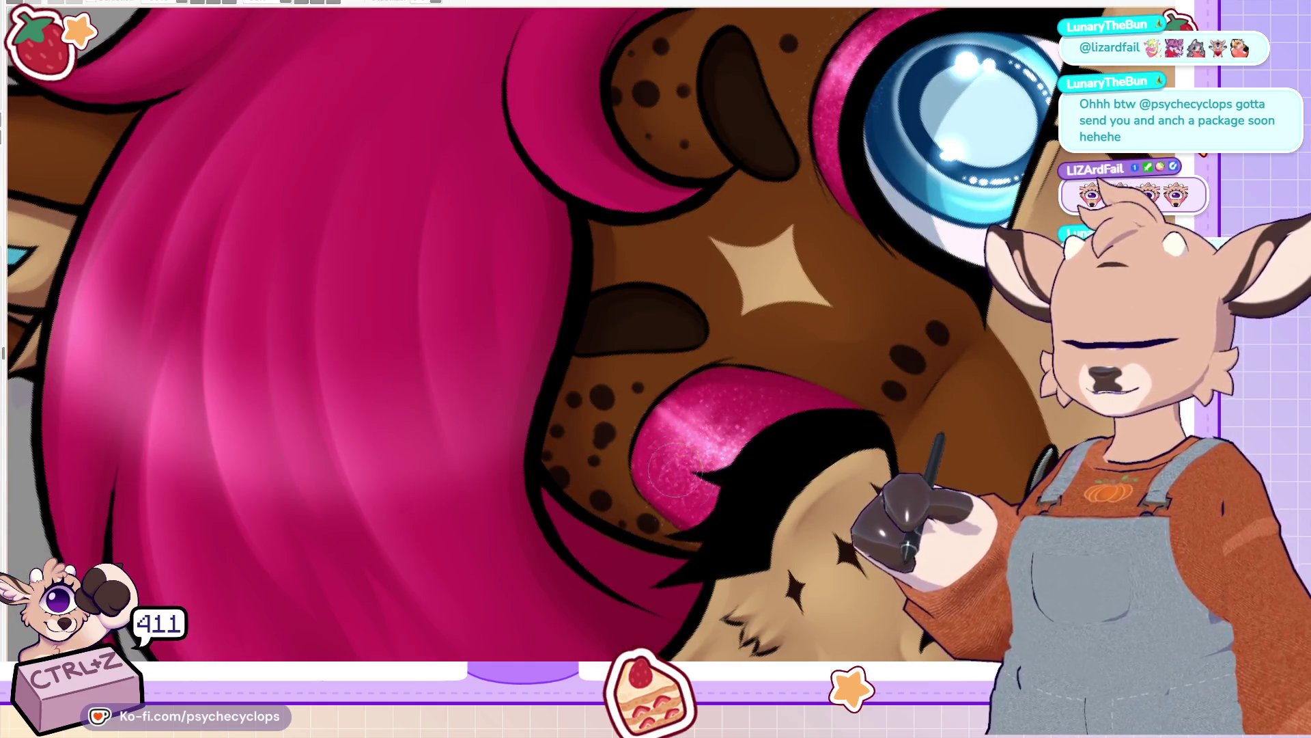
scroll(764, 490, up, 3)
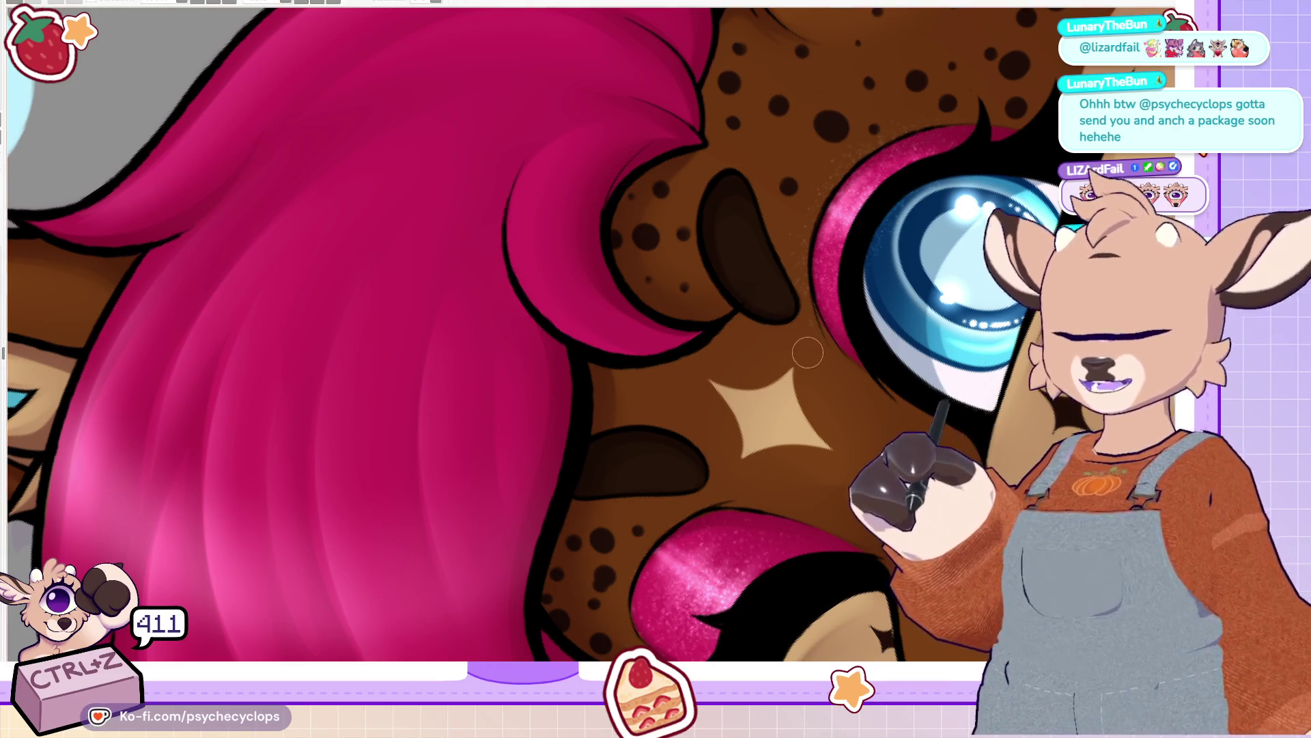
key(ctrl+z)
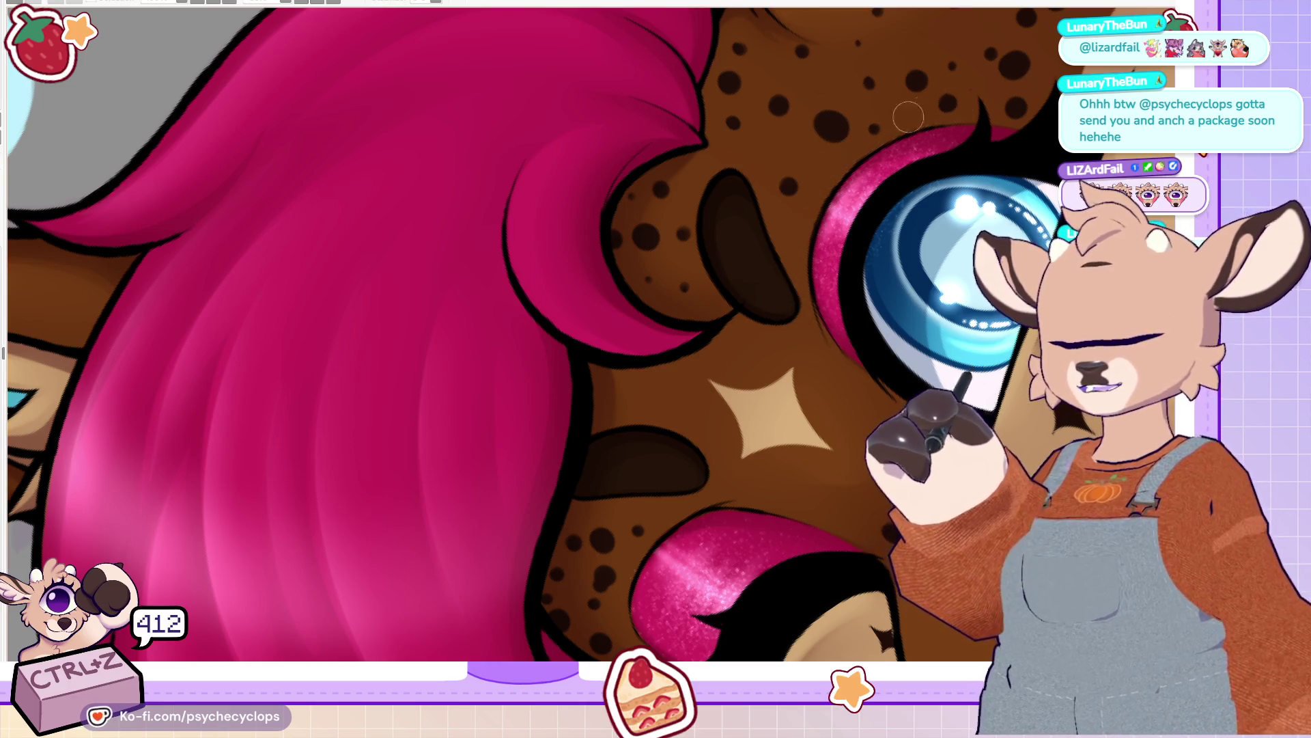
scroll(894, 124, down, 3)
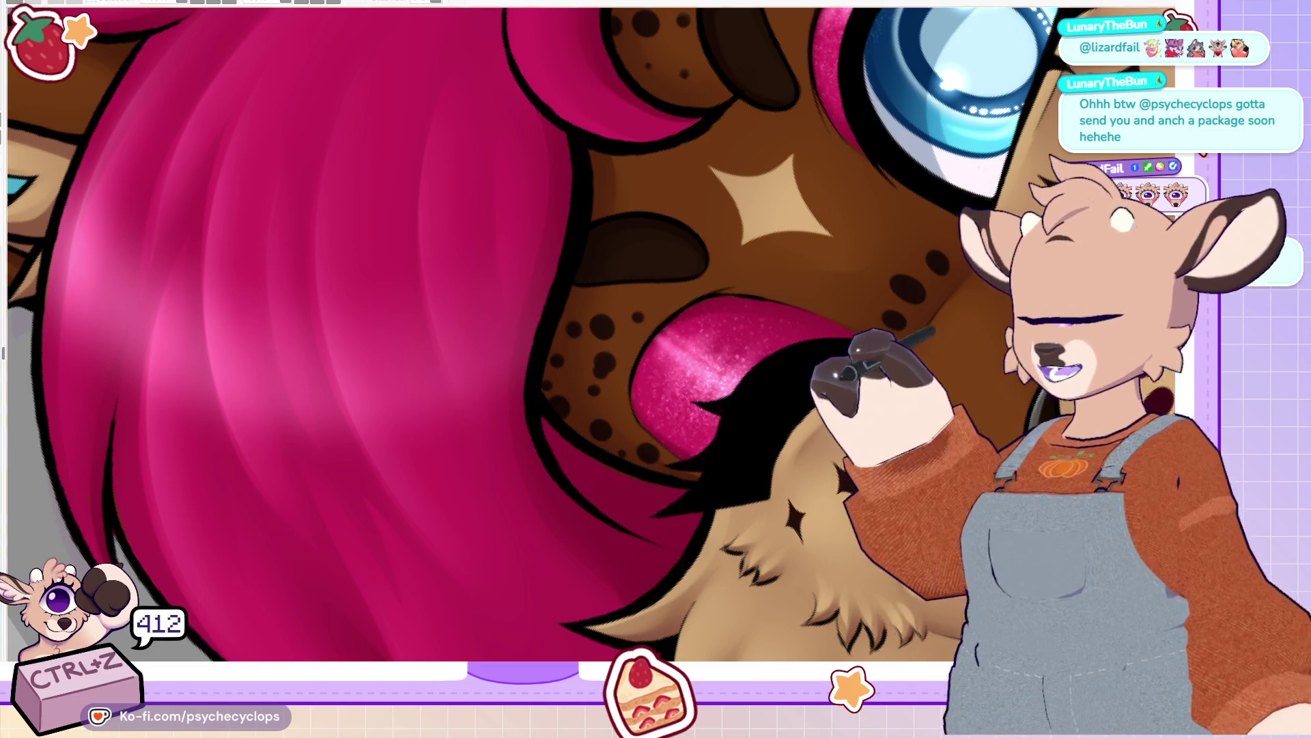
key(ctrl+0)
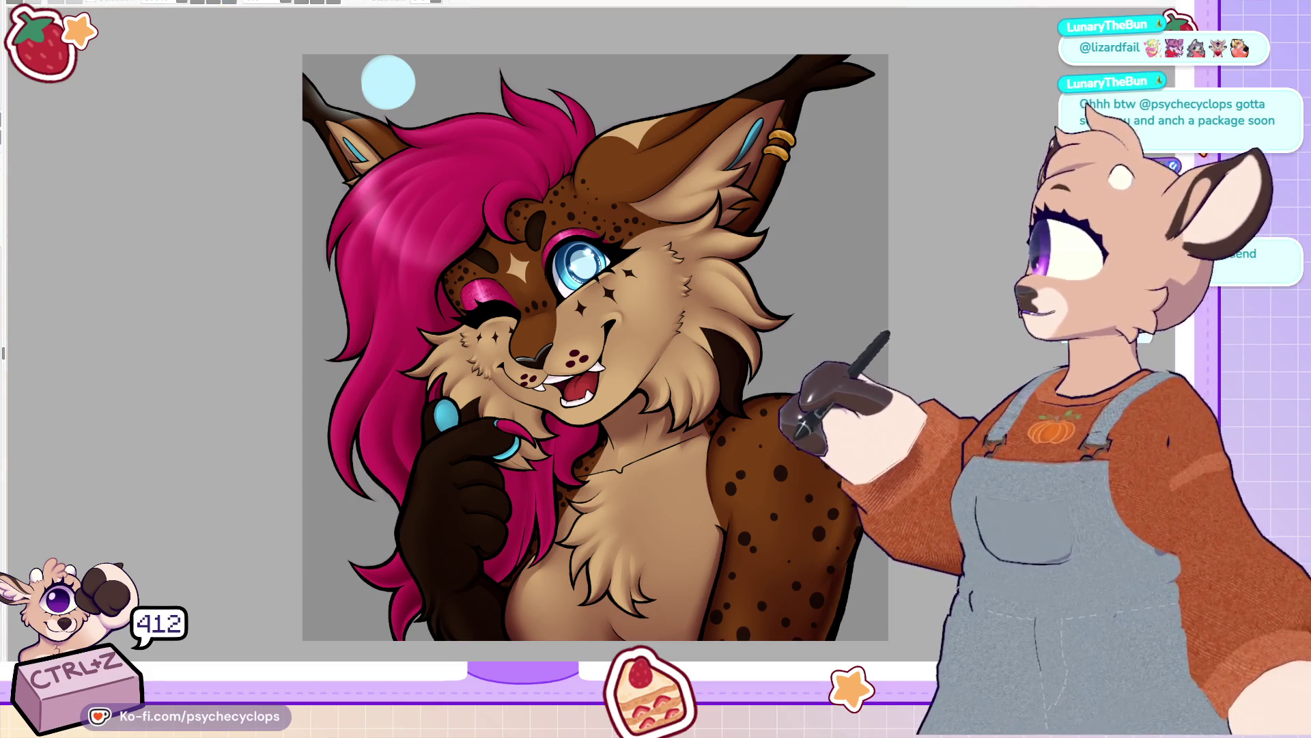
Step: Airbrush glossy light streaks onto the pink hair and a bright sheen across its top
scroll(462, 278, up, 2)
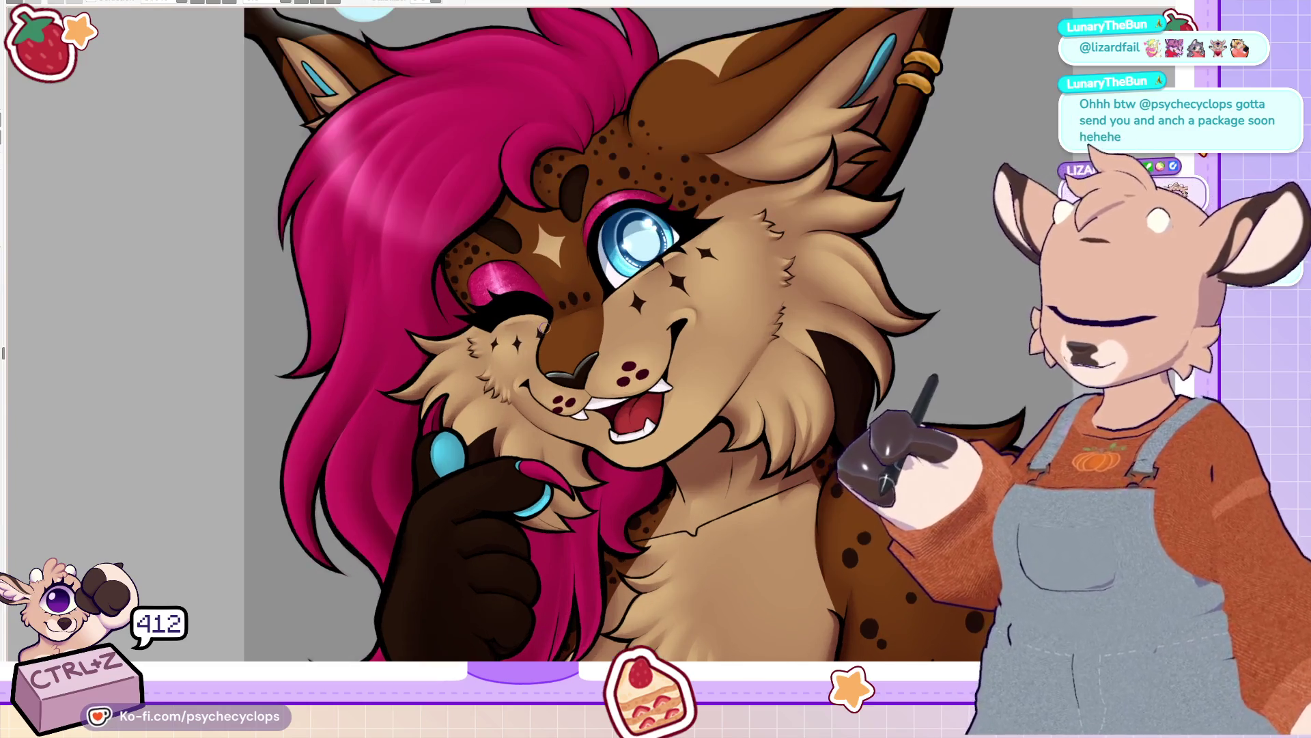
scroll(642, 334, up, 1)
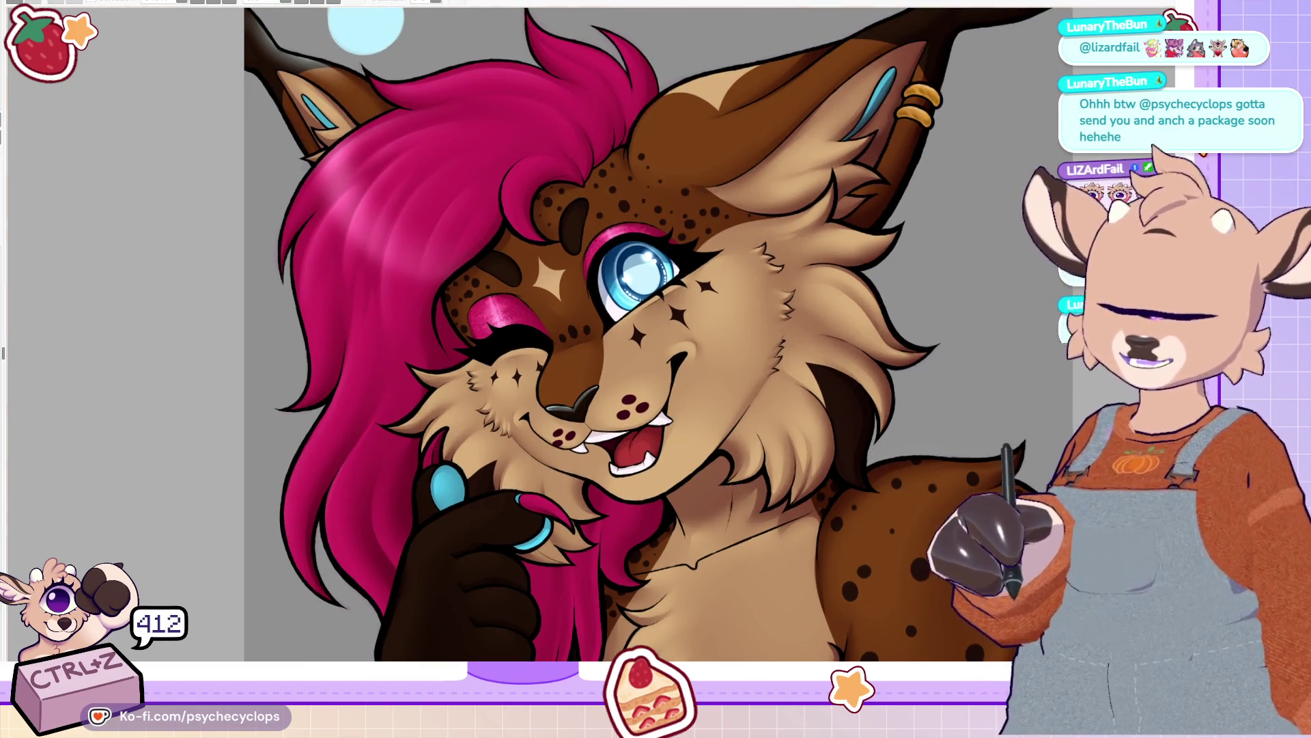
key(minus)
key(minus)
key(minus)
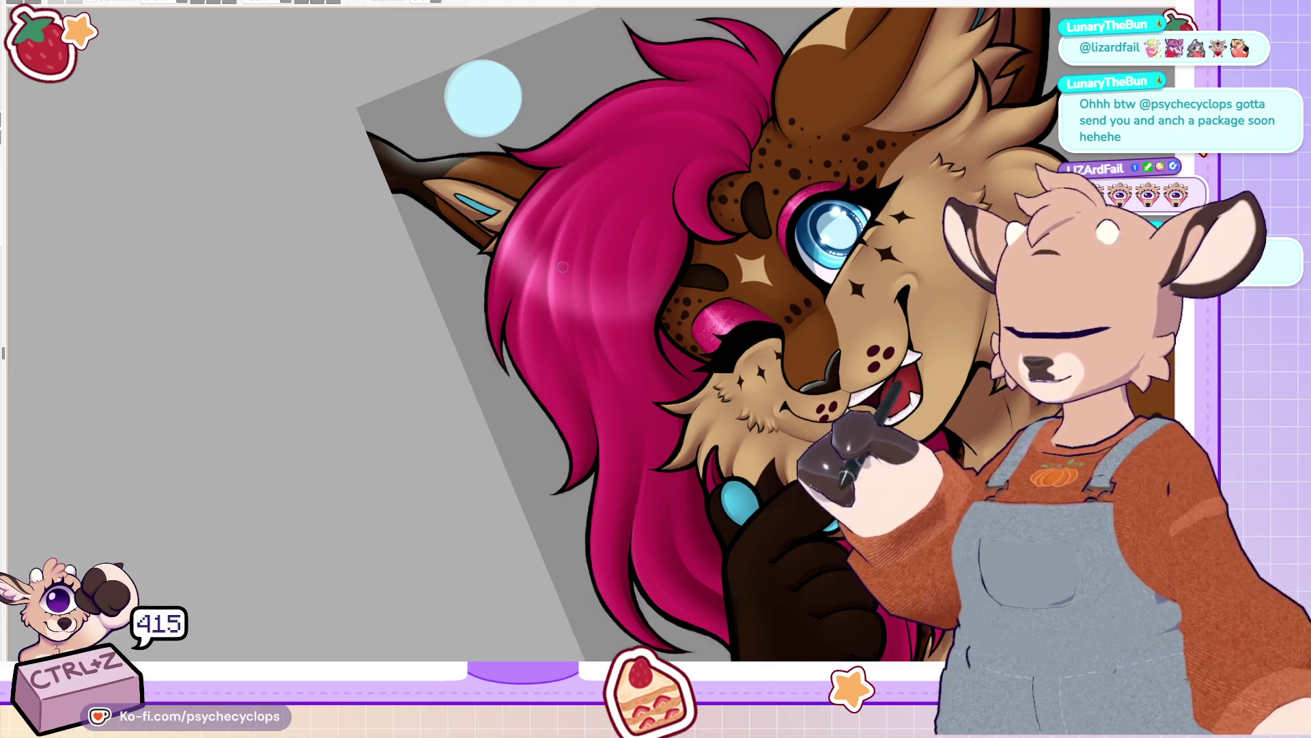
mouse_move(577, 231)
mouse_down()
mouse_move(600, 263)
mouse_move(615, 199)
mouse_up()
key(ctrl+z)
drag(601, 253, 635, 178)
mouse_move(594, 349)
mouse_down()
mouse_move(620, 221)
mouse_move(614, 375)
mouse_up()
mouse_move(633, 237)
mouse_down()
mouse_move(637, 340)
mouse_move(599, 594)
mouse_up()
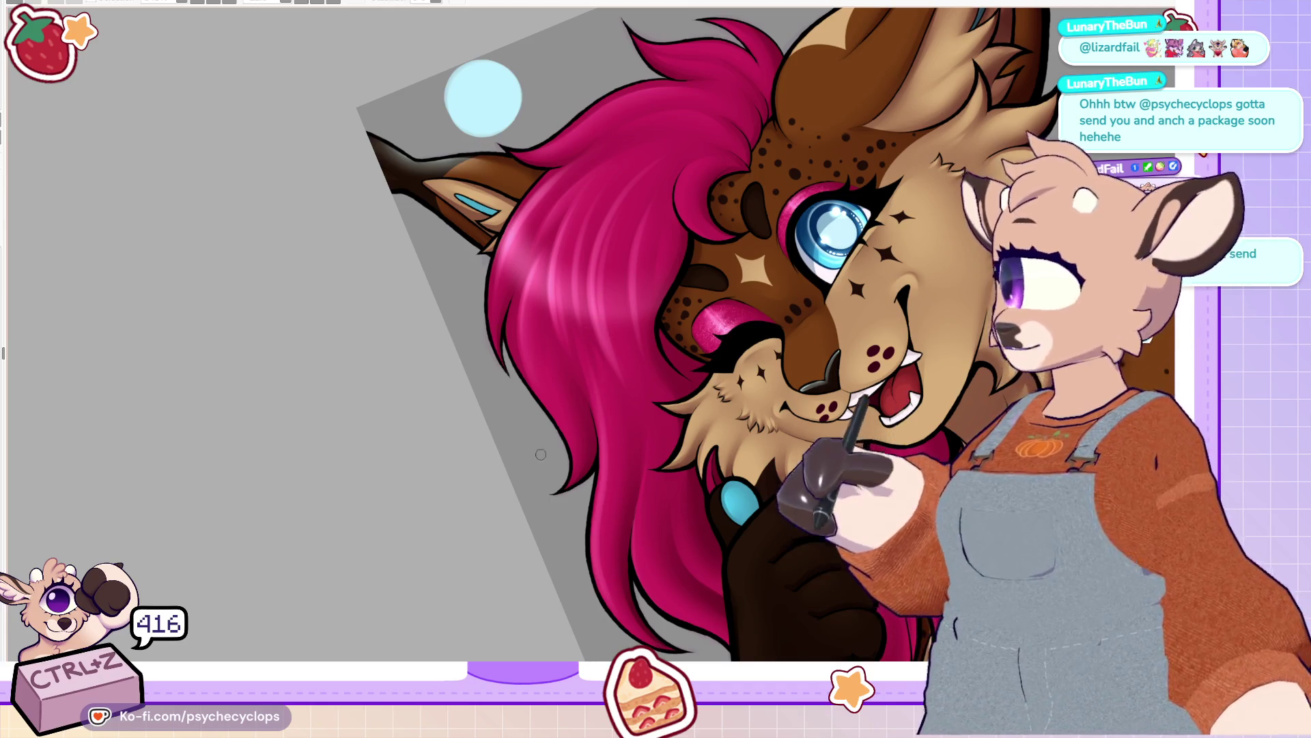
drag(529, 321, 570, 447)
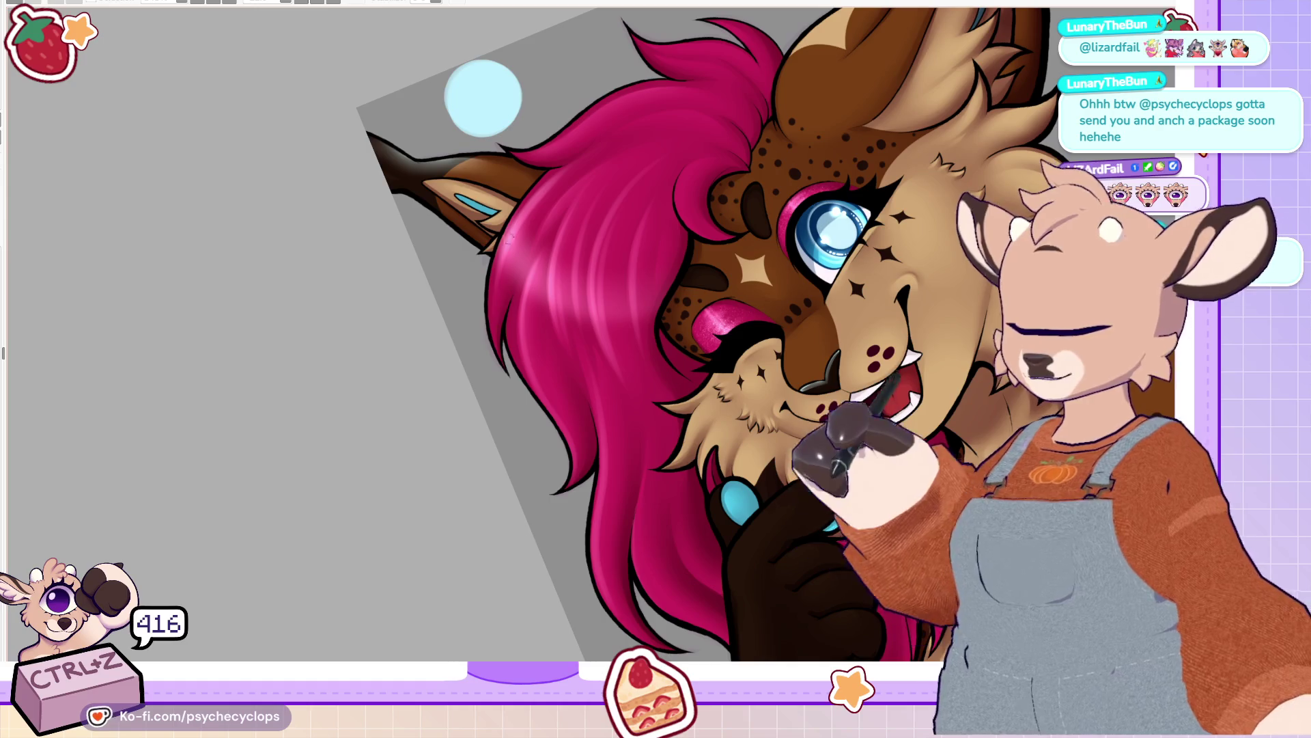
drag(558, 130, 690, 86)
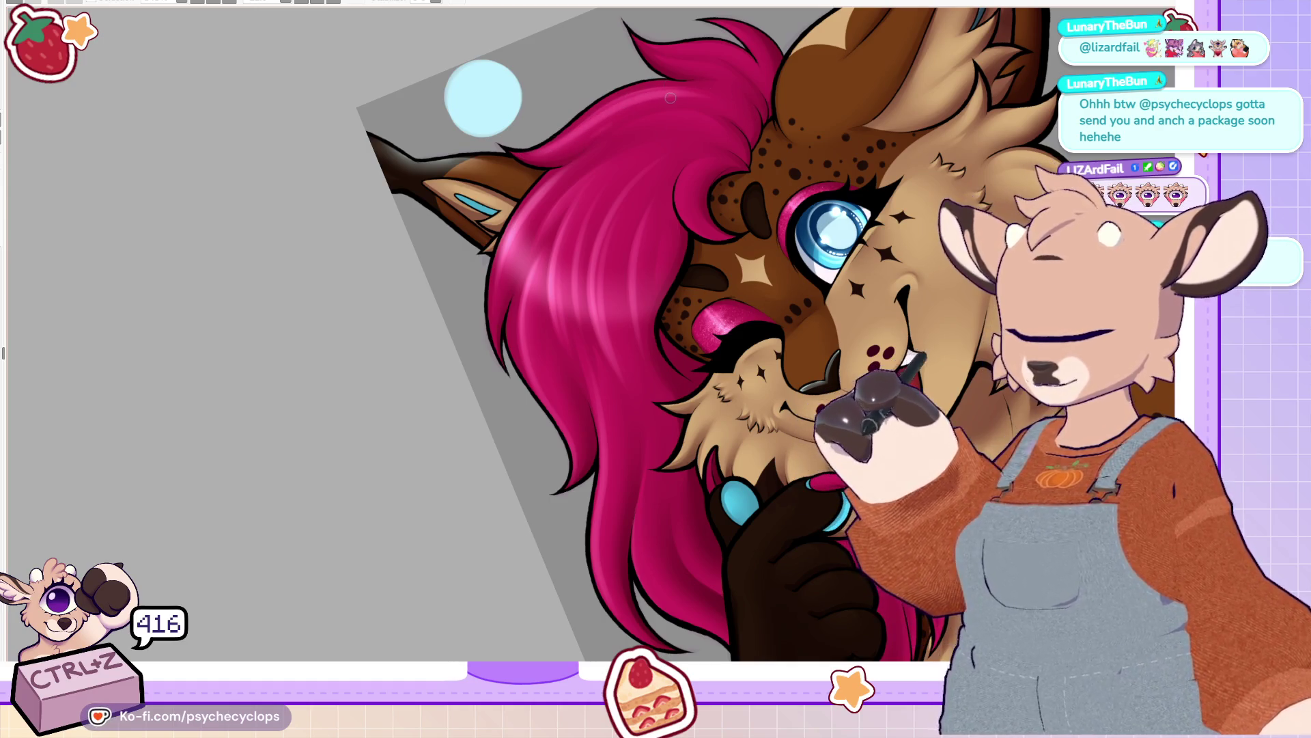
mouse_move(580, 173)
mouse_down()
mouse_move(737, 161)
mouse_move(641, 141)
mouse_up()
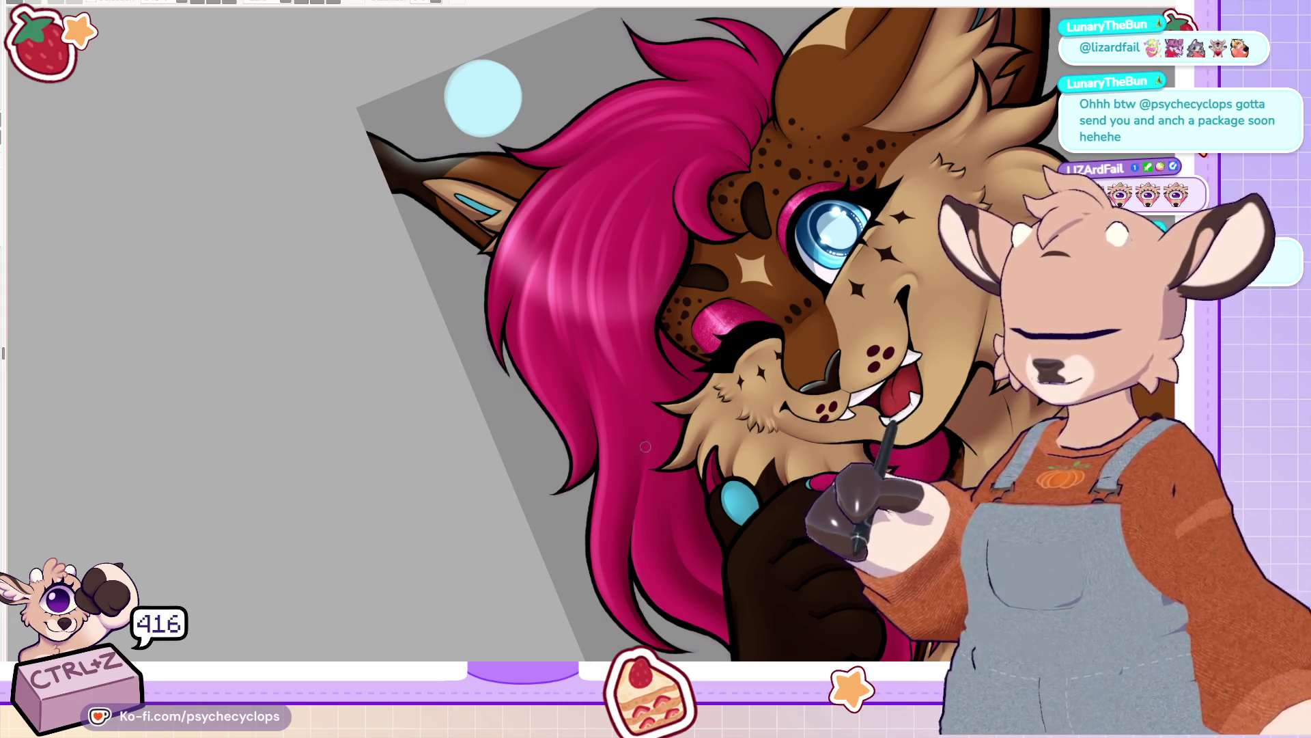
drag(642, 500, 722, 645)
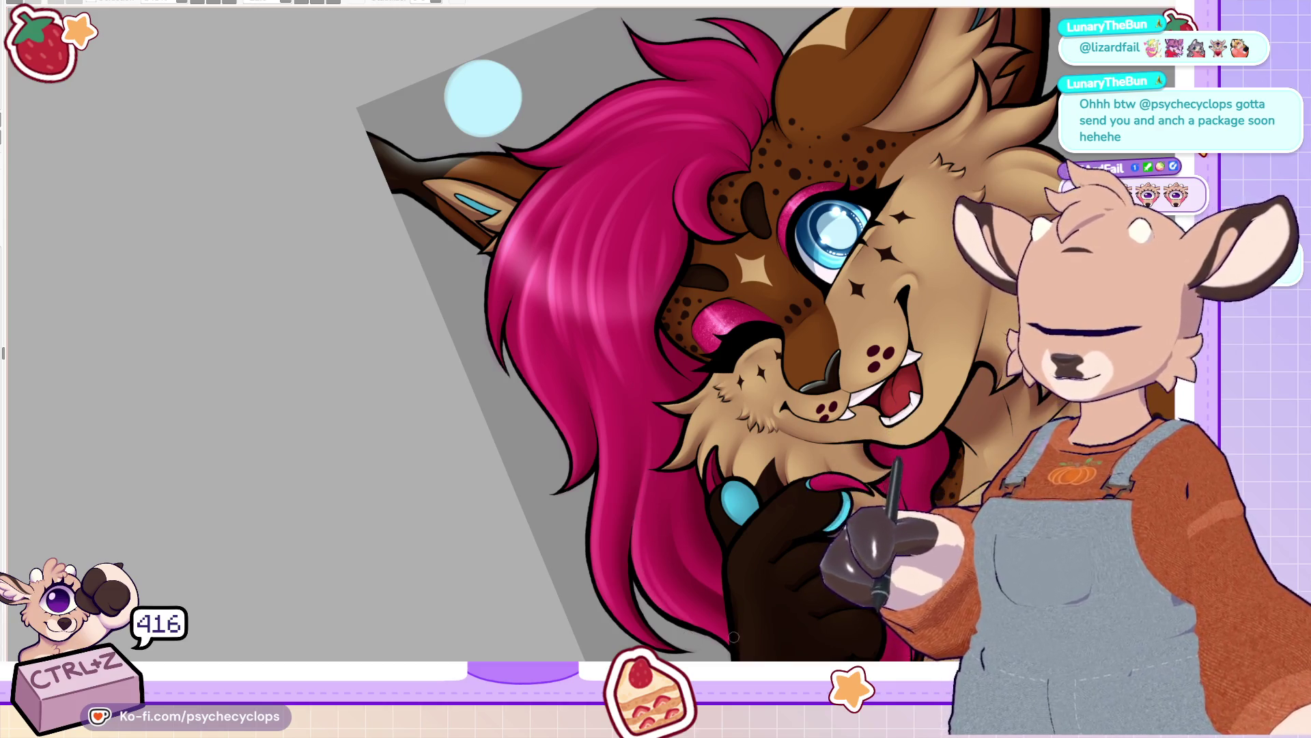
Step: Add faint light strokes down the lower pink hair, removing stray ones, then zoom out to review
scroll(773, 600, up, 1)
scroll(658, 329, up, 5)
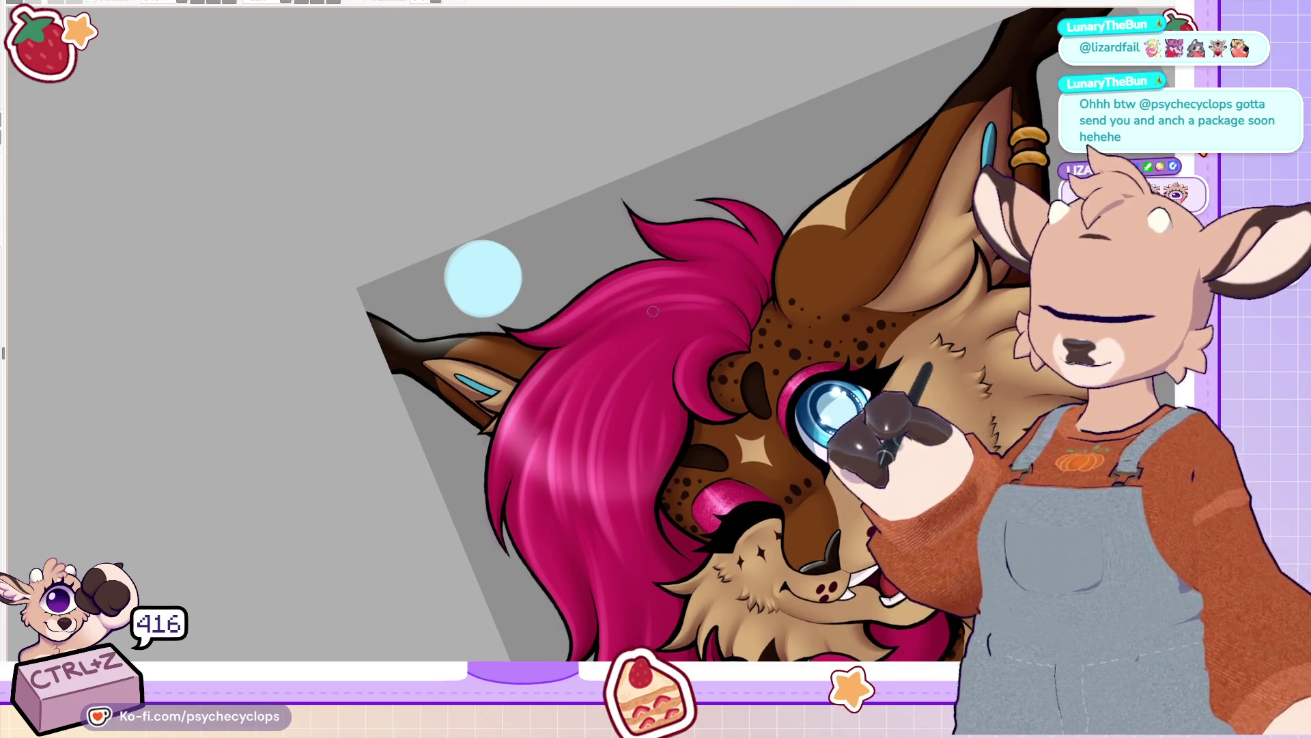
mouse_move(578, 455)
mouse_down()
mouse_move(588, 408)
mouse_move(633, 559)
mouse_up()
key(ctrl+z)
key(ctrl+z)
drag(606, 433, 614, 507)
mouse_move(618, 437)
mouse_down()
mouse_move(624, 511)
mouse_move(645, 458)
mouse_move(645, 502)
mouse_up()
drag(549, 443, 537, 519)
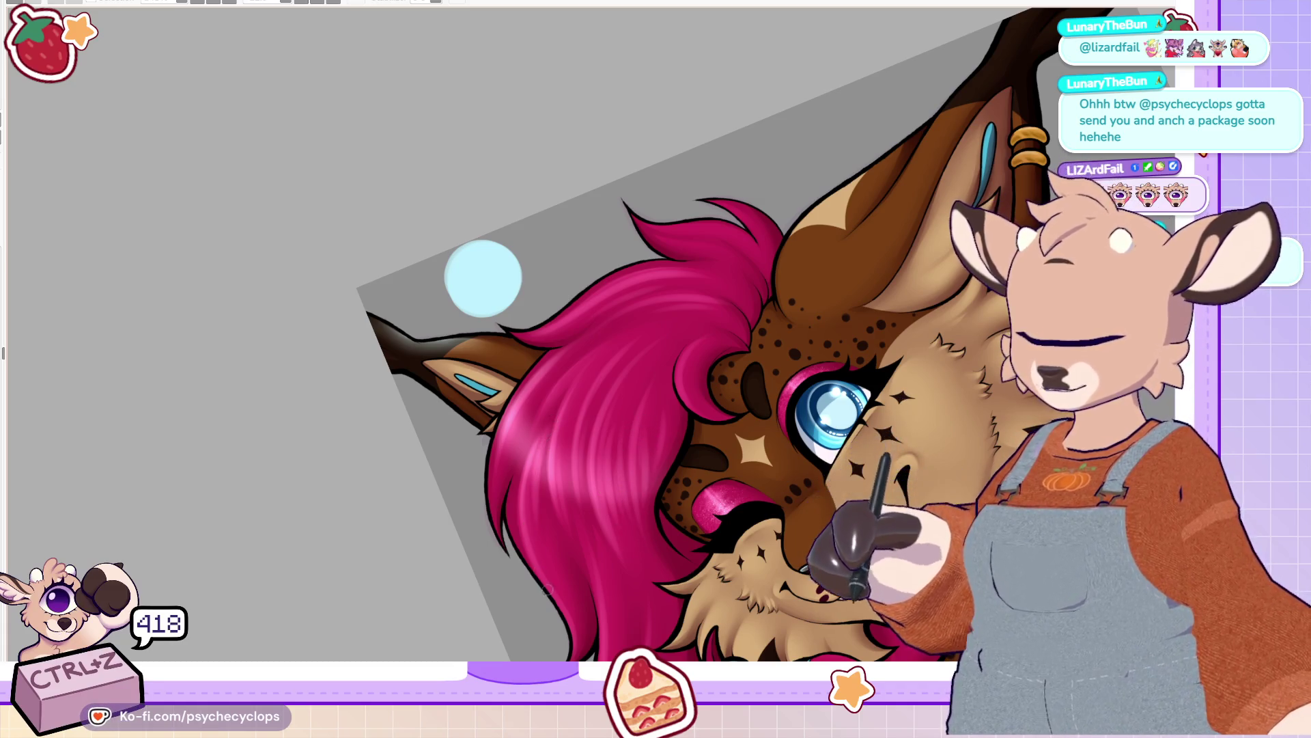
drag(552, 394, 516, 439)
key(ctrl+z)
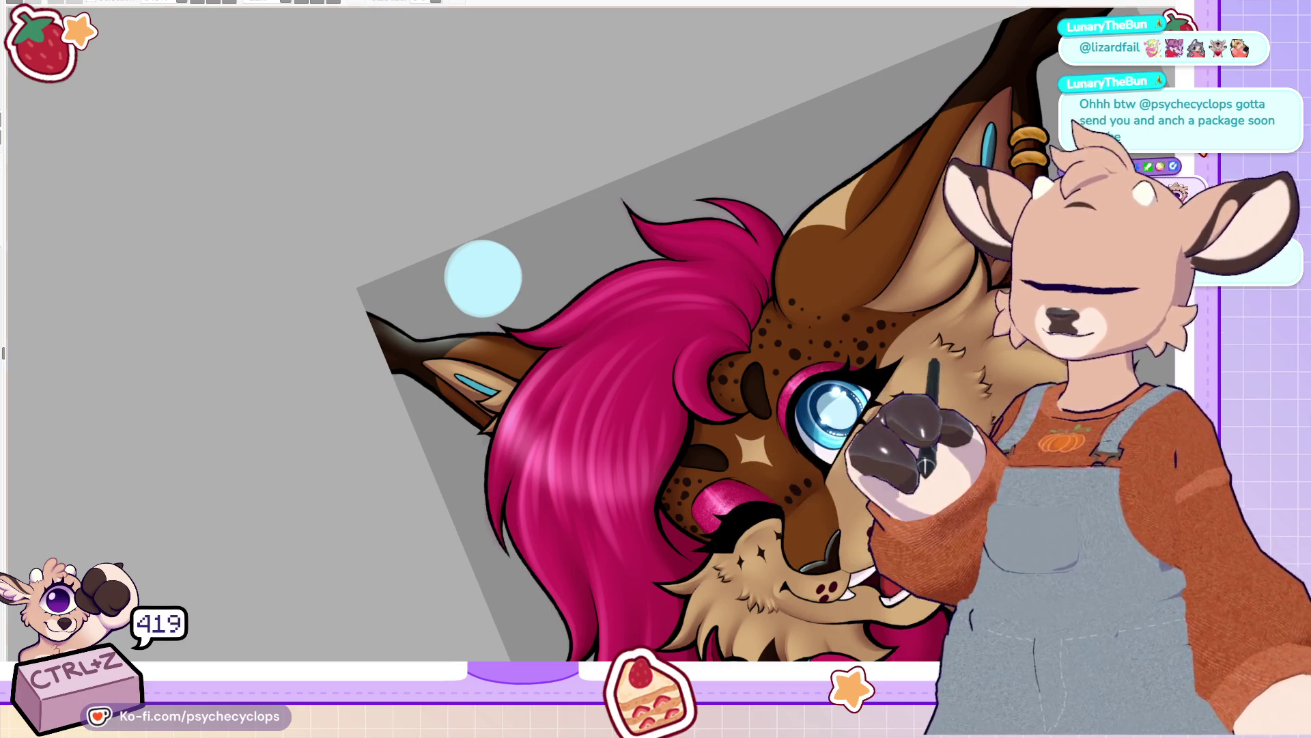
scroll(683, 341, down, 3)
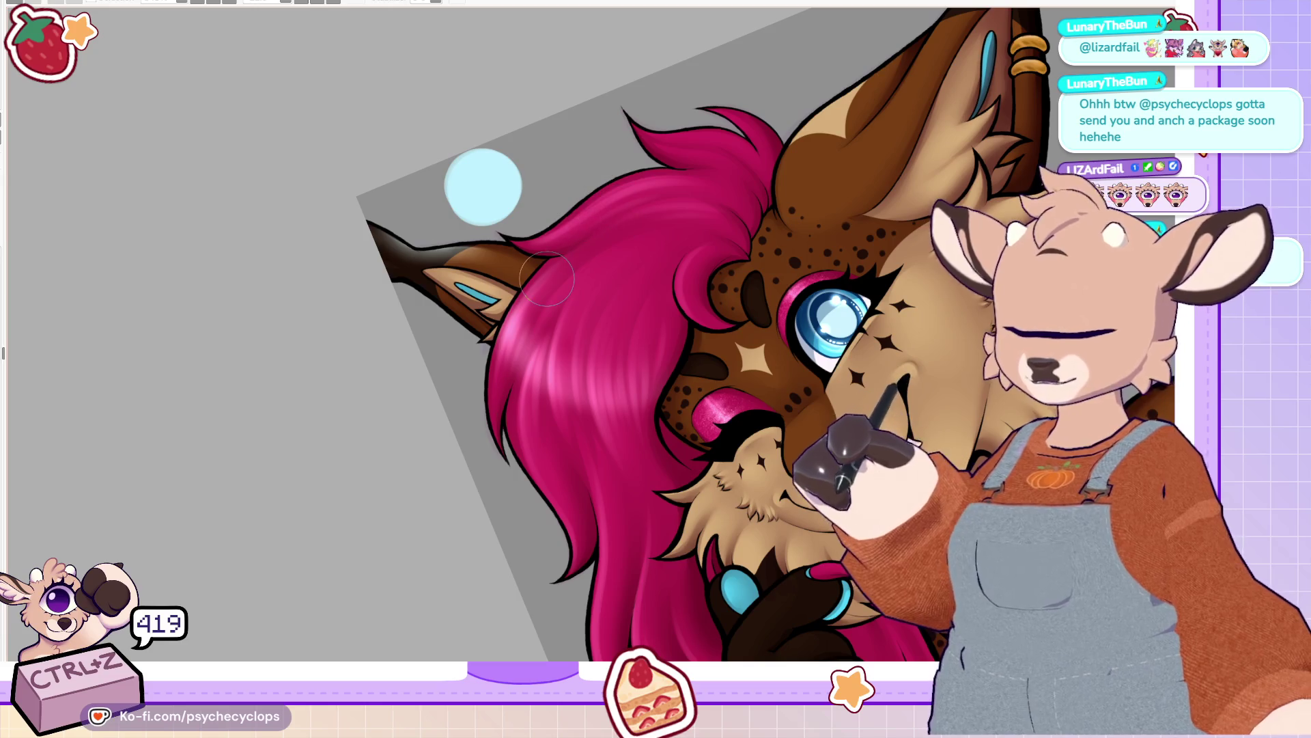
scroll(515, 74, down, 5)
scroll(605, 62, up, 1)
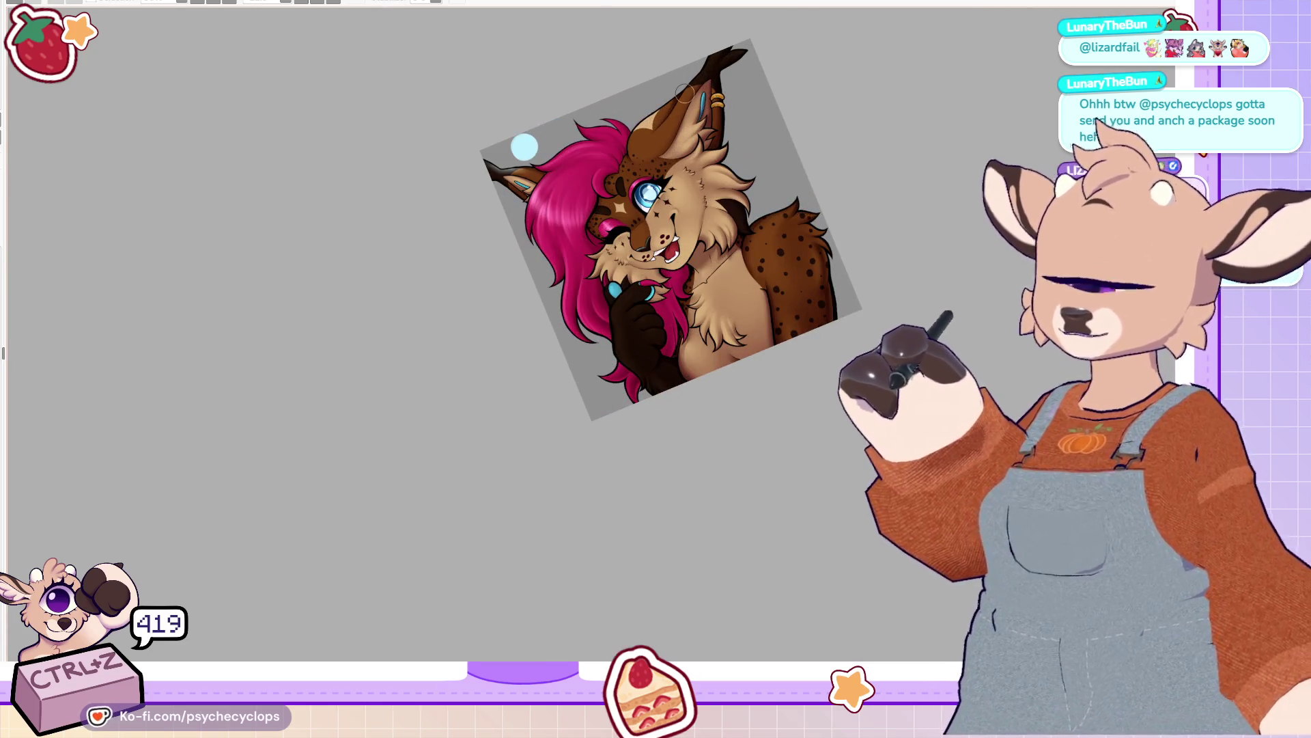
scroll(674, 177, up, 4)
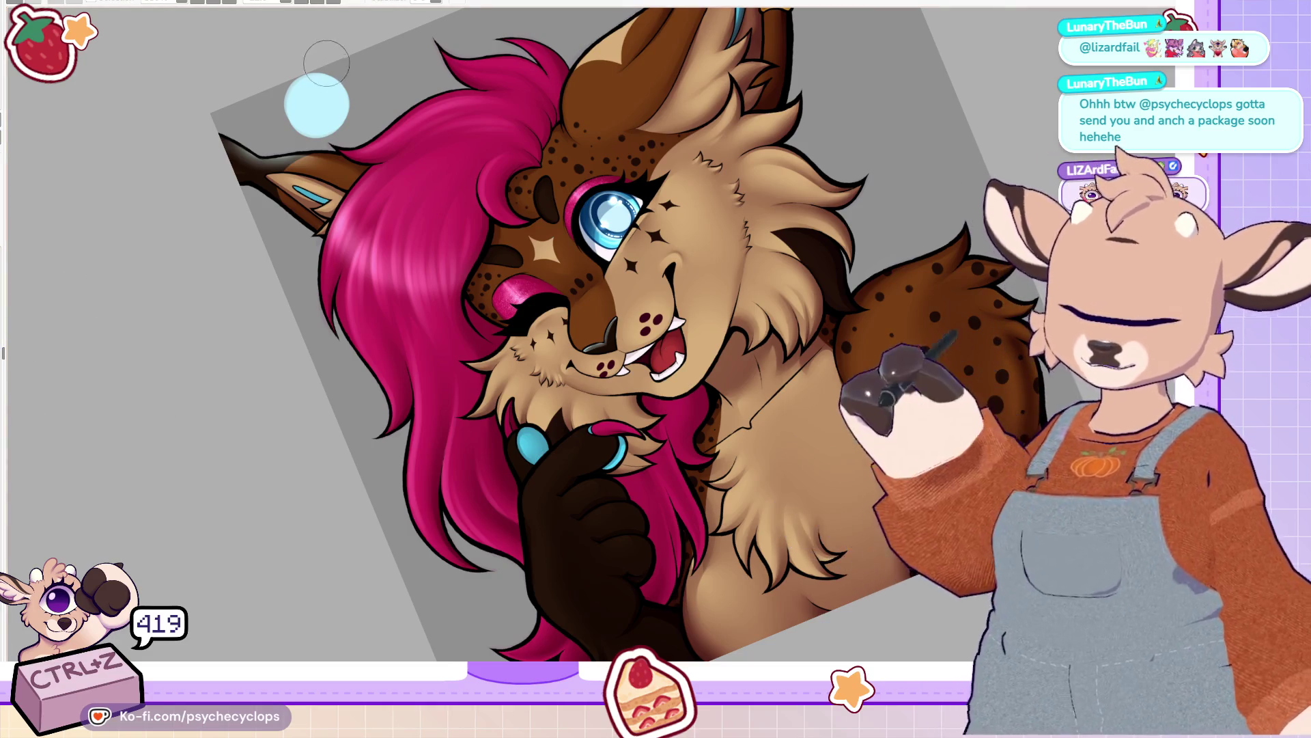
key(ctrl+z)
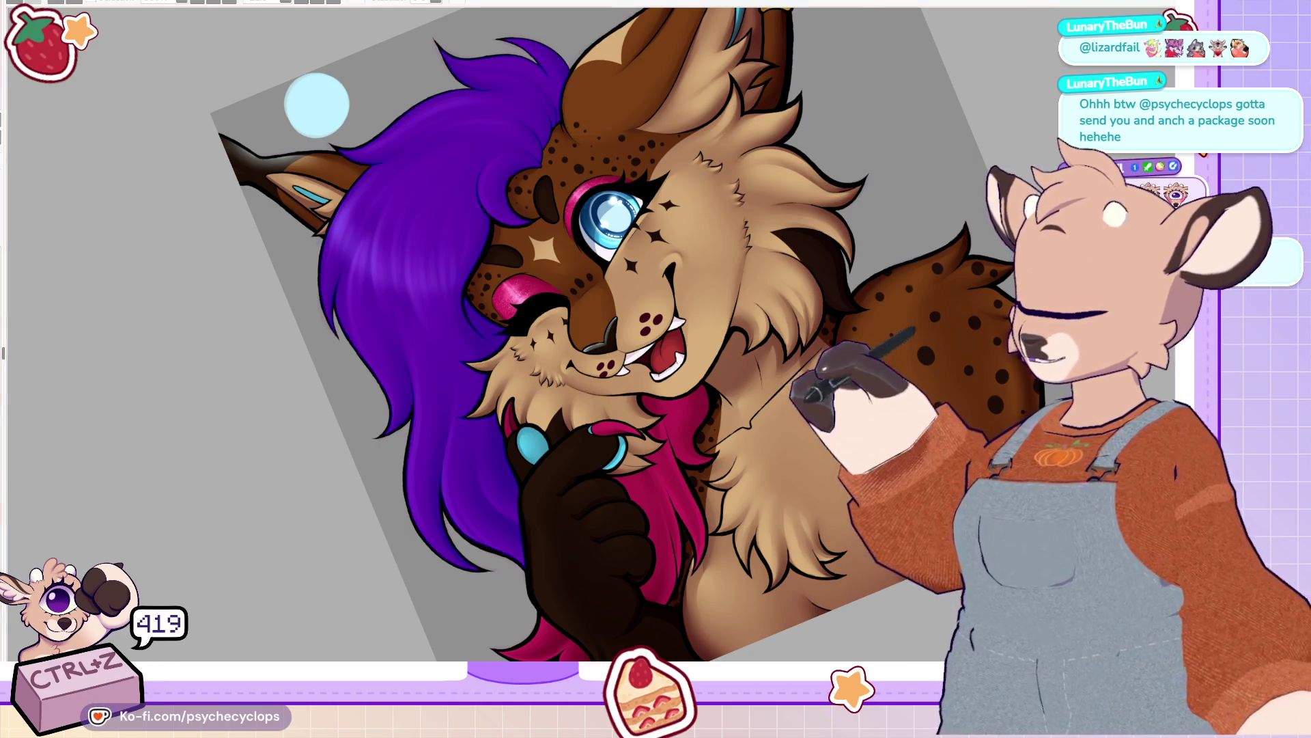
scroll(316, 105, up, 3)
key(ctrl+shift+z)
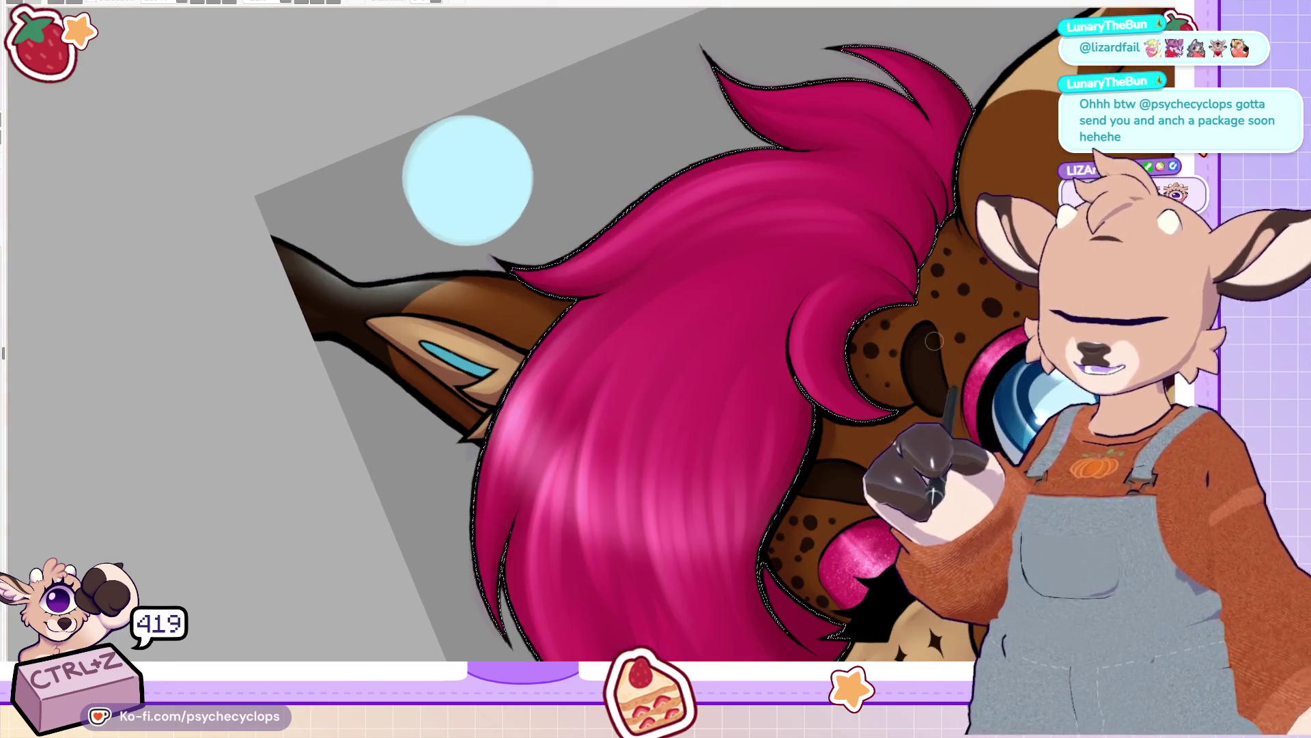
key(m)
key(5)
scroll(516, 336, down, 3)
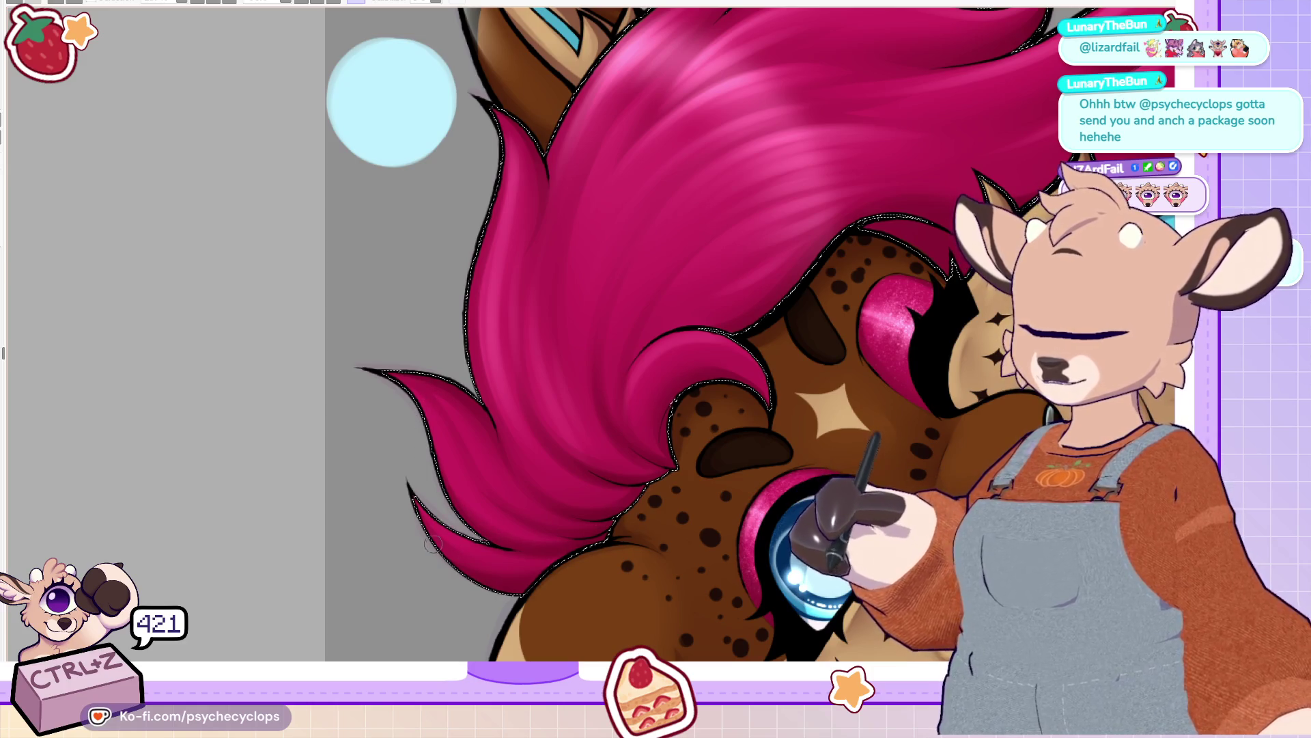
key(ctrl+0)
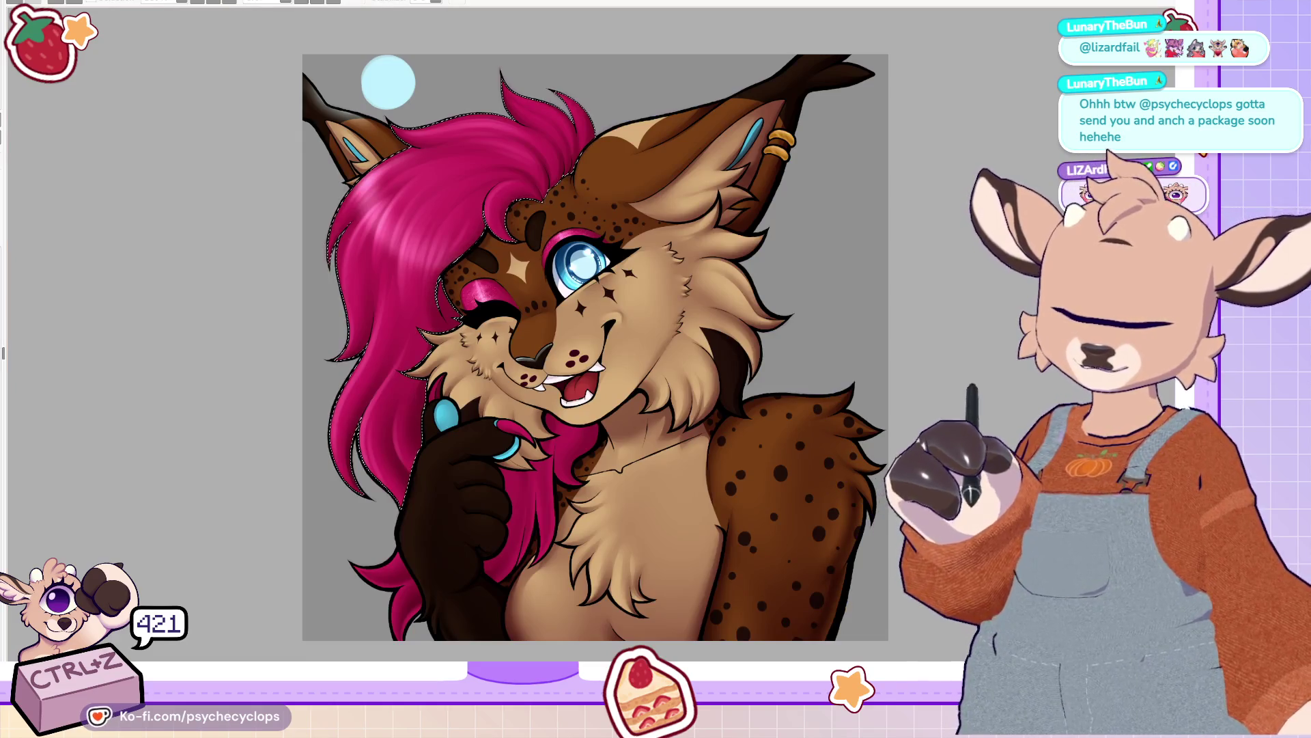
scroll(441, 166, up, 1)
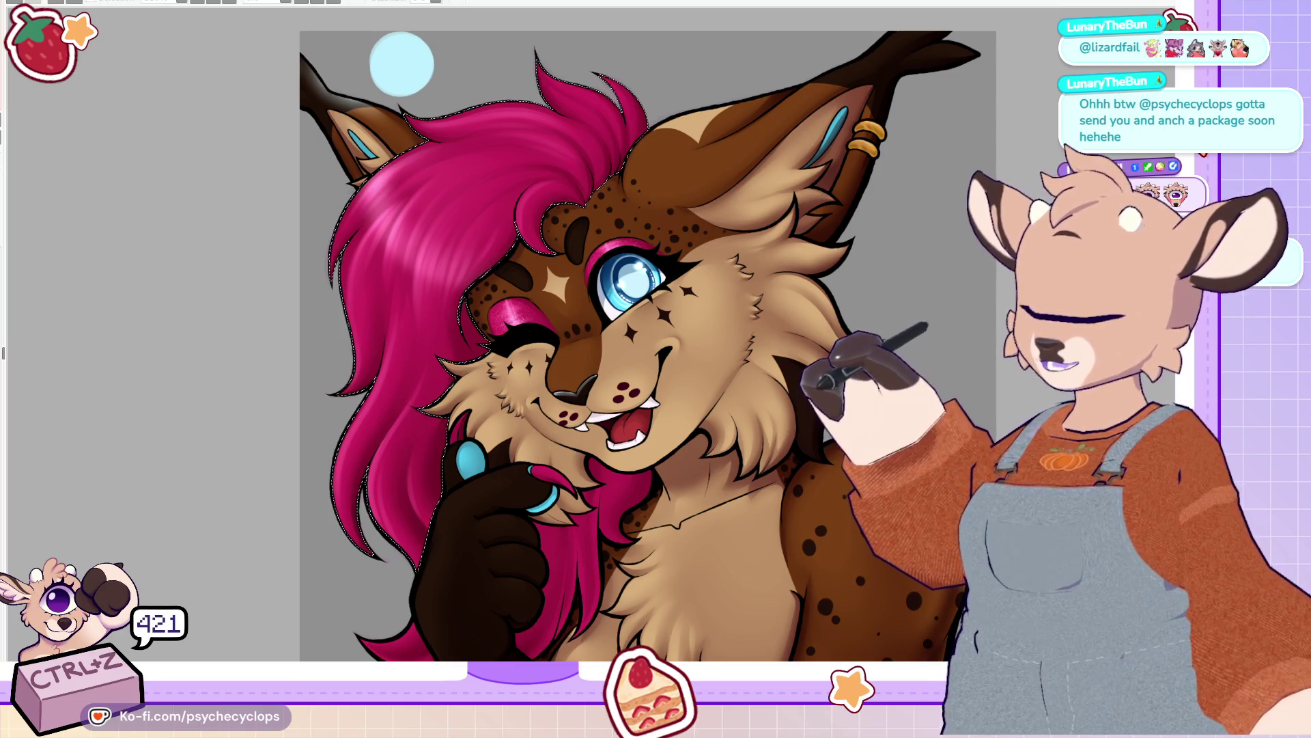
drag(547, 341, 634, 407)
scroll(502, 170, up, 2)
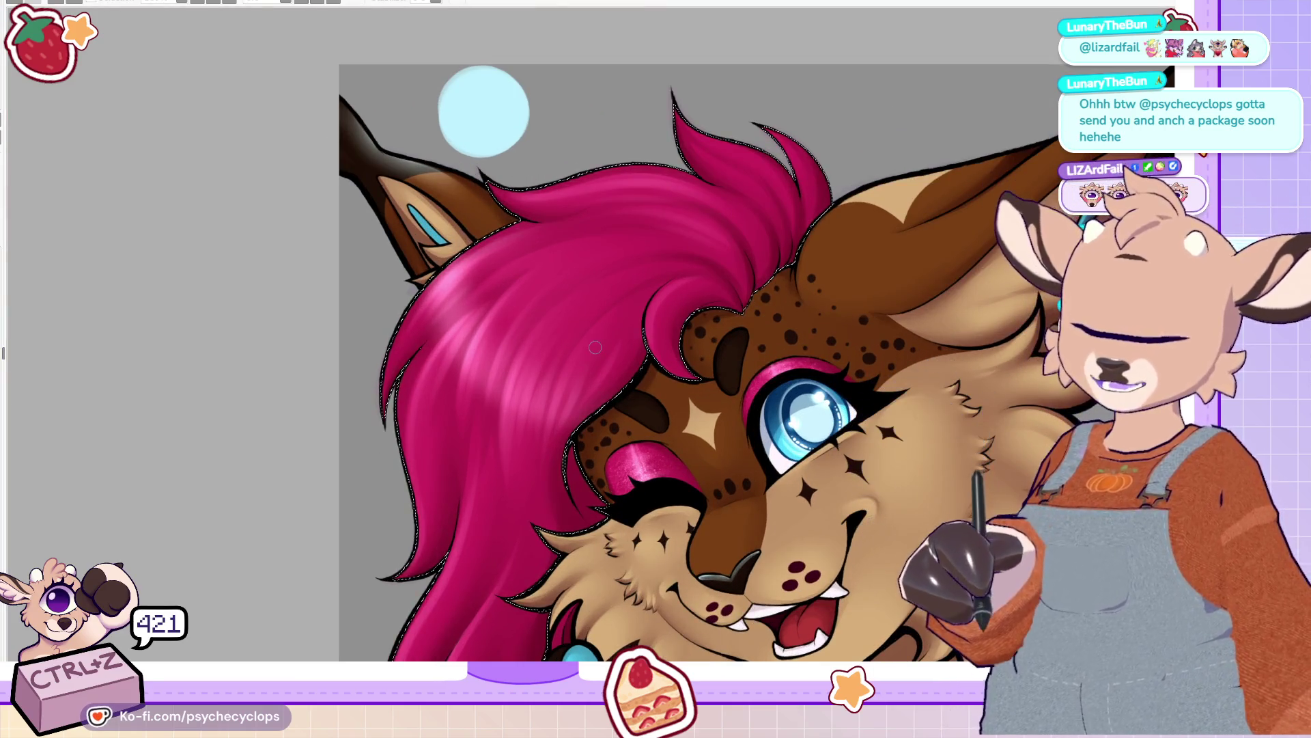
key(bracketleft)
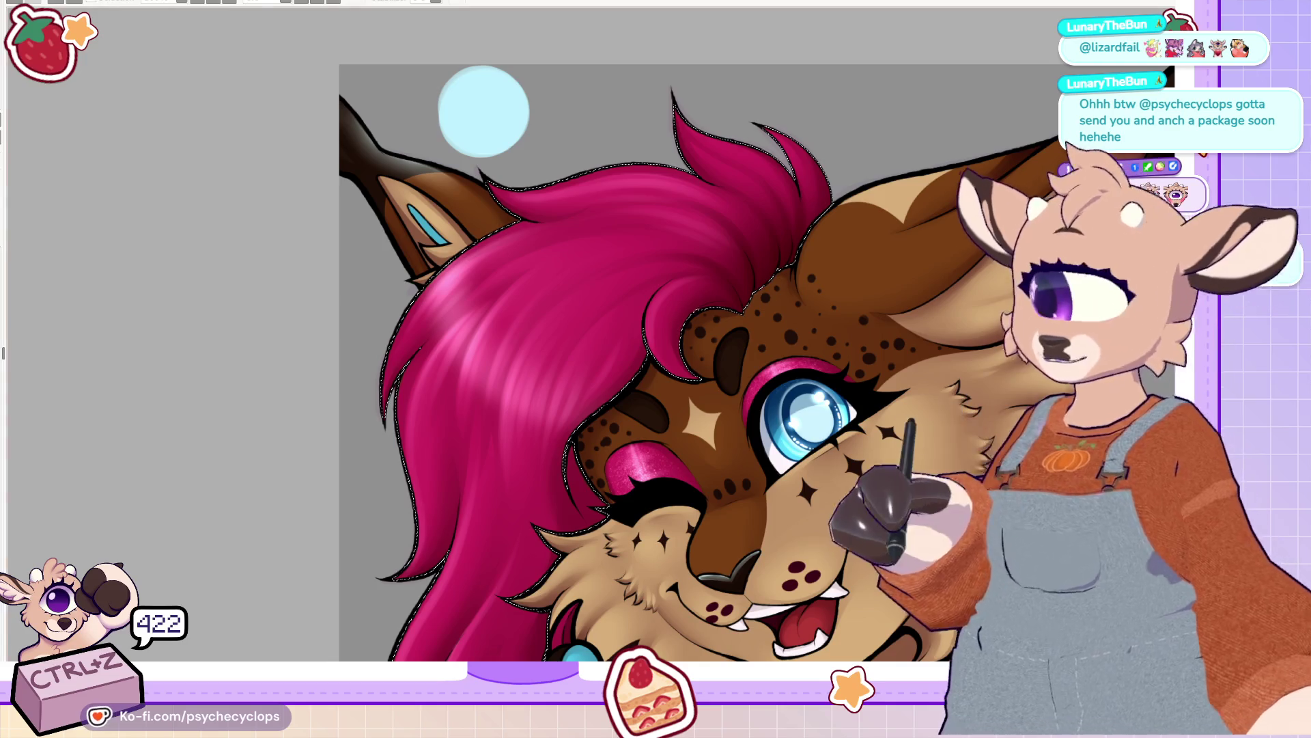
key(ctrl+plus)
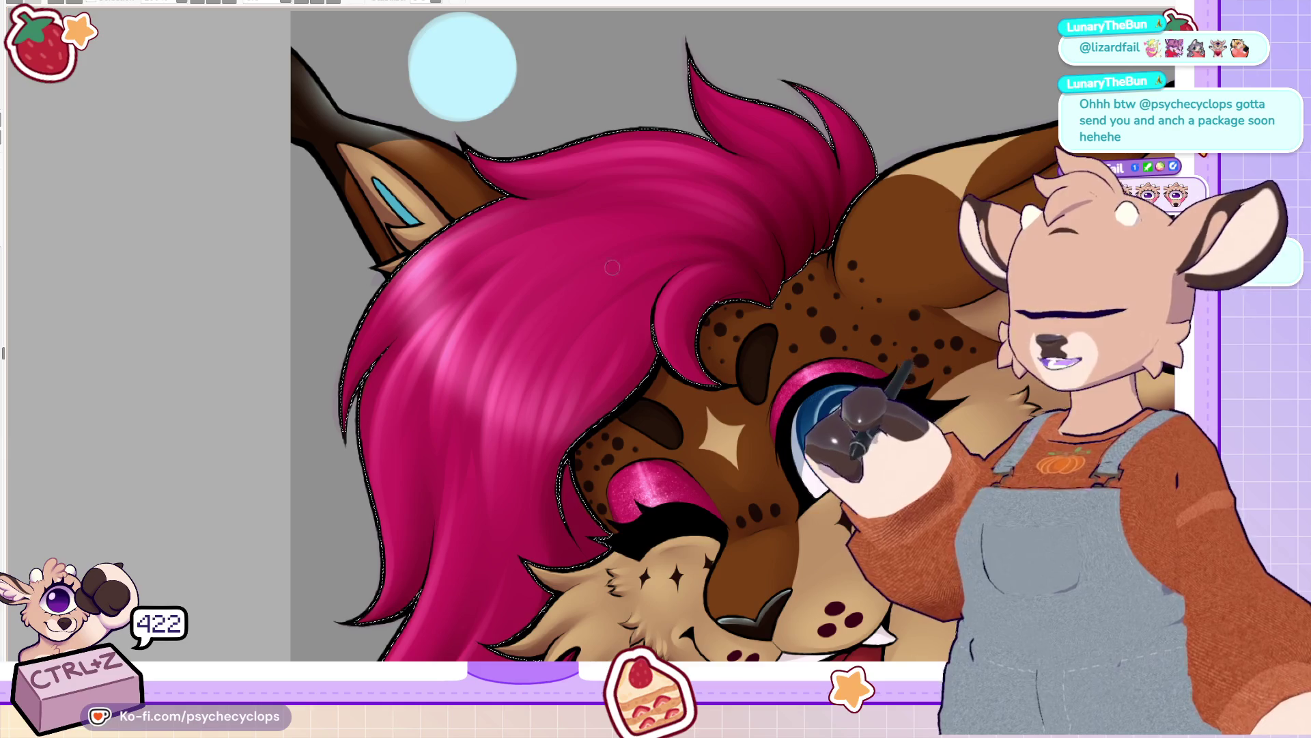
key(h)
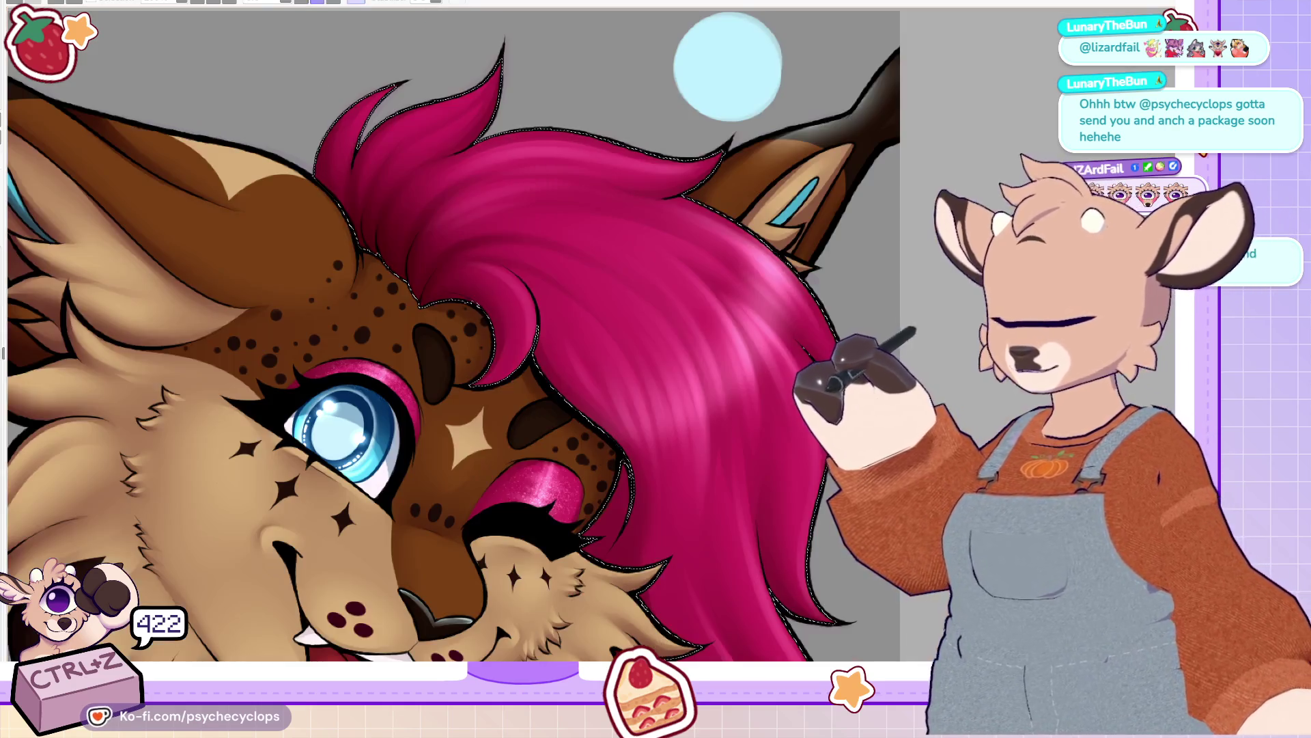
key(minus)
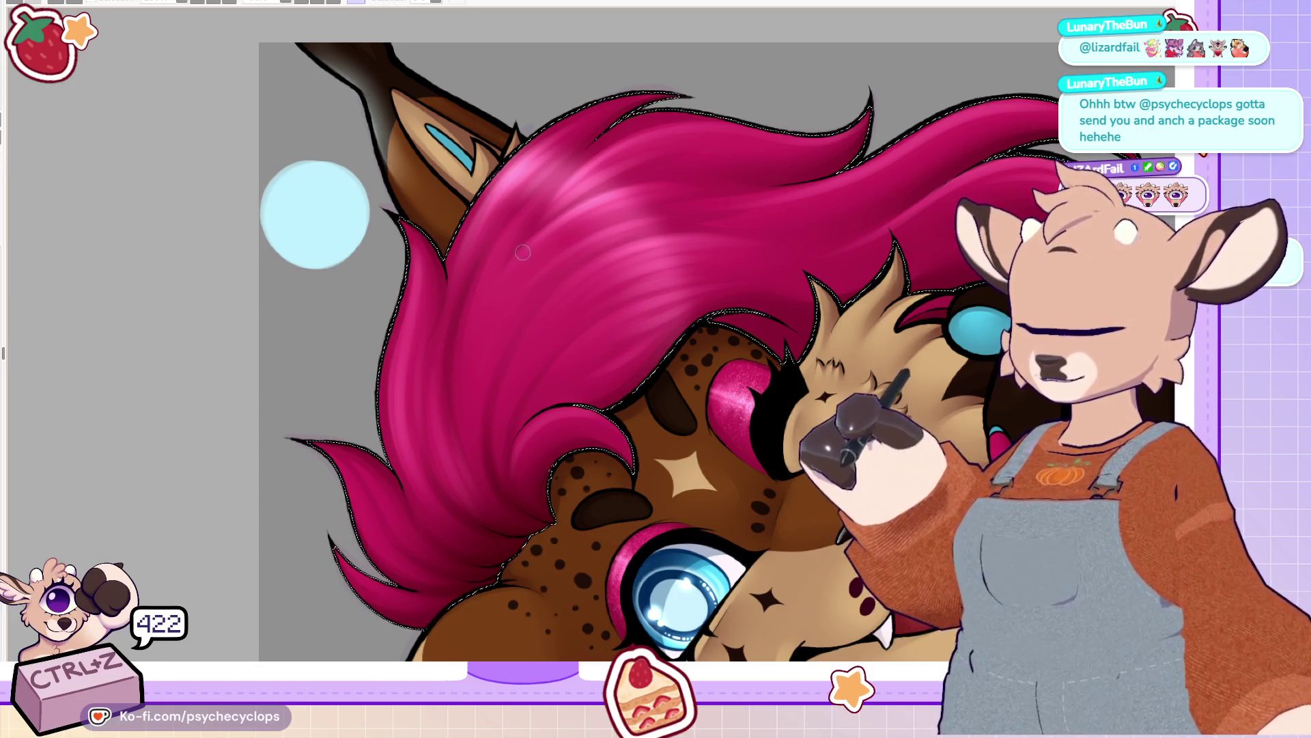
key(ctrl+z)
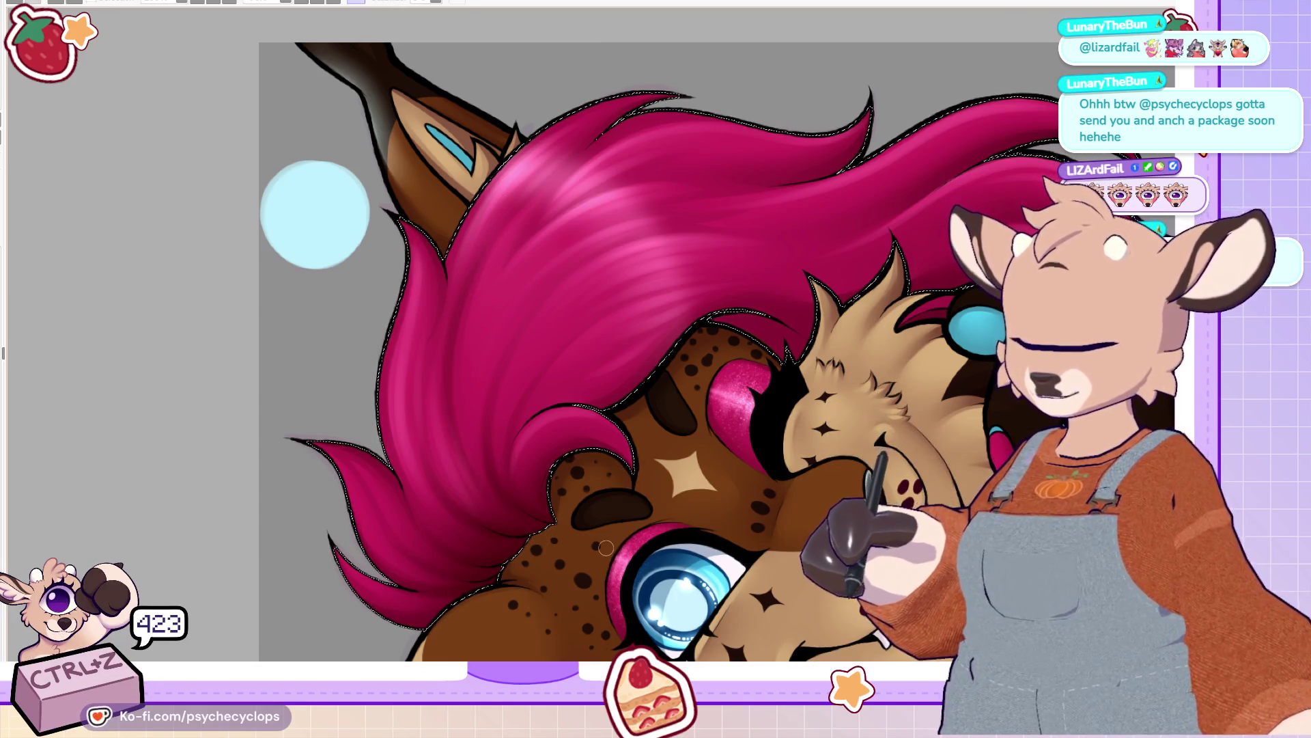
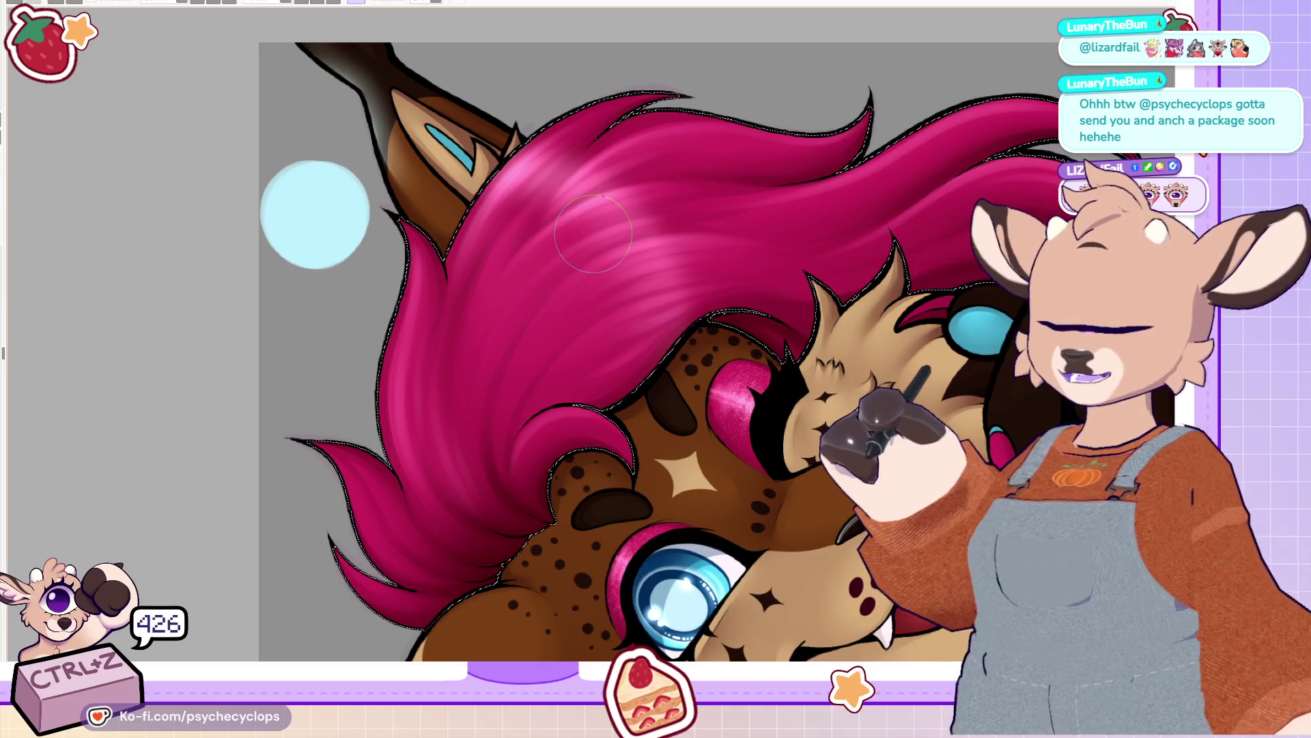
Step: Fit the portrait in view and revert the hair from purple back to magenta
key(ctrl+0)
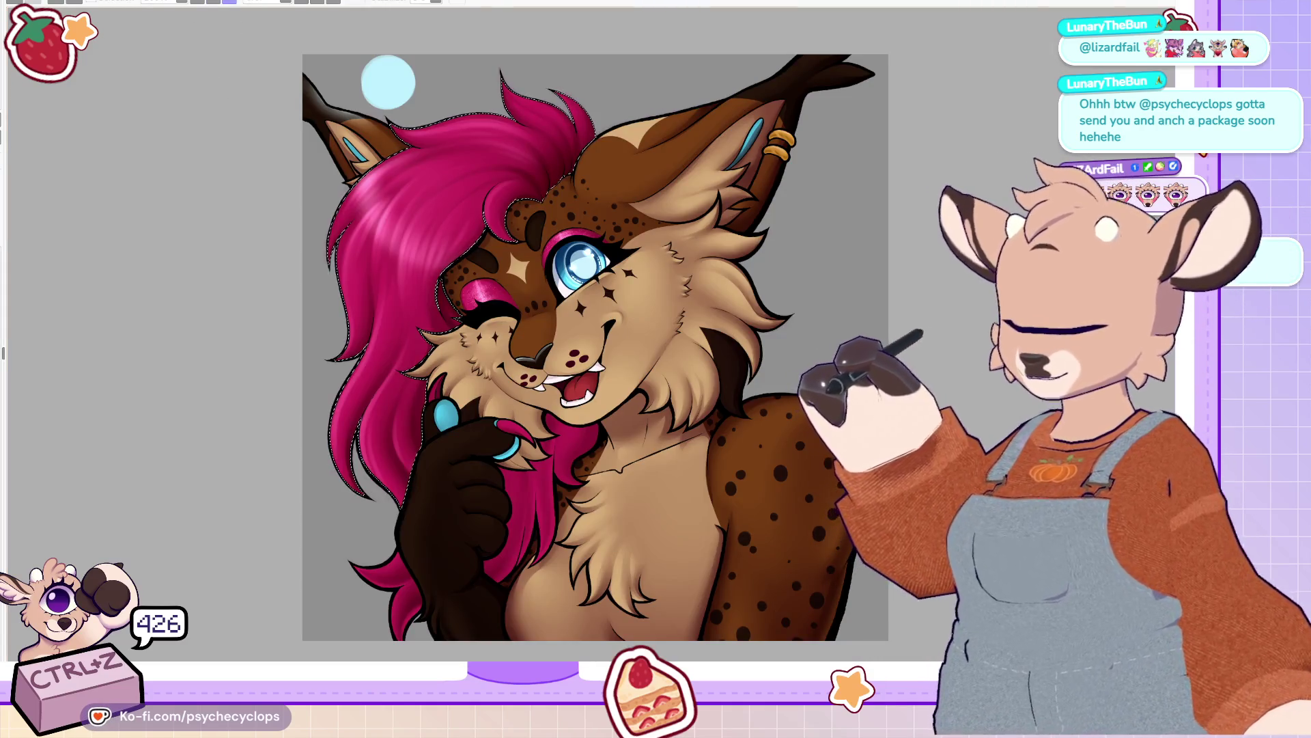
scroll(288, 601, up, 3)
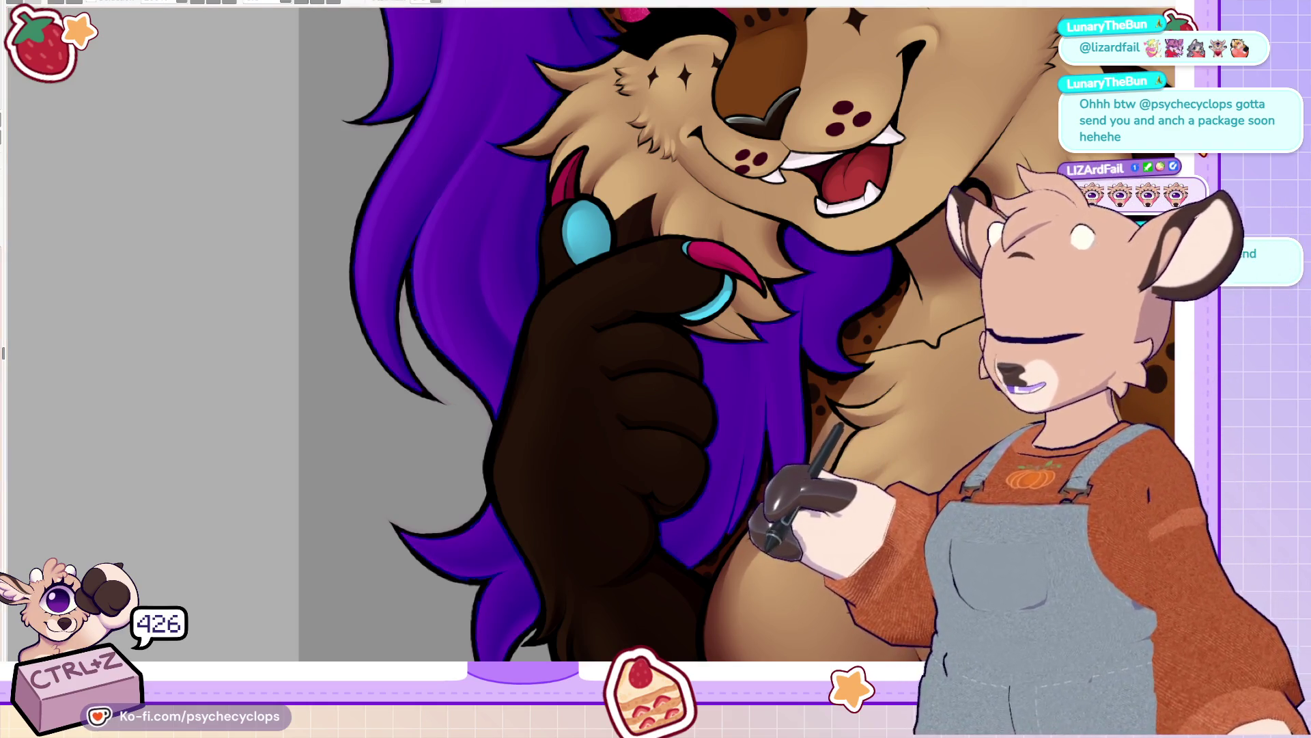
key(ctrl+z)
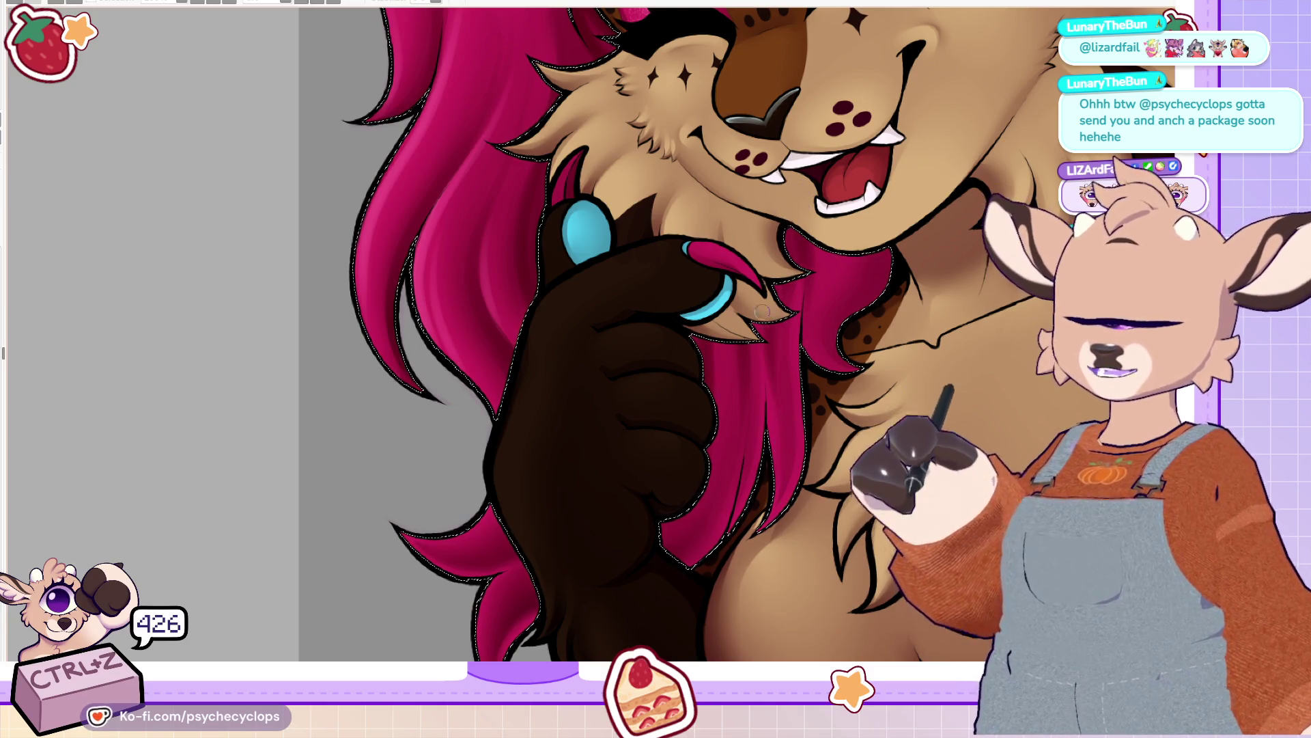
Step: Undo the last few small strokes near the paw, enlarging the brush and then shrinking it back
key(ctrl+z)
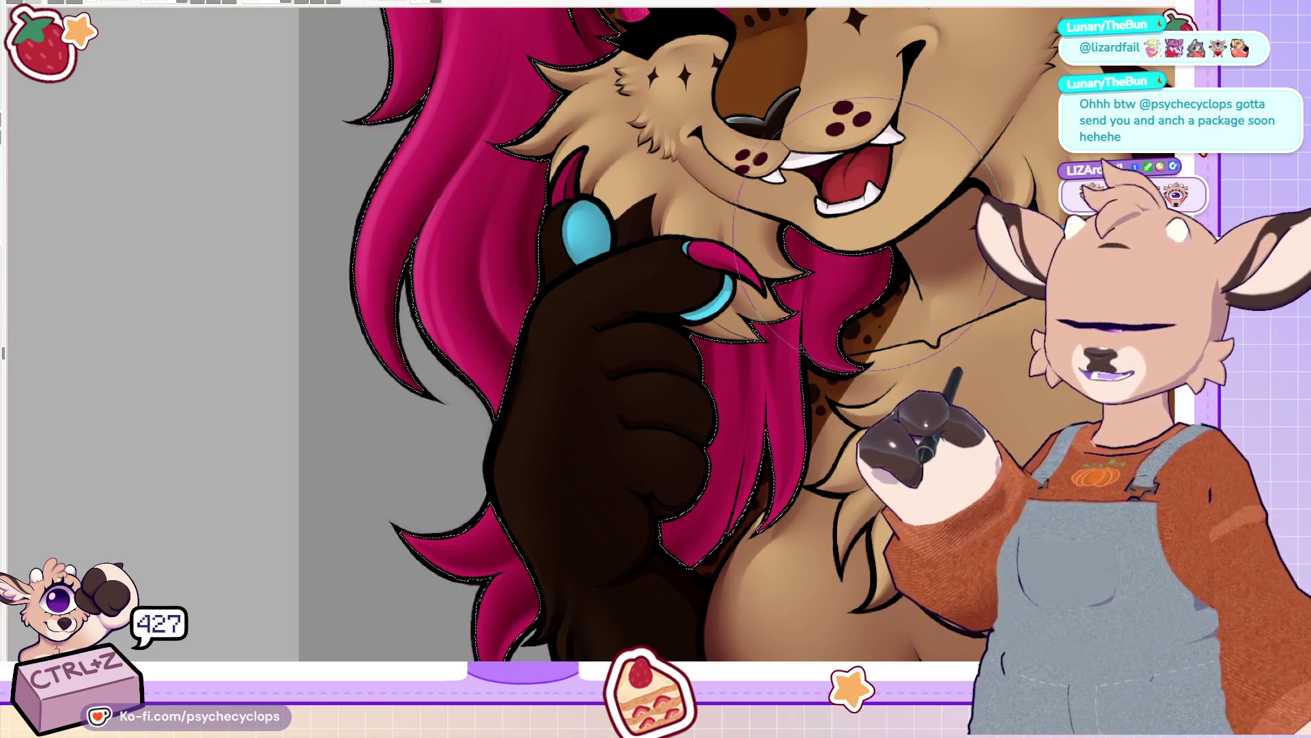
key(bracketright)
key(ctrl+z)
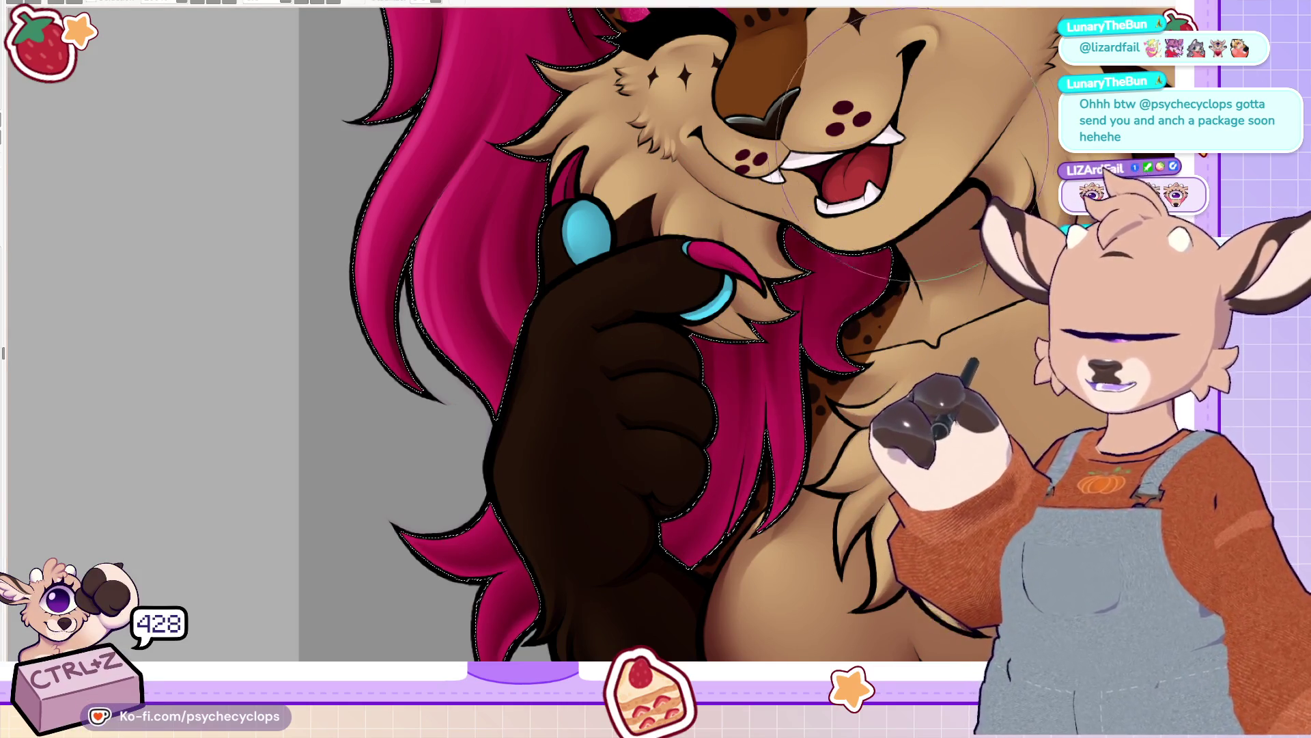
scroll(922, 103, up, 5)
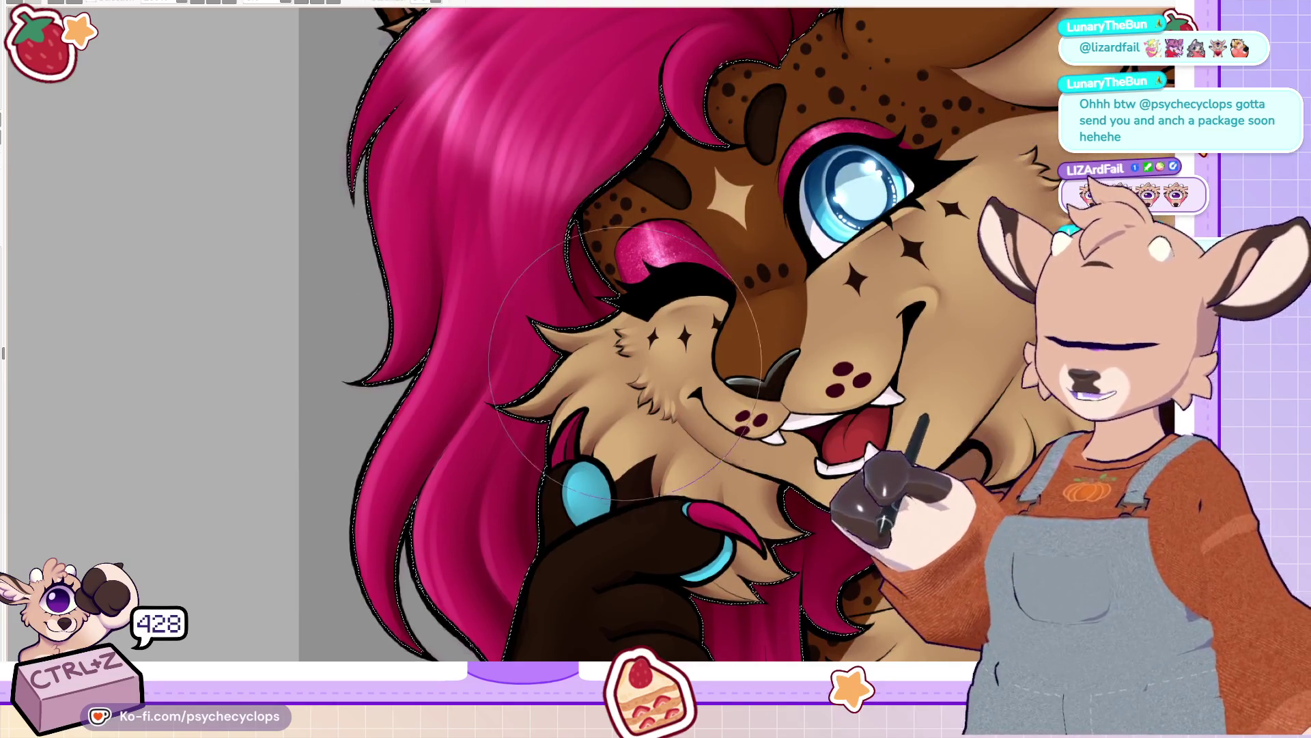
key(ctrl+z)
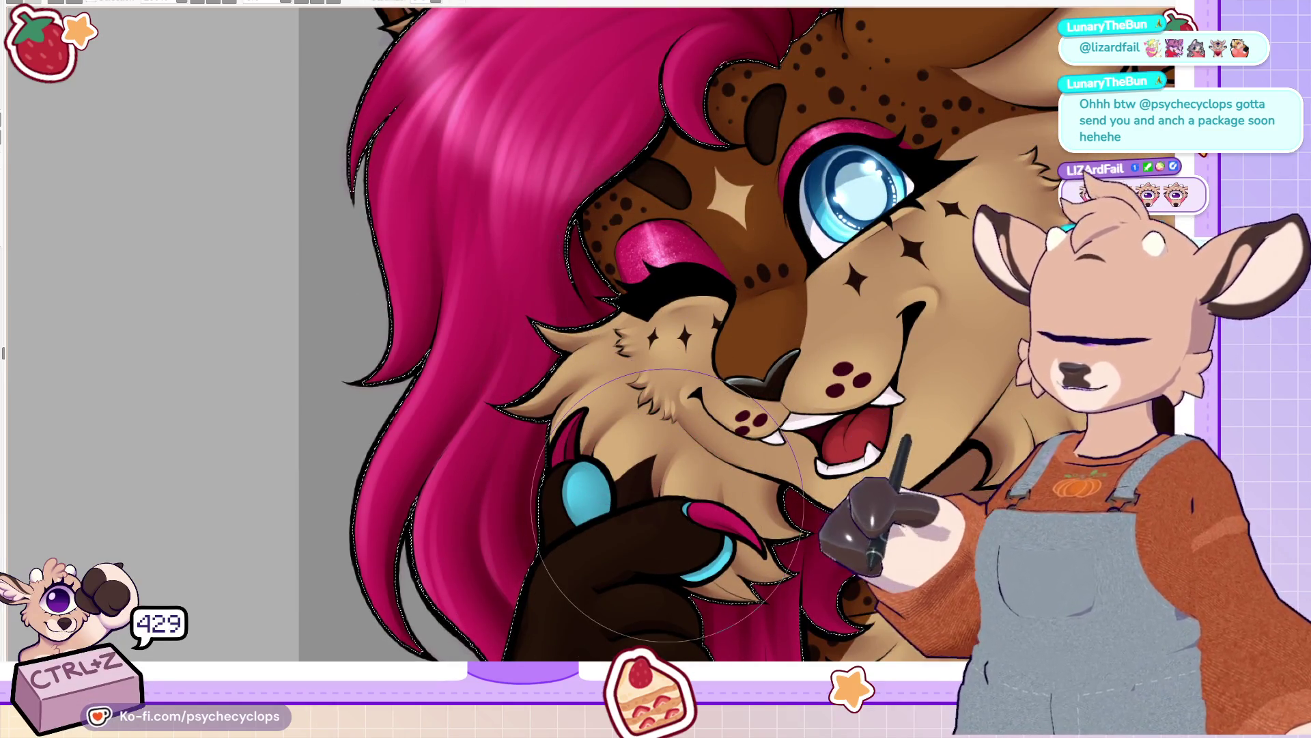
key(ctrl+0)
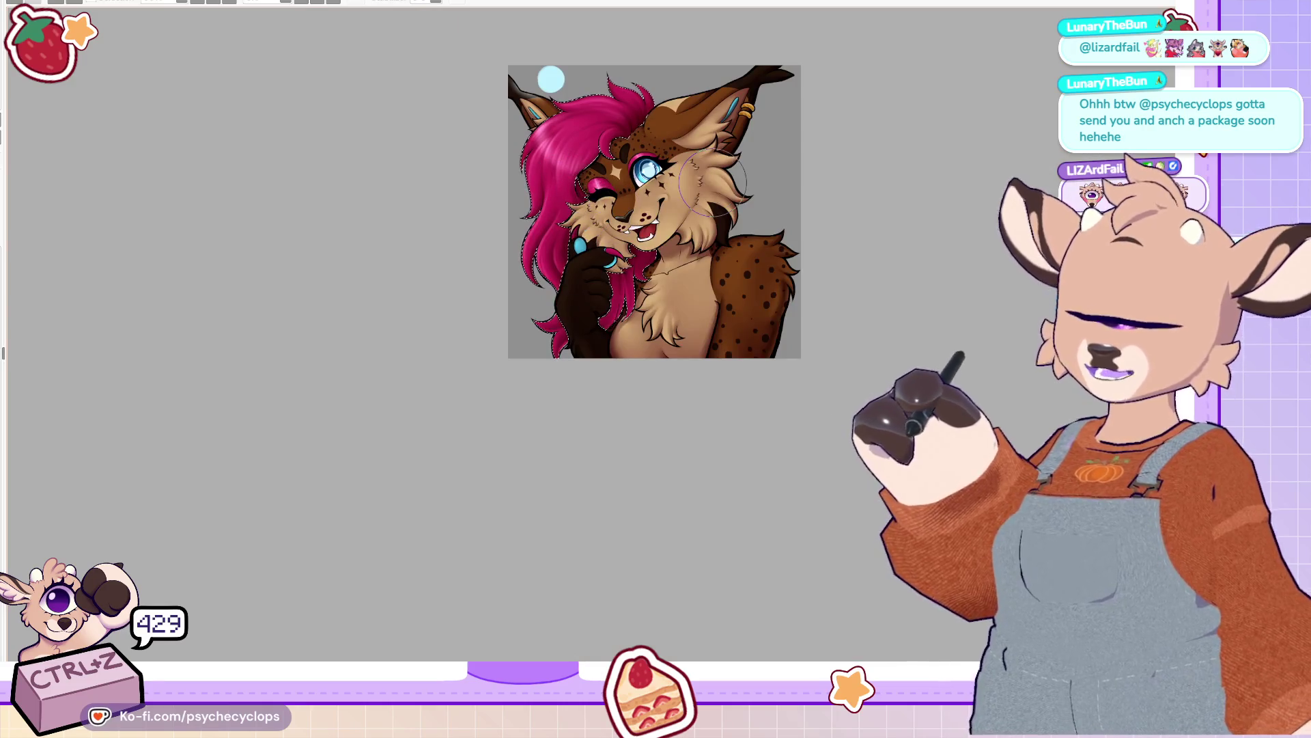
scroll(601, 345, up, 5)
key(bracketleft)
key(bracketleft)
key(bracketleft)
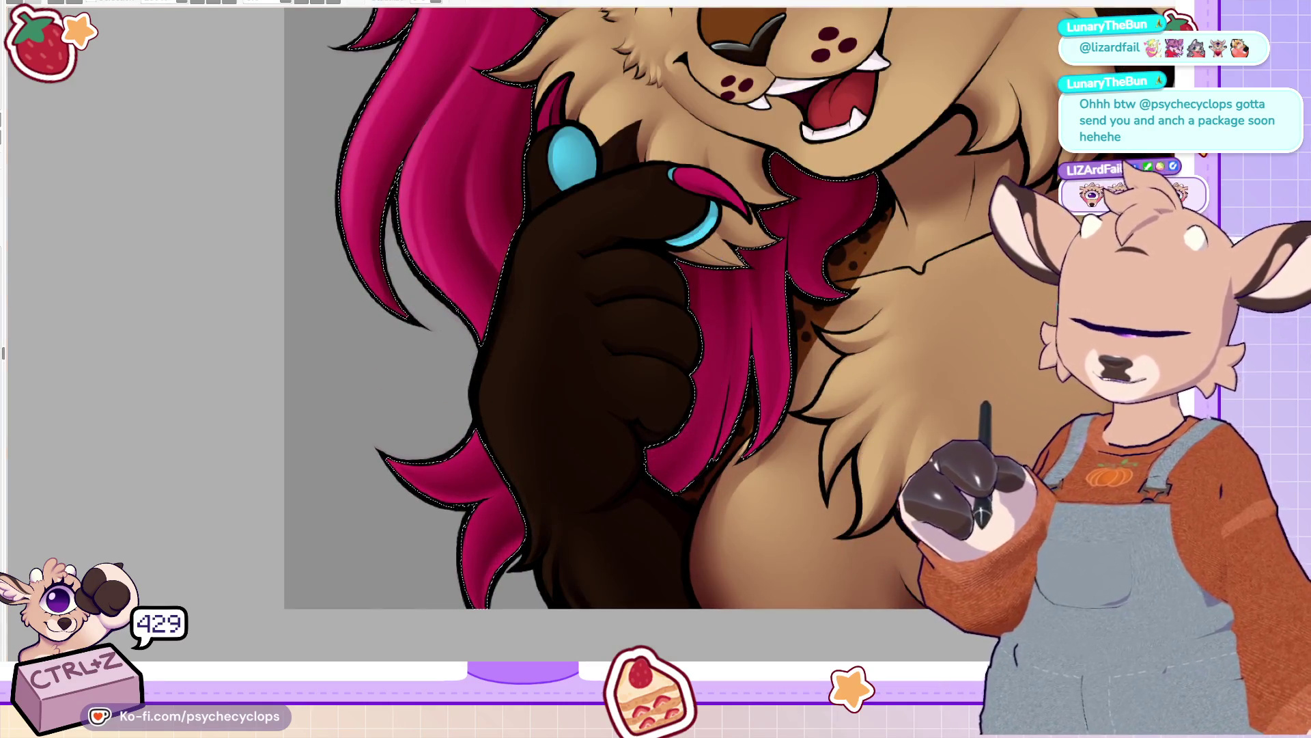
Step: Check the mirrored canvas and undo four more recent strokes around the hair and muzzle
key(h)
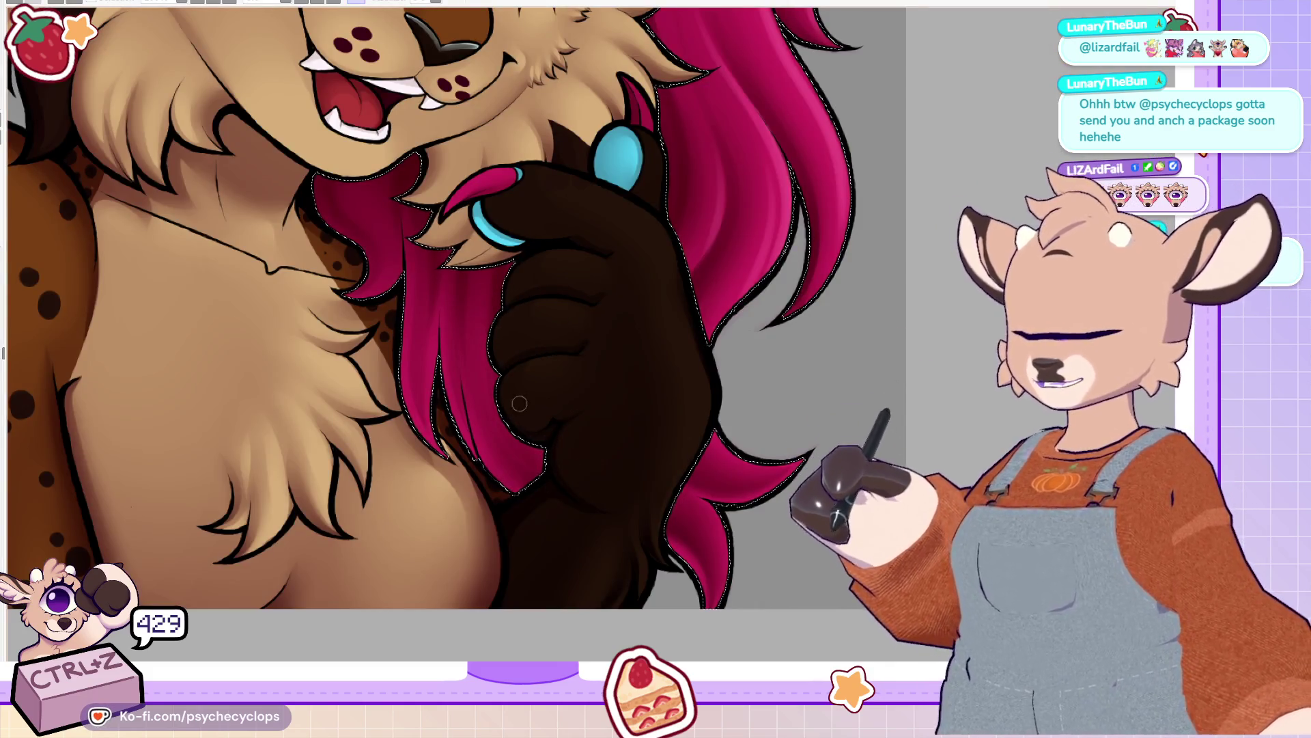
key(ctrl+z)
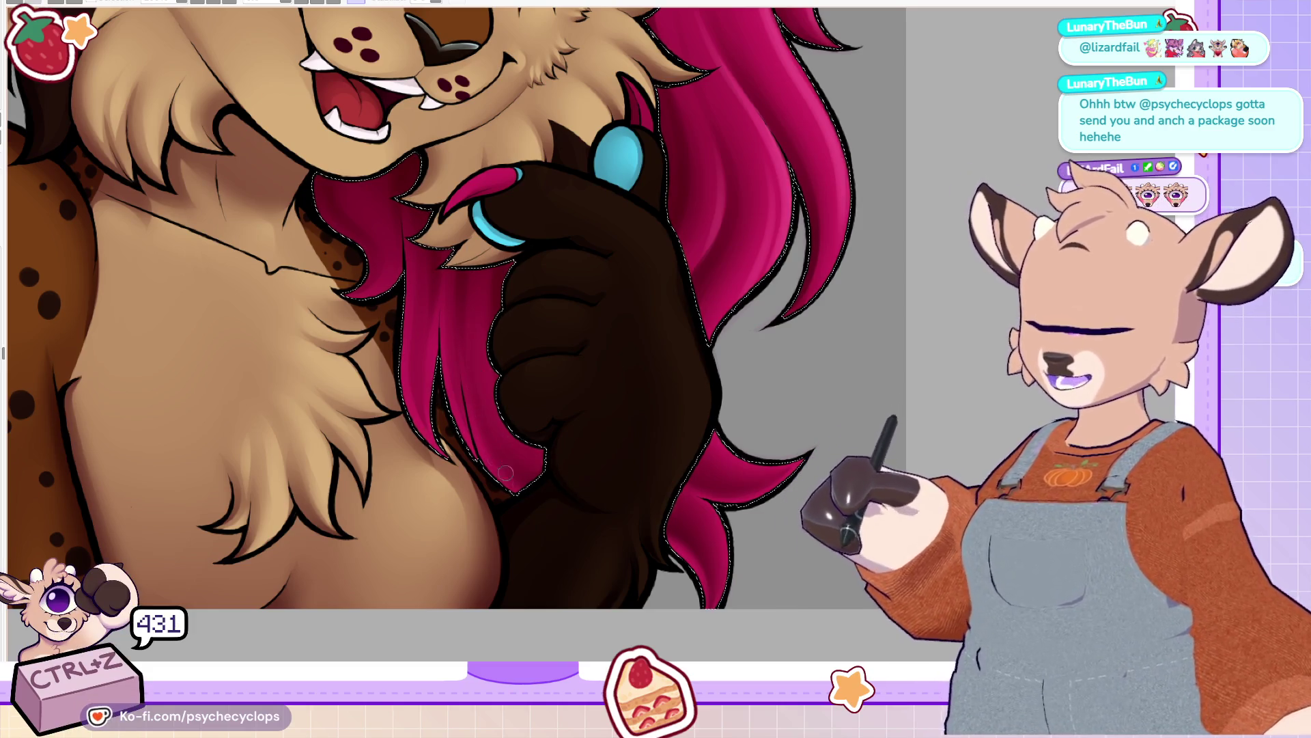
key(ctrl+z)
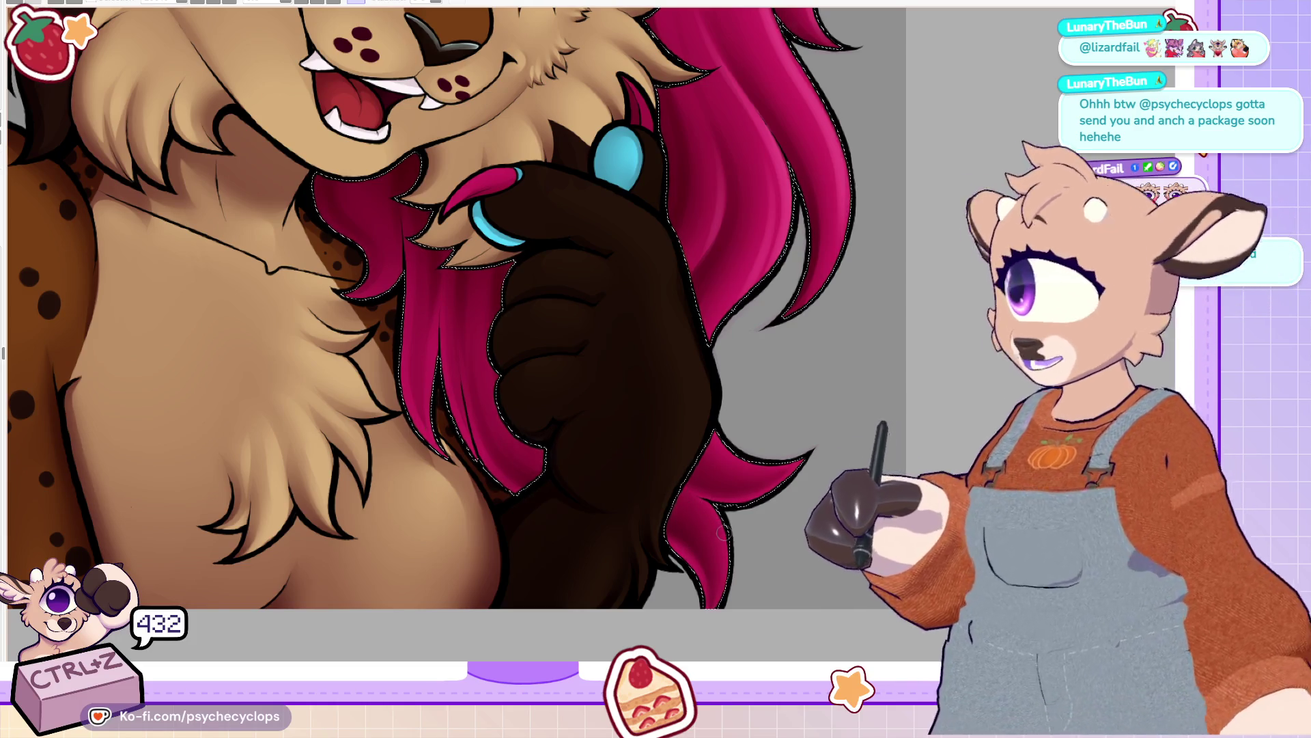
key(h)
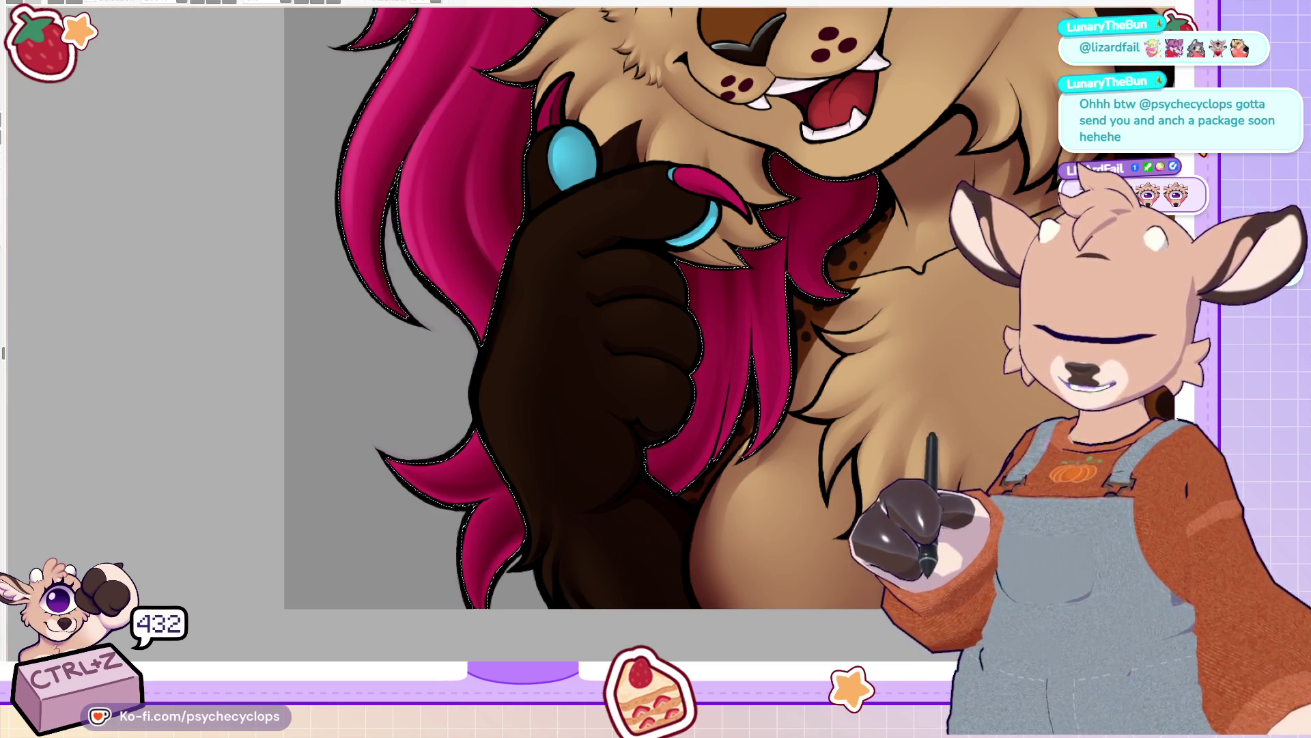
scroll(683, 327, up, 5)
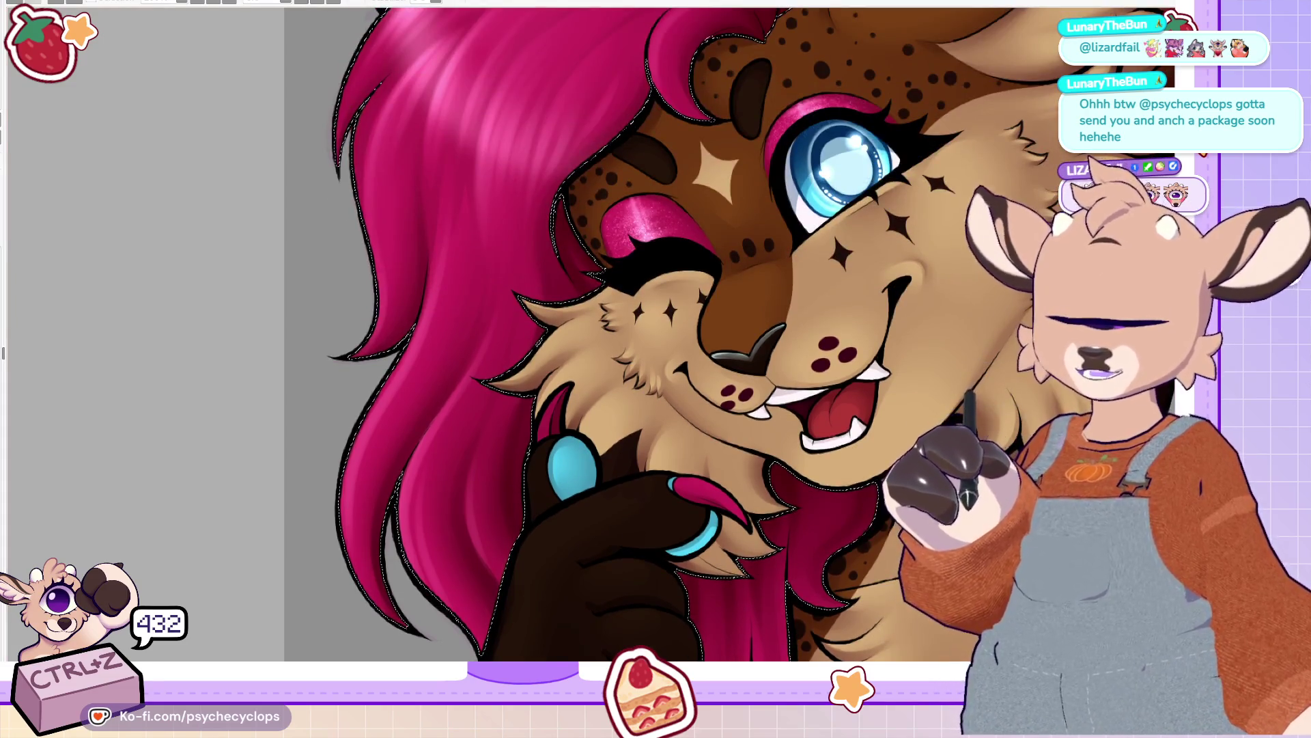
key(ctrl+z)
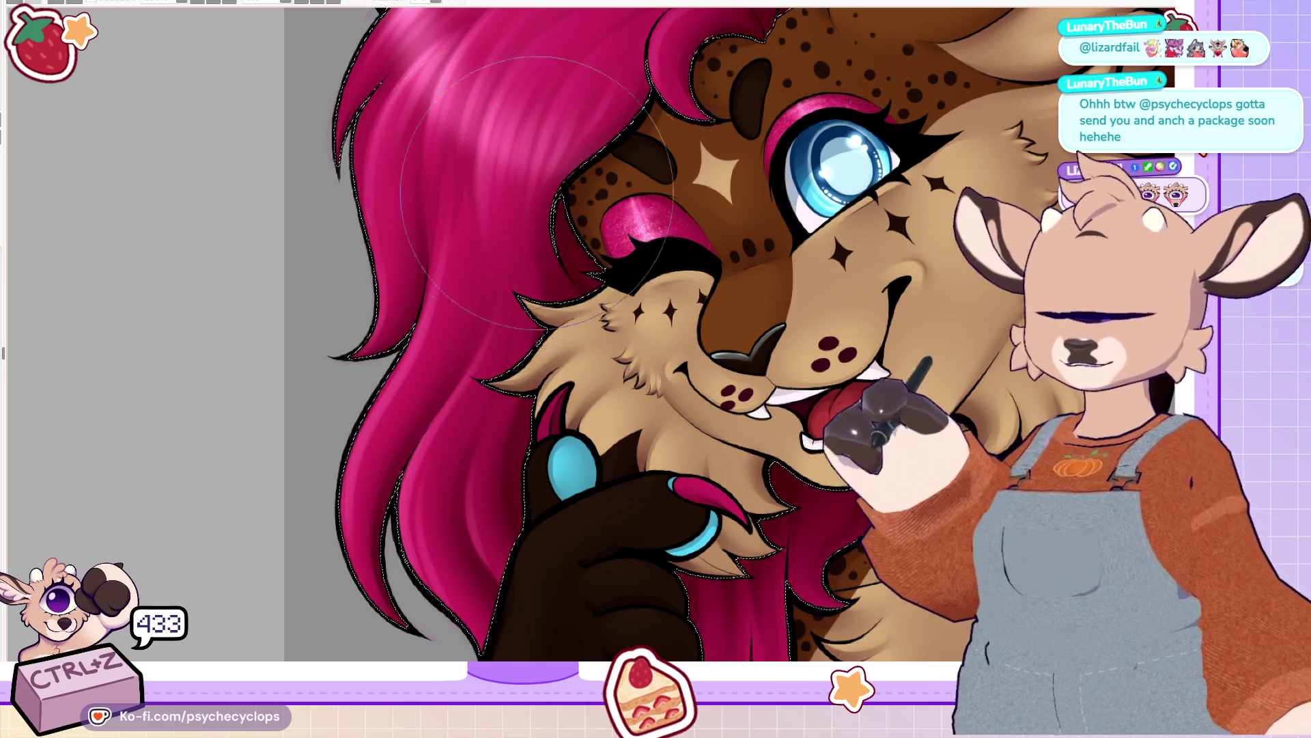
key(ctrl+0)
scroll(327, 263, up, 2)
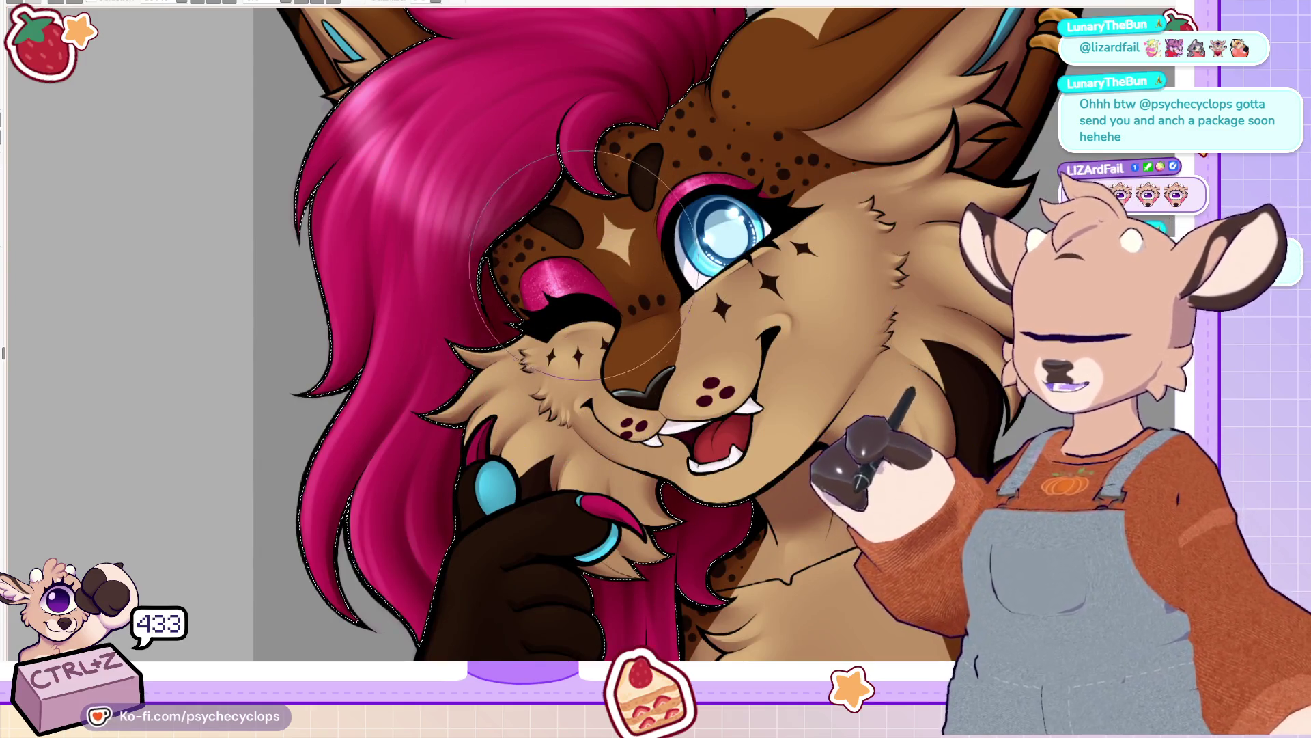
key(ctrl+z)
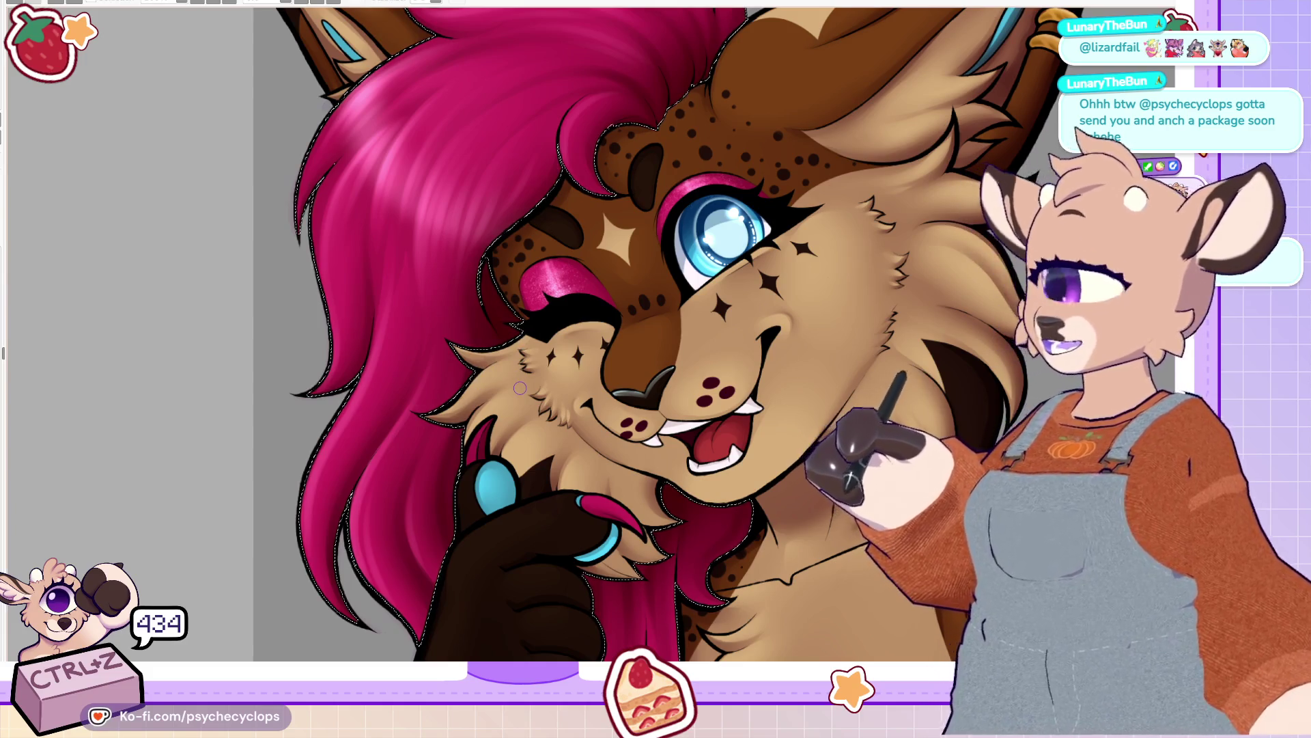
scroll(594, 282, up, 3)
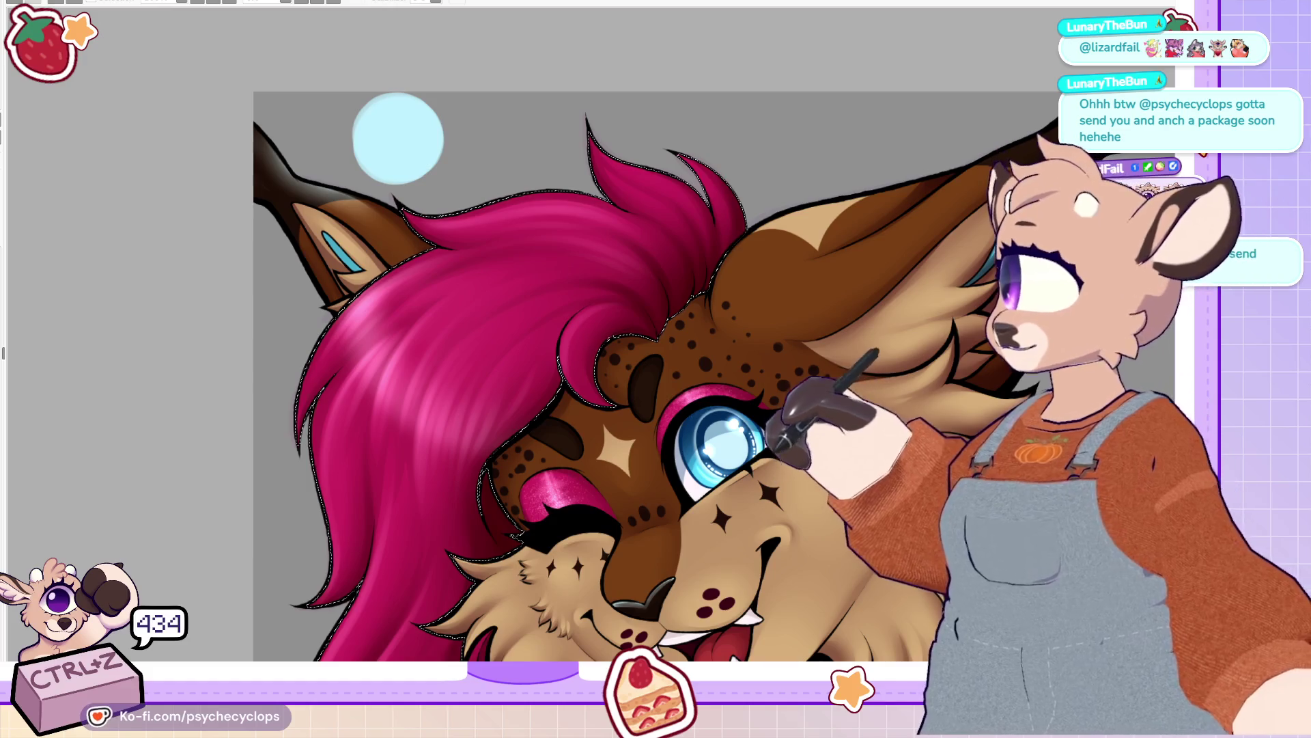
key(ctrl+alt+0)
key(ctrl+0)
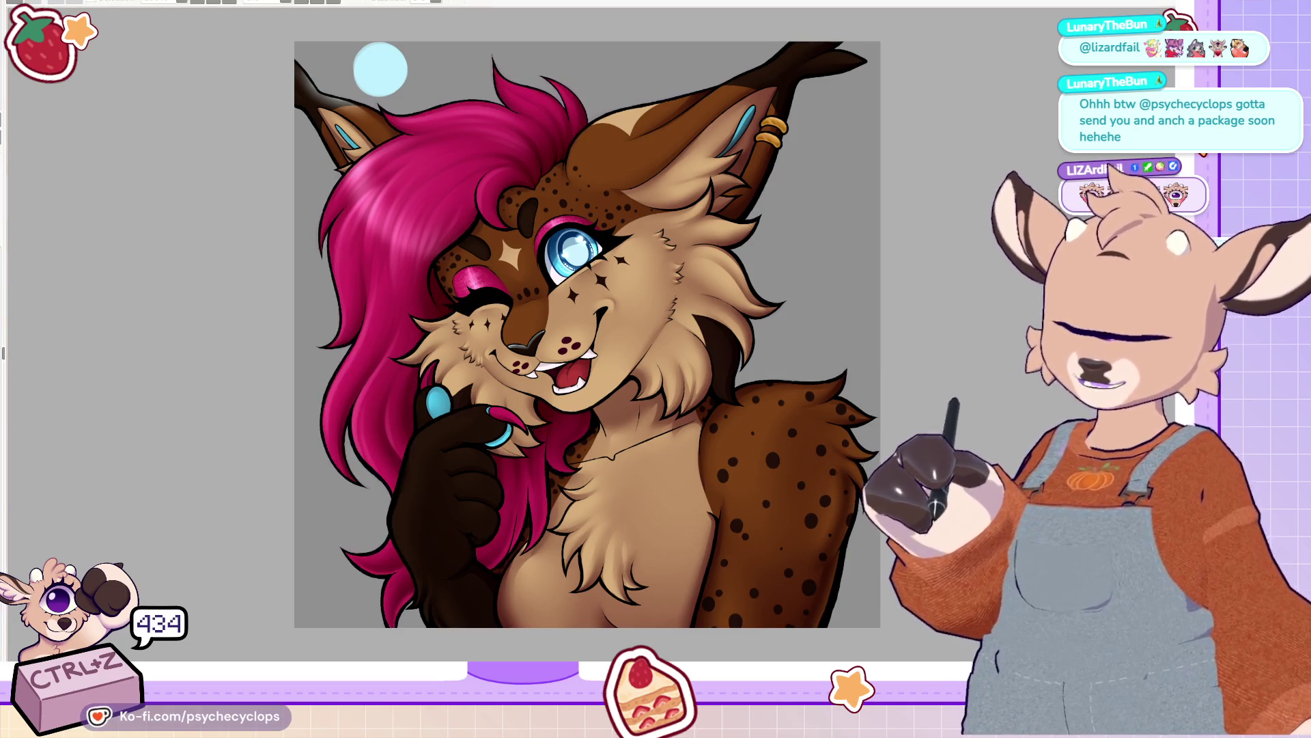
key(ctrl+alt+0)
key(ctrl+0)
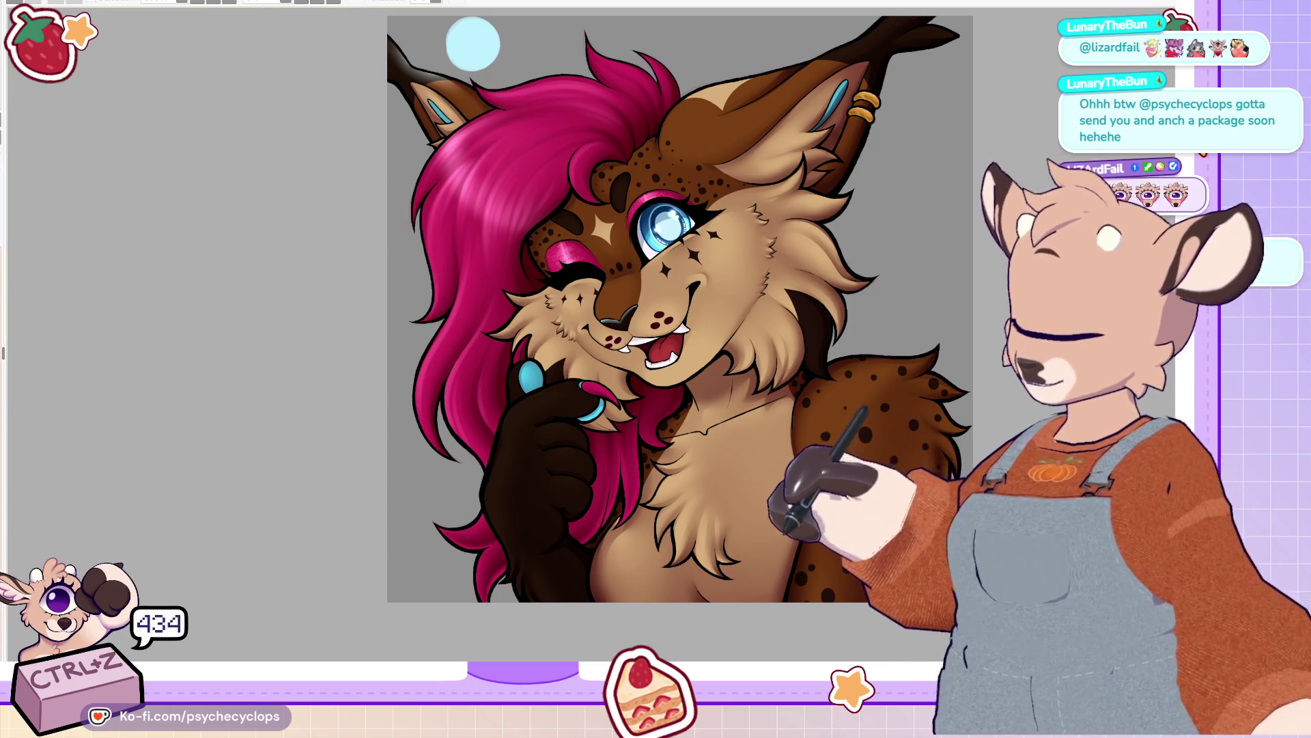
scroll(594, 154, up, 5)
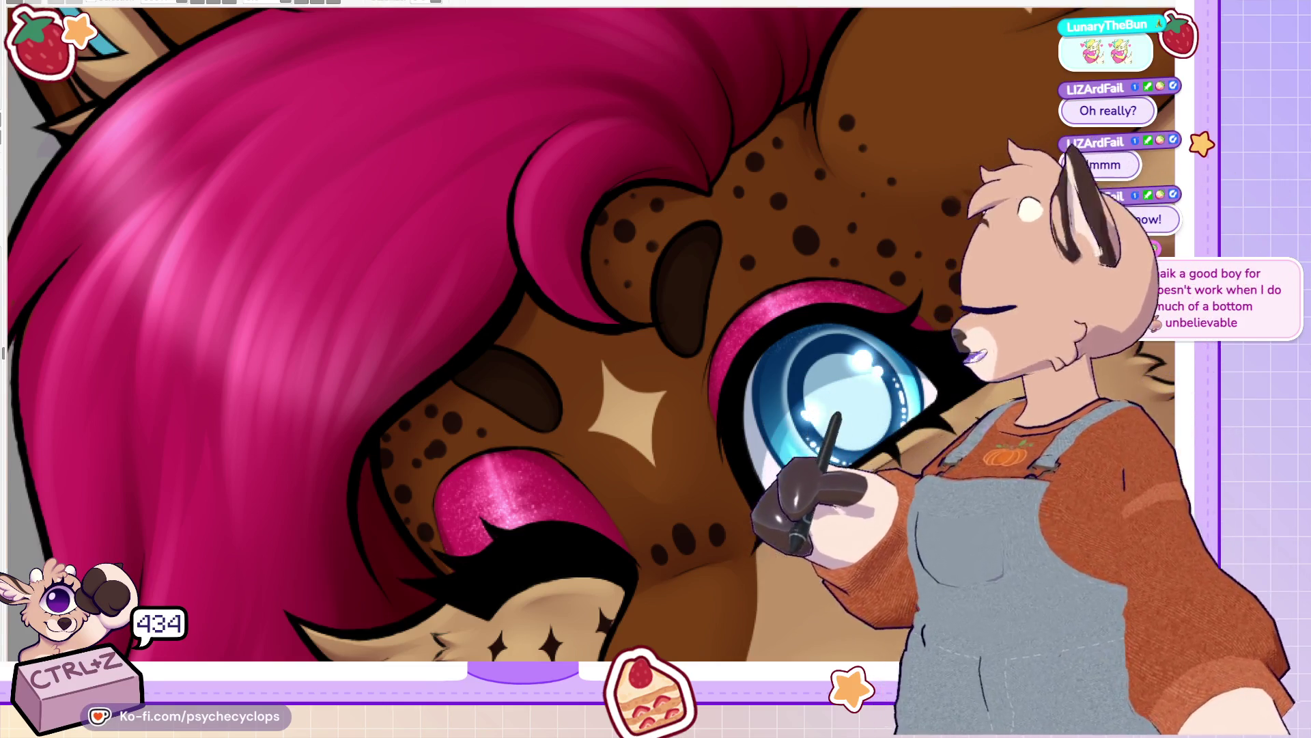
scroll(591, 334, down, 3)
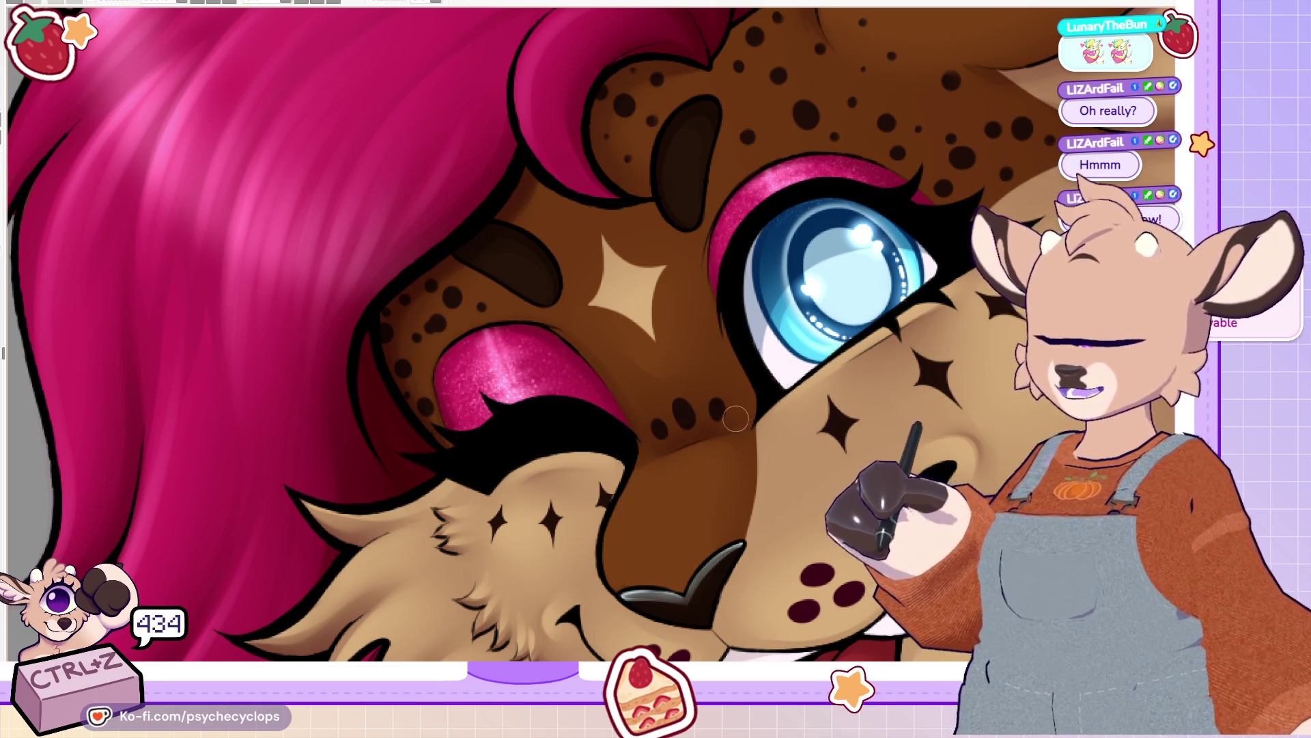
scroll(979, 331, up, 3)
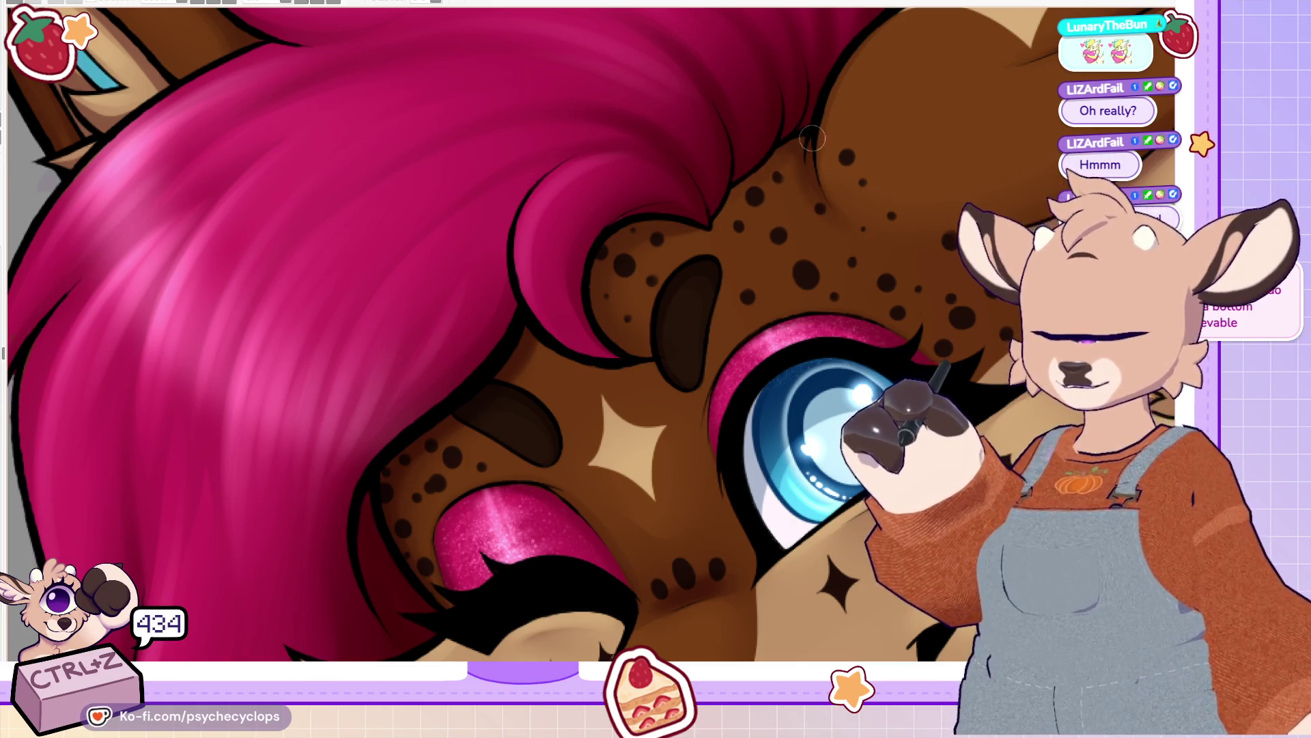
scroll(983, 269, down, 6)
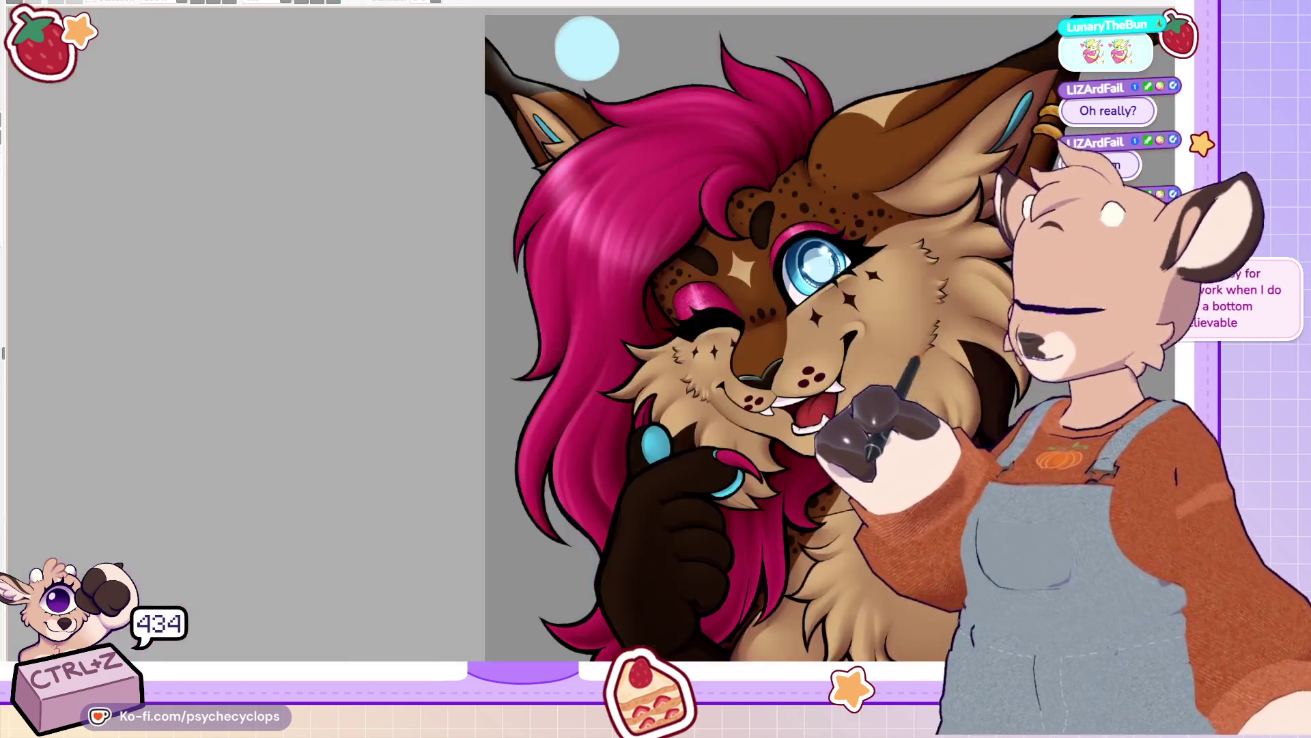
scroll(982, 268, up, 3)
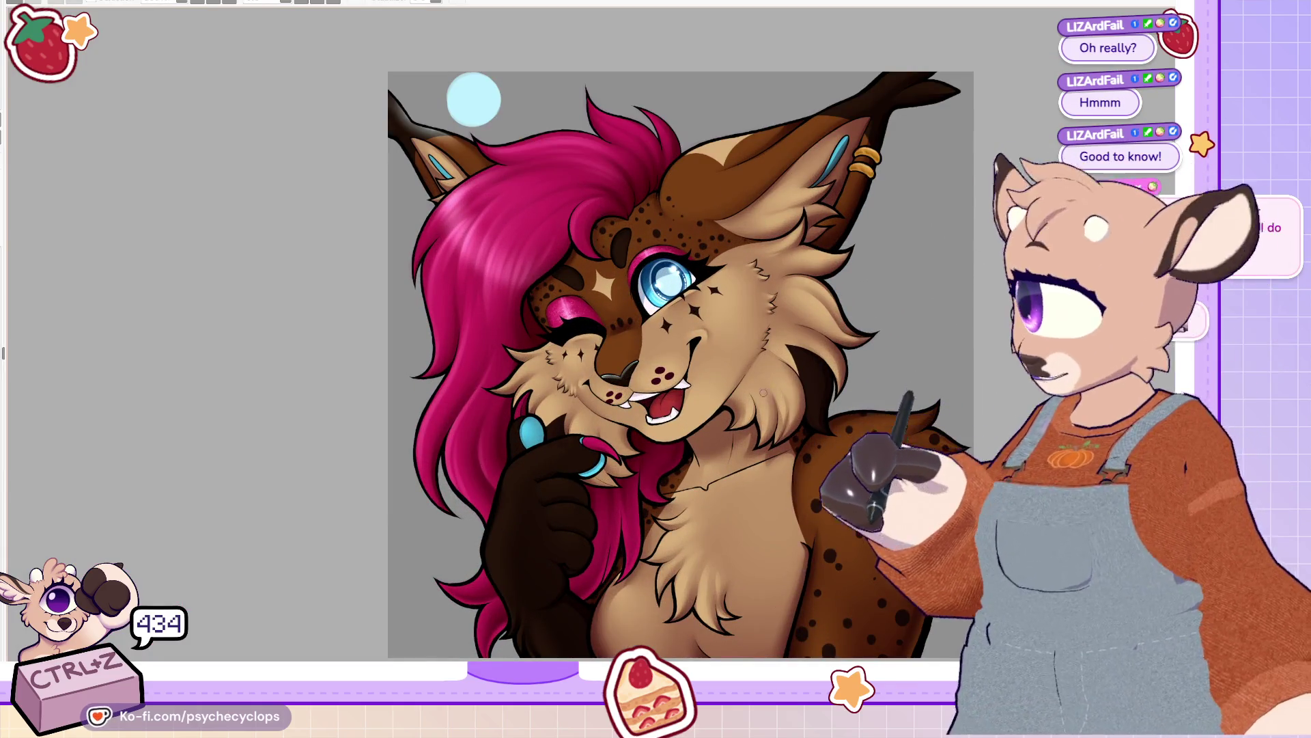
key(h)
scroll(399, 464, up, 3)
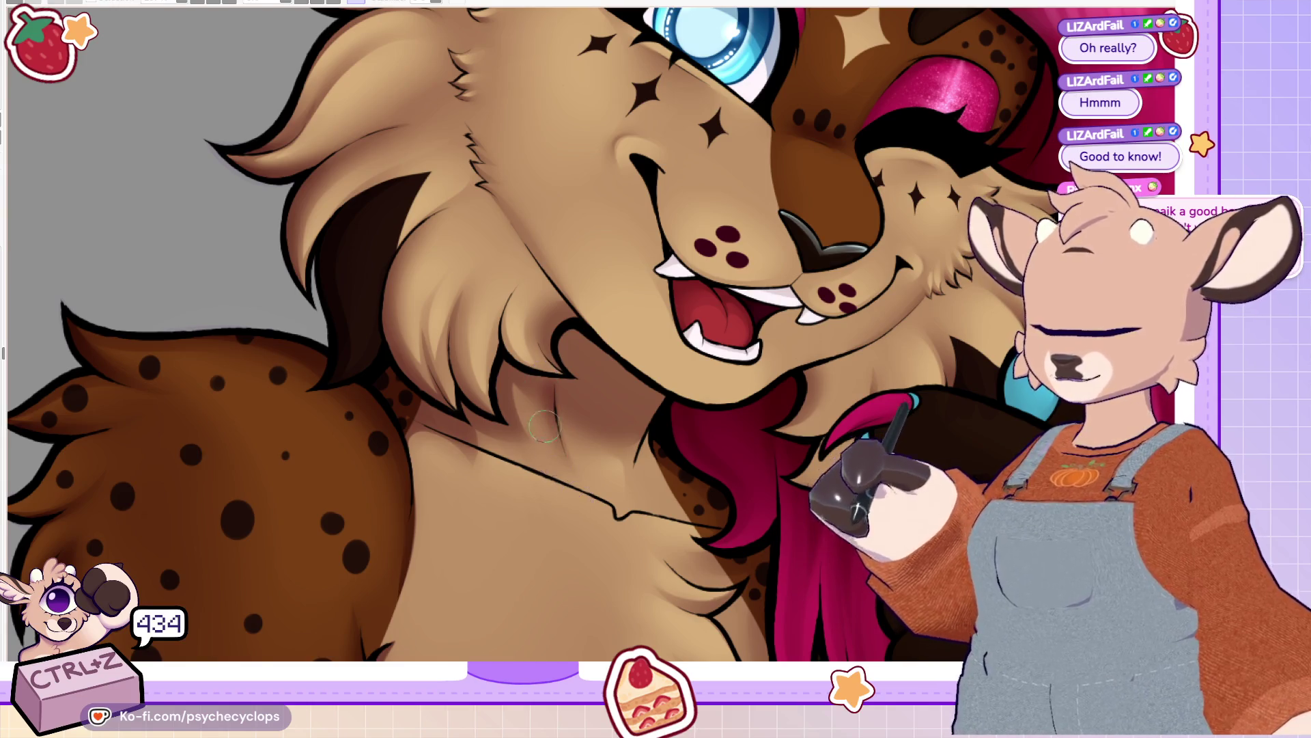
mouse_move(617, 471)
mouse_down()
mouse_move(638, 399)
mouse_move(615, 471)
mouse_move(617, 388)
mouse_up()
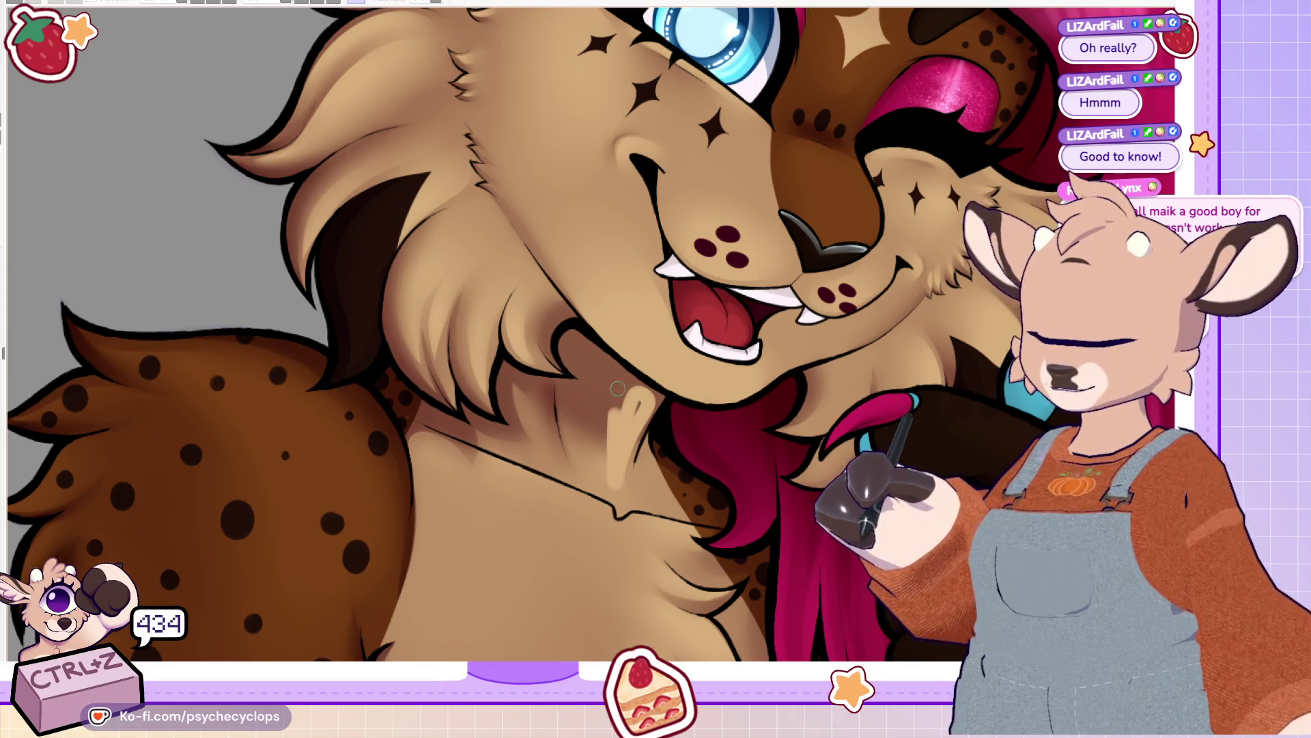
key(ctrl+z)
key(h)
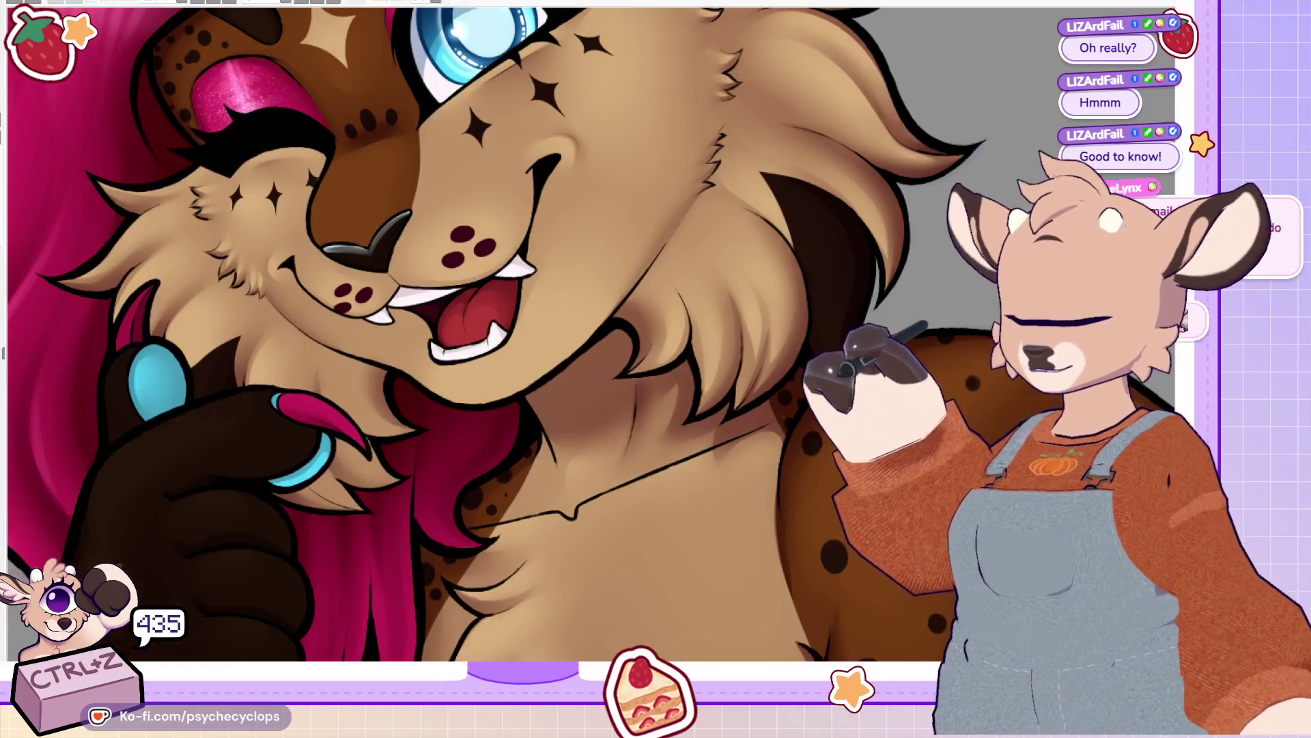
drag(543, 418, 572, 487)
drag(531, 387, 554, 417)
mouse_move(572, 482)
mouse_down()
mouse_move(564, 420)
mouse_move(536, 386)
mouse_move(572, 478)
mouse_up()
drag(536, 365, 570, 495)
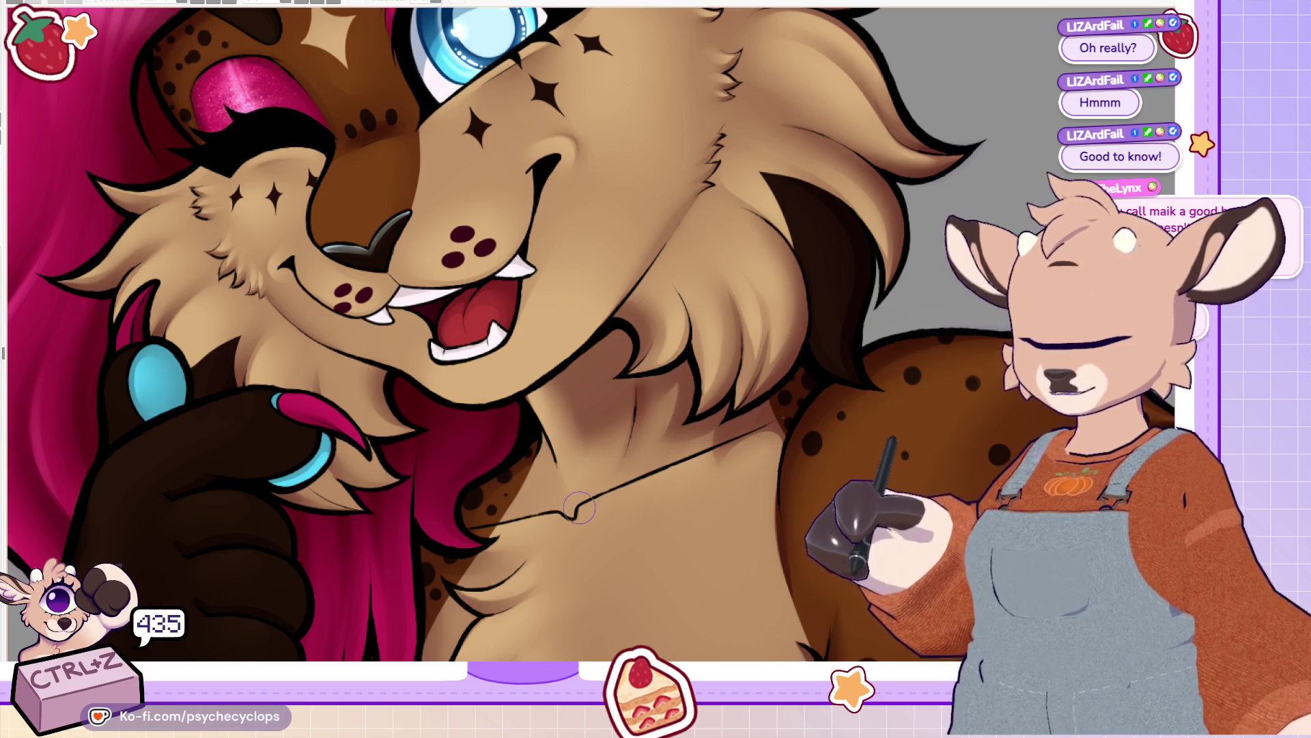
key(ctrl+z)
key(ctrl+z)
key(ctrl+z)
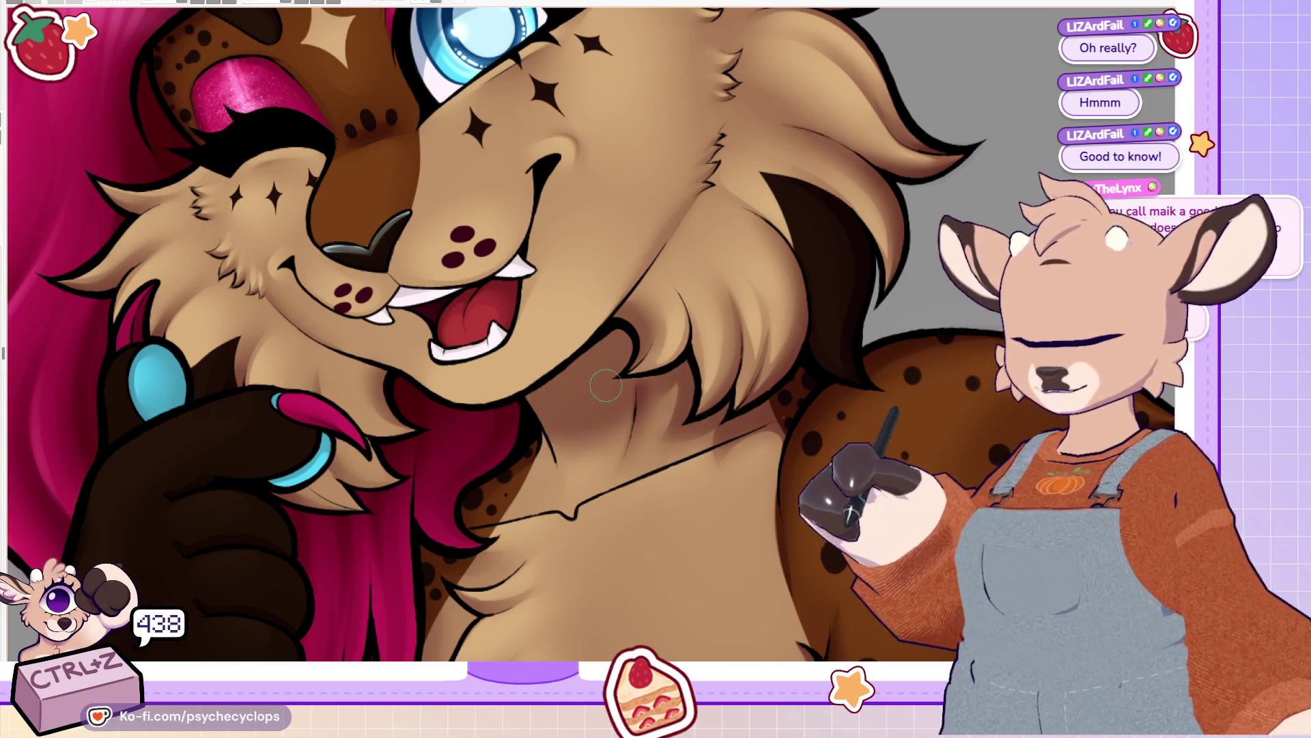
key(ctrl+z)
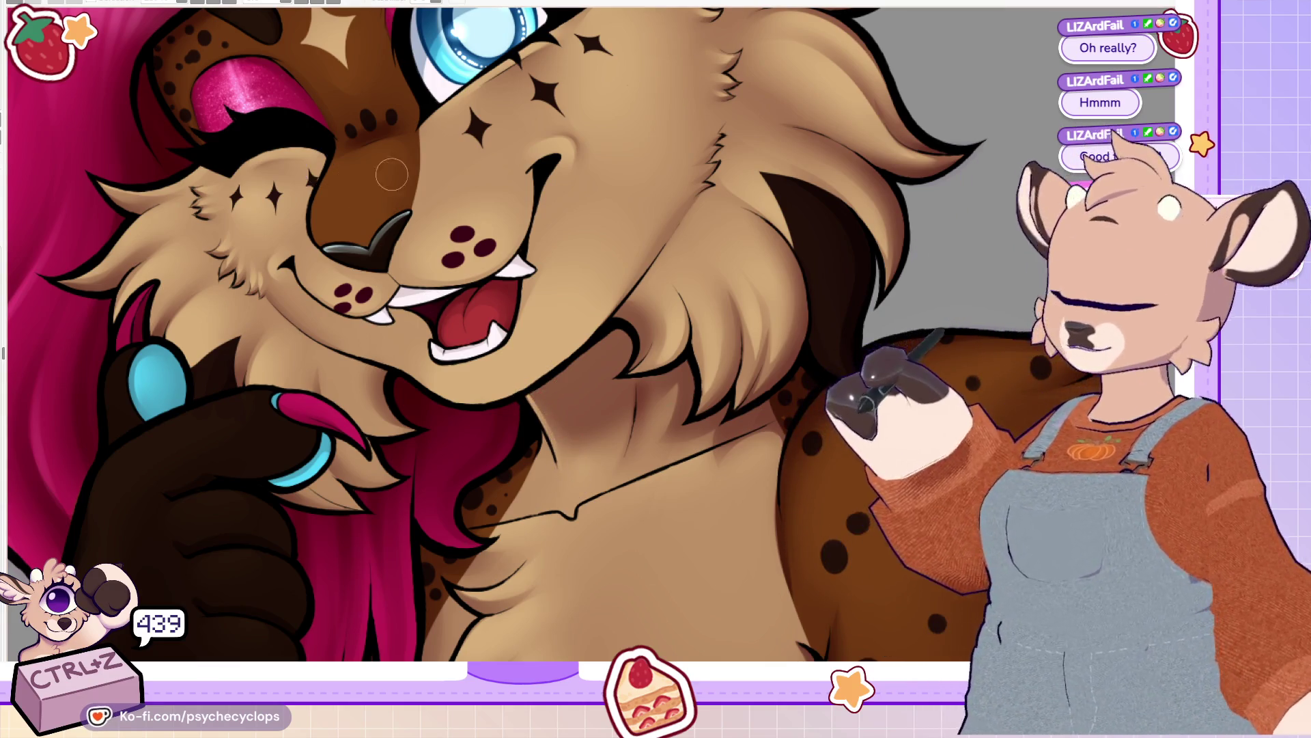
scroll(359, 169, down, 2)
scroll(642, 353, up, 4)
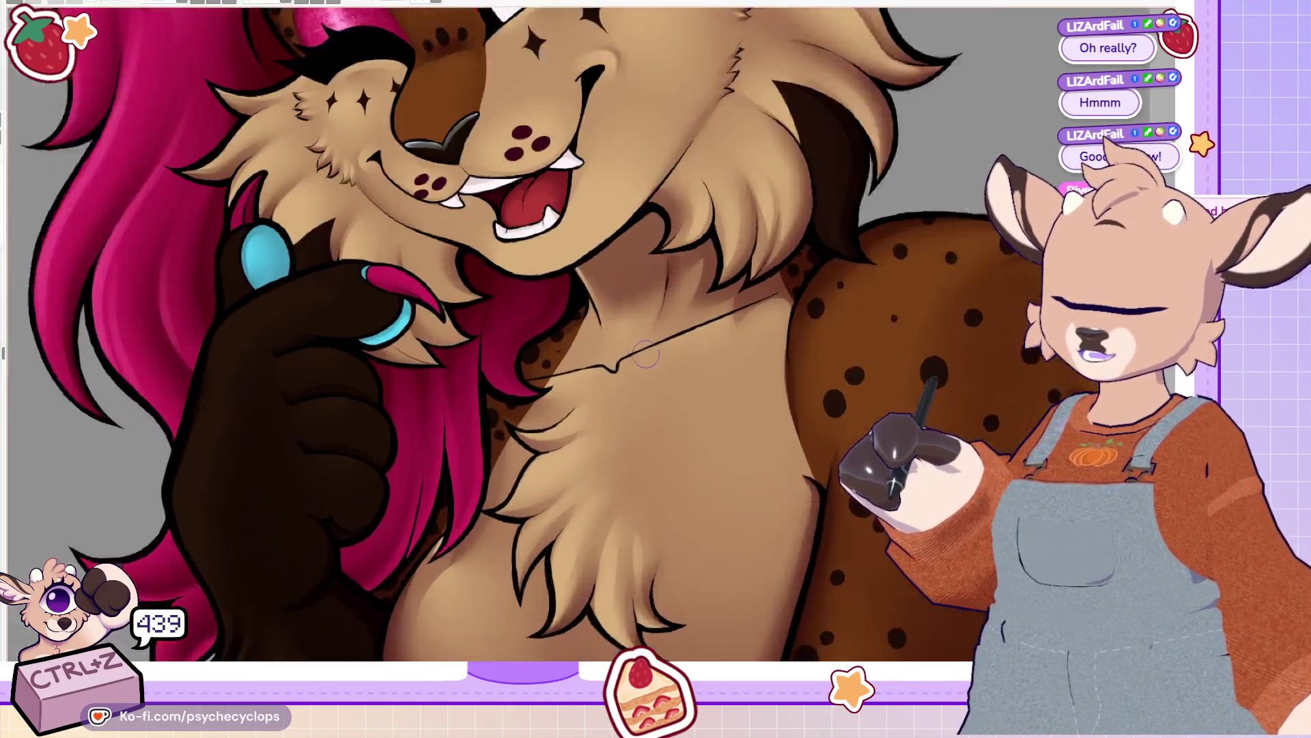
scroll(642, 354, down, 4)
scroll(743, 279, up, 3)
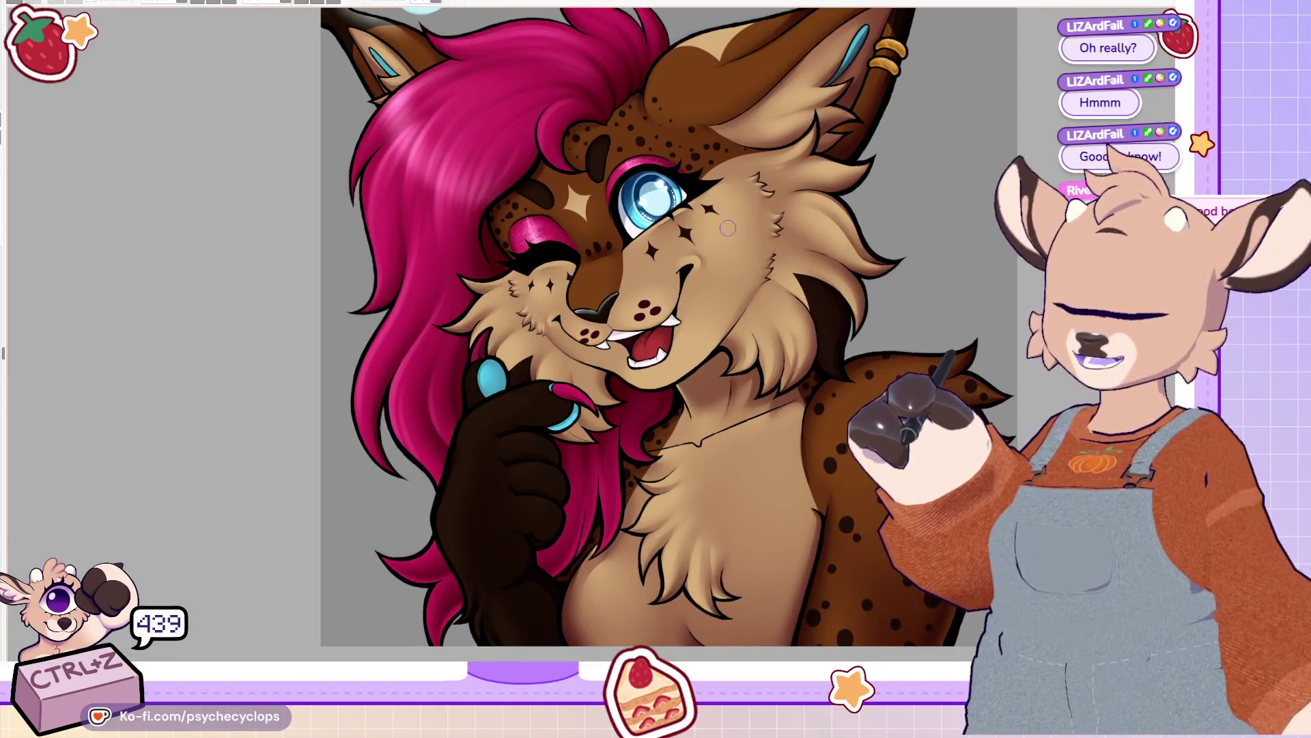
Step: Mirror the canvas and paint a first light fur stroke onto the cheek
scroll(729, 219, up, 3)
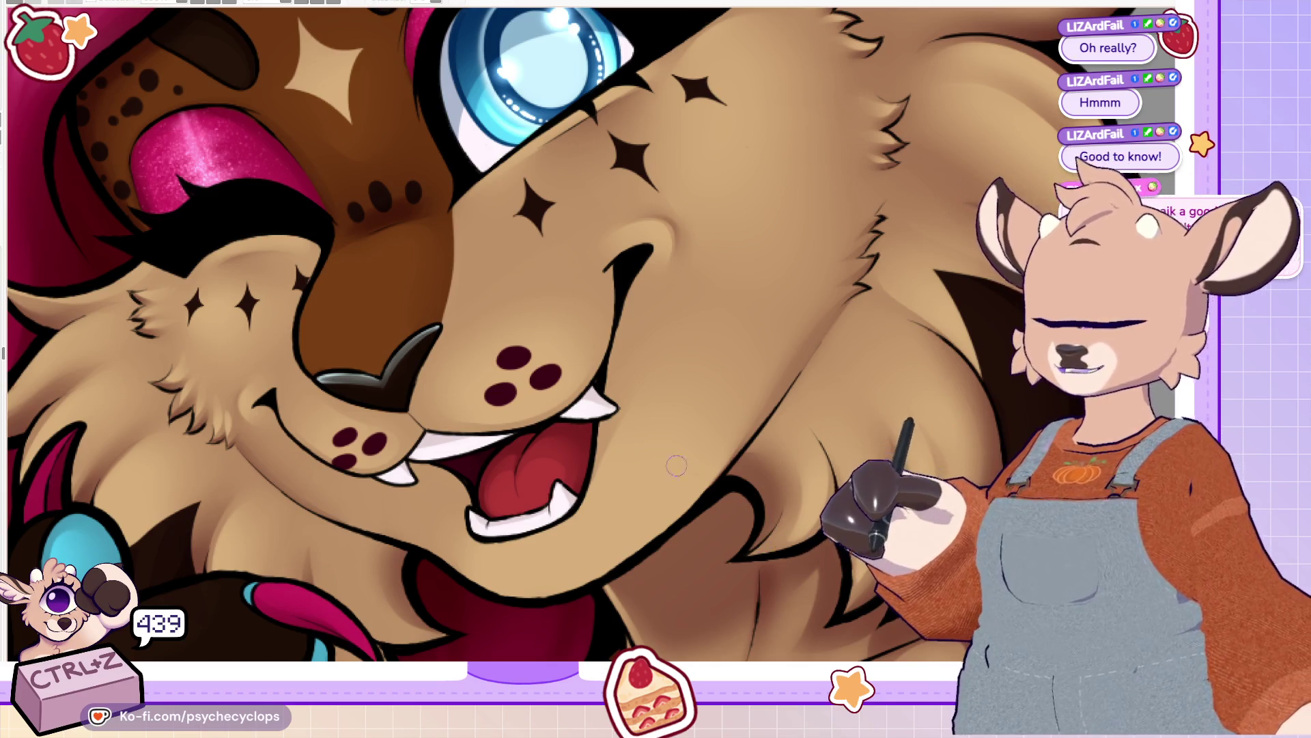
key(h)
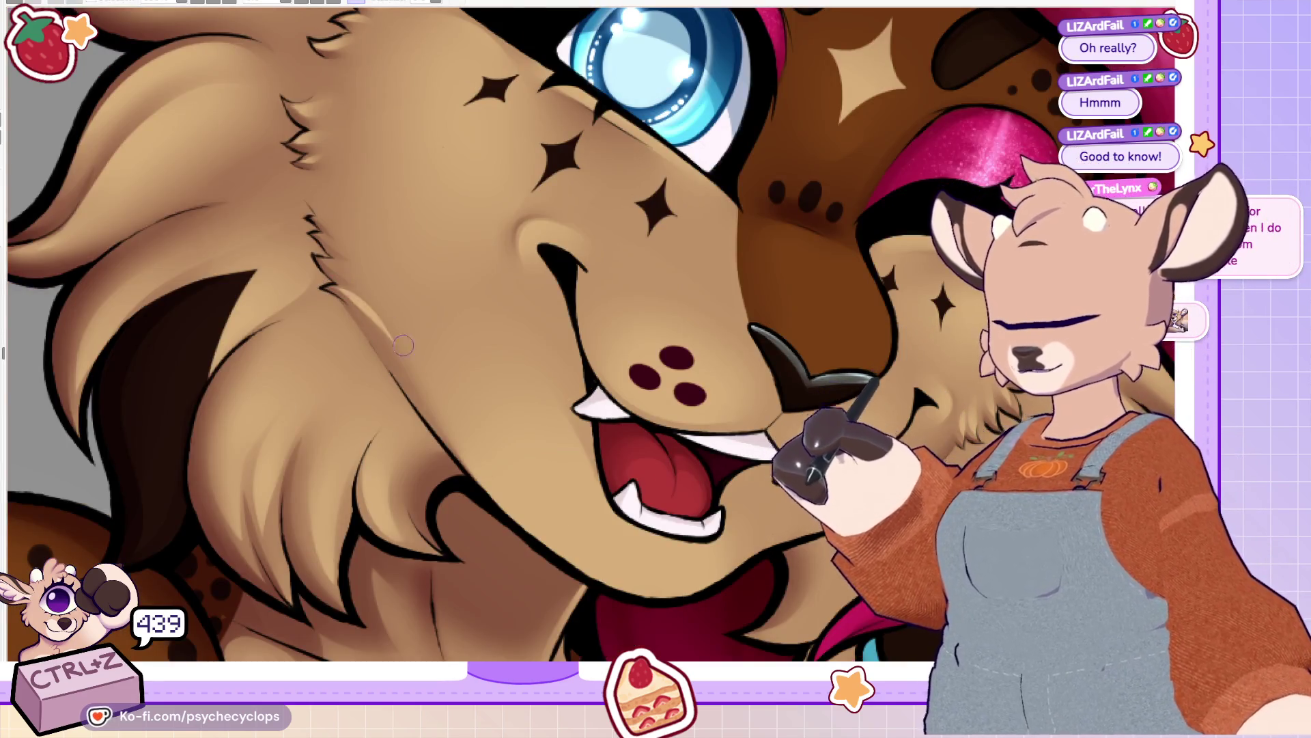
mouse_move(417, 373)
mouse_down()
mouse_move(348, 266)
mouse_move(330, 191)
mouse_up()
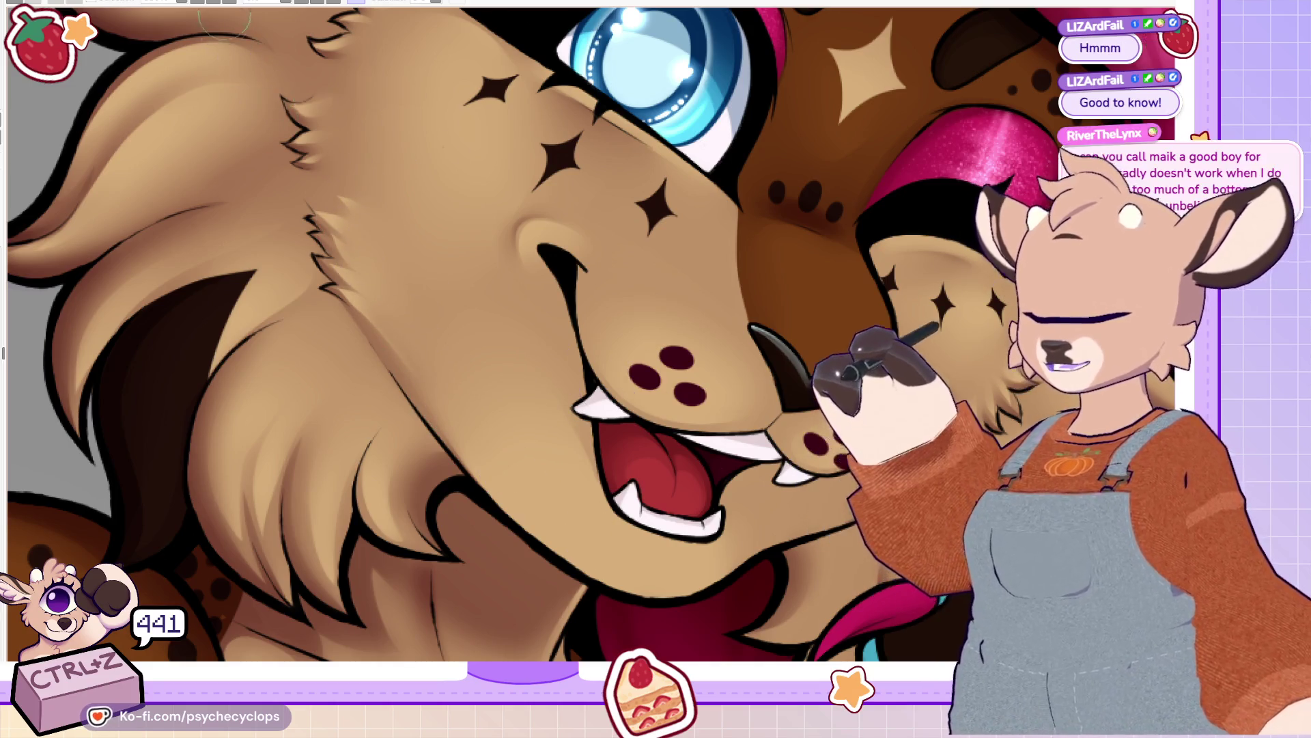
key(ctrl+0)
scroll(637, 258, up, 5)
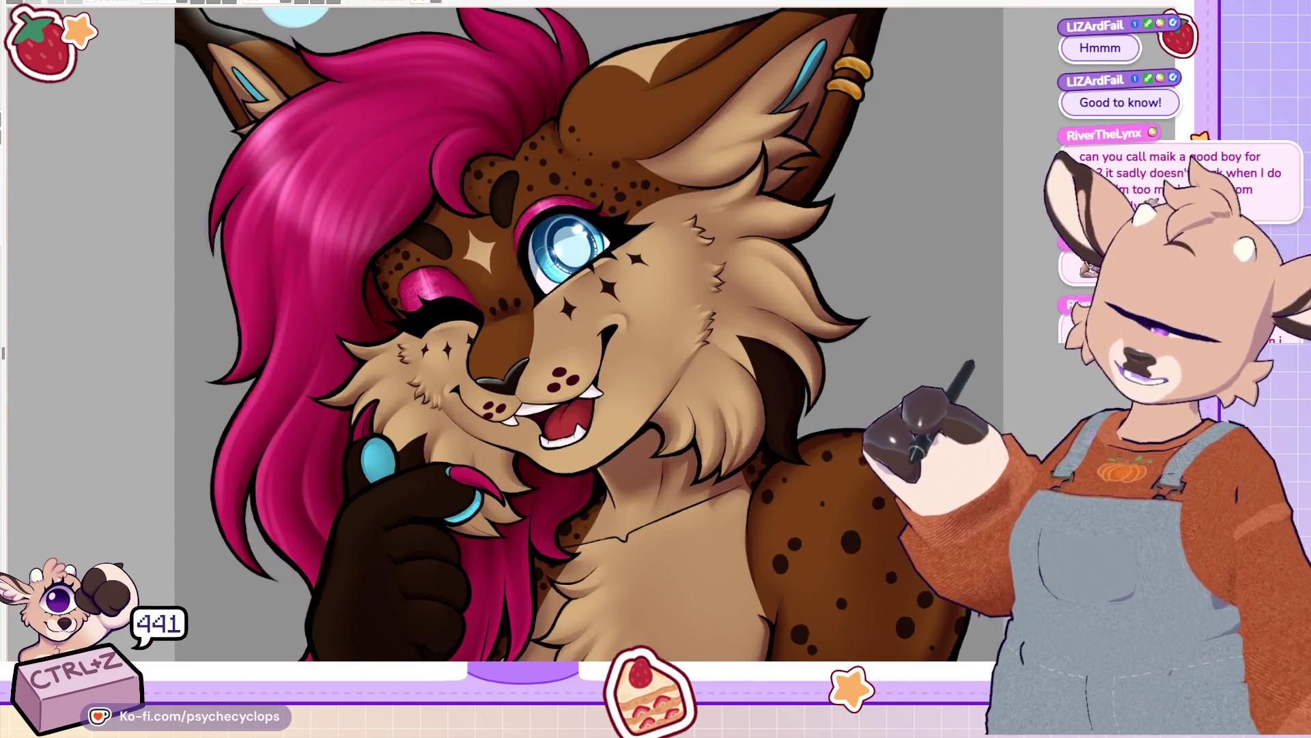
scroll(812, 415, up, 2)
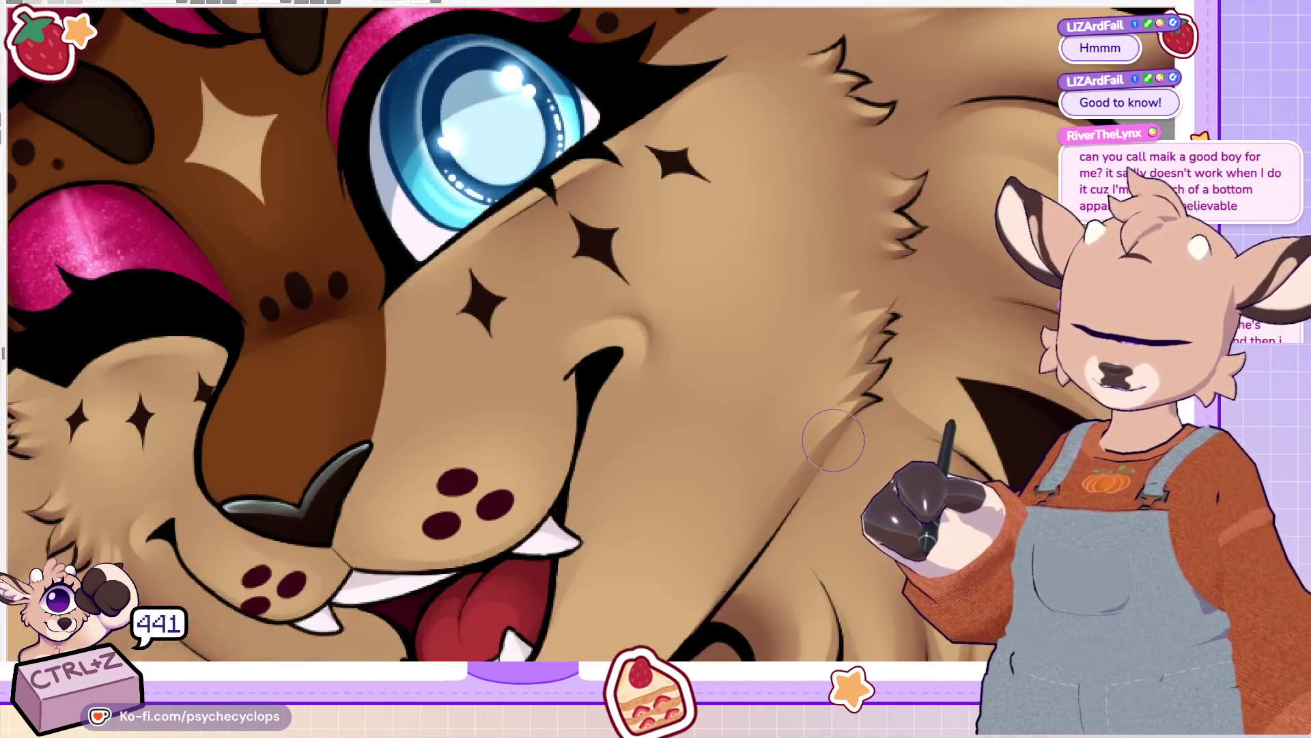
scroll(687, 398, down, 3)
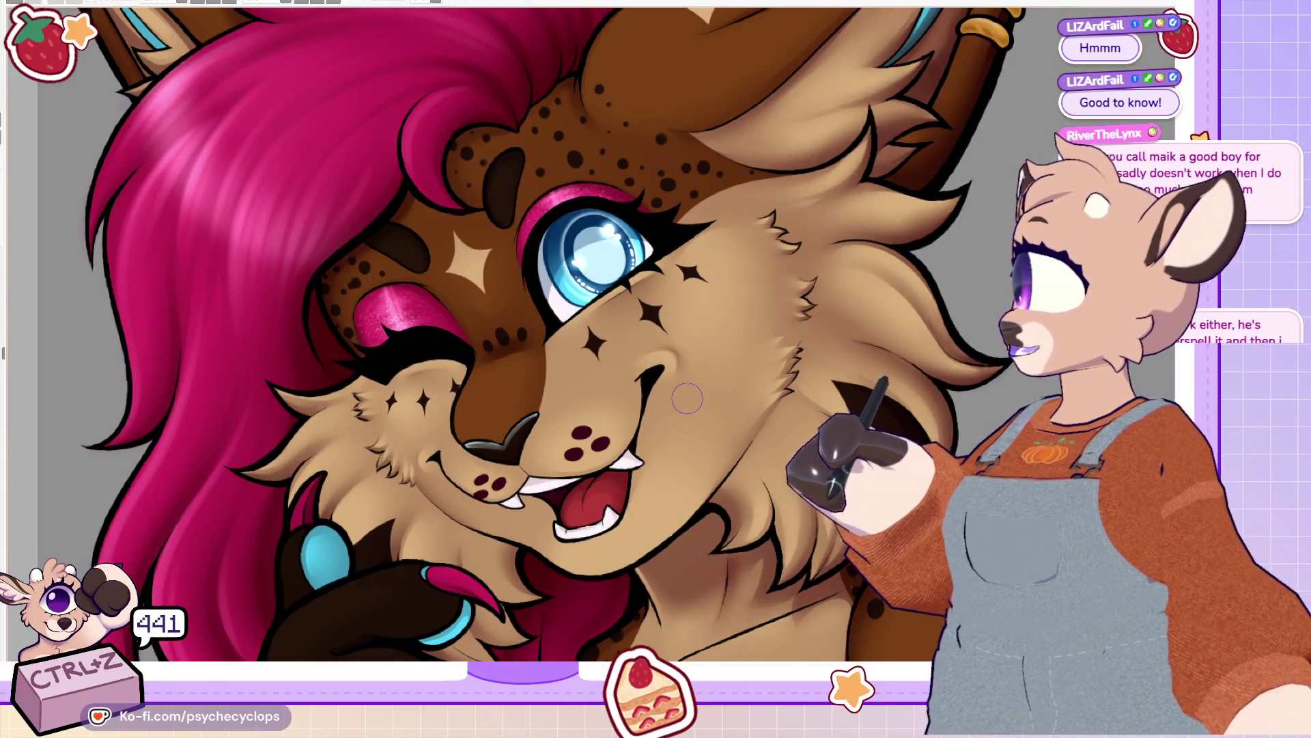
scroll(774, 381, up, 4)
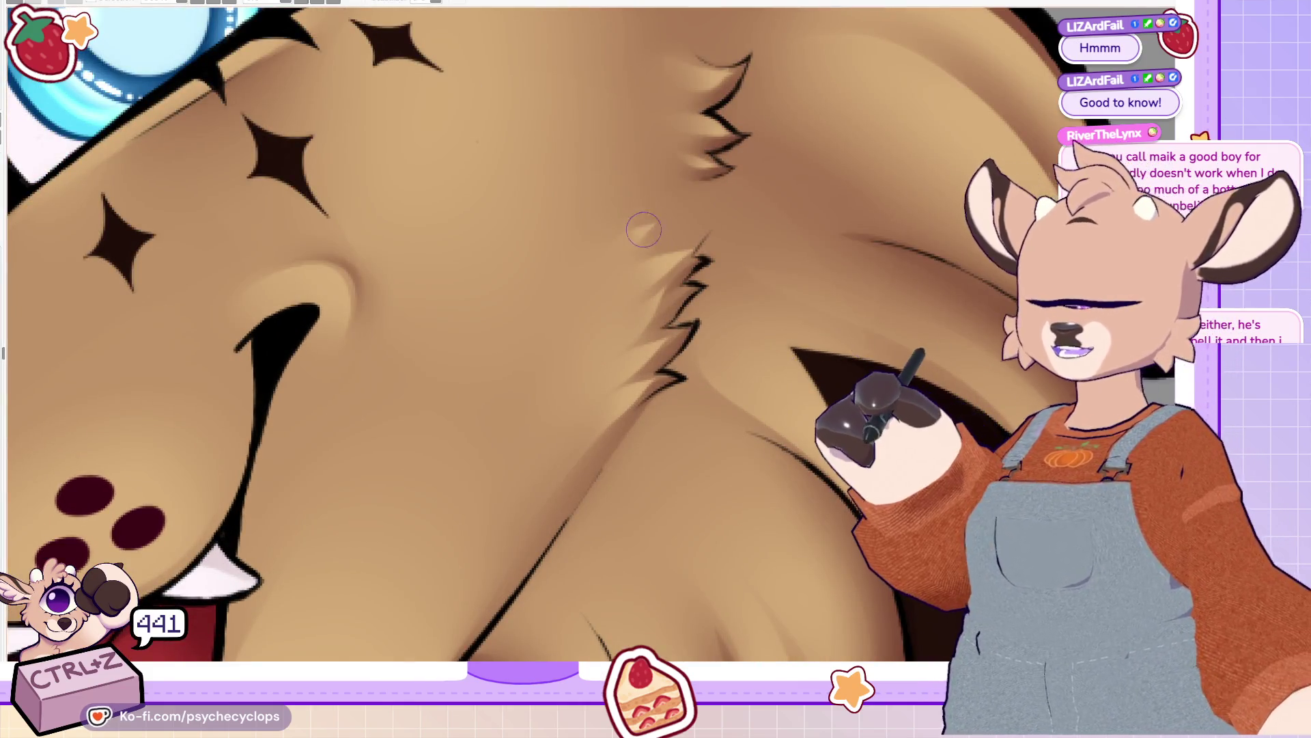
Step: Hatch light tan strokes across the cheek fur and blend them softly
mouse_move(655, 220)
mouse_down()
mouse_move(564, 303)
mouse_move(615, 270)
mouse_move(580, 312)
mouse_up()
drag(672, 252, 527, 380)
drag(663, 287, 546, 382)
drag(631, 355, 530, 417)
drag(683, 205, 595, 273)
drag(519, 396, 489, 430)
mouse_move(574, 375)
mouse_down()
mouse_move(547, 439)
mouse_move(532, 406)
mouse_up()
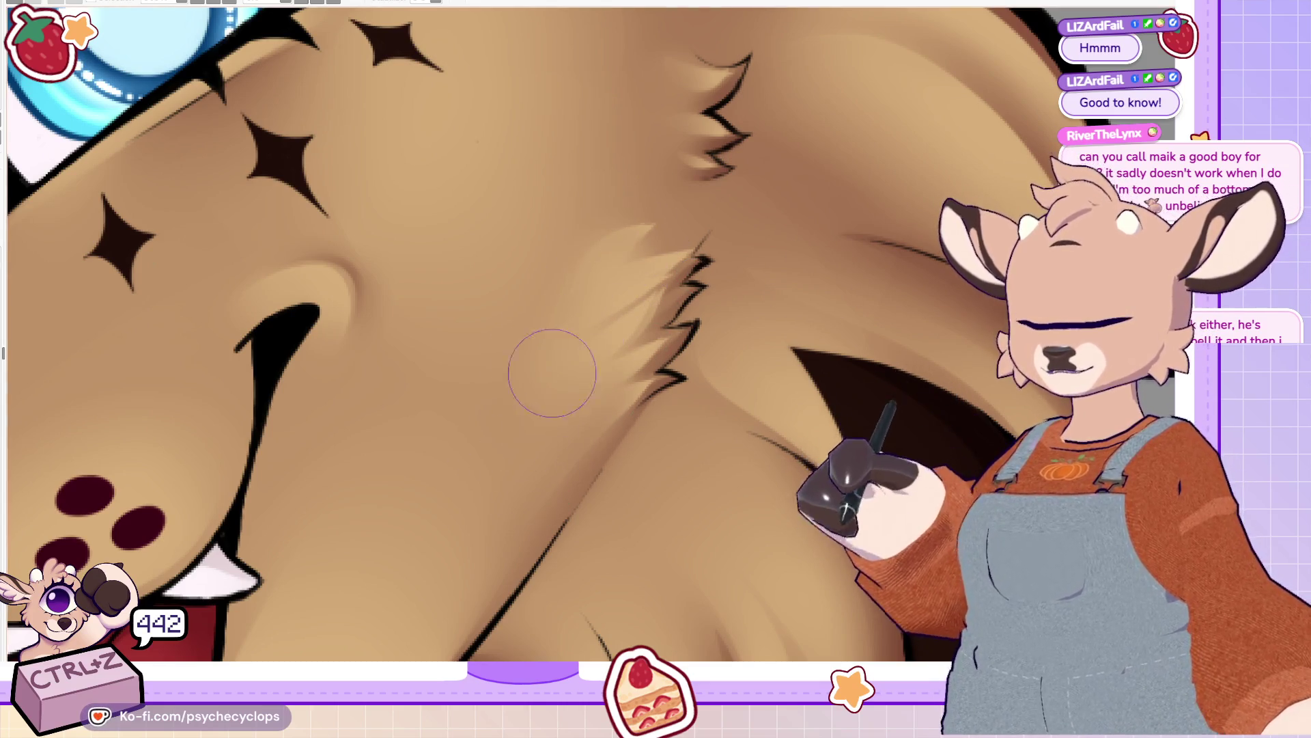
Step: Mirror the view again and try light cheek strokes, undoing the unwanted ones
key(ctrl+0)
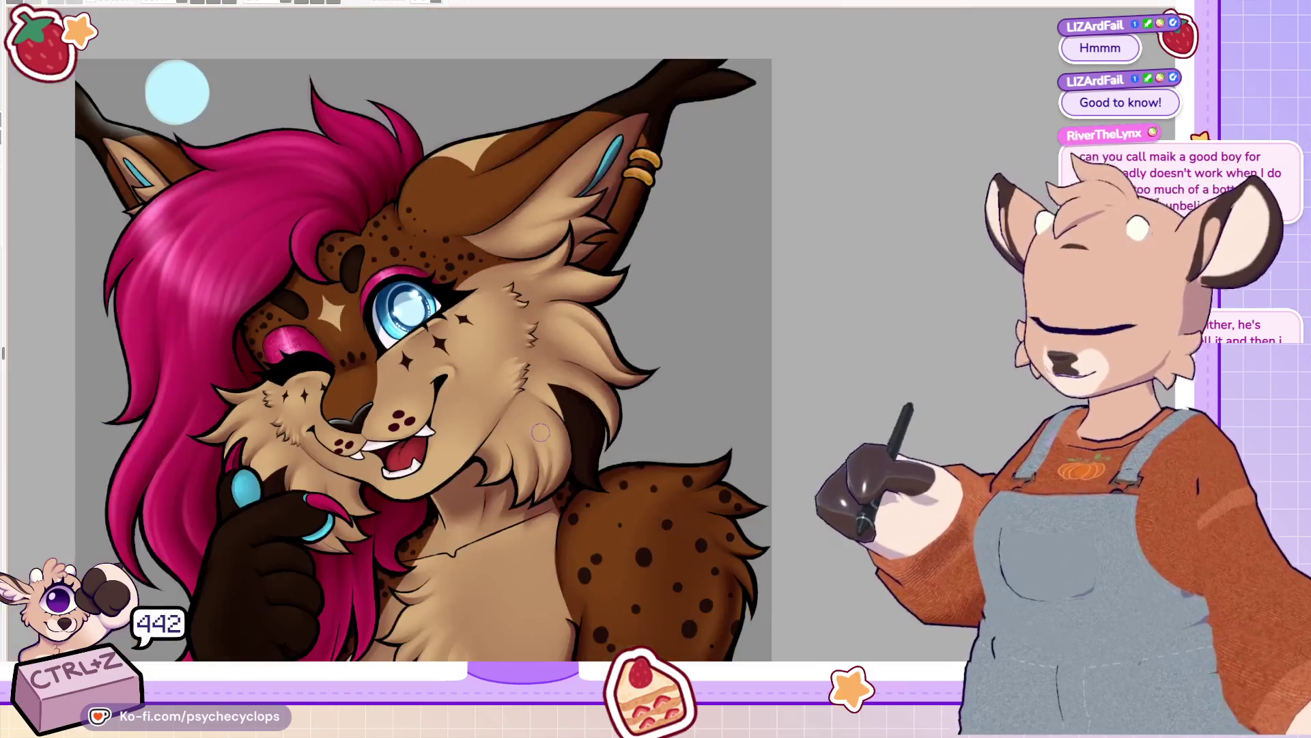
scroll(531, 513, down, 3)
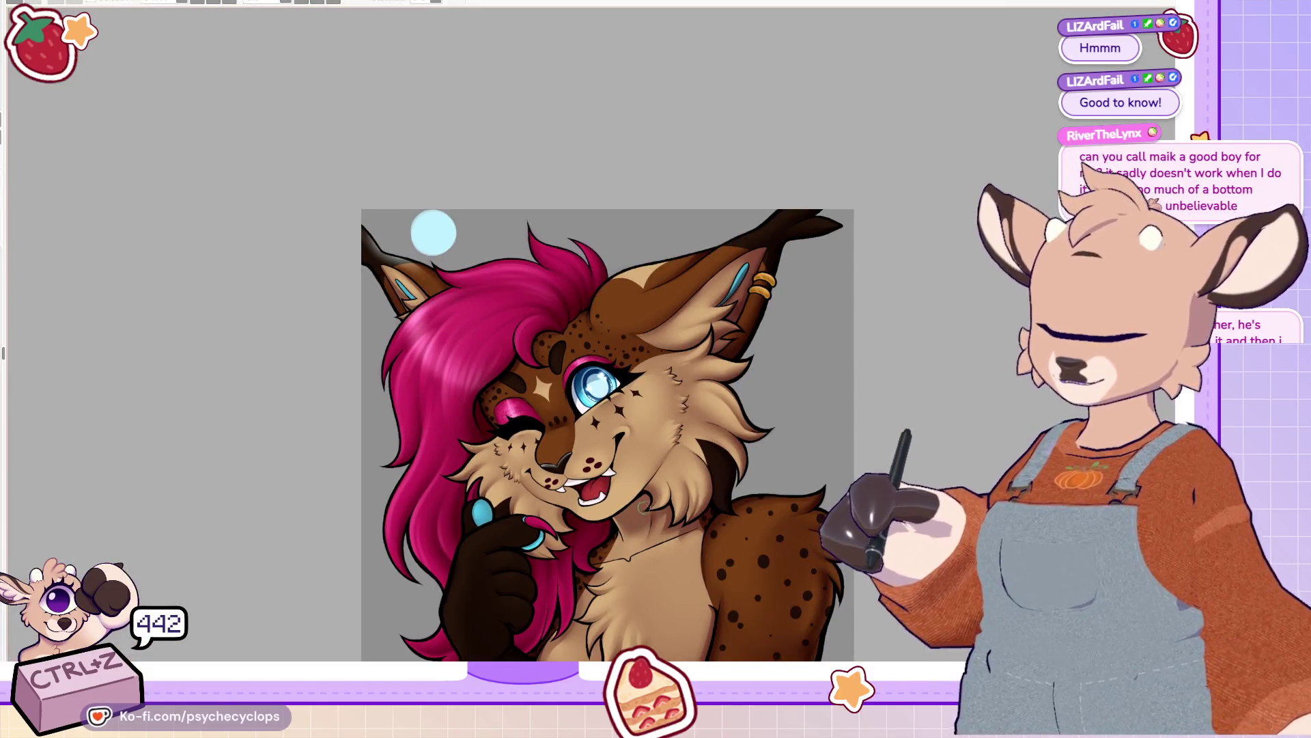
scroll(642, 508, up, 5)
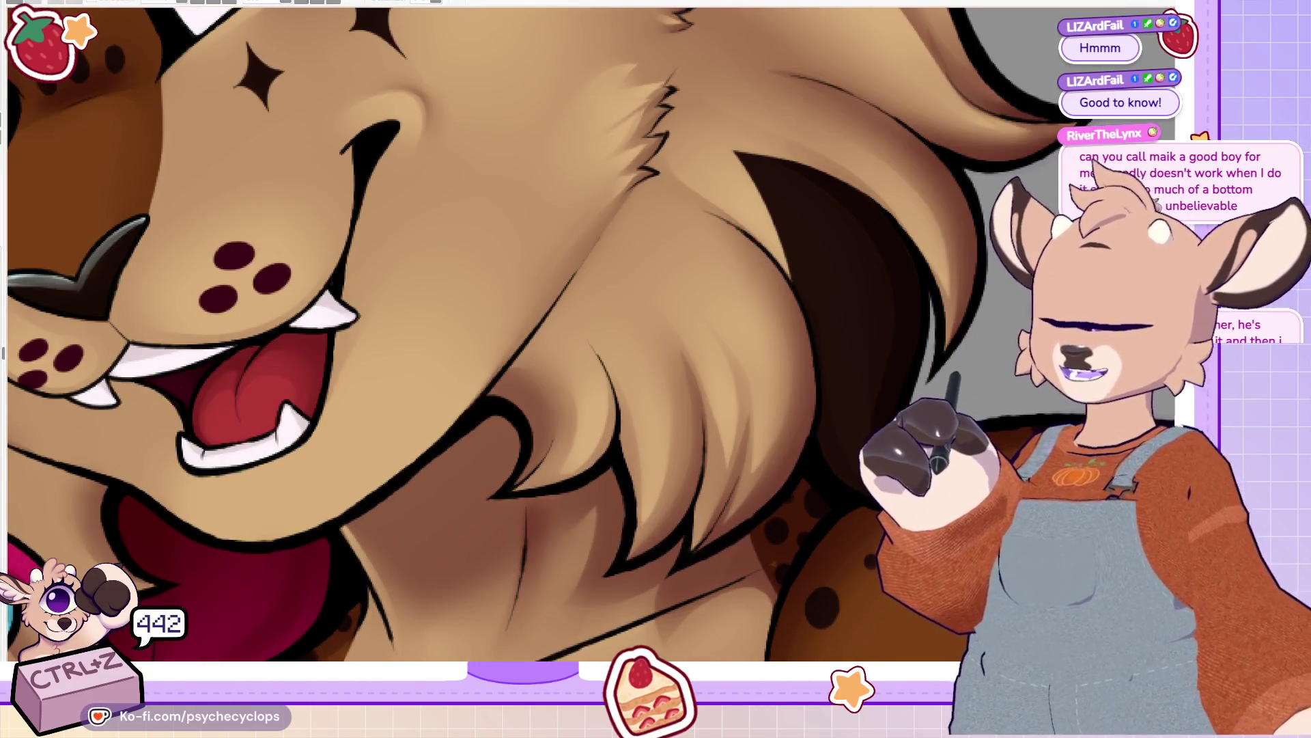
key(h)
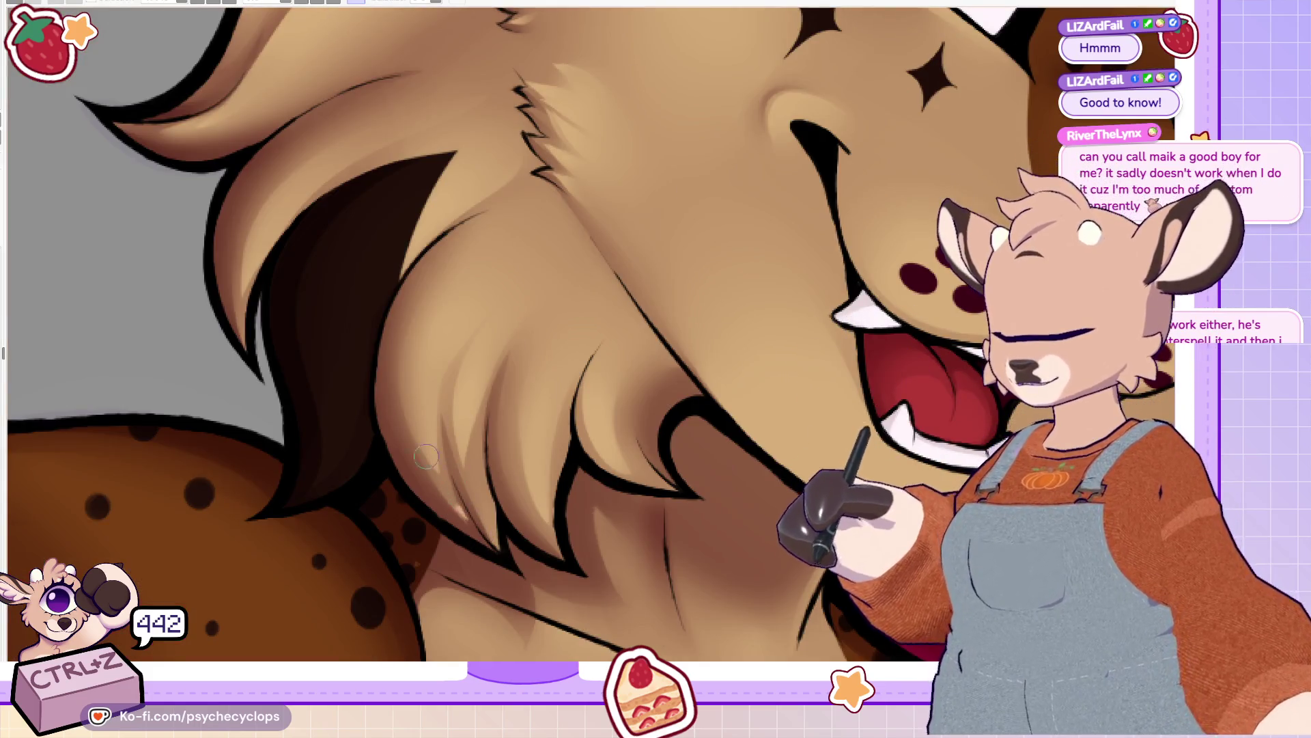
drag(429, 465, 431, 359)
drag(437, 464, 526, 260)
key(ctrl+z)
key(ctrl+z)
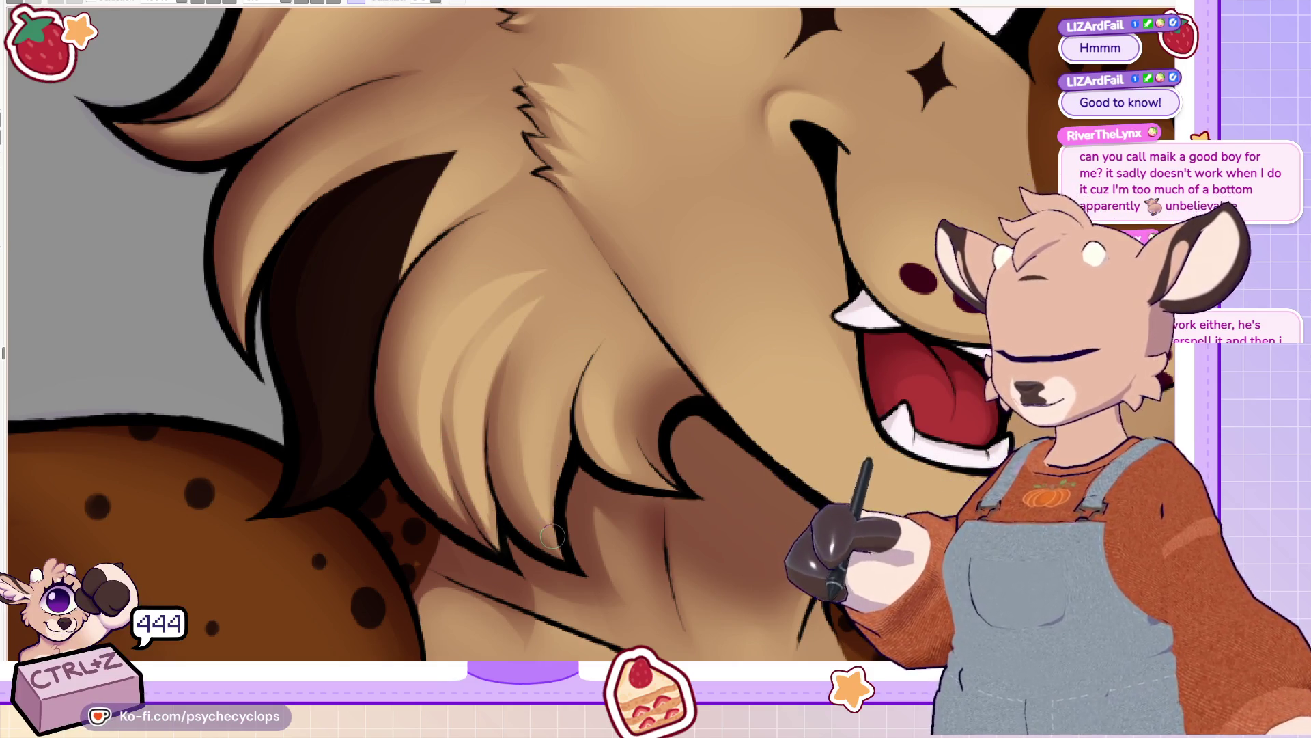
Step: Add faint light fur strokes below the mouth and over the cheek fur
drag(554, 536, 573, 300)
drag(546, 492, 578, 313)
drag(543, 376, 615, 286)
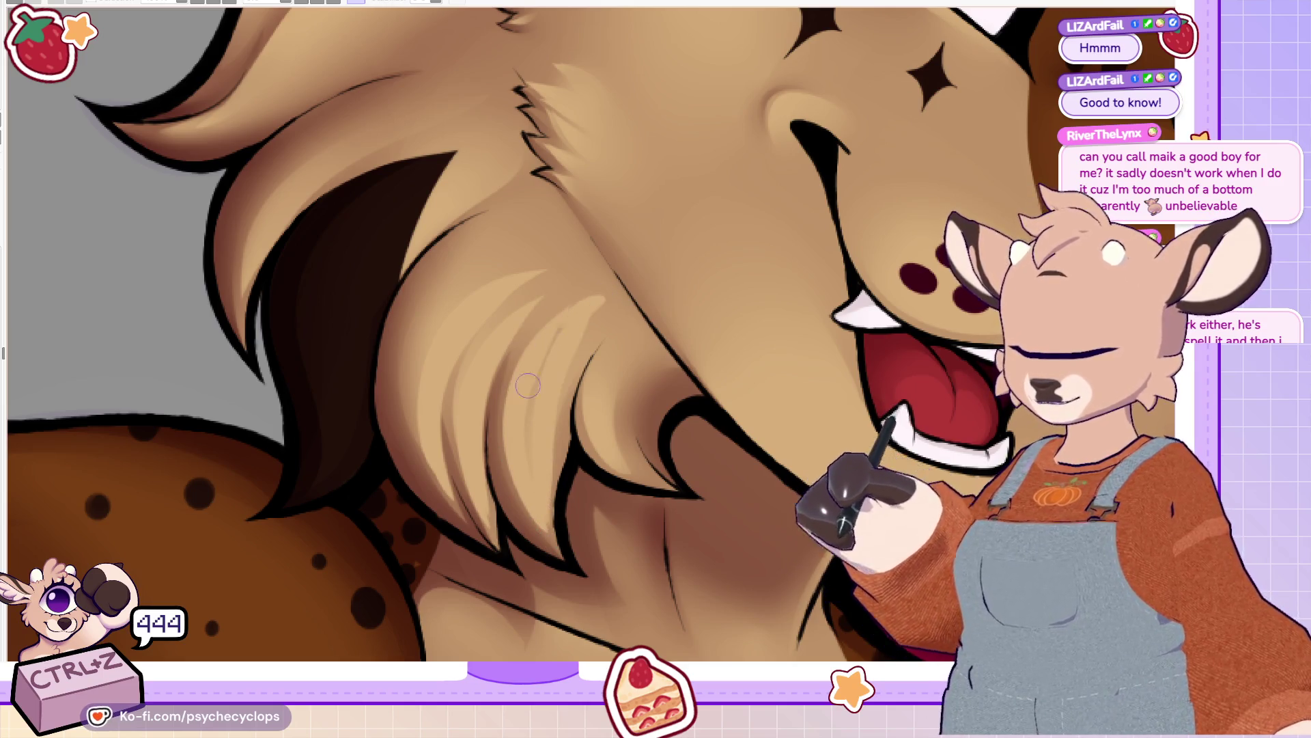
drag(539, 437, 544, 335)
drag(644, 471, 628, 352)
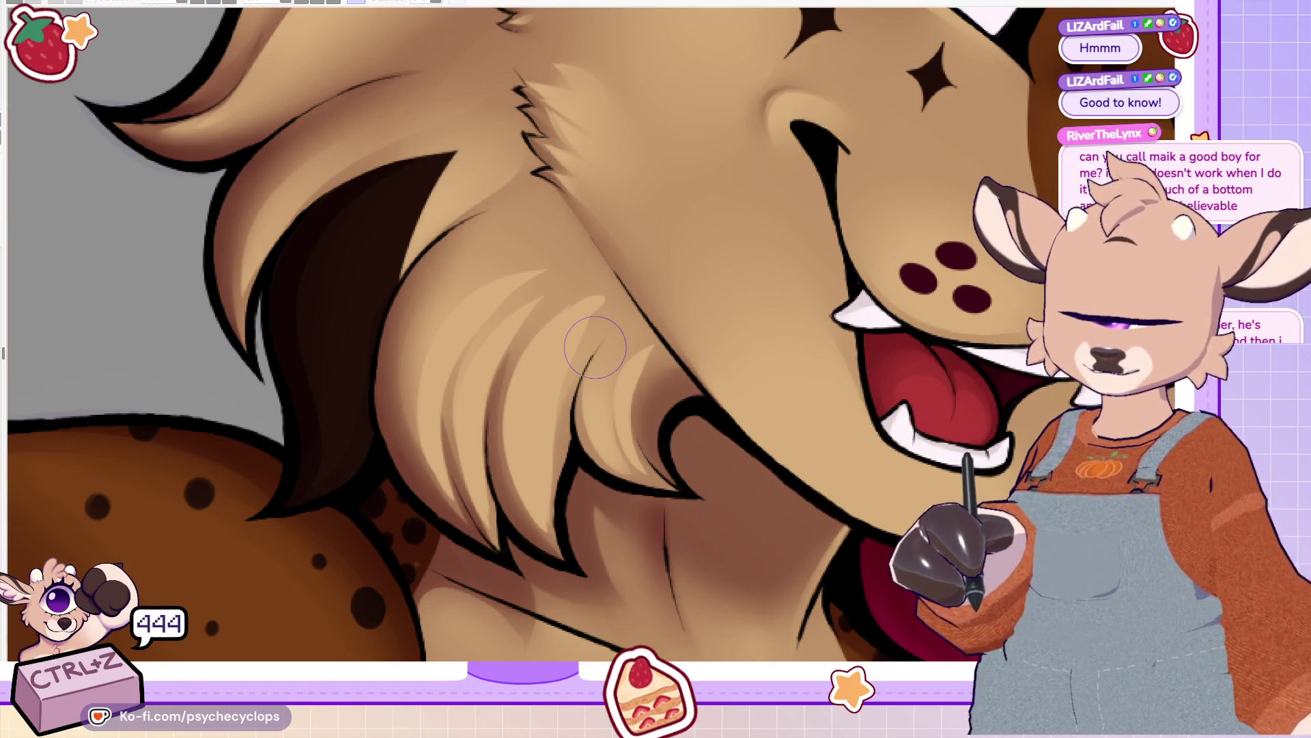
drag(440, 405, 527, 269)
mouse_move(536, 390)
mouse_down()
mouse_move(574, 327)
mouse_move(601, 312)
mouse_move(638, 348)
mouse_move(594, 314)
mouse_move(409, 393)
mouse_up()
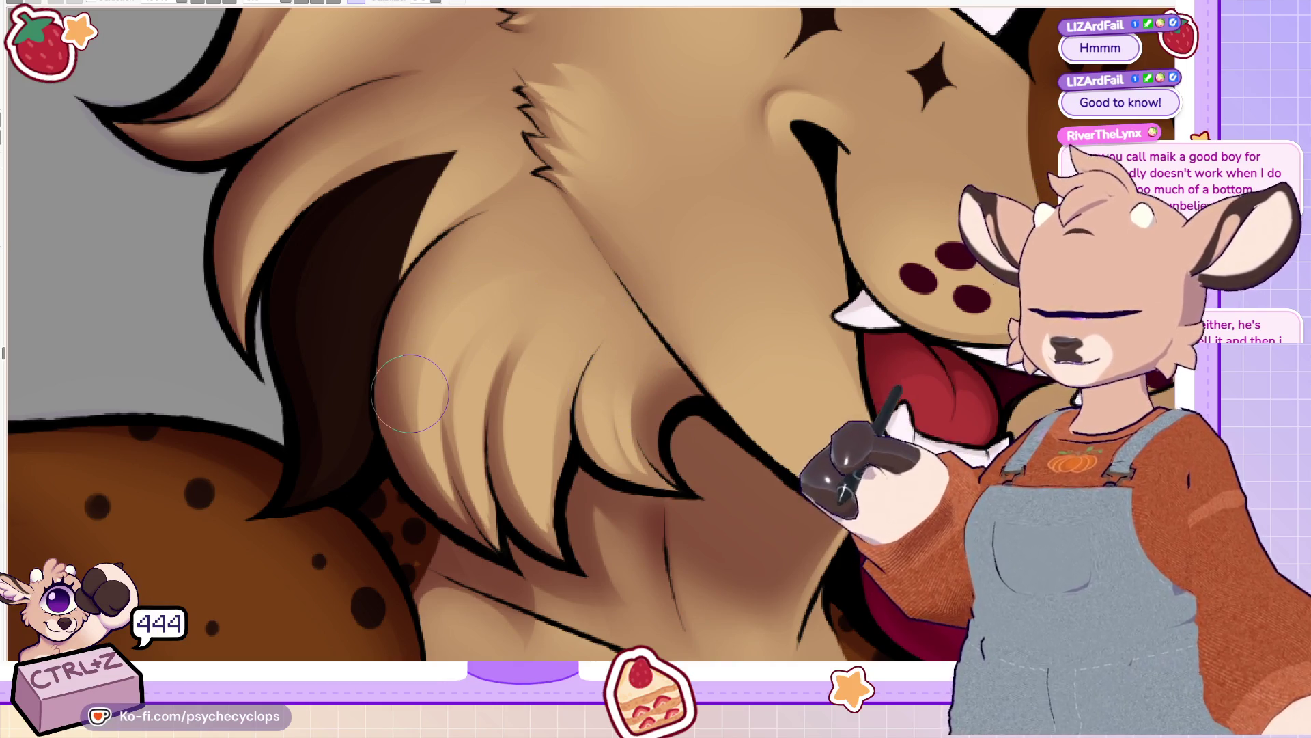
mouse_move(683, 205)
mouse_down()
mouse_move(328, 618)
mouse_move(570, 512)
mouse_up()
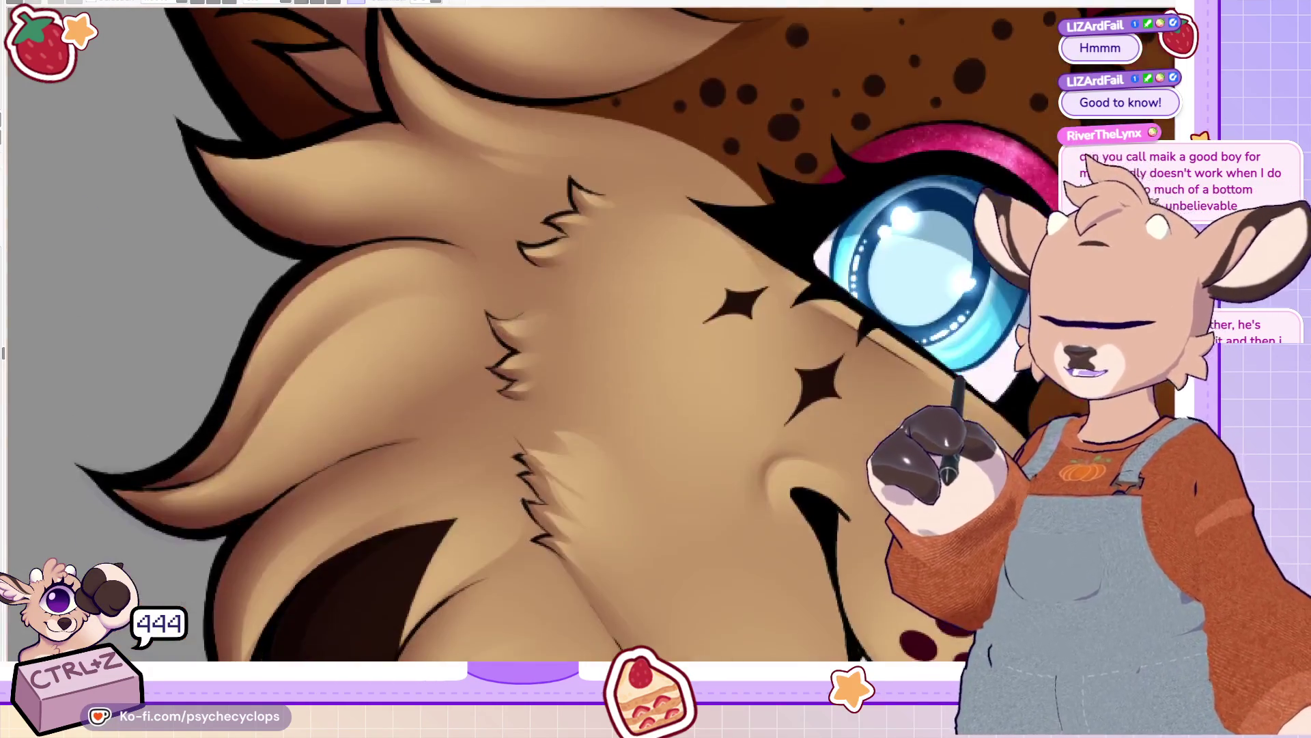
Step: Rotate the view, then paint and soften light highlight strokes on the fur tuft beside the eye
mouse_move(431, 63)
mouse_down()
mouse_move(204, 204)
mouse_move(171, 307)
mouse_move(205, 409)
mouse_up()
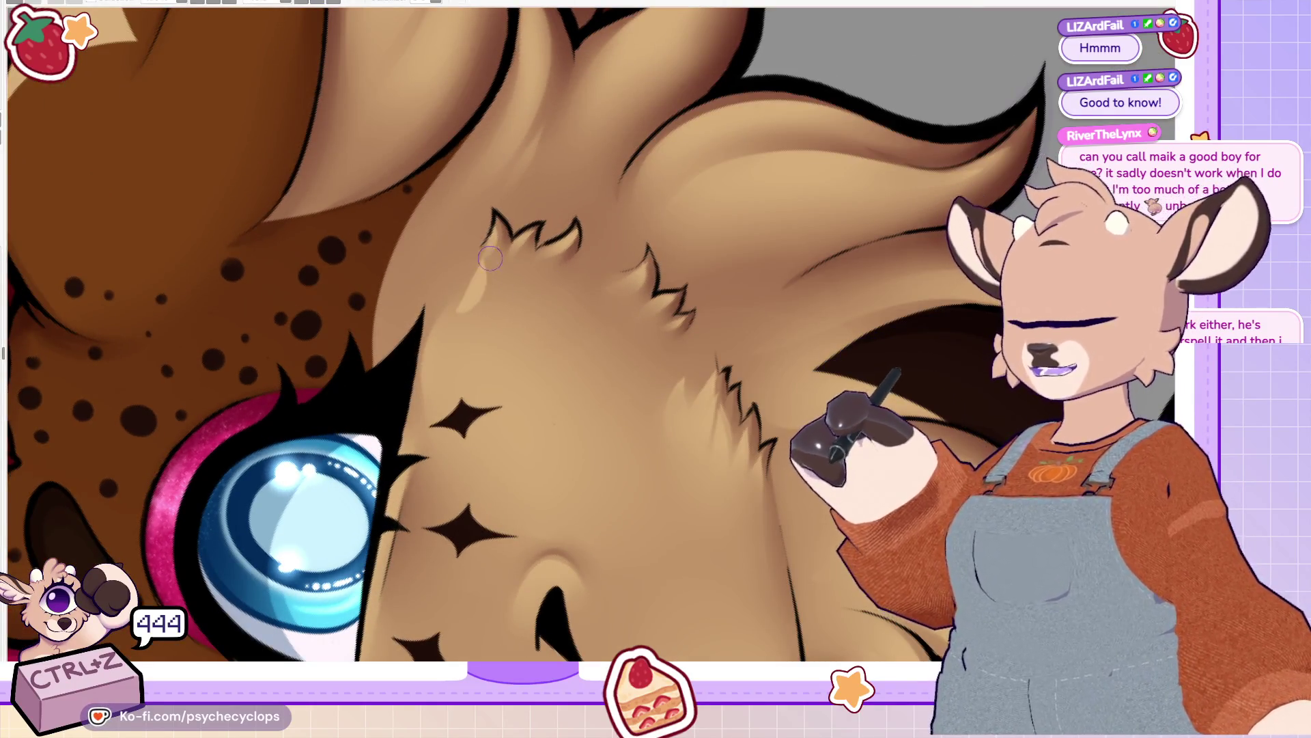
drag(479, 265, 485, 335)
drag(539, 256, 502, 328)
drag(570, 276, 550, 355)
drag(593, 304, 560, 386)
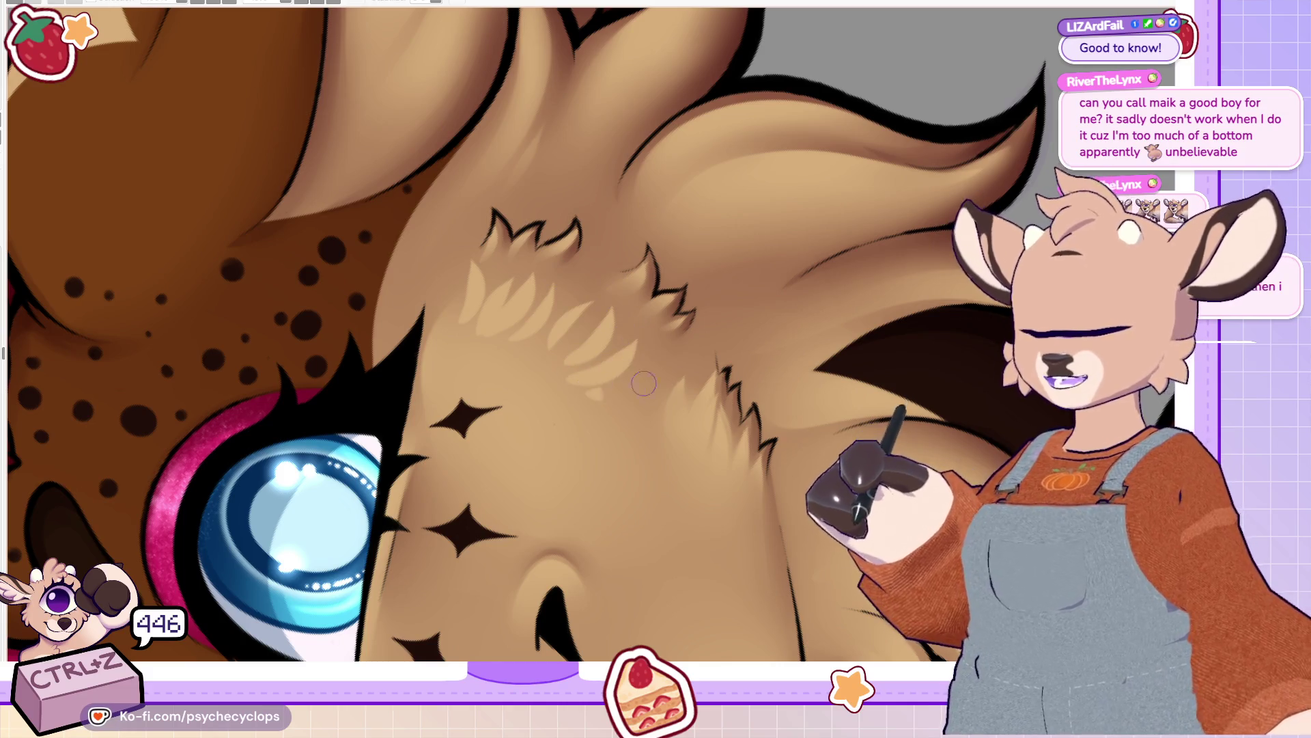
drag(465, 253, 478, 314)
drag(509, 260, 495, 334)
drag(560, 270, 546, 351)
drag(614, 287, 620, 375)
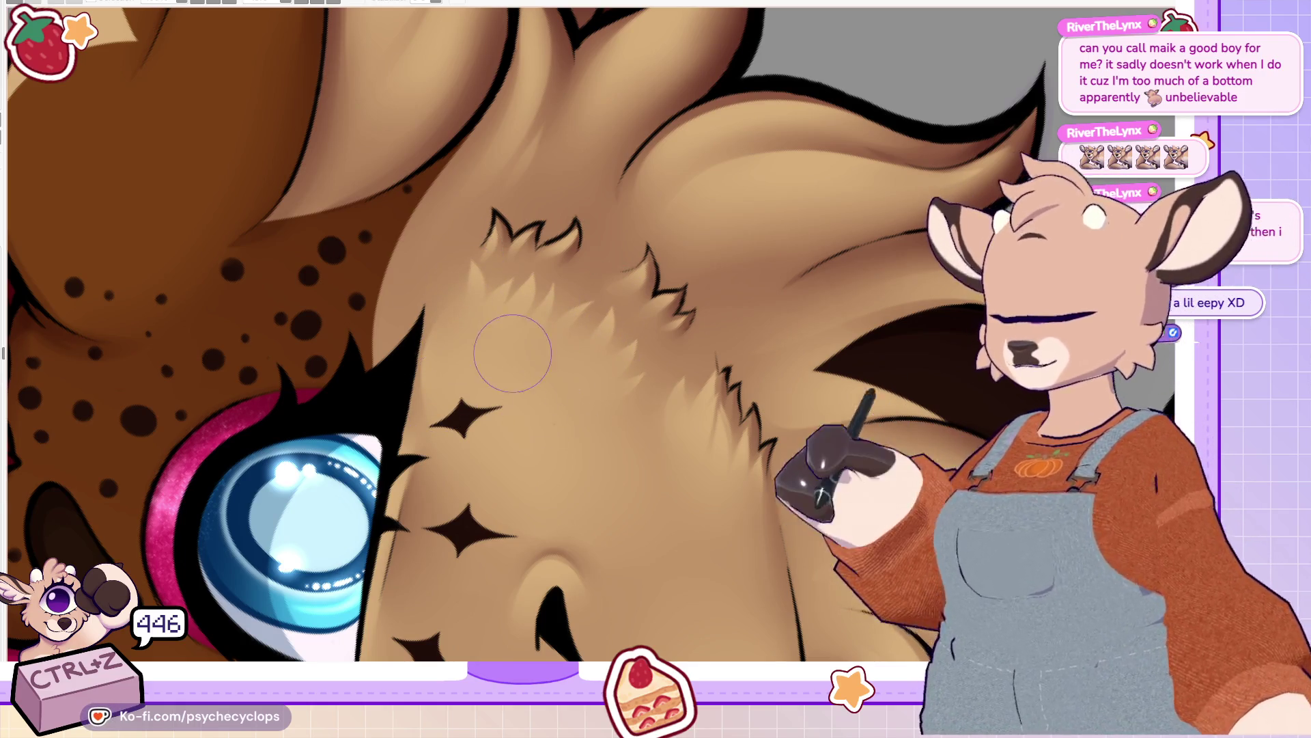
Step: Undo the last stroke and add faint light strokes along the tuft's top
key(ctrl+0)
scroll(442, 250, up, 3)
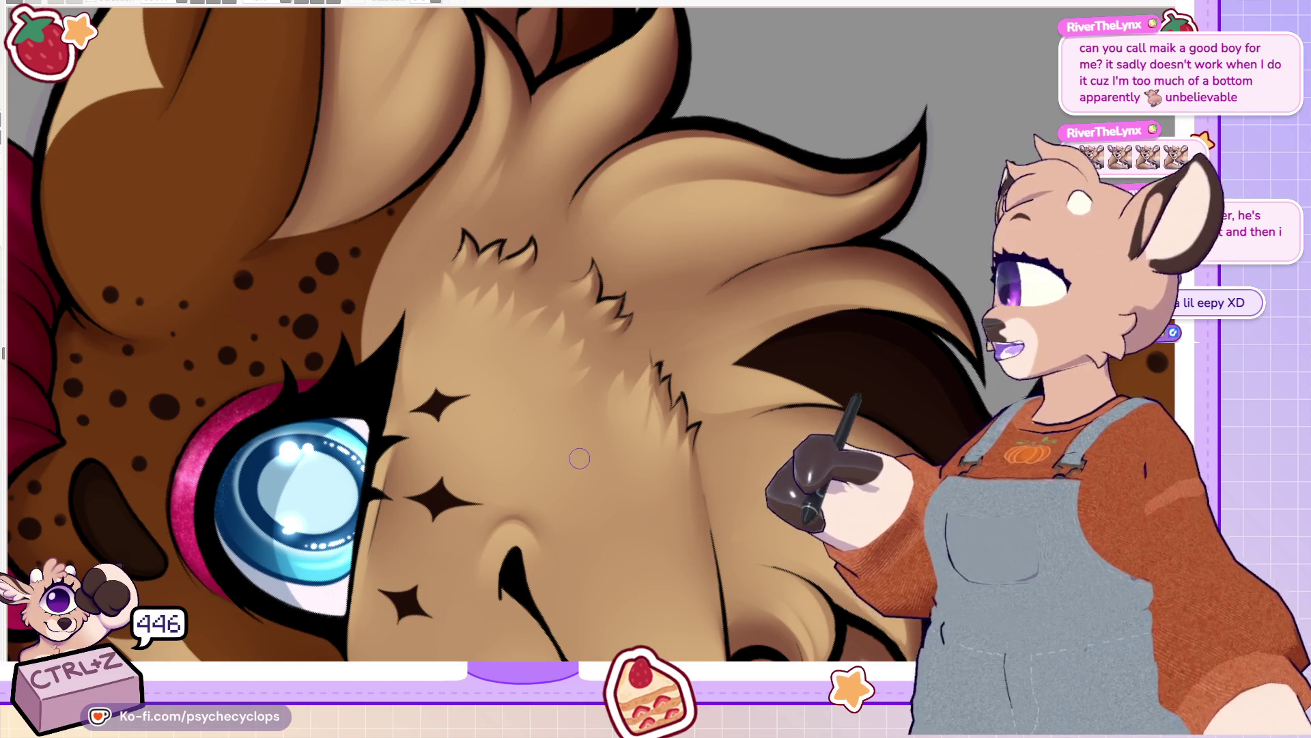
key(ctrl+z)
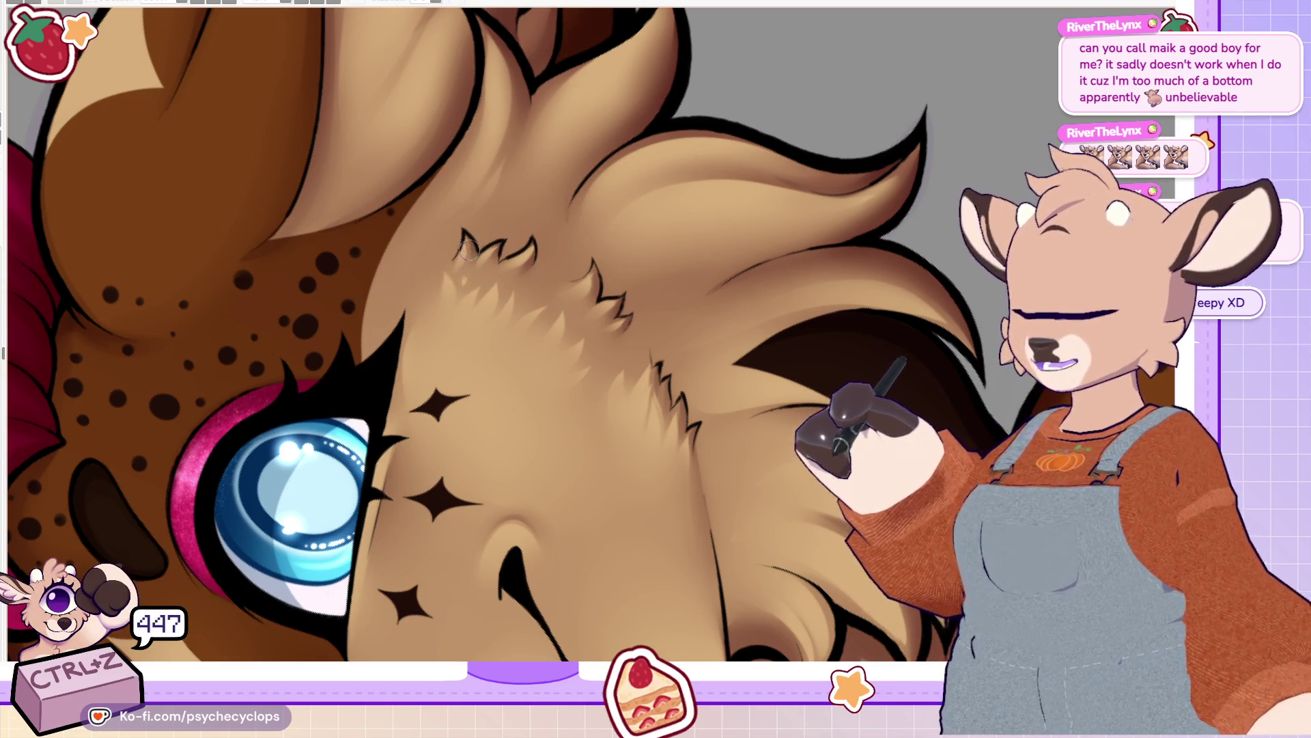
mouse_move(465, 278)
mouse_down()
mouse_move(486, 282)
mouse_move(519, 237)
mouse_up()
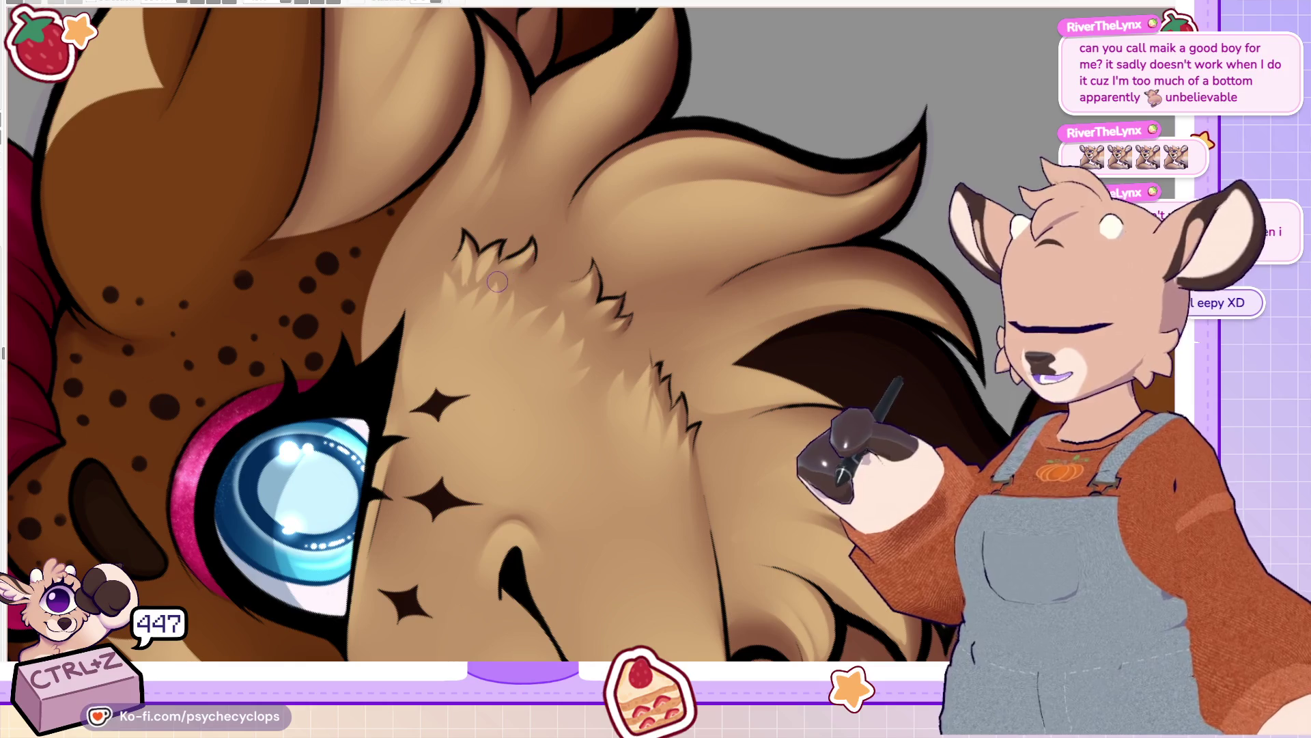
drag(518, 283, 555, 239)
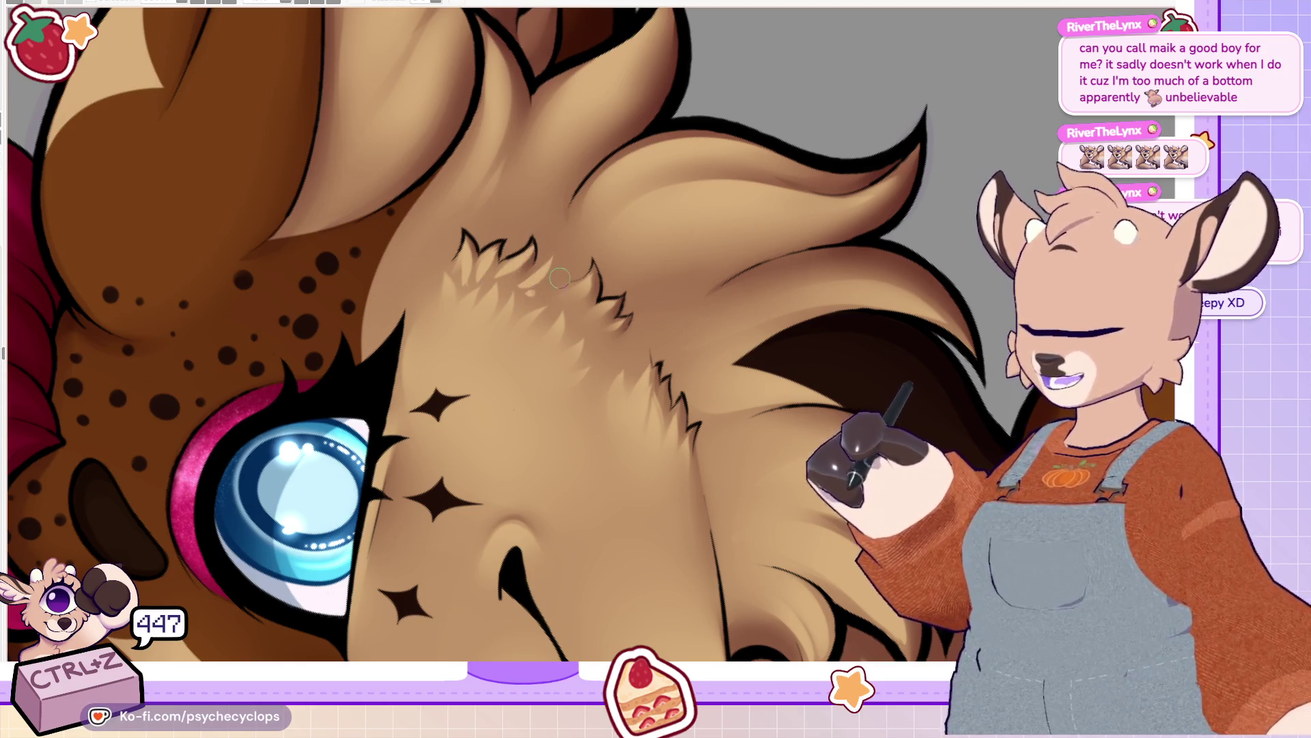
drag(558, 310, 616, 341)
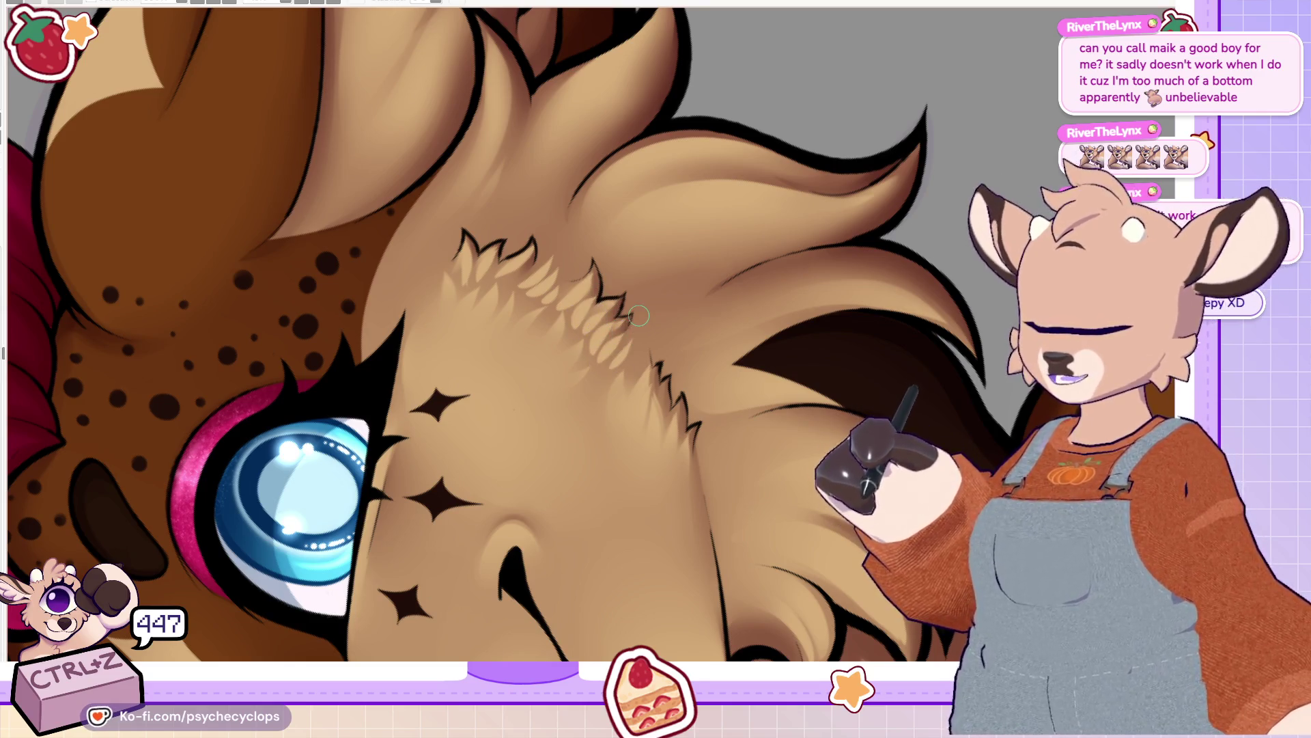
key(ctrl+plus)
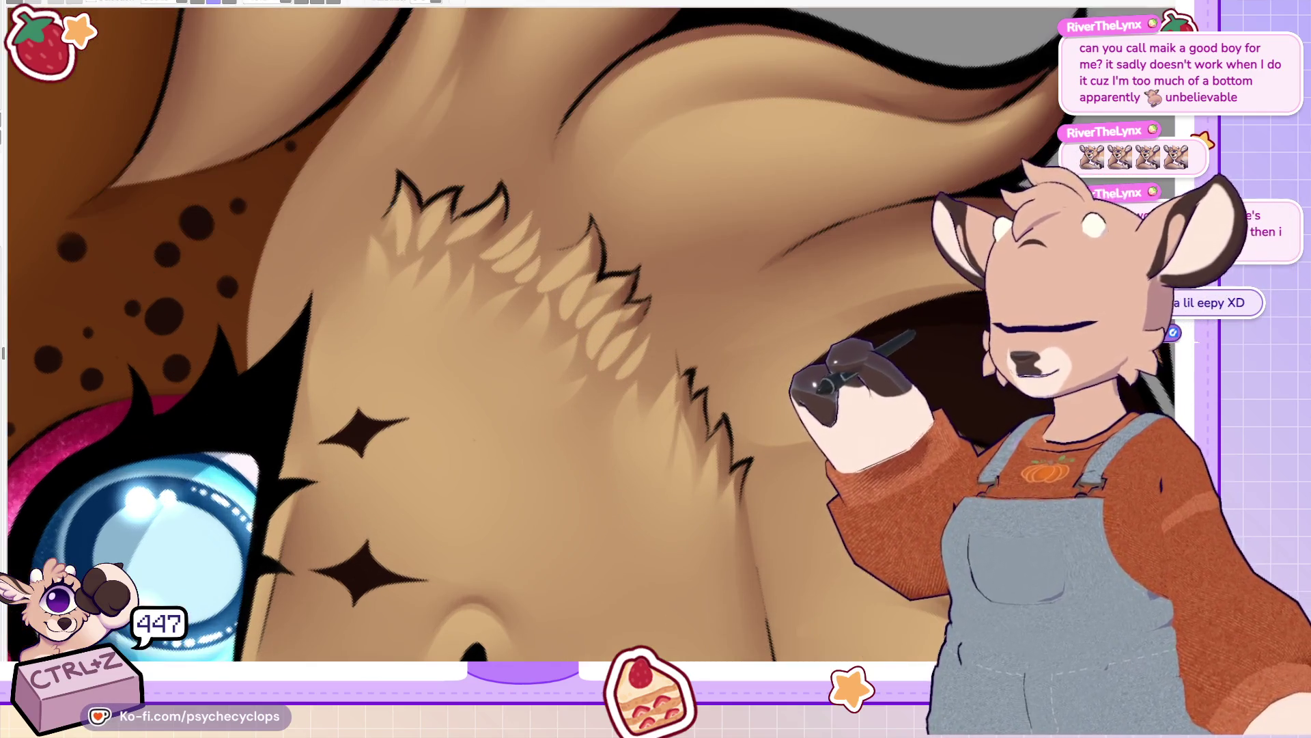
mouse_move(409, 217)
mouse_down()
mouse_move(408, 239)
mouse_move(509, 252)
mouse_move(530, 276)
mouse_move(478, 260)
mouse_move(591, 305)
mouse_move(587, 355)
mouse_move(618, 348)
mouse_move(597, 387)
mouse_up()
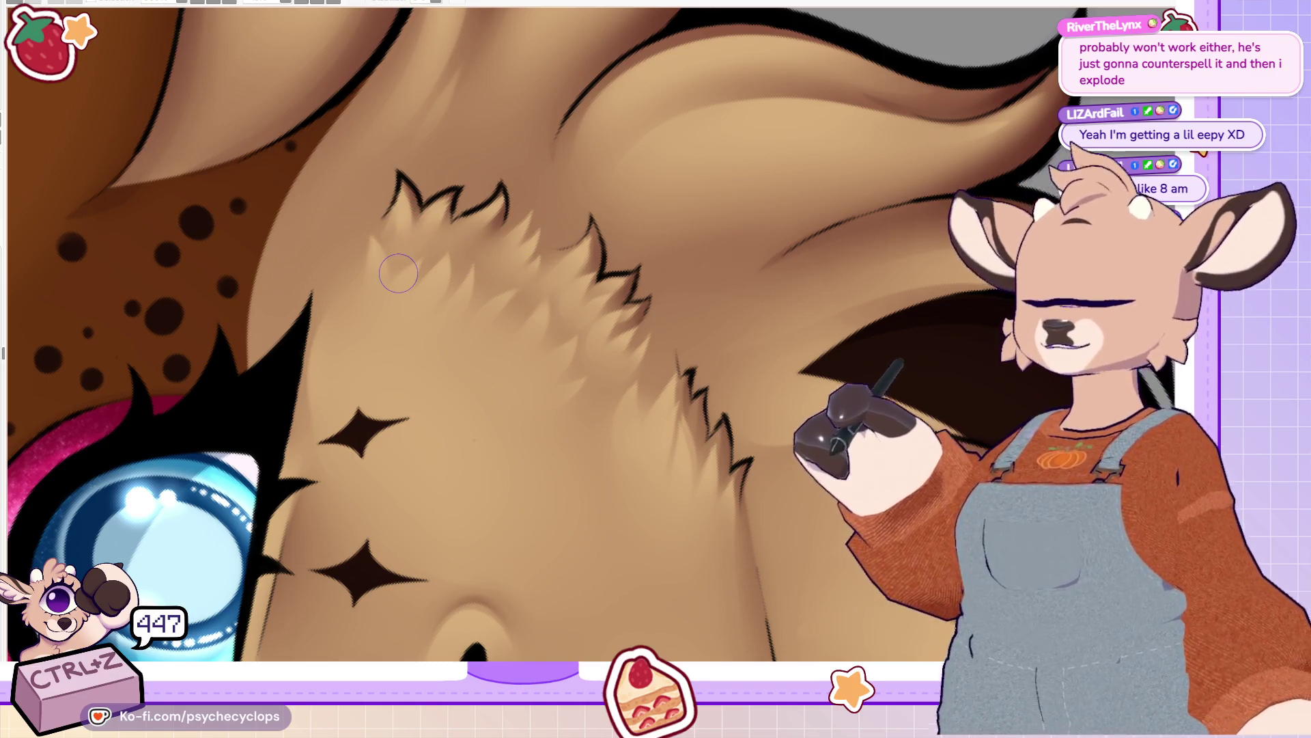
scroll(399, 274, down, 5)
scroll(443, 211, up, 5)
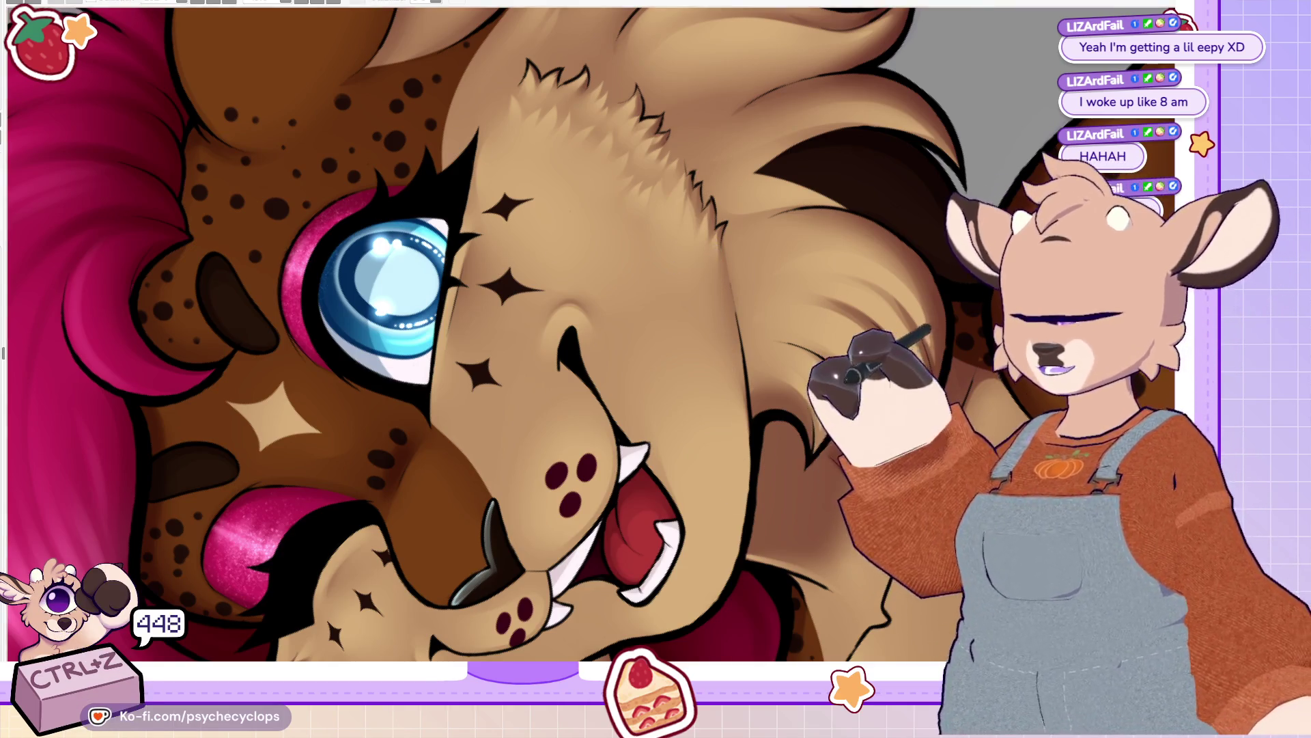
Step: Mirror the canvas and back, tilt the view to an angle, and zoom out over the whole portrait
key(h)
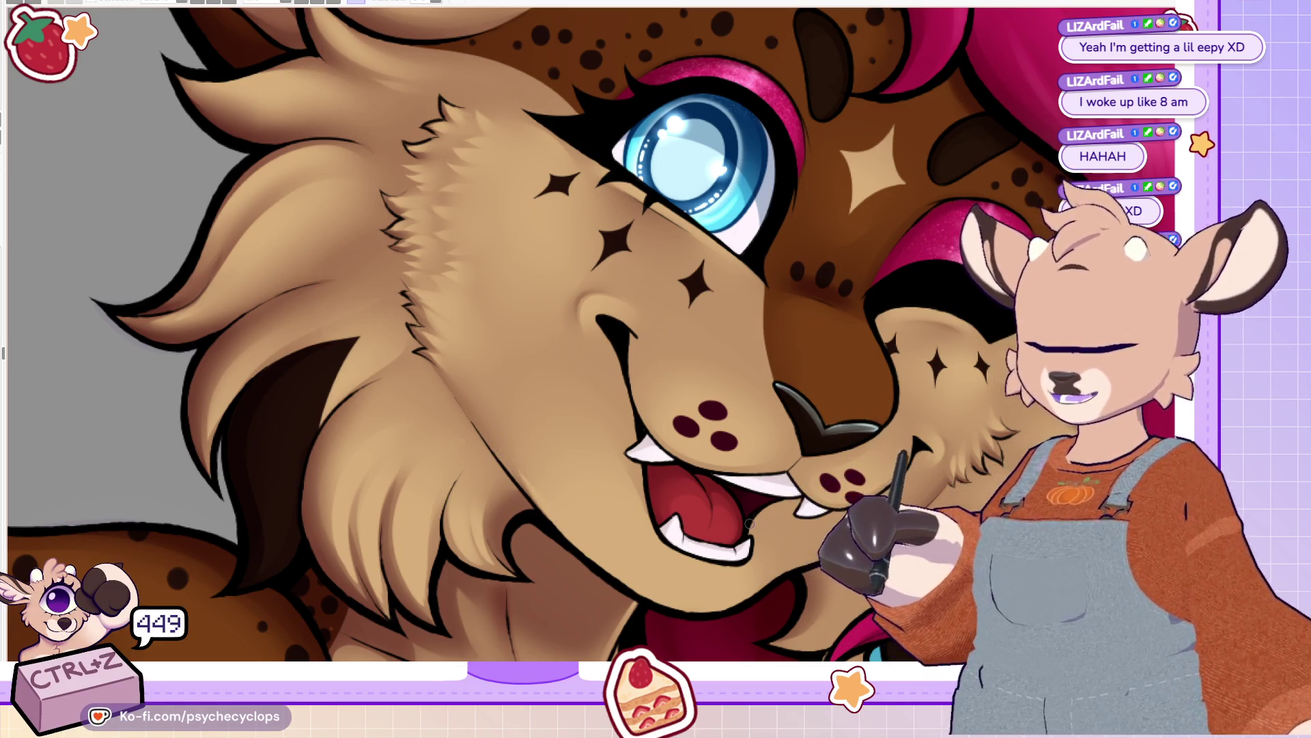
key(h)
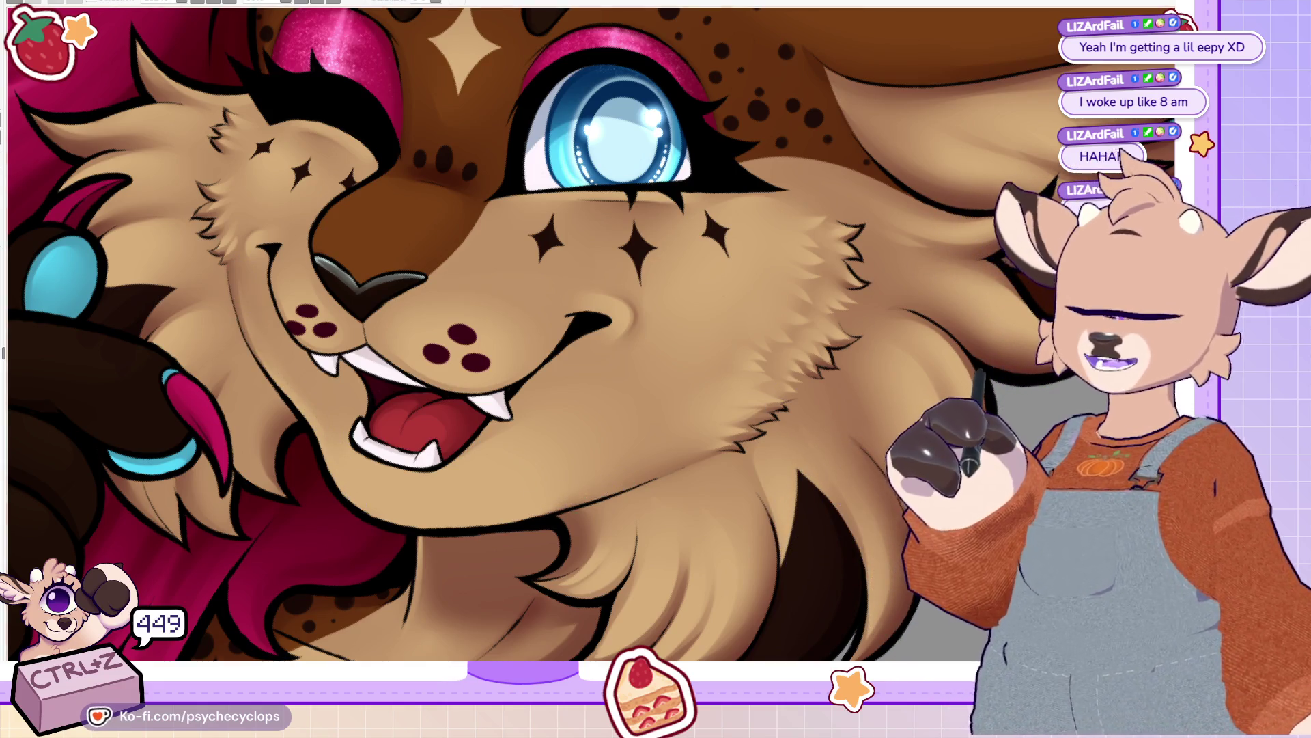
drag(521, 112, 672, 458)
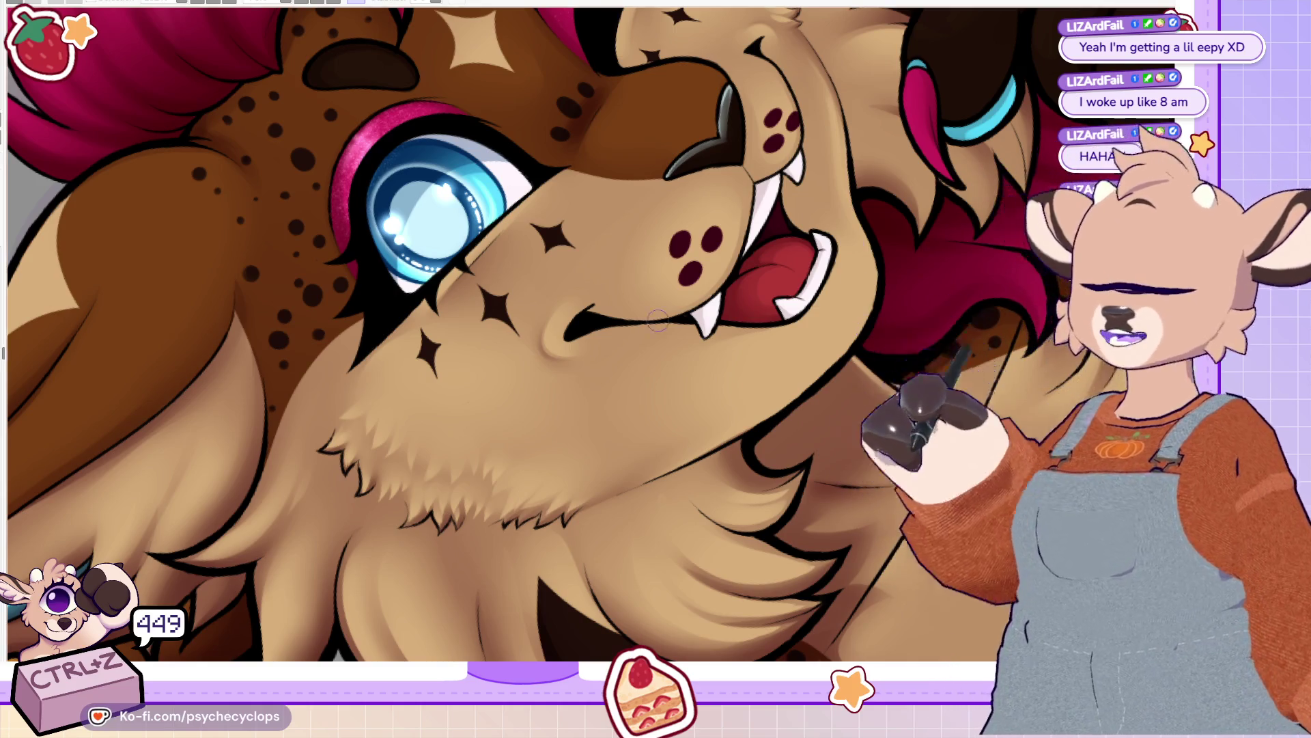
key(ctrl+0)
scroll(589, 313, up, 5)
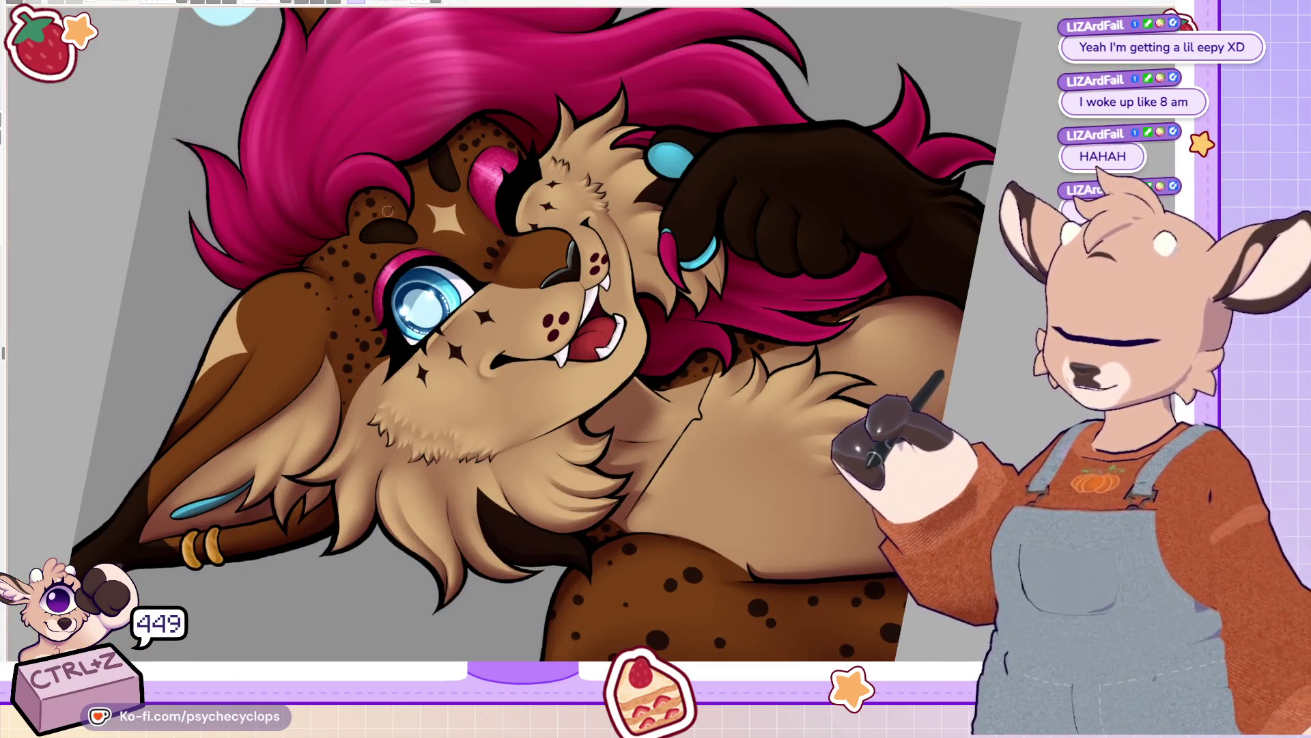
scroll(566, 178, up, 5)
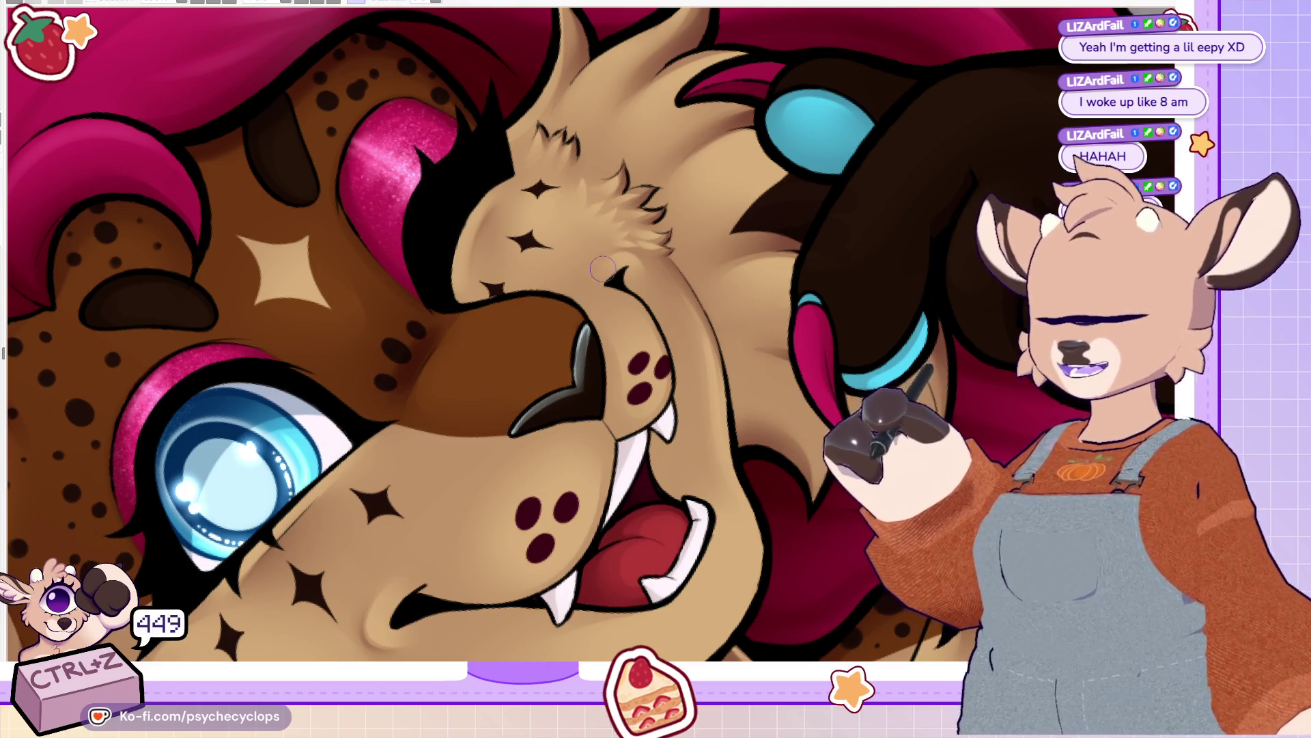
scroll(495, 132, down, 5)
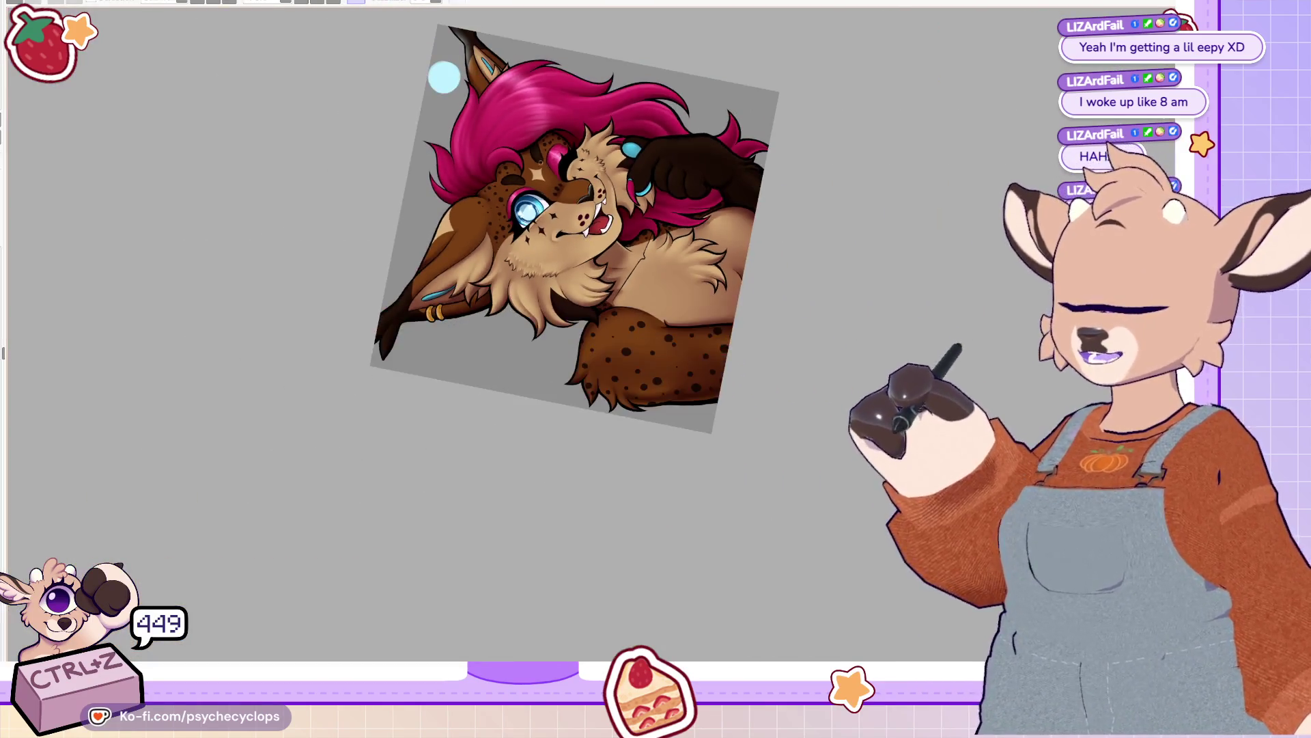
Step: Zoom around the portrait, fit it upright to the window, then zoom in toward the blue eye
scroll(527, 164, up, 4)
scroll(482, 215, up, 4)
scroll(411, 221, down, 2)
scroll(356, 217, up, 3)
scroll(357, 217, down, 4)
scroll(237, 172, up, 3)
scroll(205, 383, down, 4)
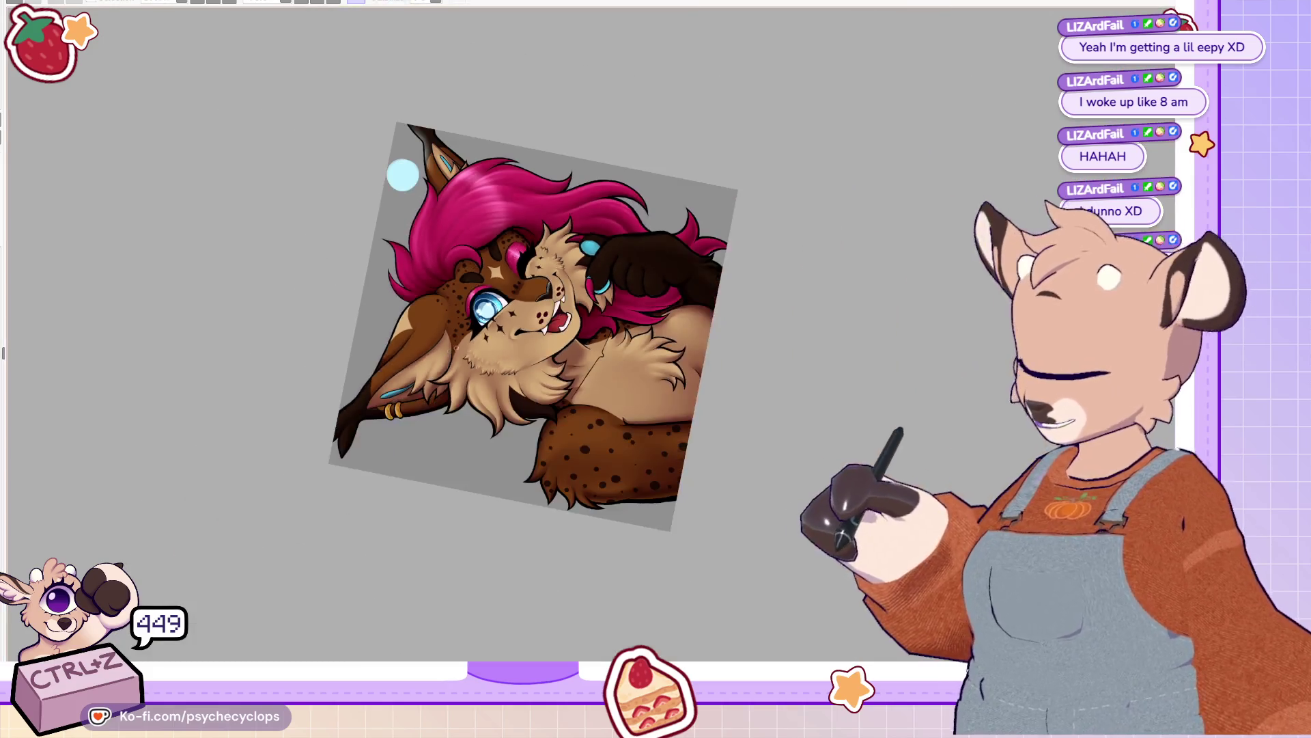
scroll(362, 367, up, 3)
scroll(489, 415, up, 2)
scroll(489, 415, up, 2)
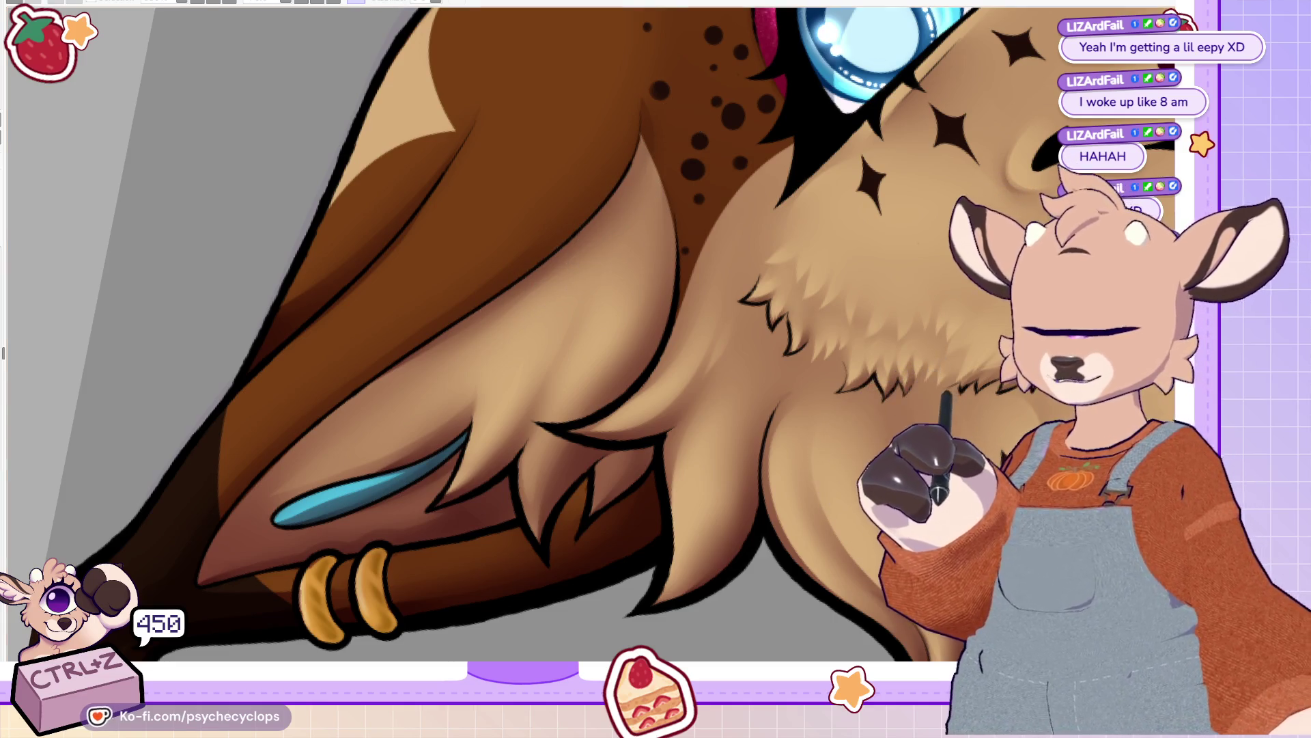
scroll(726, 217, down, 5)
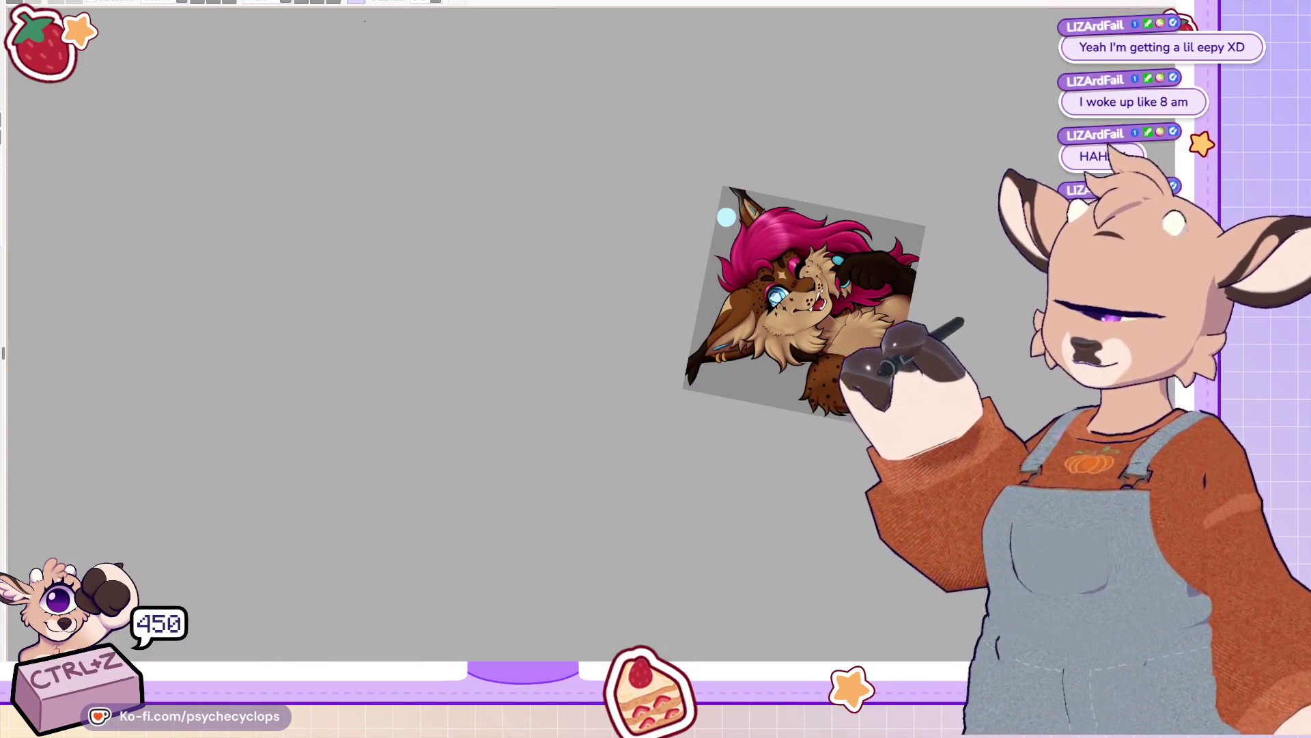
key(ctrl+0)
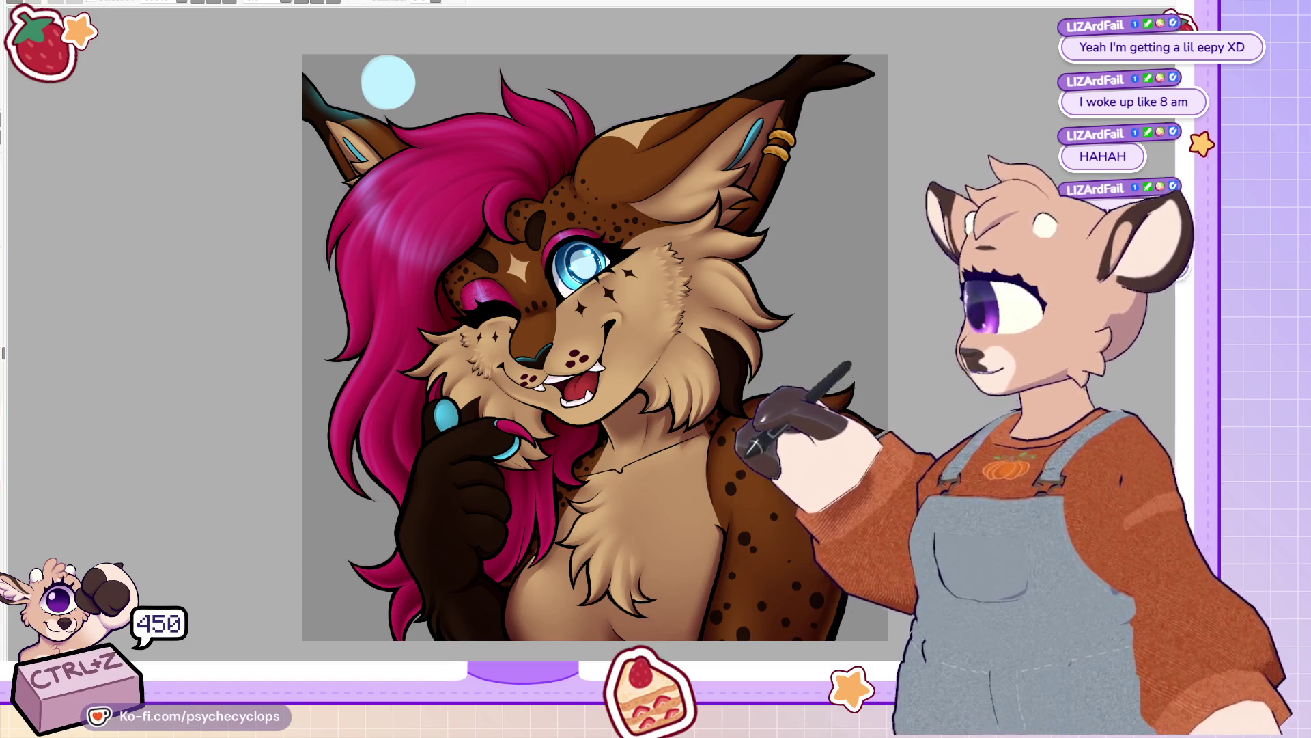
scroll(587, 341, up, 3)
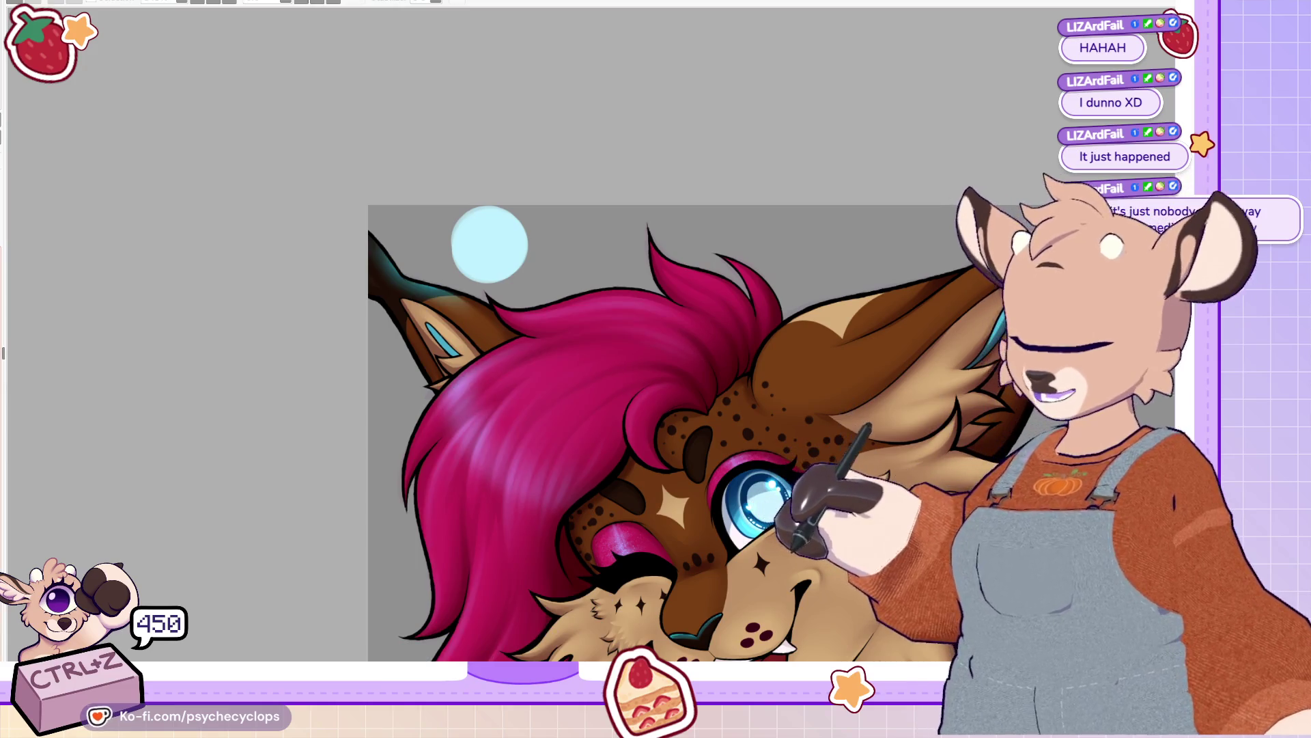
Step: Rotate the view and attempt a light rim highlight up the ear, undoing both strokes
key(minus)
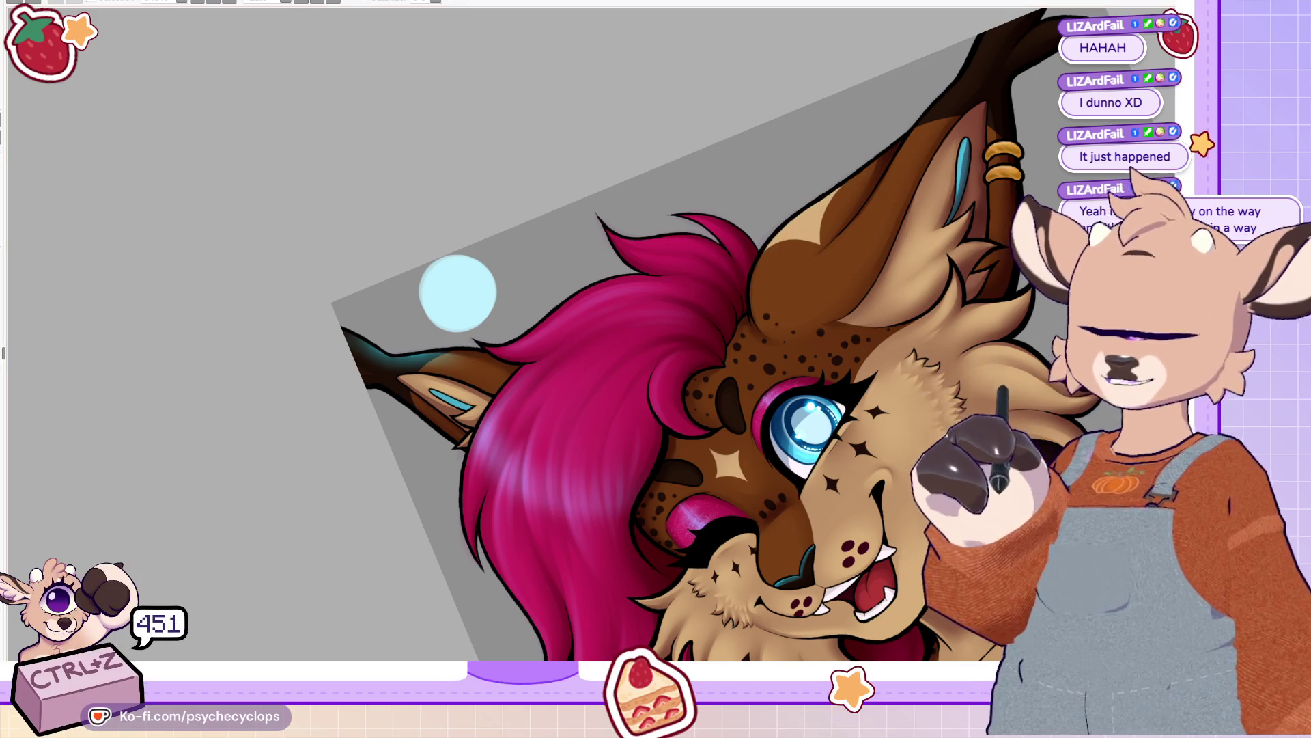
mouse_move(770, 340)
mouse_down()
mouse_move(758, 253)
mouse_move(820, 201)
mouse_move(756, 301)
mouse_move(884, 154)
mouse_move(830, 197)
mouse_move(758, 341)
mouse_up()
key(ctrl+z)
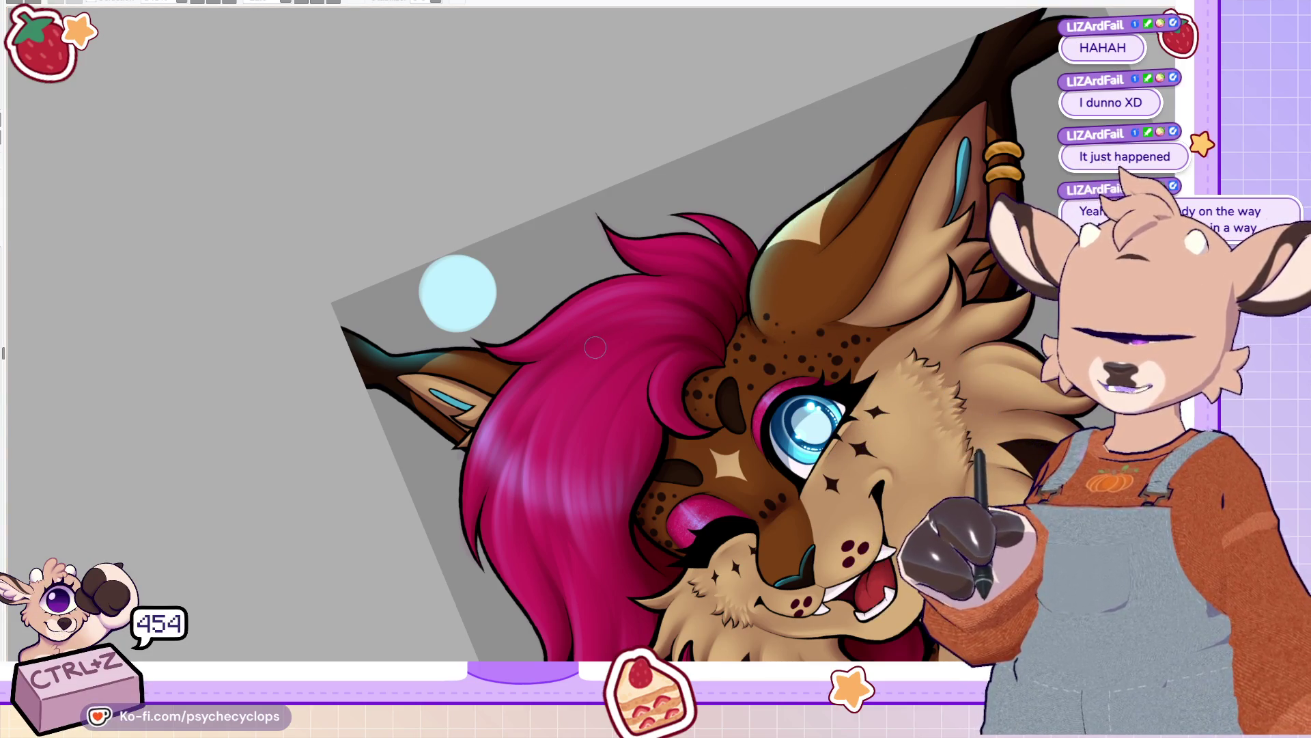
drag(775, 228, 889, 146)
key(ctrl+z)
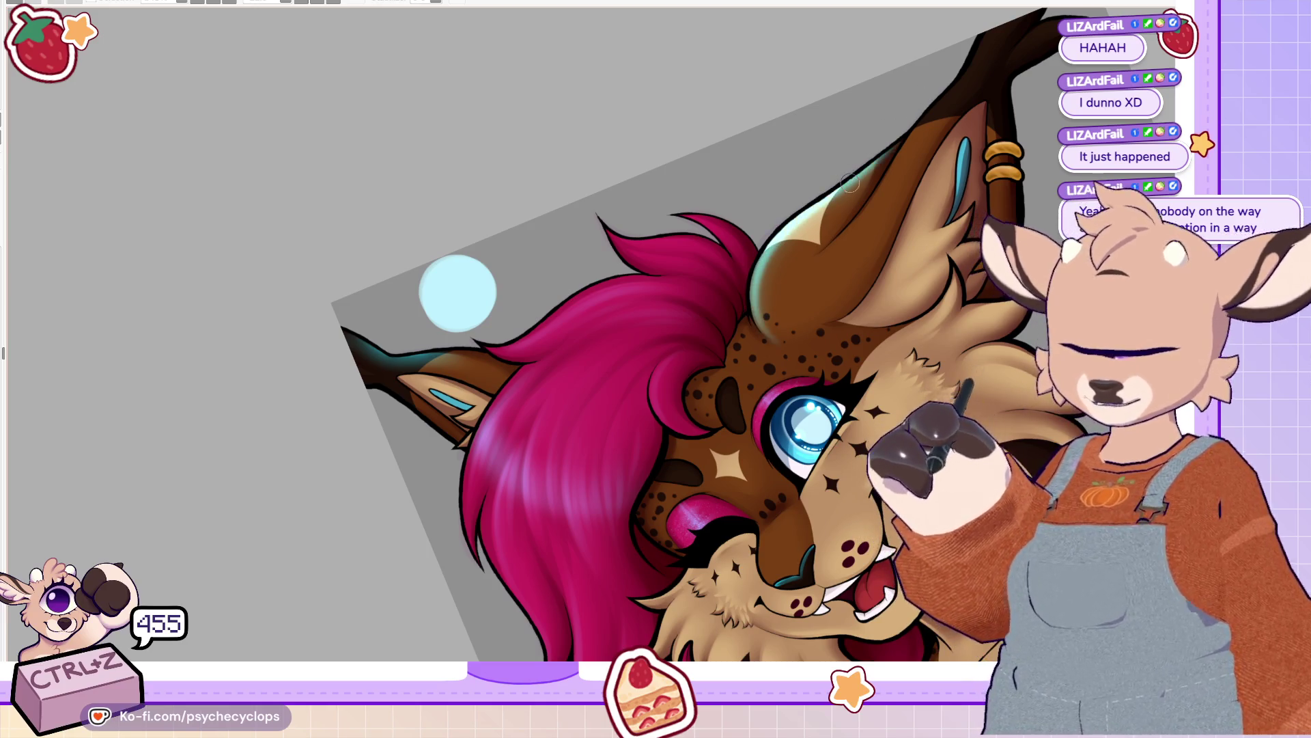
key(4)
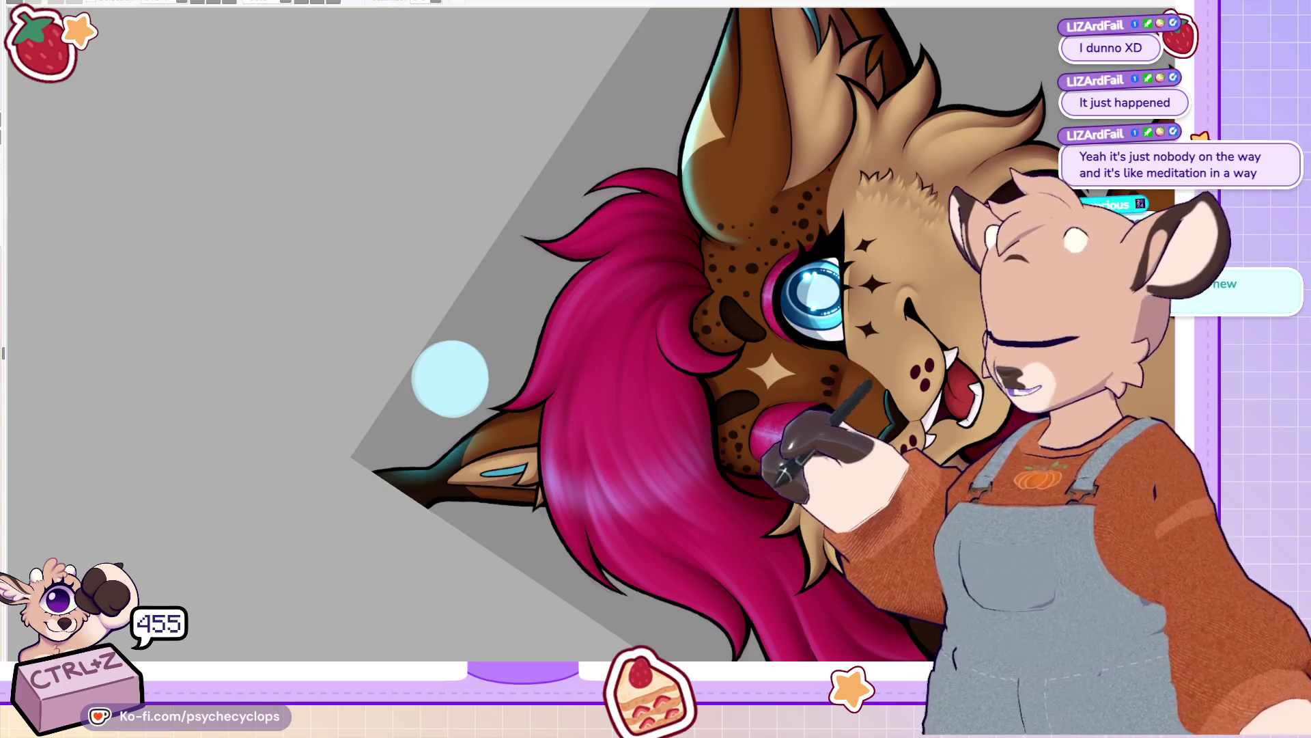
Step: Paint pale highlight streaks on the magenta hair, undoing the missed strokes
drag(557, 437, 608, 580)
key(ctrl+z)
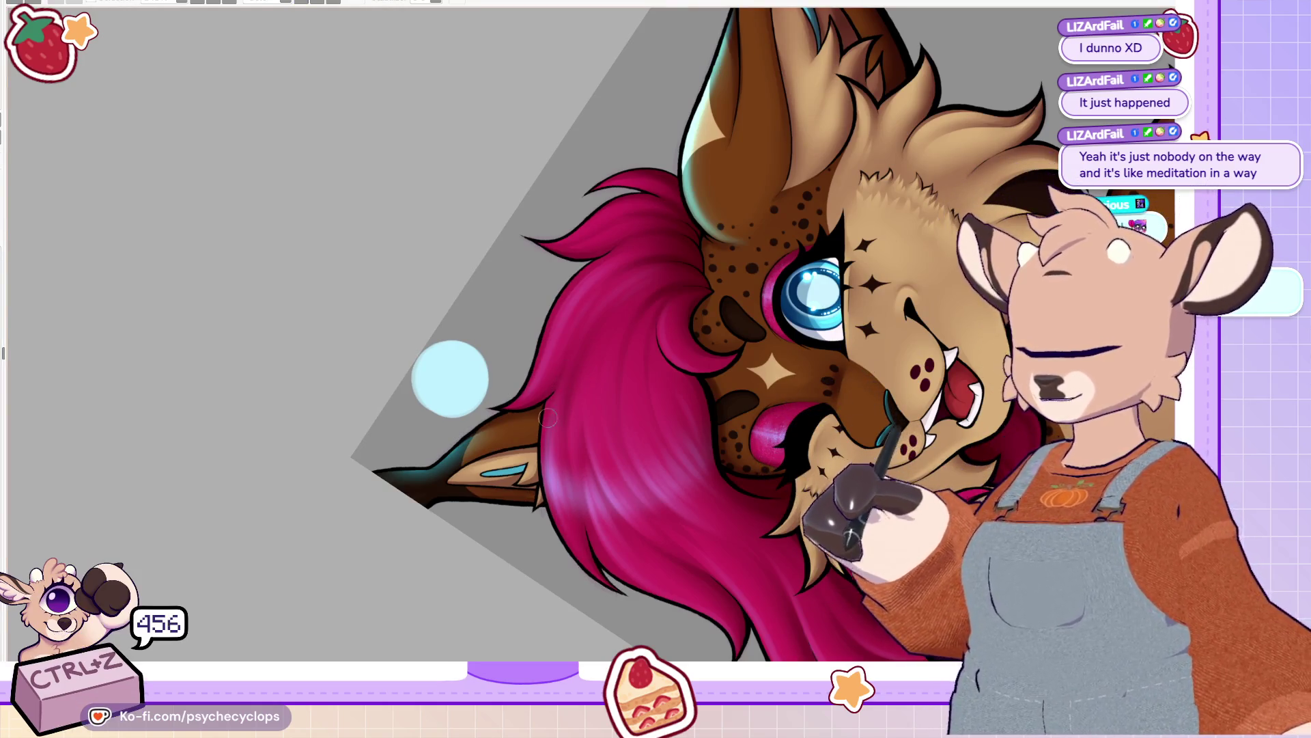
drag(557, 386, 584, 577)
drag(560, 437, 610, 571)
key(ctrl+z)
mouse_move(579, 383)
mouse_down()
mouse_move(580, 509)
mouse_move(614, 577)
mouse_up()
key(ctrl+z)
key(ctrl+z)
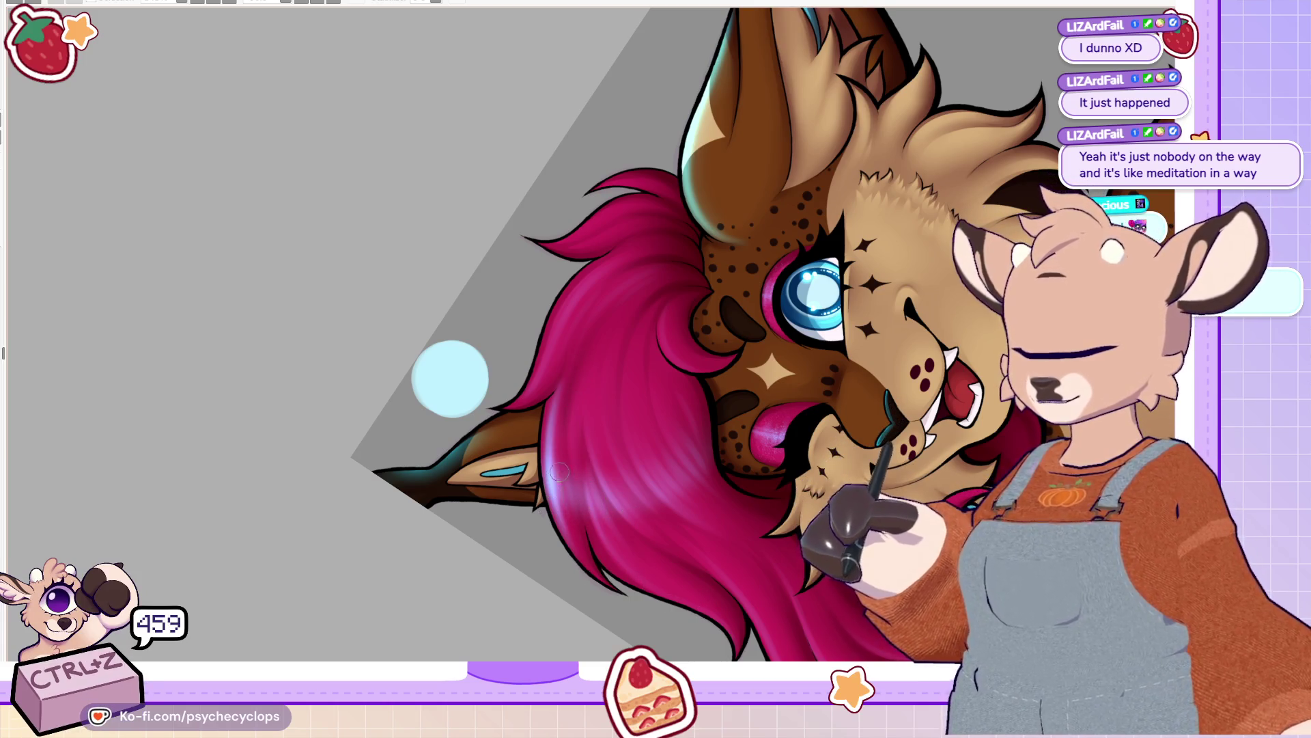
drag(580, 444, 632, 578)
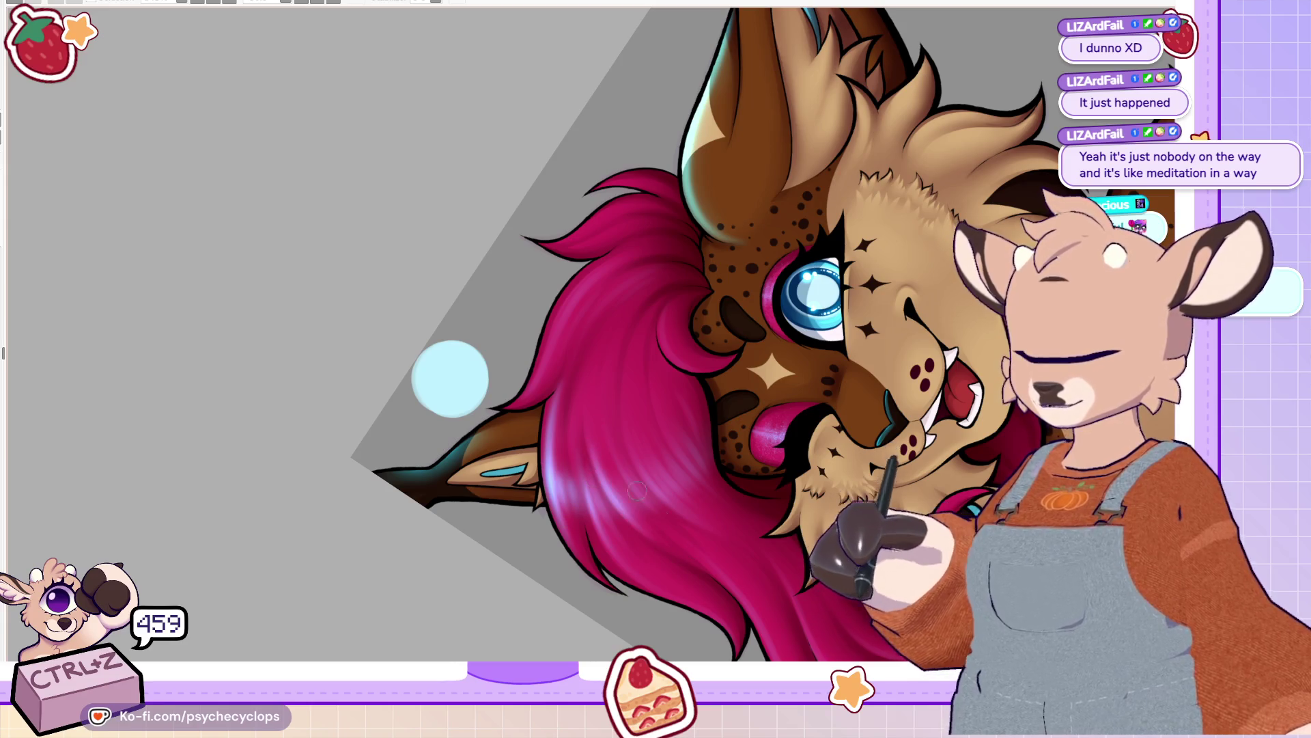
Step: Extend faint light streaks down and across the hair, undo the last, and zoom out to an overview
drag(594, 372, 631, 526)
drag(623, 464, 656, 509)
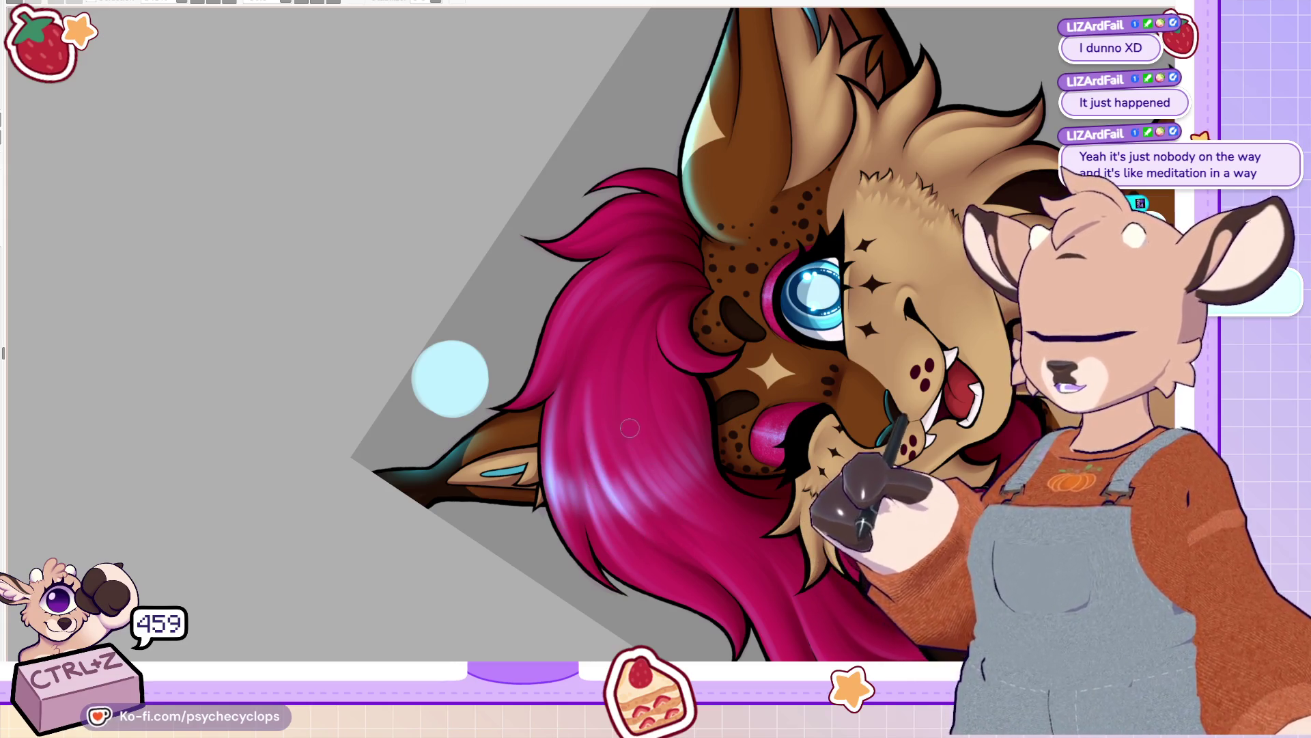
mouse_move(625, 383)
mouse_down()
mouse_move(635, 454)
mouse_move(674, 502)
mouse_up()
drag(652, 455, 697, 503)
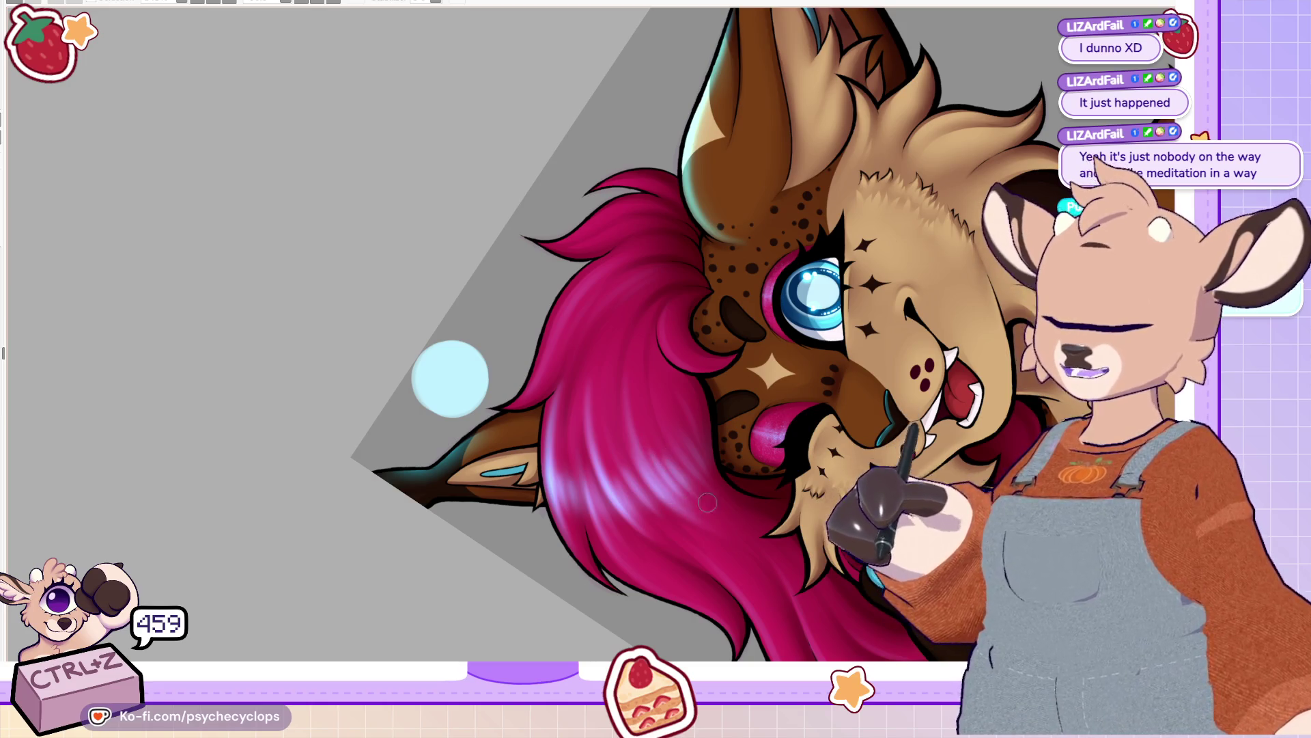
drag(656, 390, 712, 488)
drag(676, 409, 705, 464)
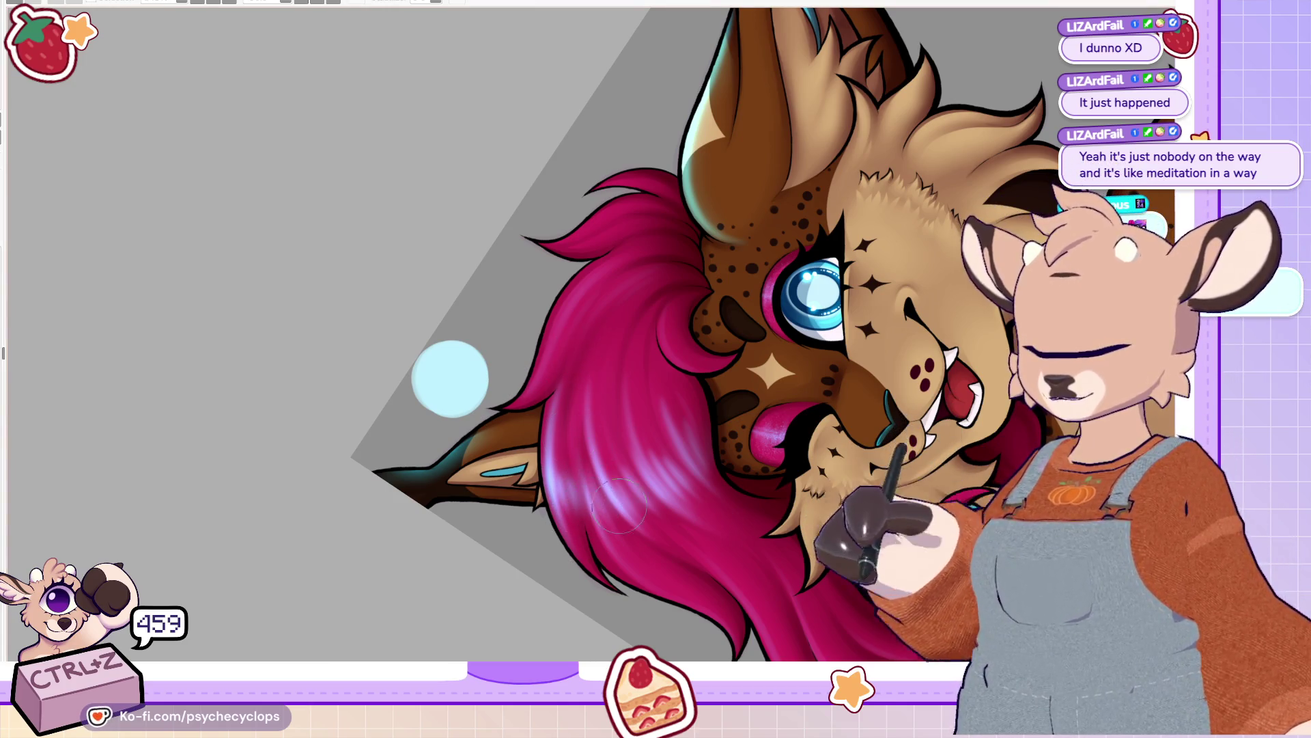
key(ctrl+z)
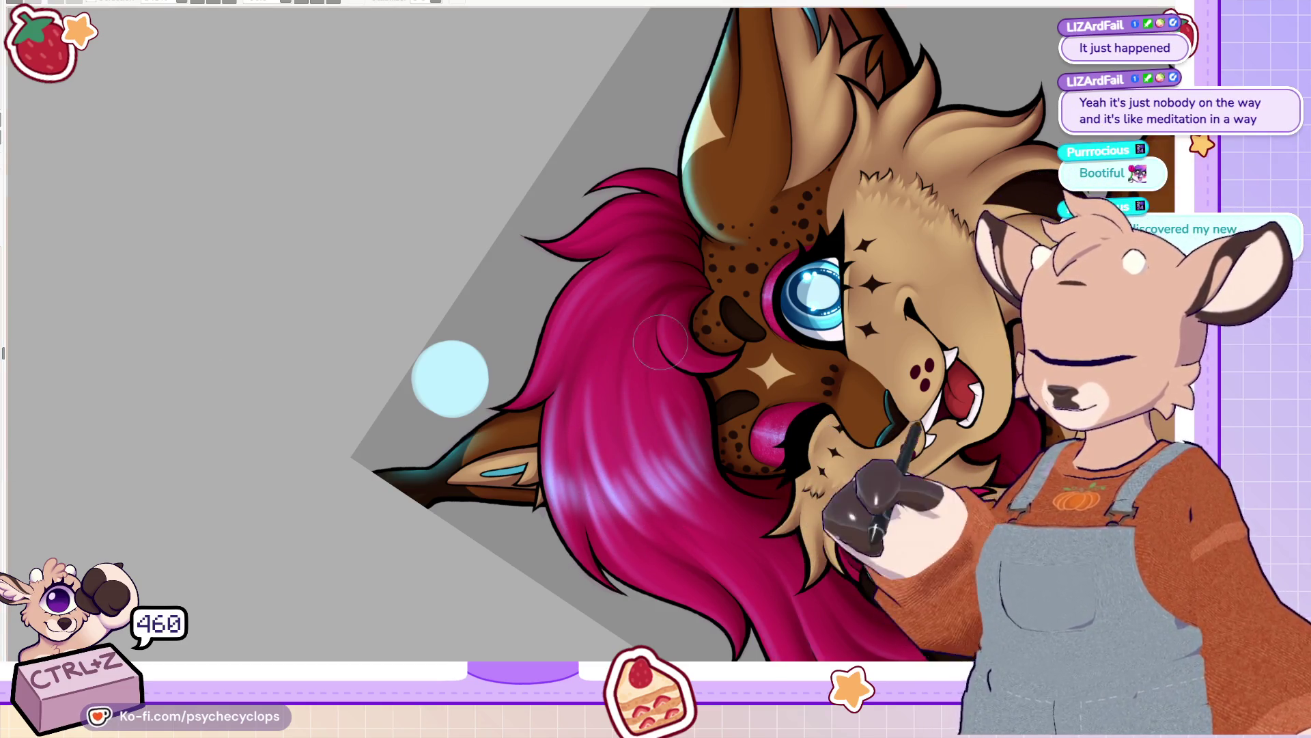
key(ctrl+0)
key(ctrl+alt+0)
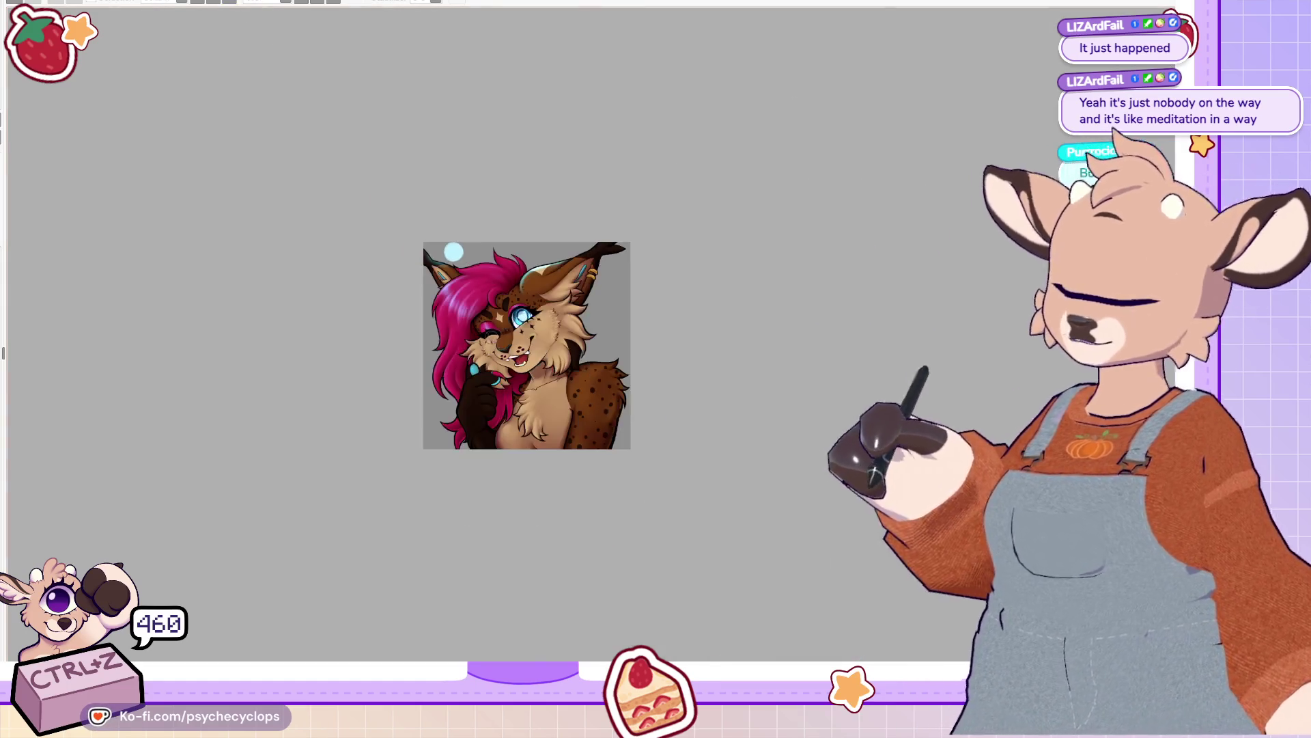
Step: Brush and brighten a pale lavender highlight across the hair, comparing a cyan tint
key(ctrl+plus)
key(ctrl+plus)
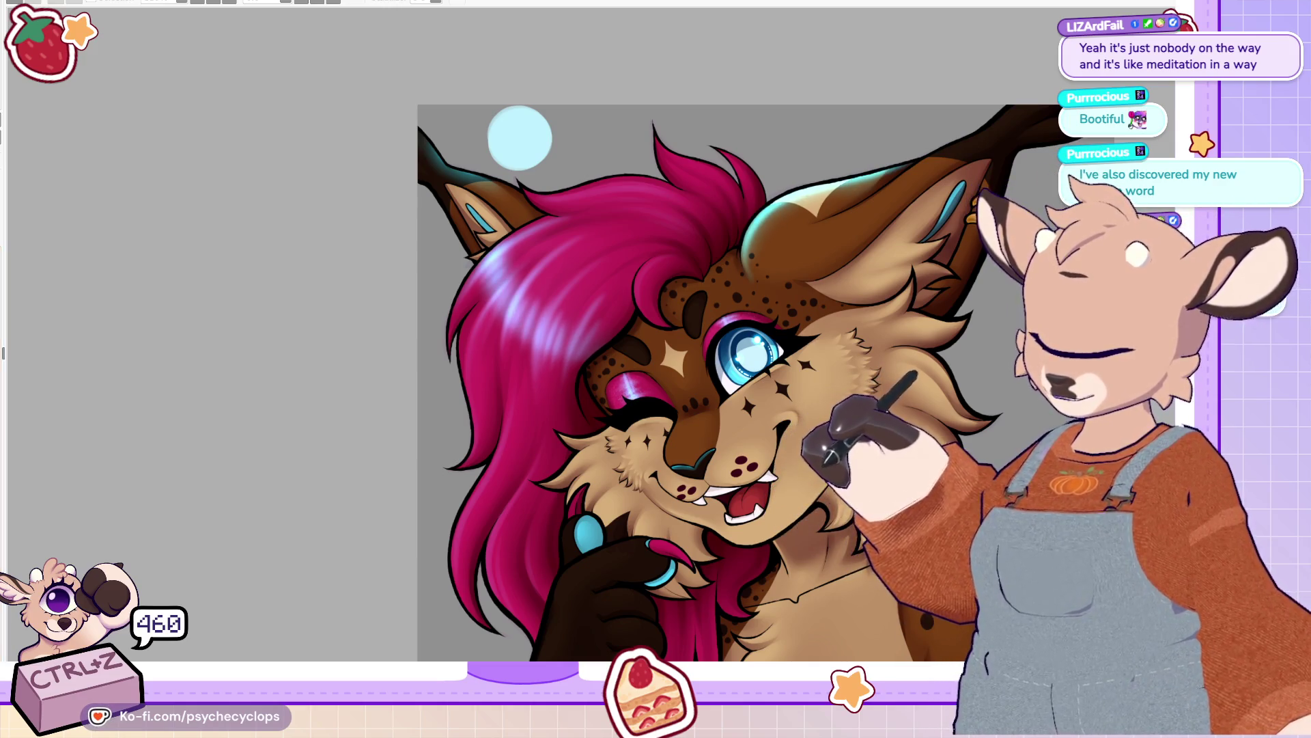
key(ctrl+z)
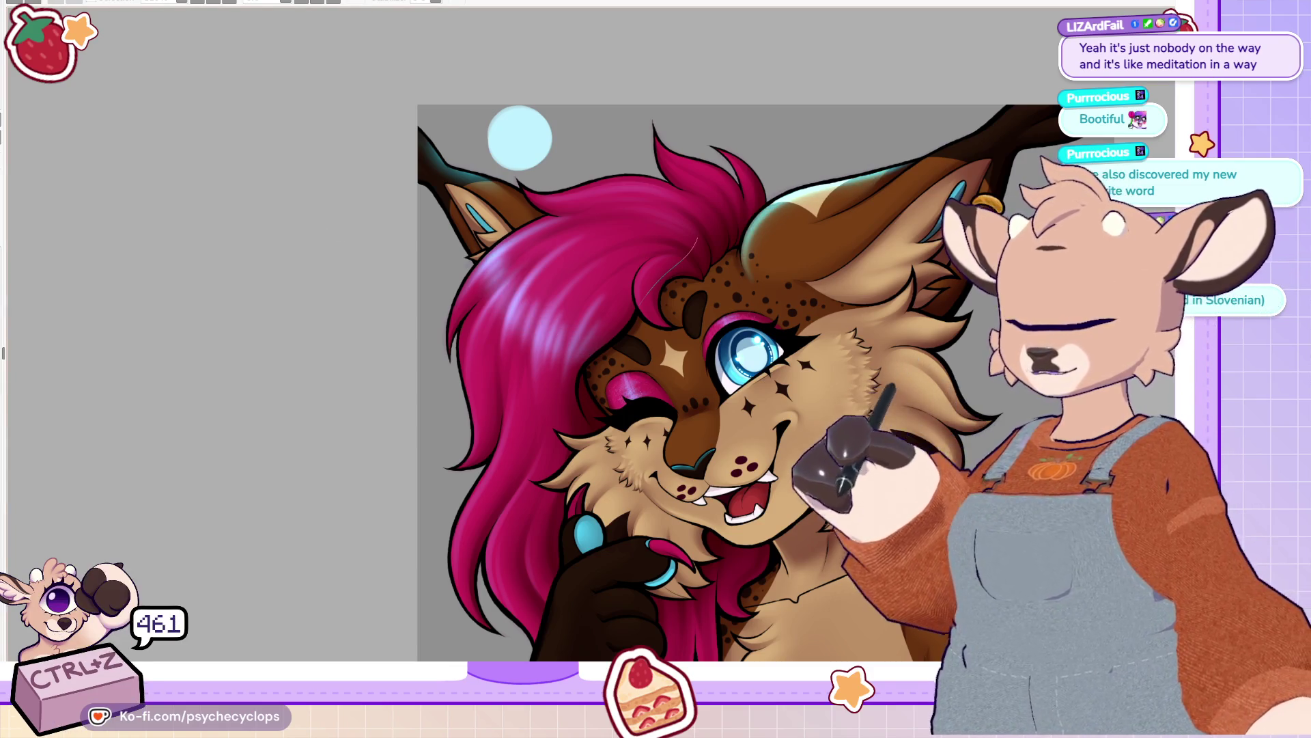
drag(486, 260, 583, 352)
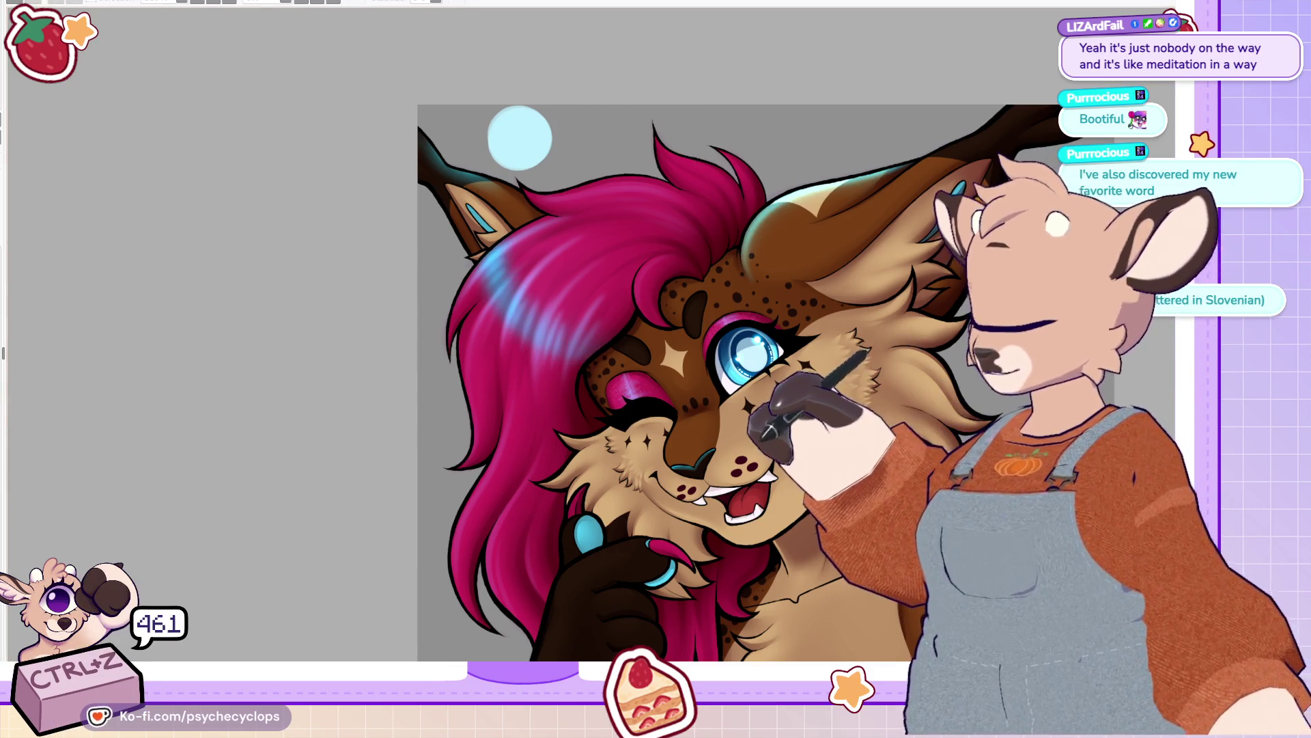
drag(486, 259, 584, 352)
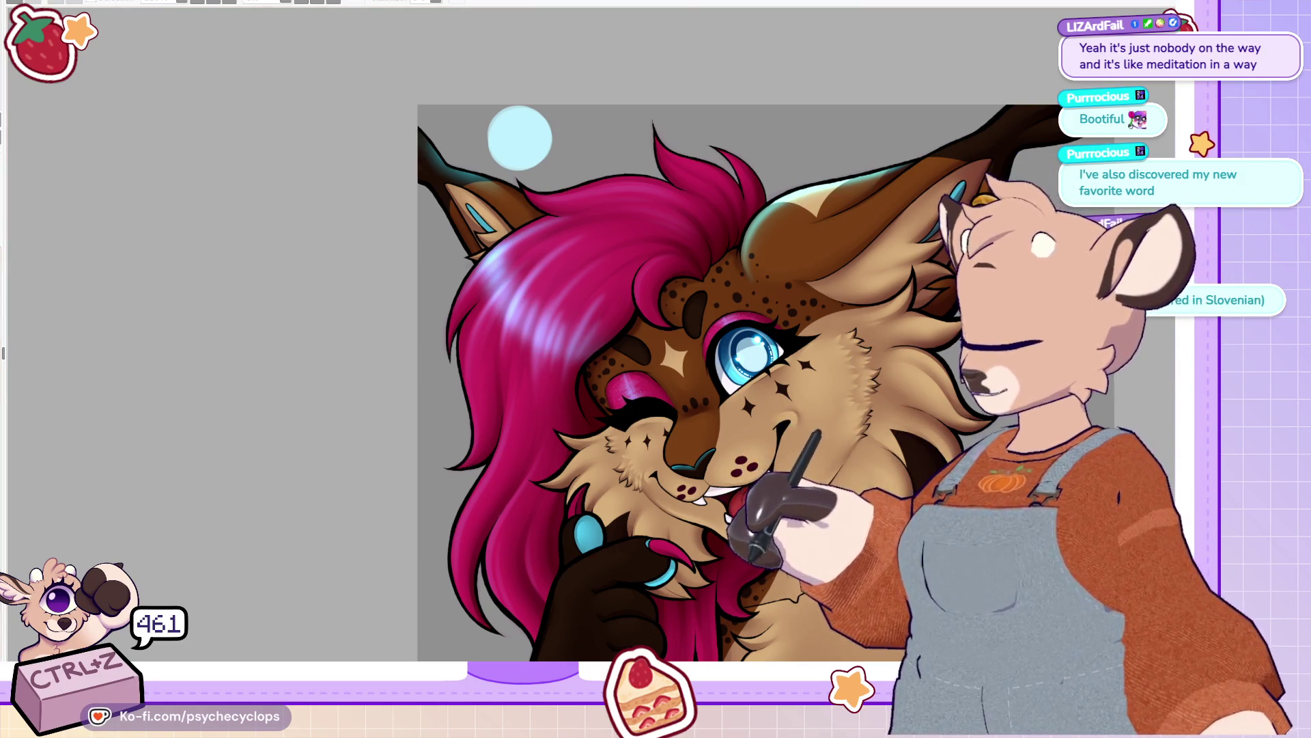
key(ctrl+z)
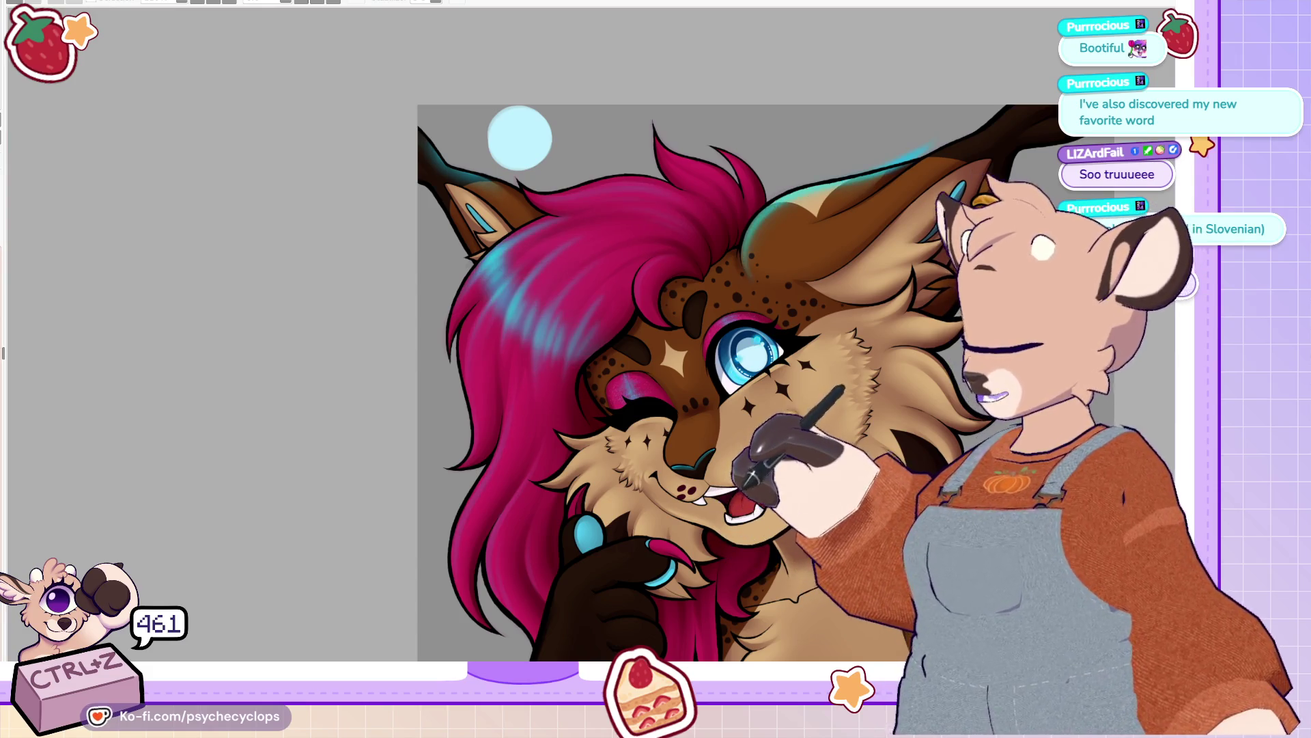
key(ctrl+y)
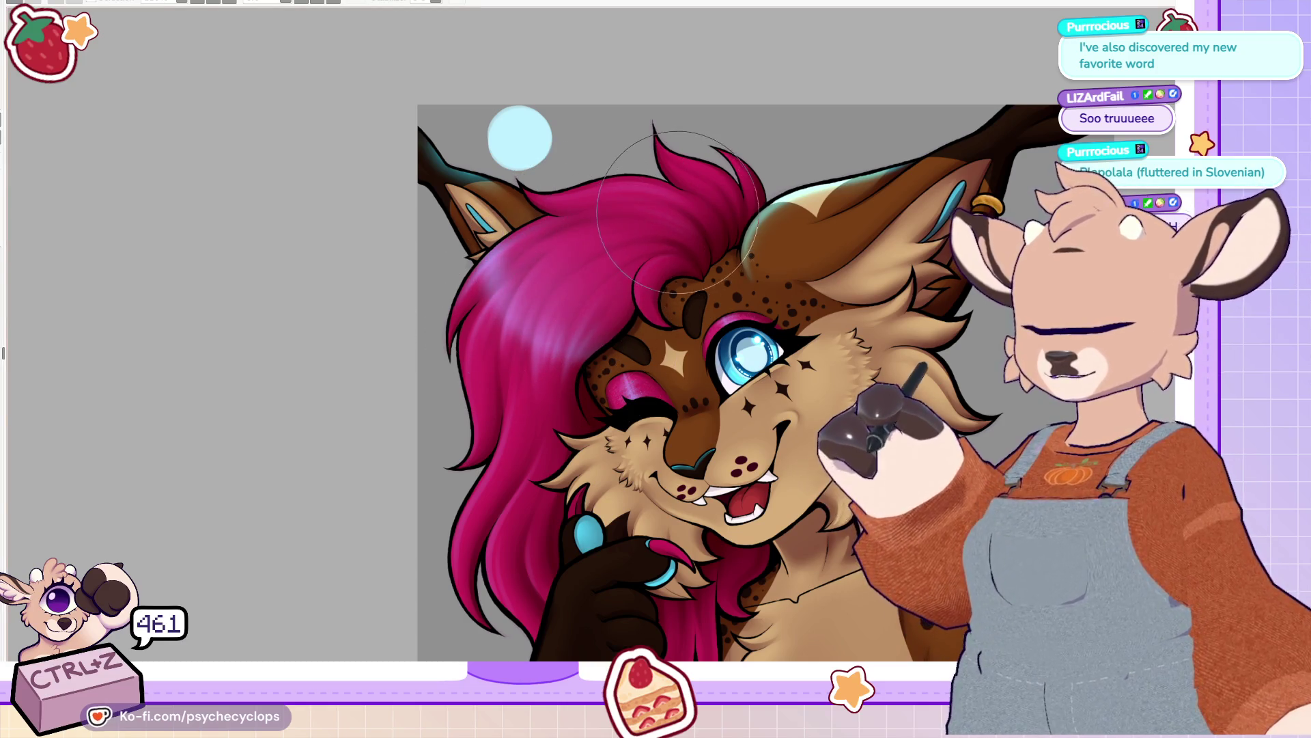
Step: Shrink the brush and preview the hair recoloured purple
key(bracketleft)
key(bracketleft)
key(bracketleft)
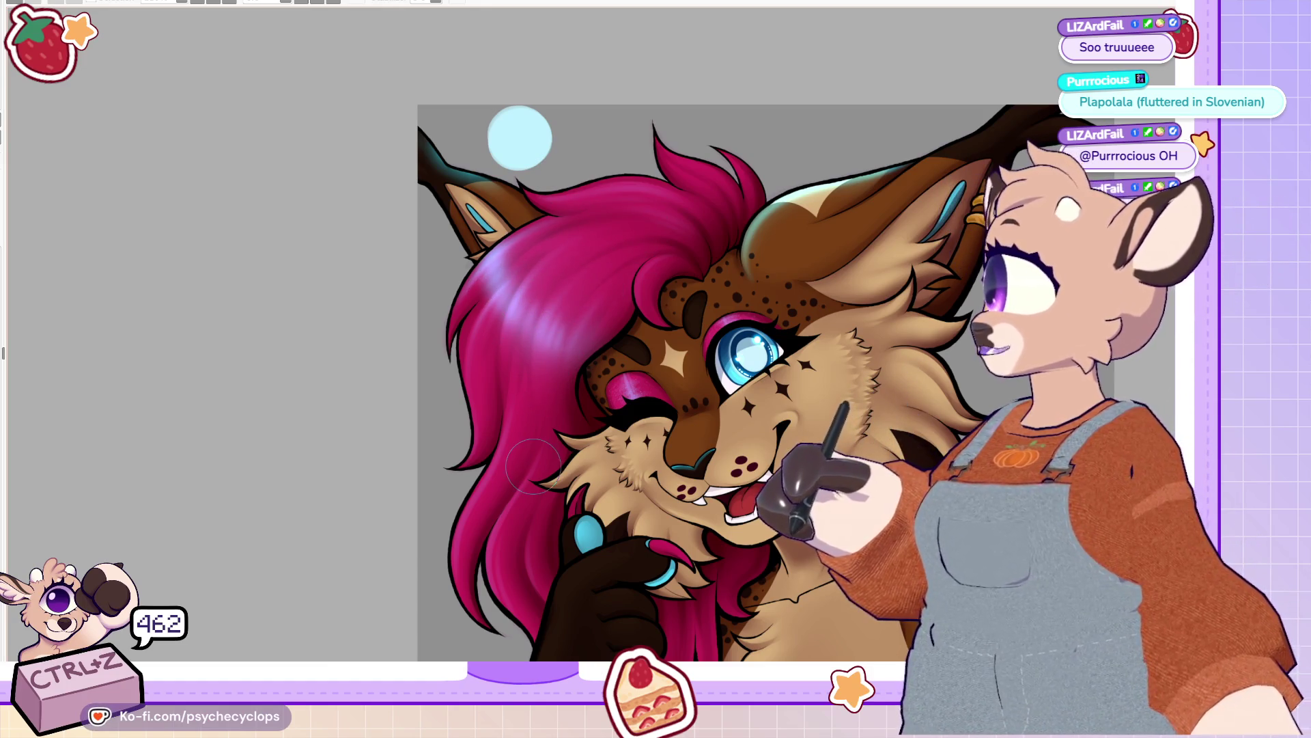
scroll(534, 465, up, 3)
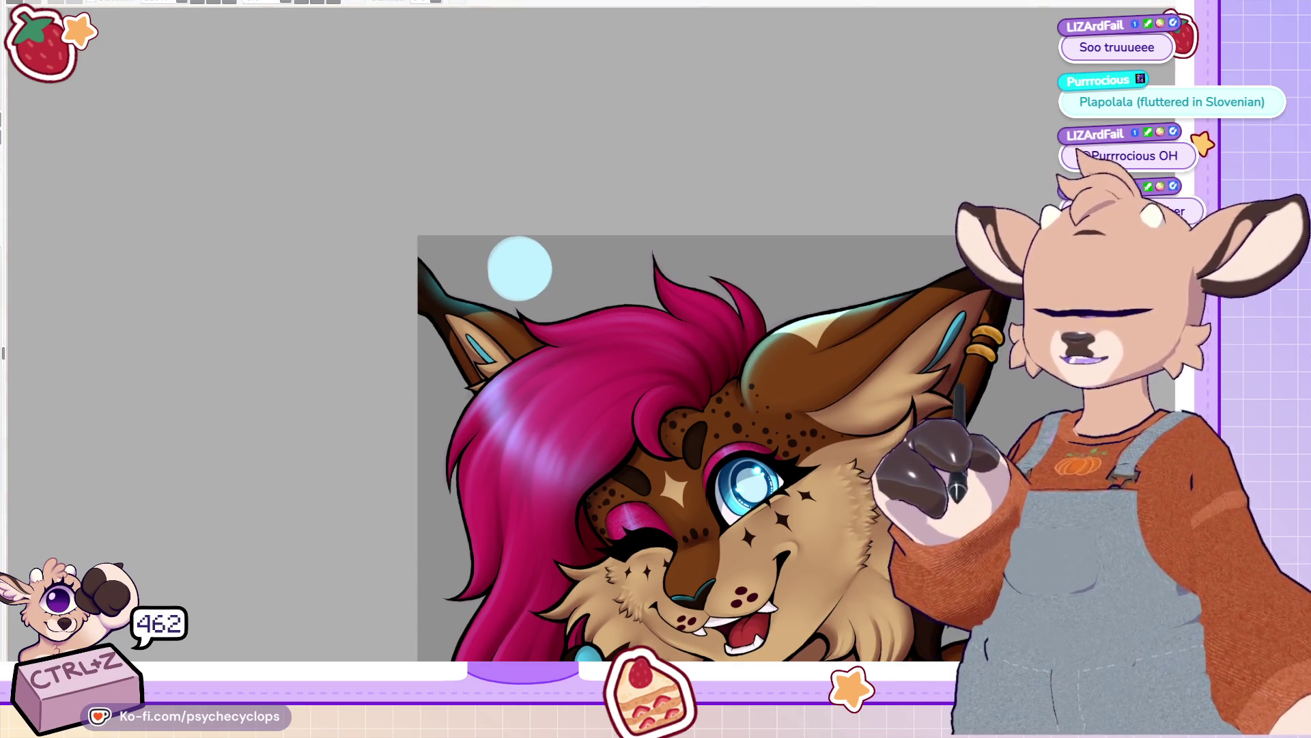
scroll(519, 269, down, 2)
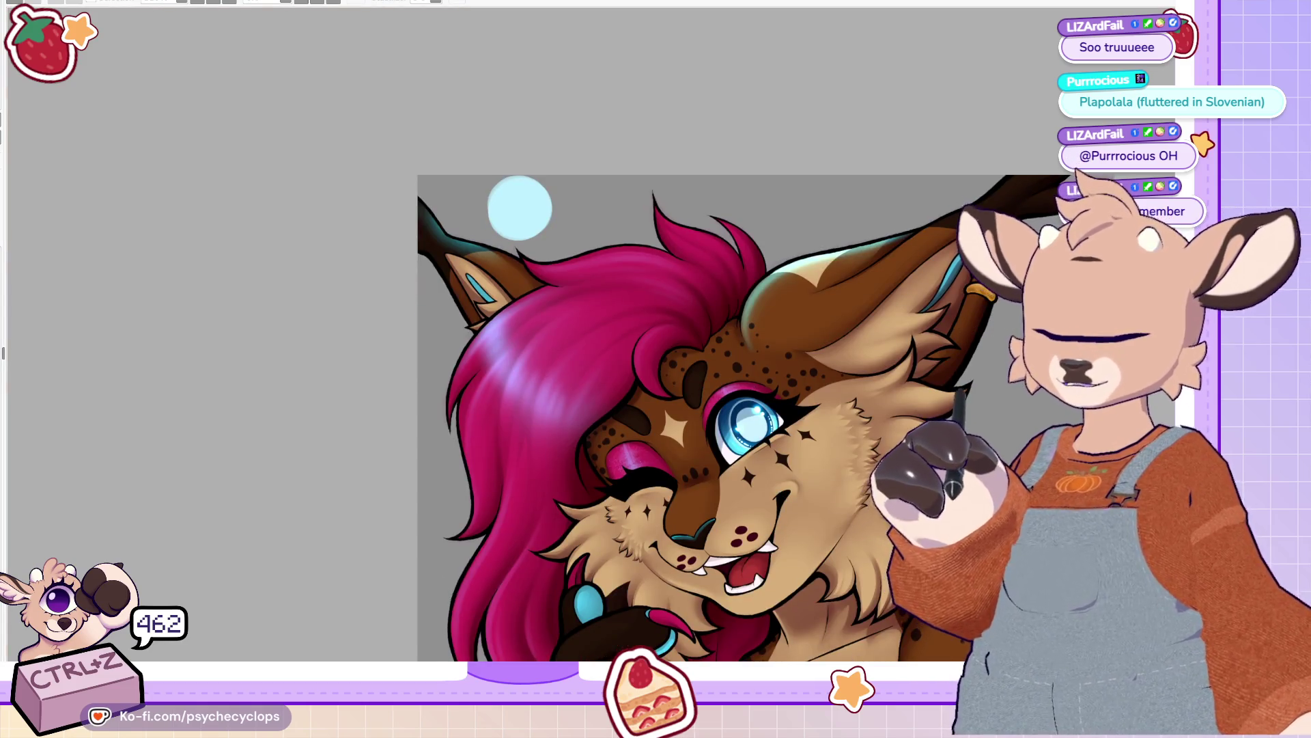
key(ctrl+z)
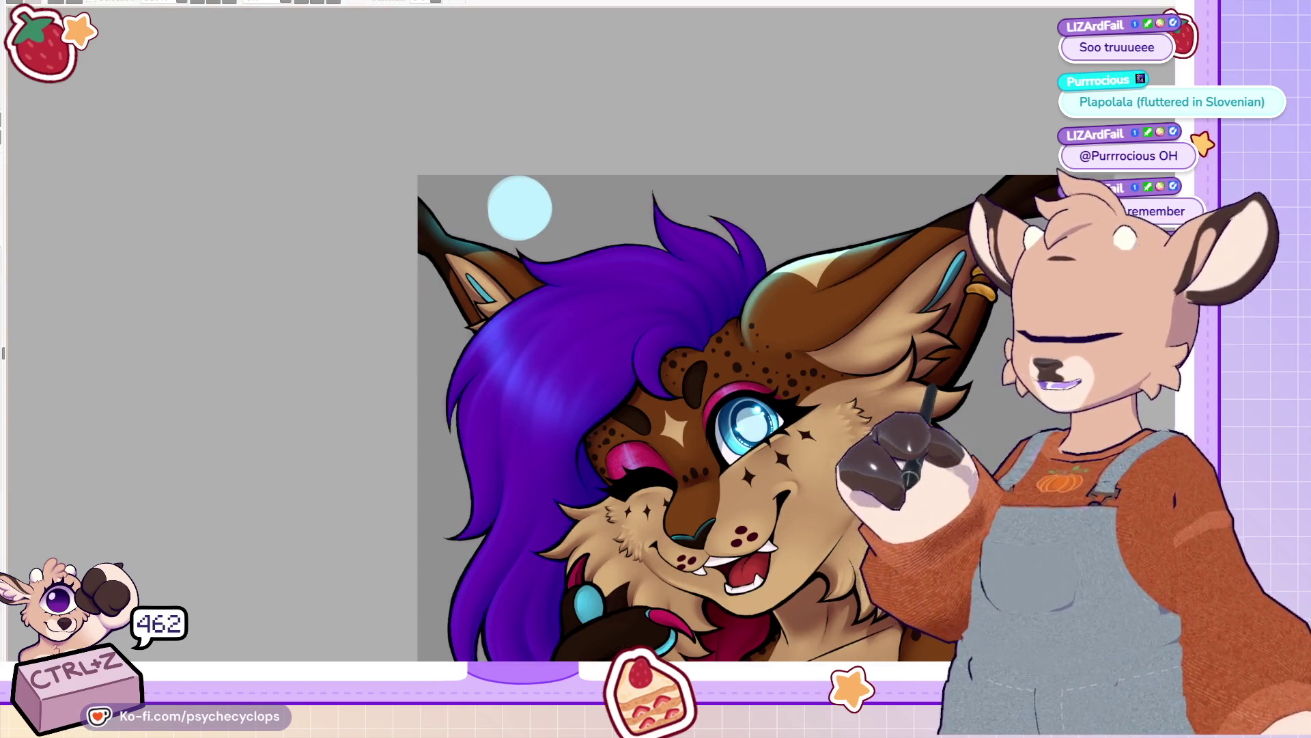
Step: Restore the magenta hair, tilt the view 30 degrees, and undo three strokes near the ear and eye
scroll(683, 341, down, 3)
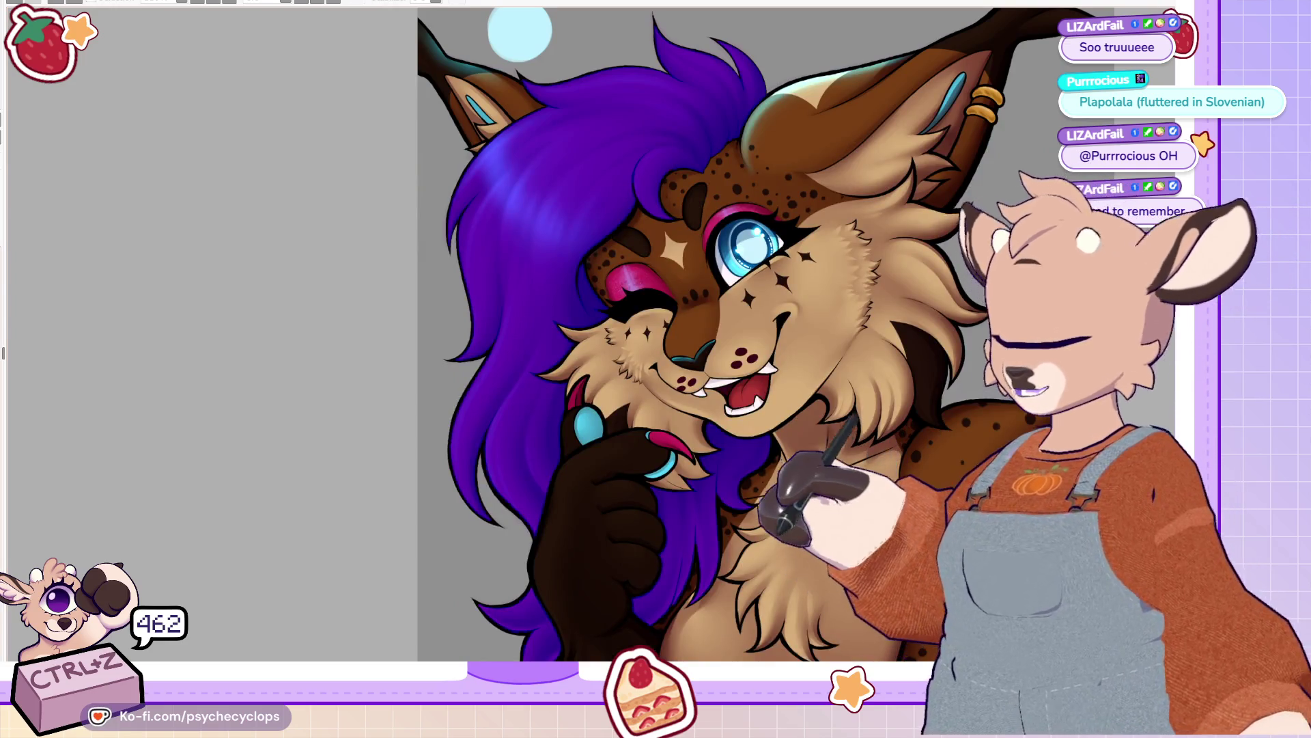
key(ctrl+z)
scroll(683, 342, up, 3)
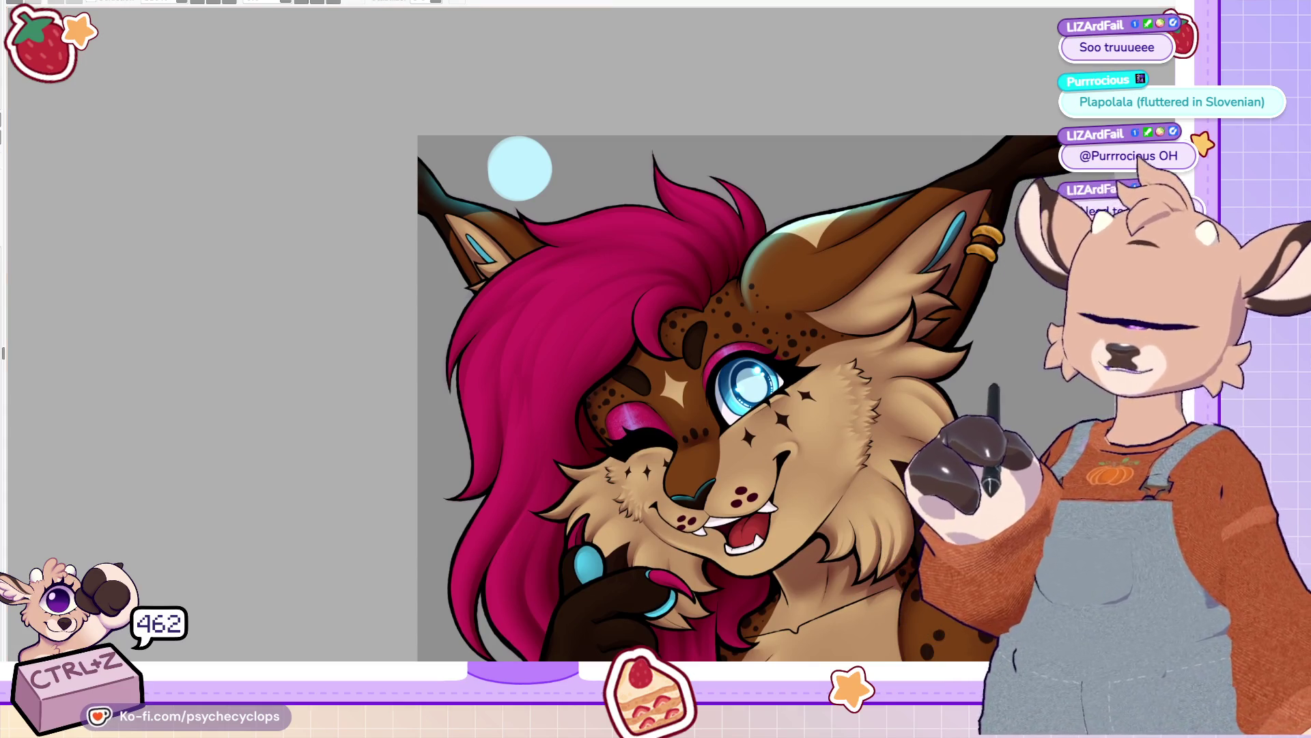
scroll(683, 341, up, 1)
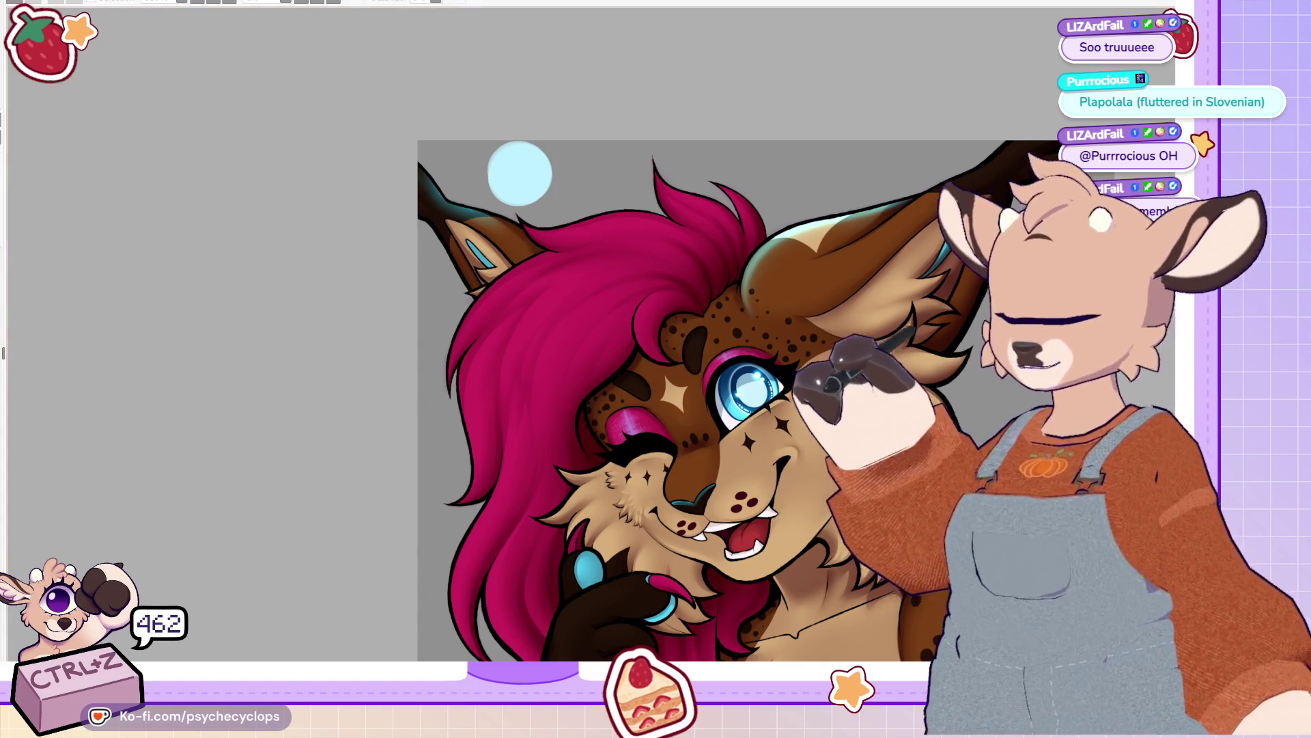
key(asciicircum)
key(asciicircum)
key(ctrl+z)
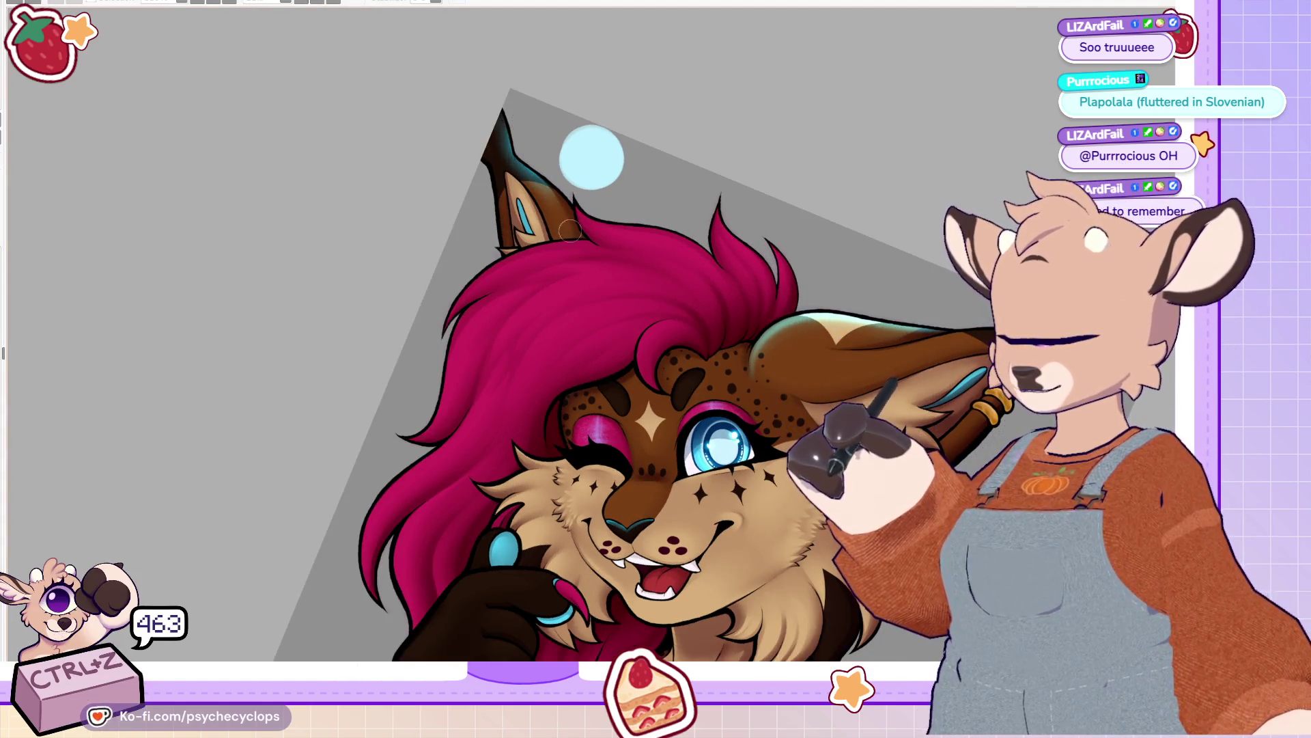
key(ctrl+z)
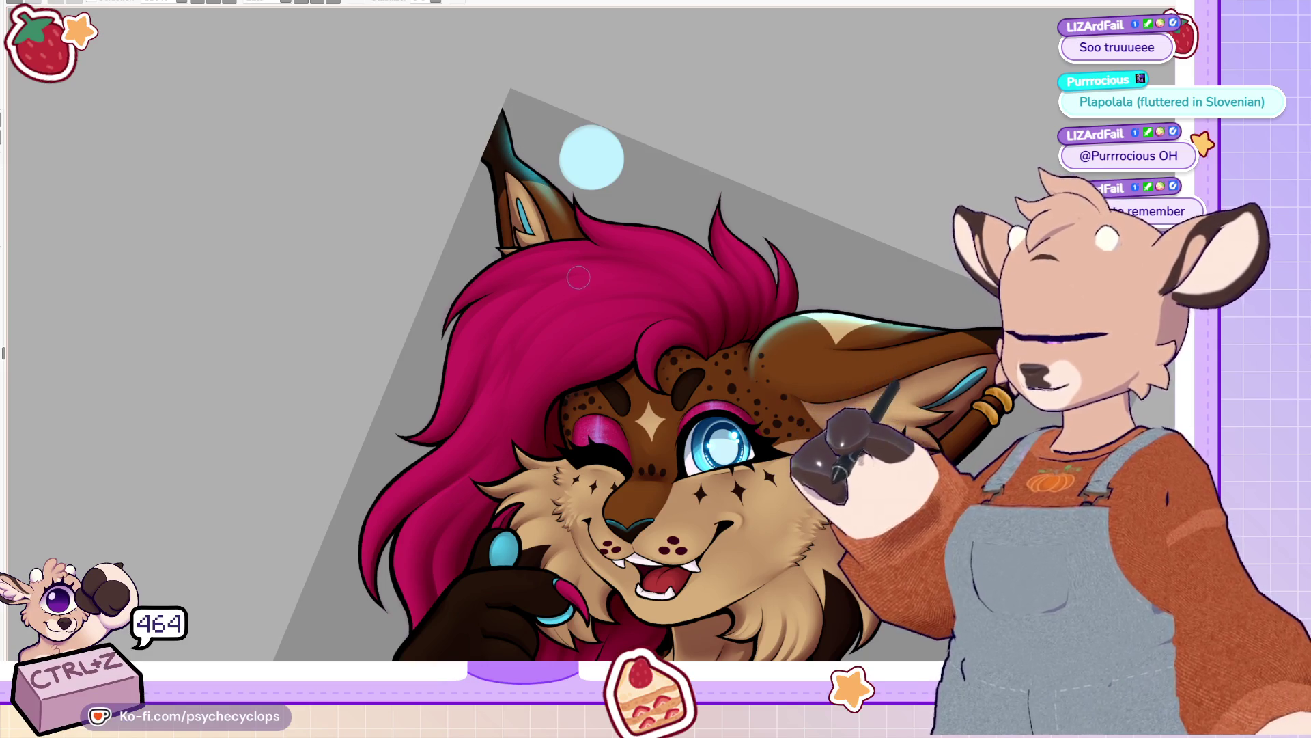
scroll(591, 158, down, 5)
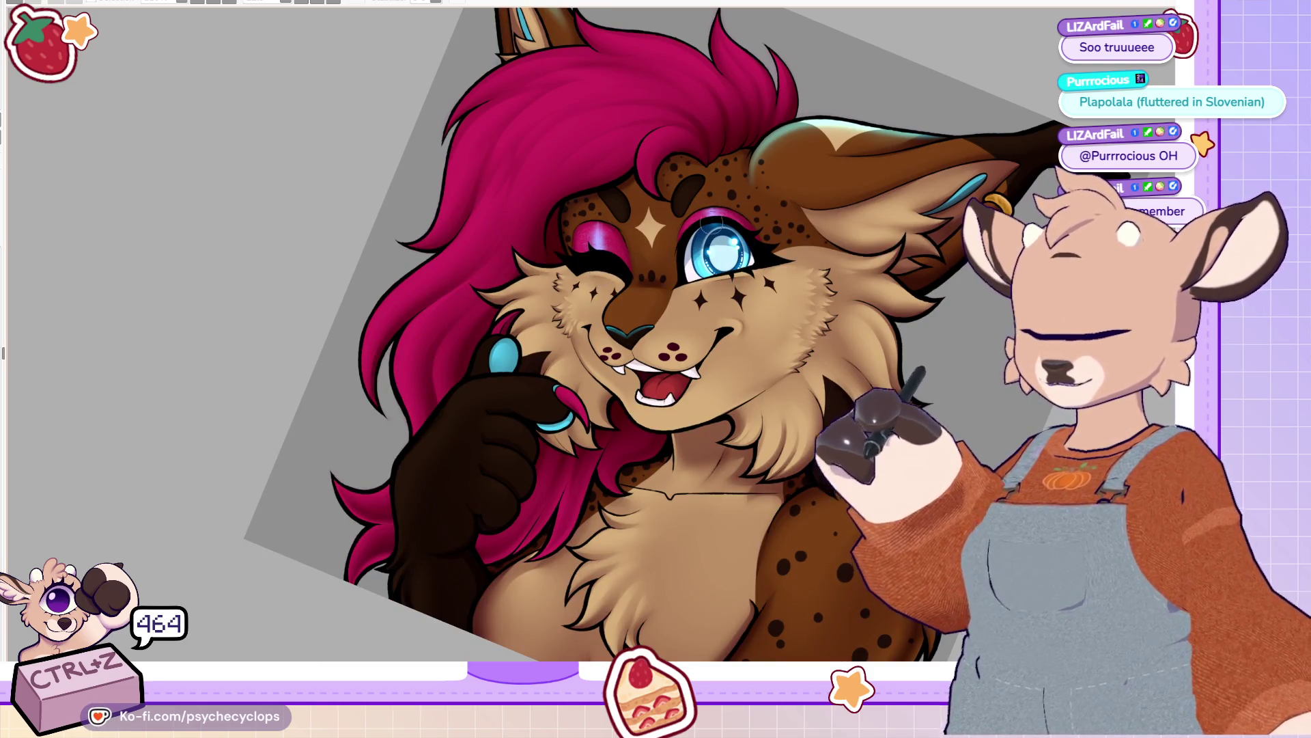
key(ctrl+z)
key(ctrl+z)
key(ctrl+z)
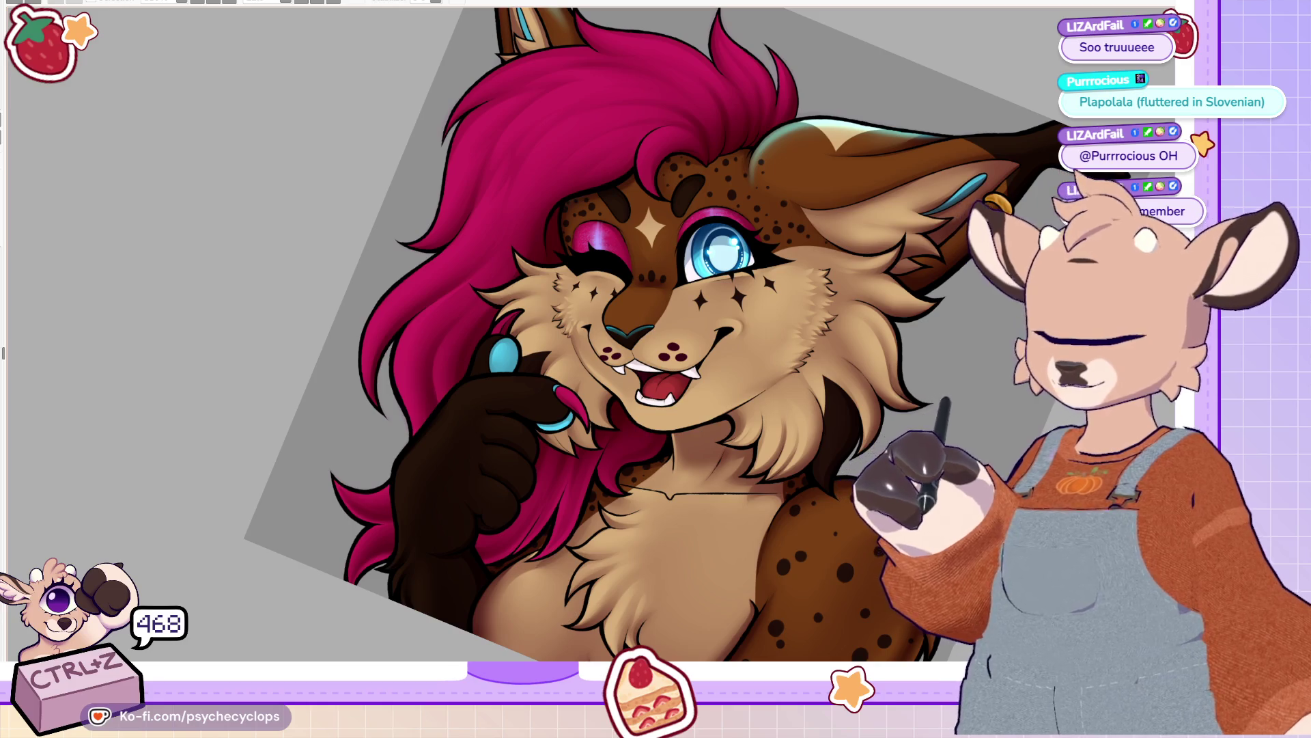
scroll(763, 276, up, 2)
scroll(762, 276, down, 5)
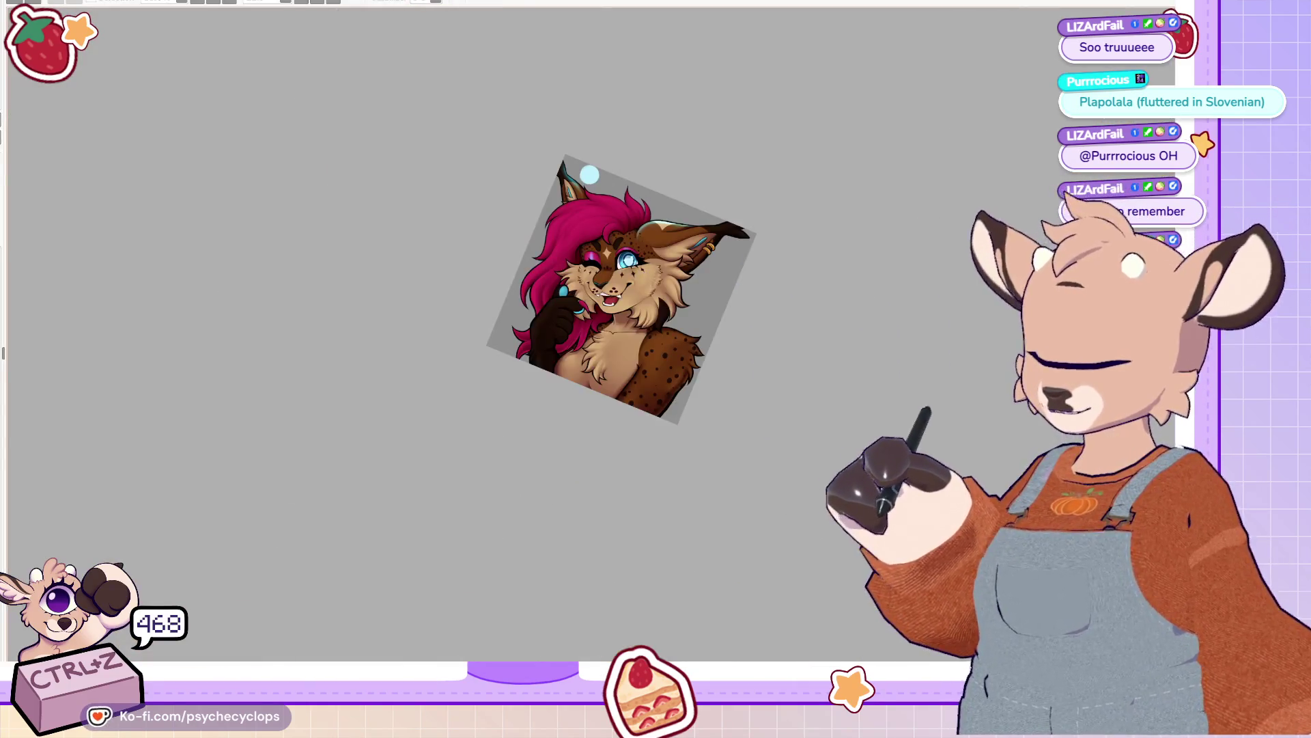
Step: Undo two more recent hair highlight changes
key(ctrl+z)
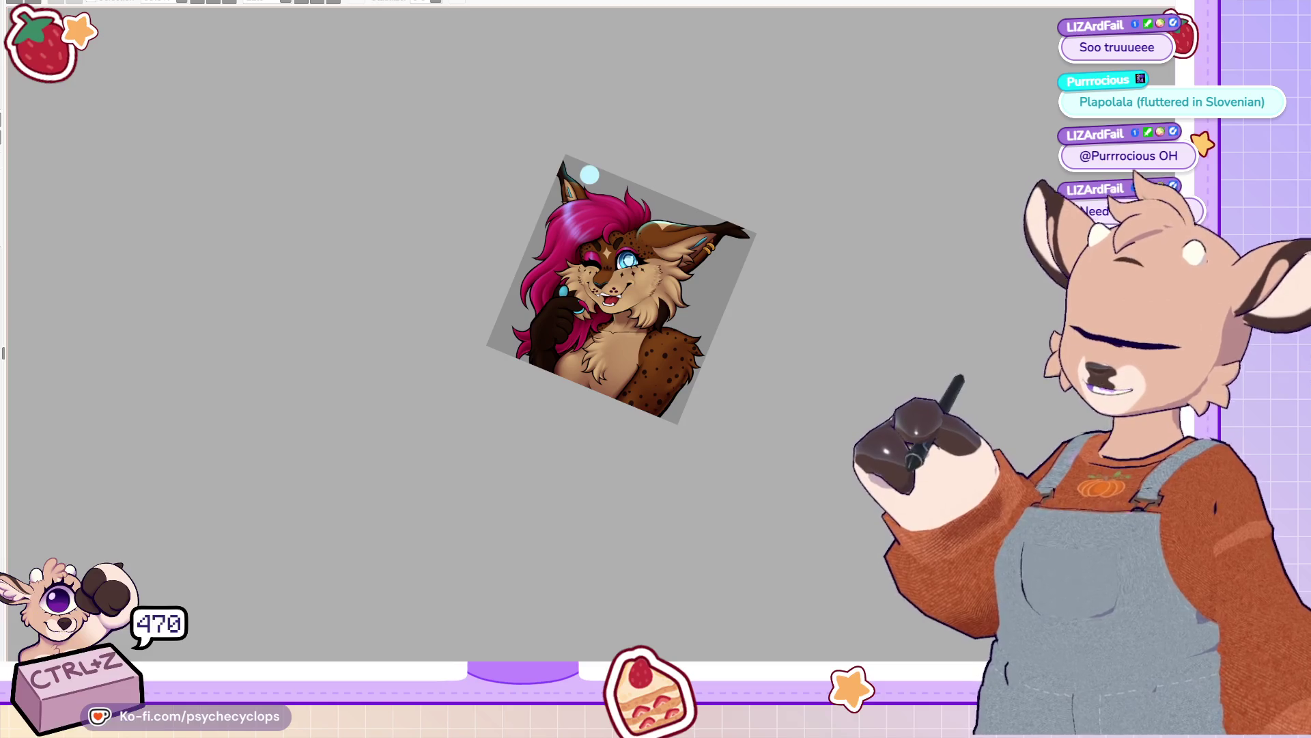
key(ctrl+z)
key(ctrl+z)
scroll(298, 365, up, 5)
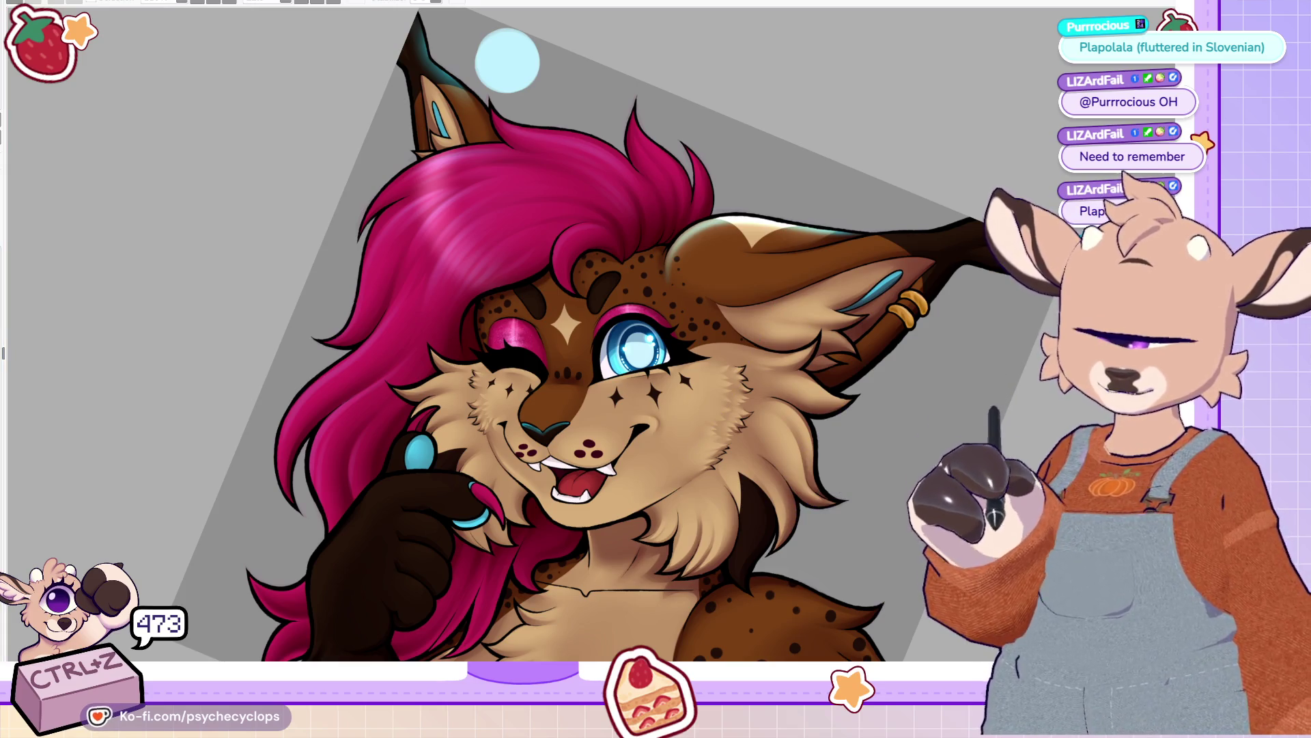
Step: Undo the stray stroke near the nose and zoom in close on the eye and ear
drag(504, 476, 580, 441)
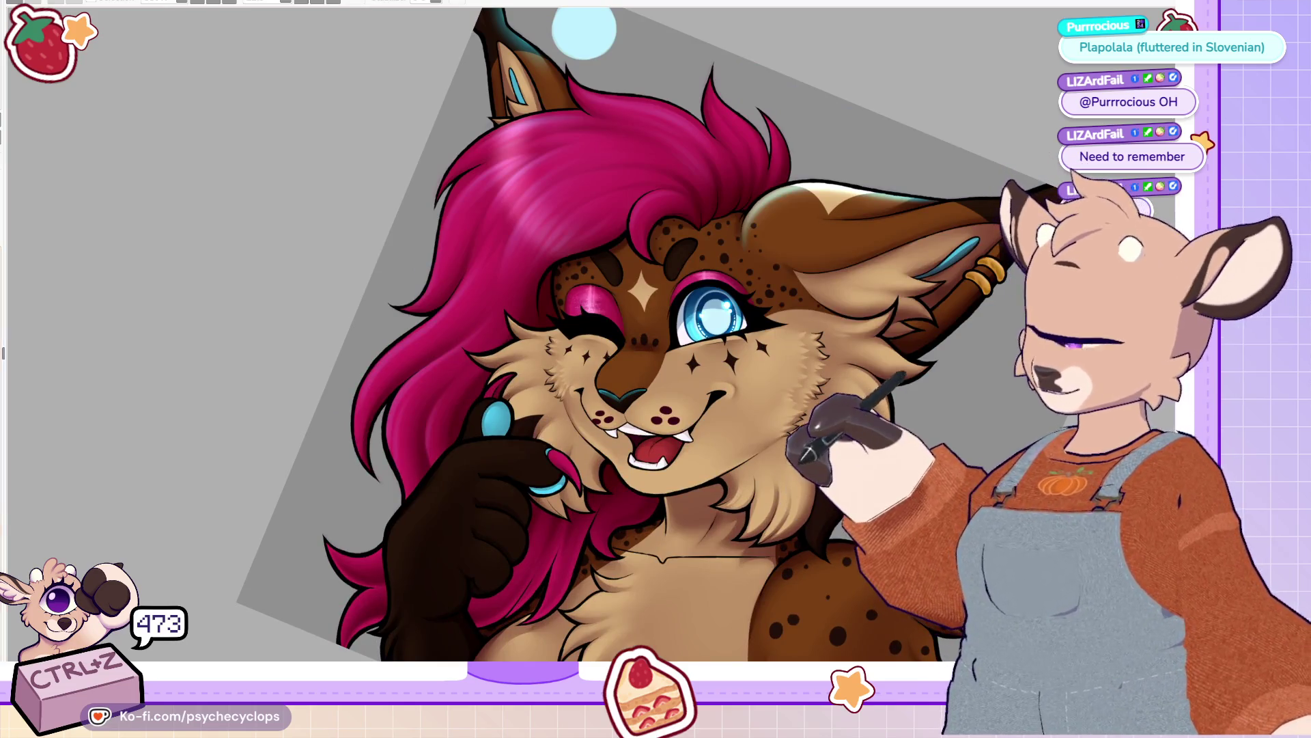
scroll(779, 359, up, 2)
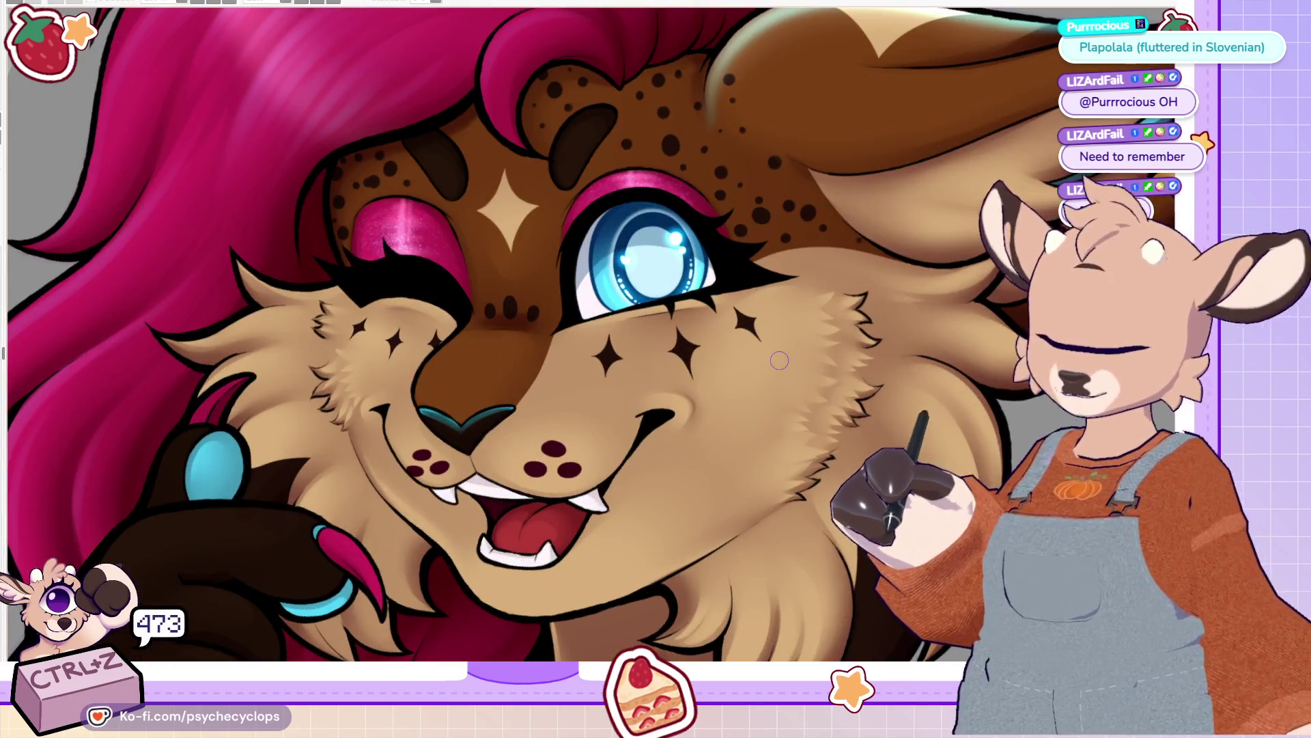
key(ctrl+z)
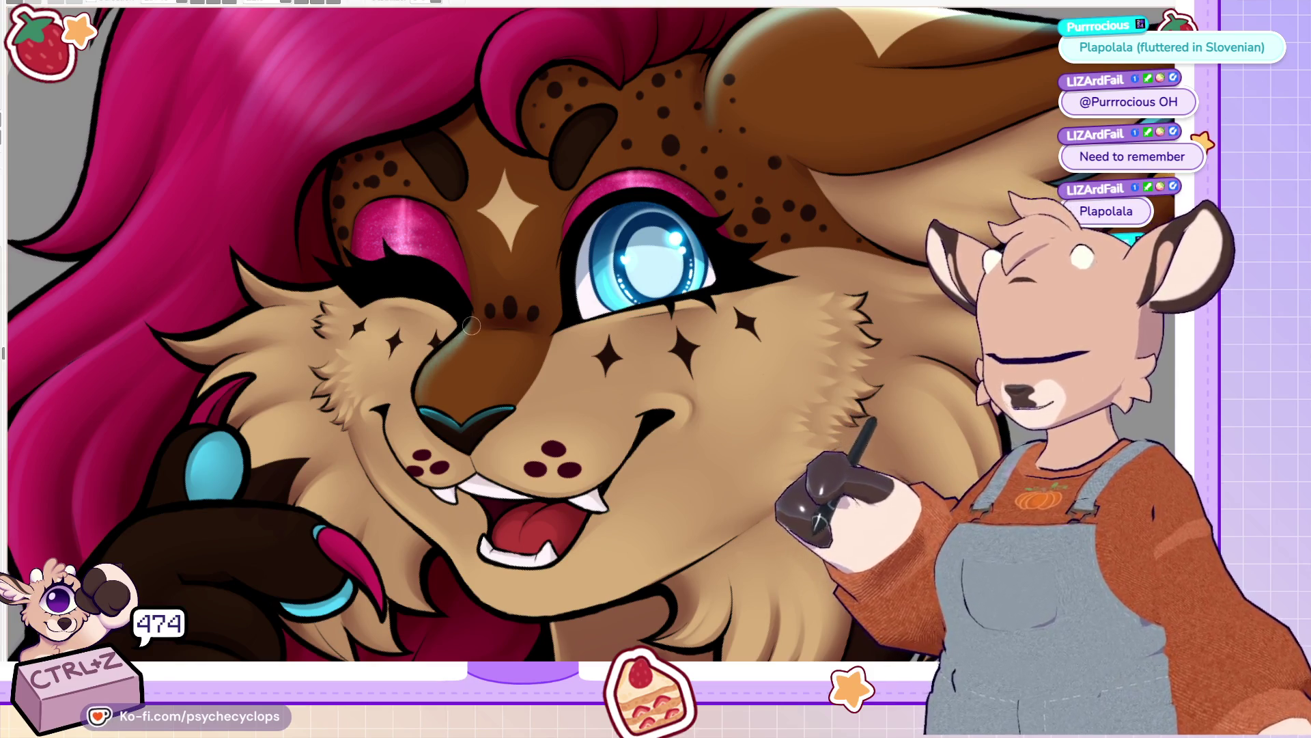
drag(471, 328, 792, 328)
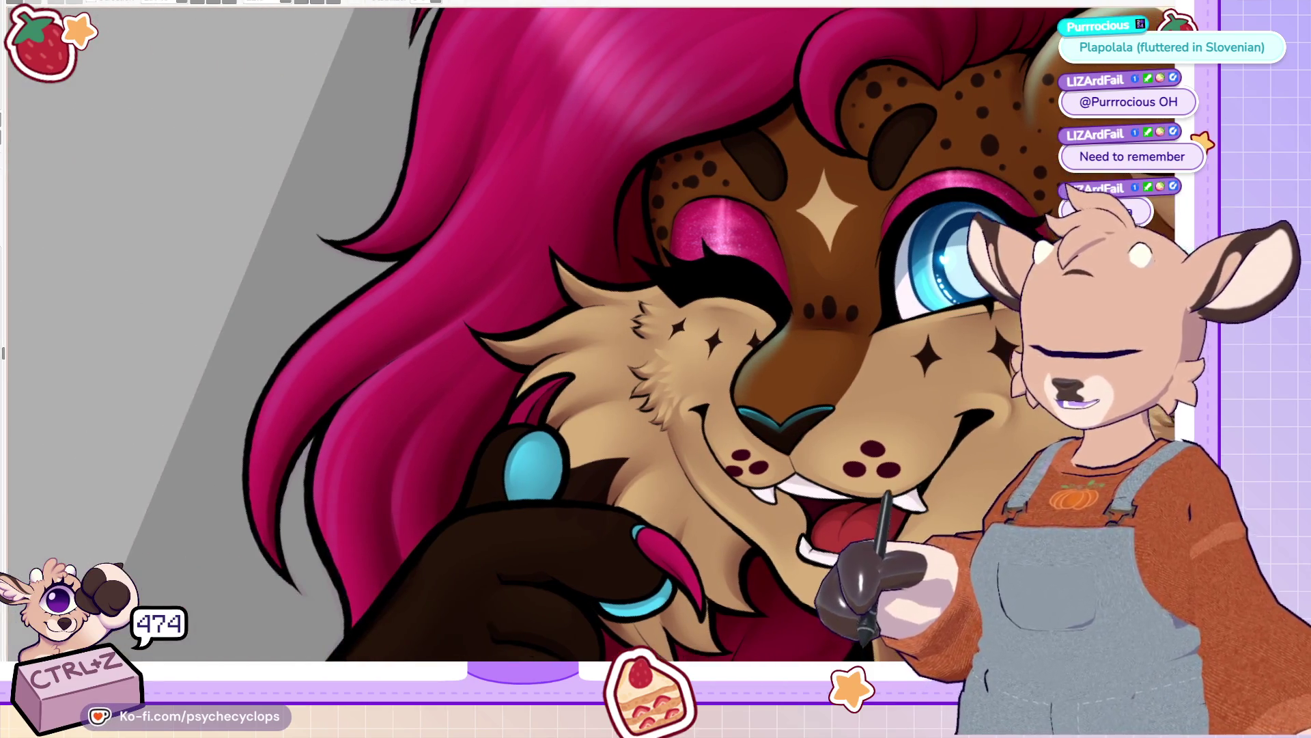
drag(656, 260, 655, 645)
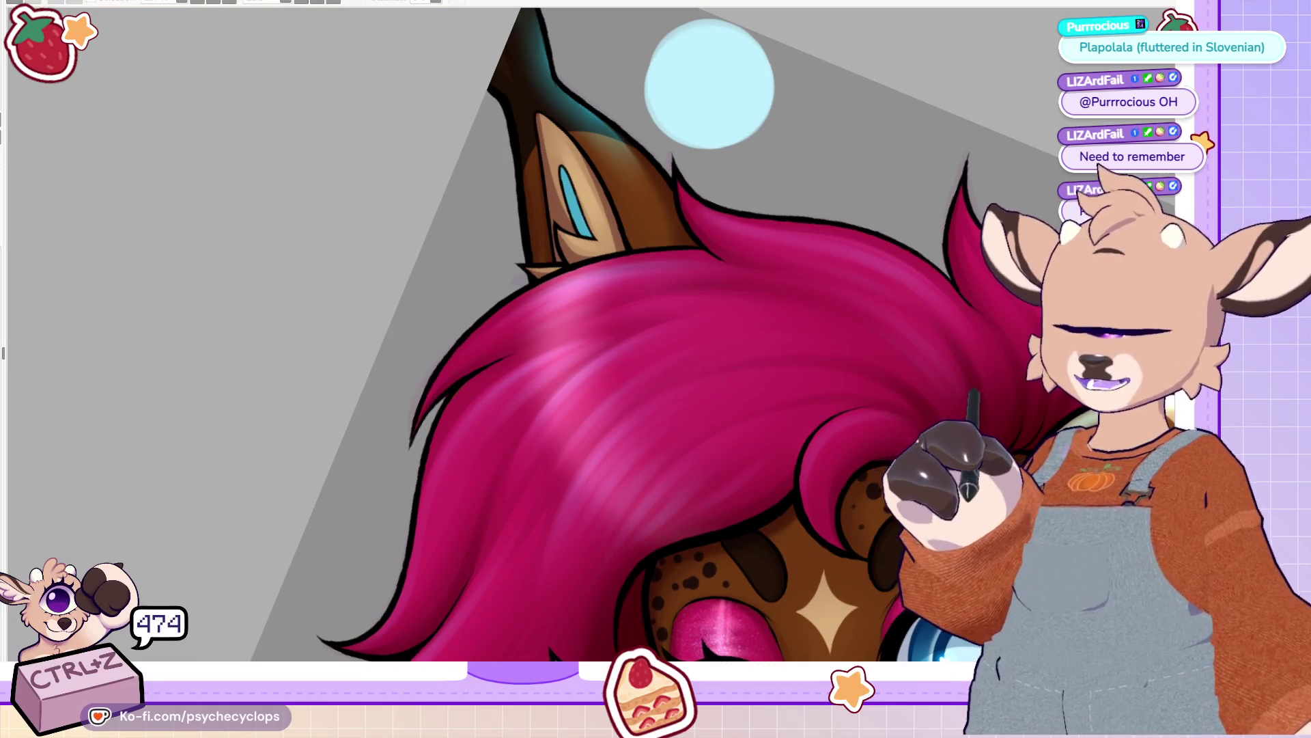
drag(655, 410, 656, 558)
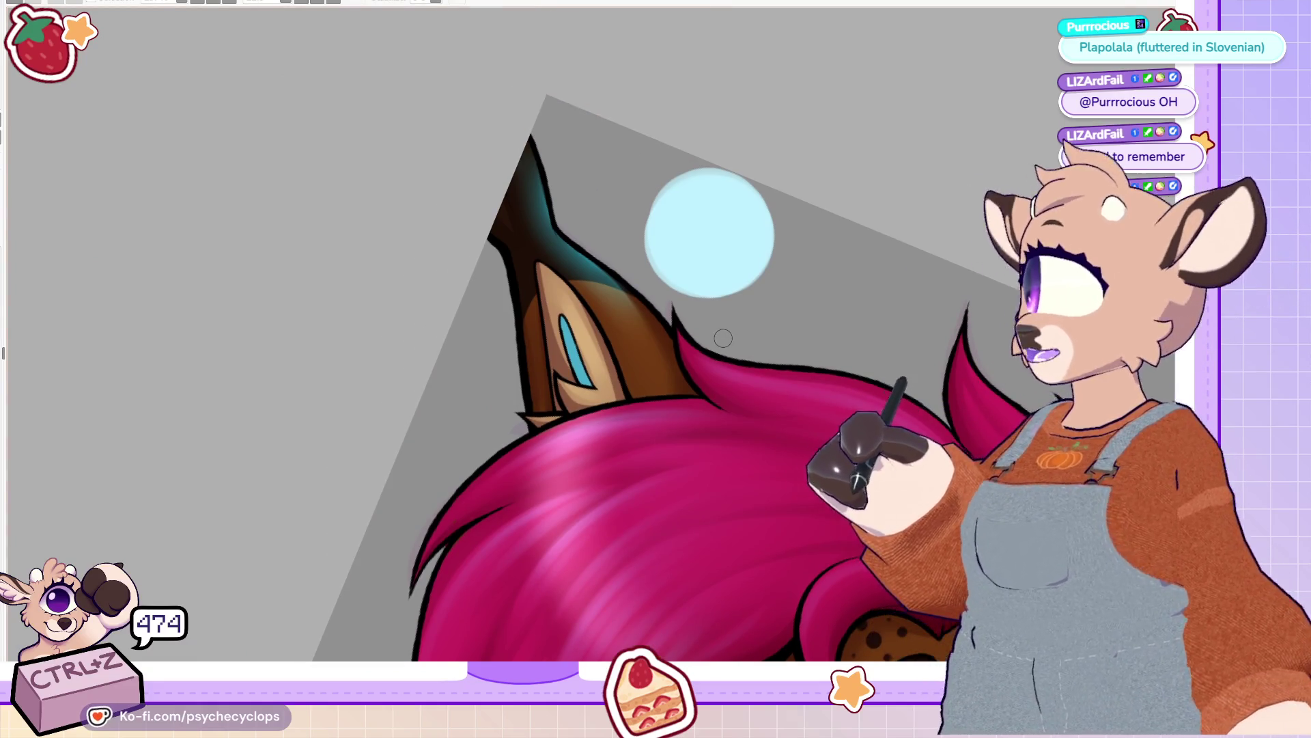
key(ctrl+minus)
key(ctrl+minus)
key(ctrl+minus)
key(ctrl+plus)
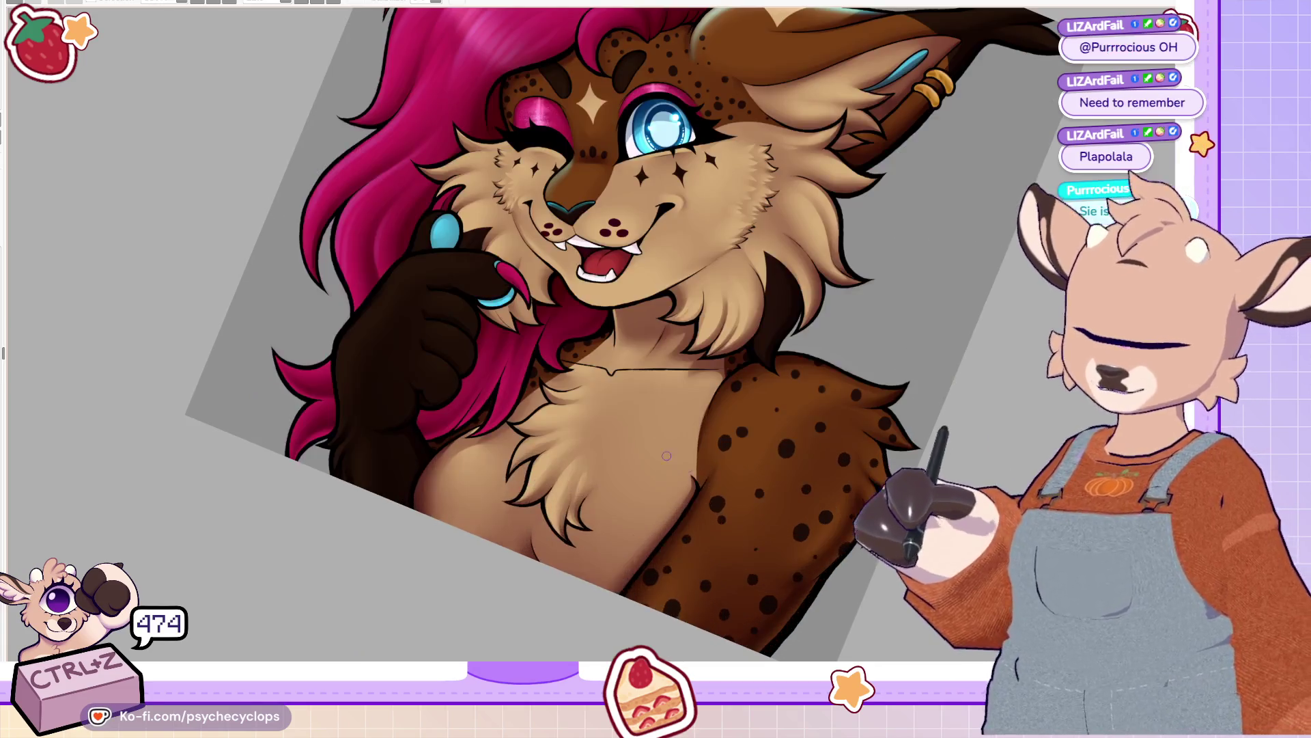
key(ctrl+minus)
key(ctrl+plus)
key(ctrl+plus)
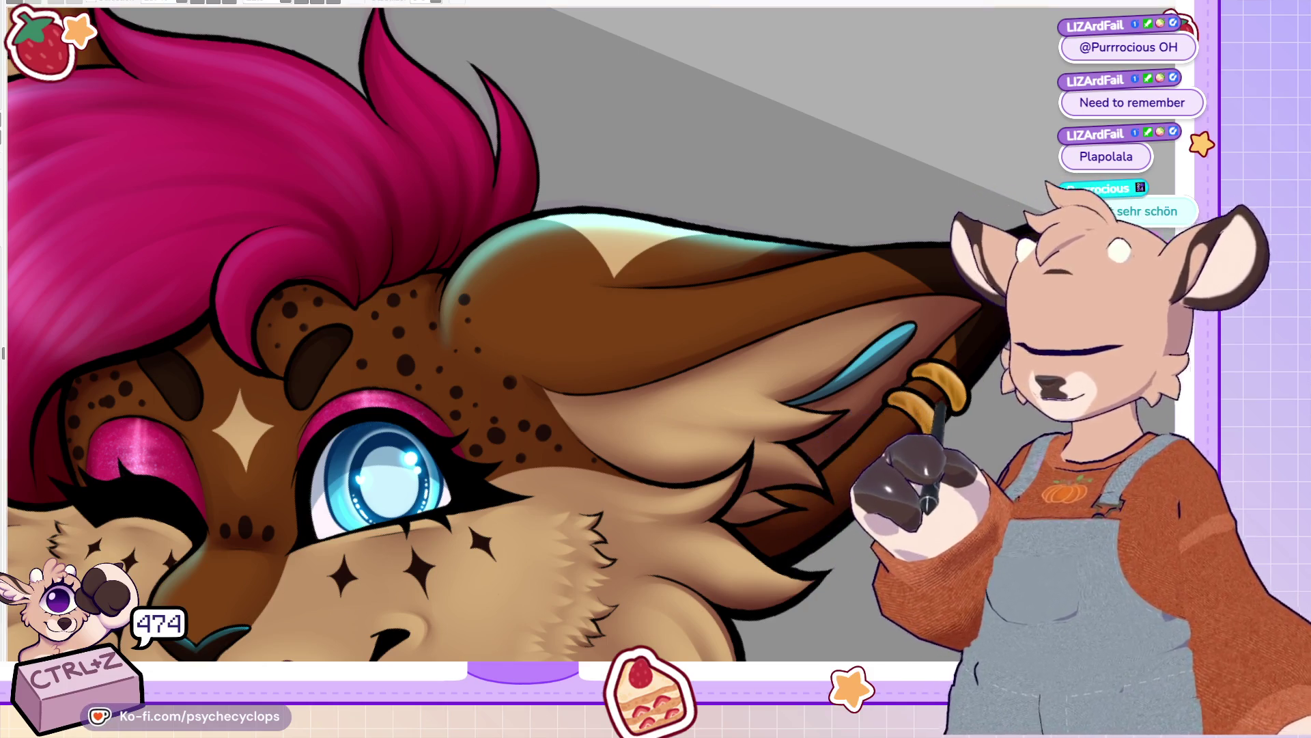
scroll(588, 334, down, 10)
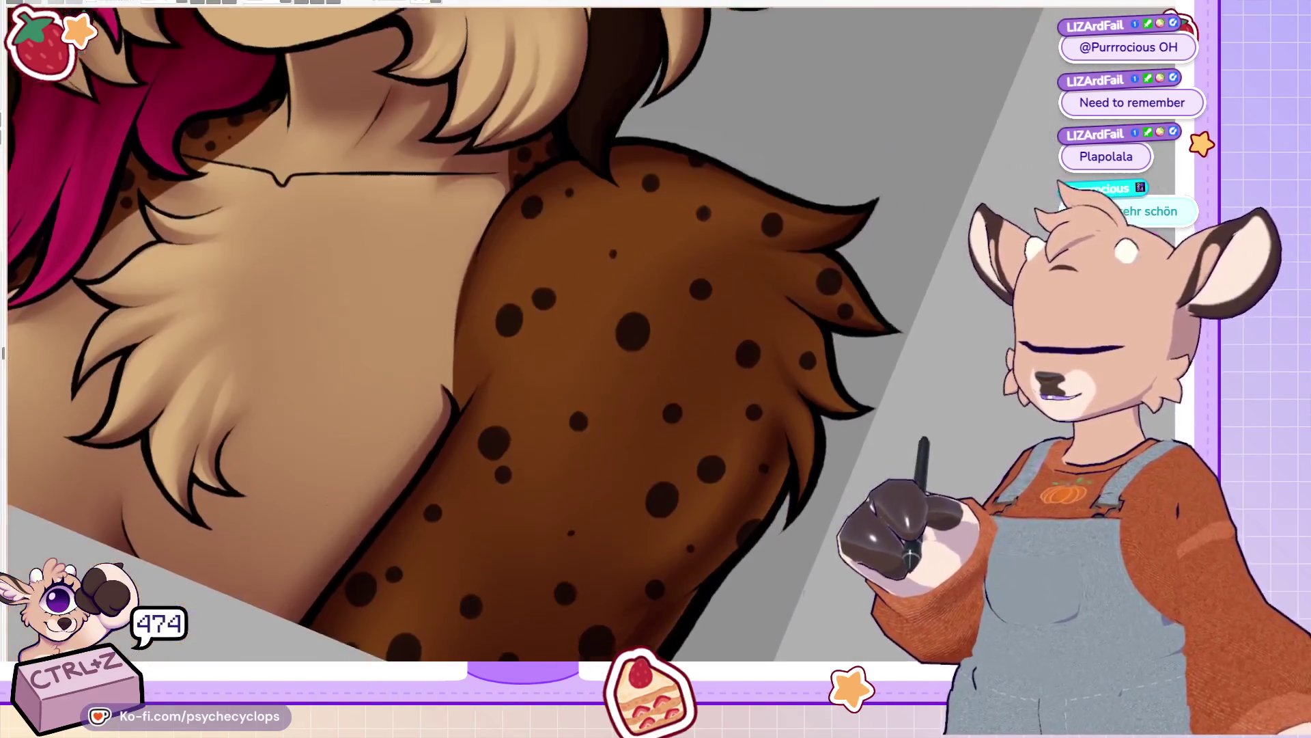
scroll(505, 403, up, 10)
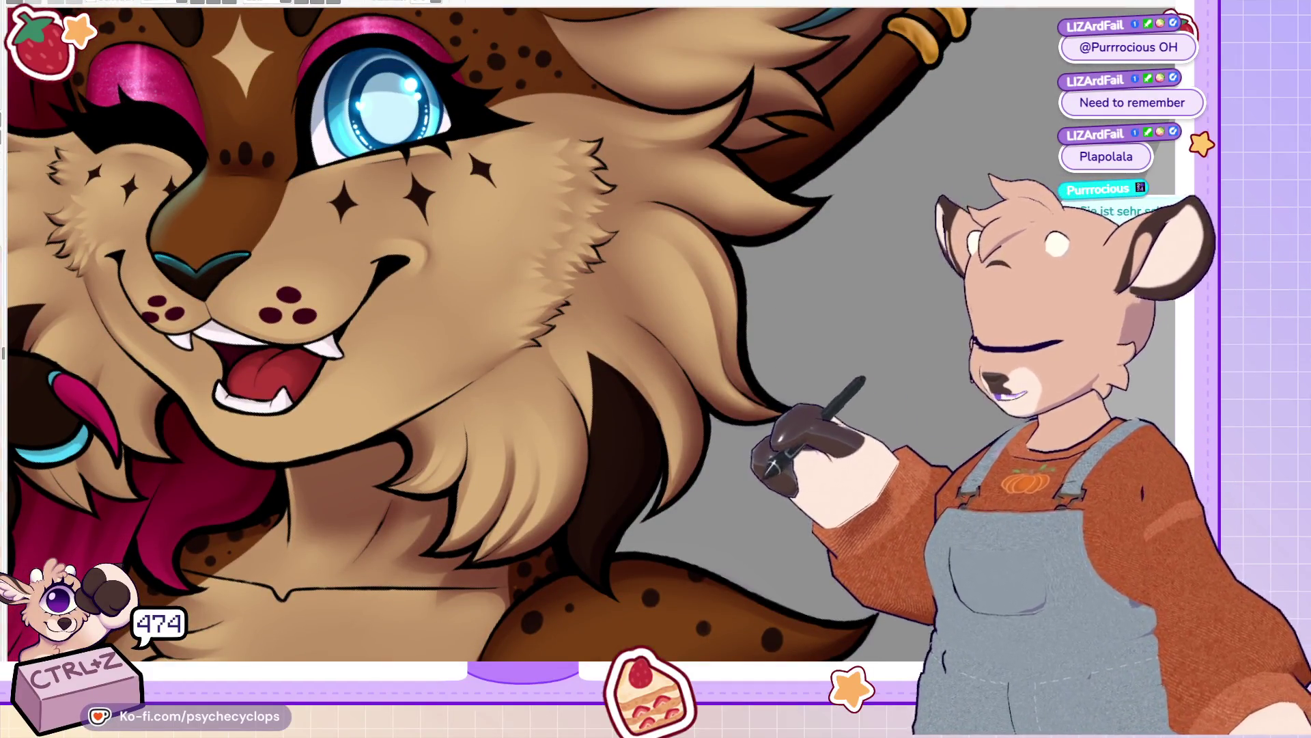
scroll(519, 334, up, 5)
scroll(547, 318, down, 5)
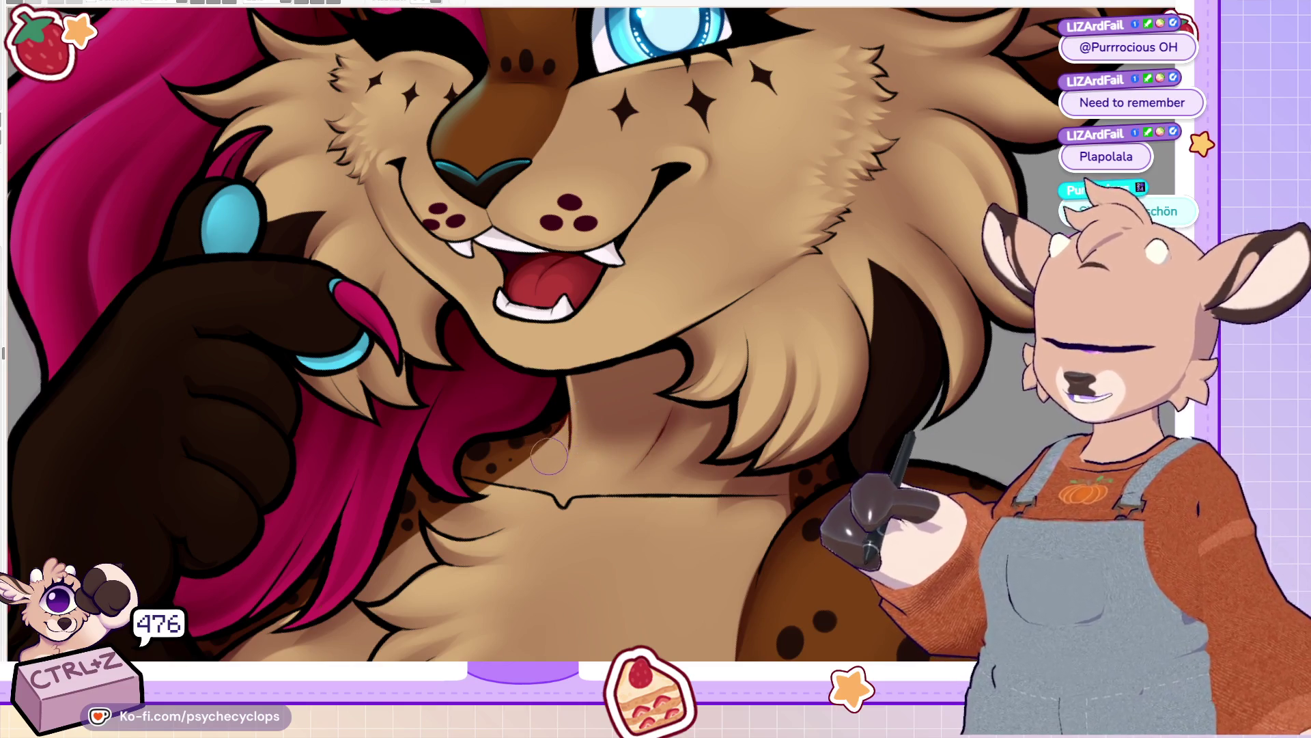
Step: Retrace the collarbone line, neck-fur outline and chest-tuft outlines in dark red
mouse_move(471, 478)
mouse_down()
mouse_move(601, 497)
mouse_move(779, 490)
mouse_up()
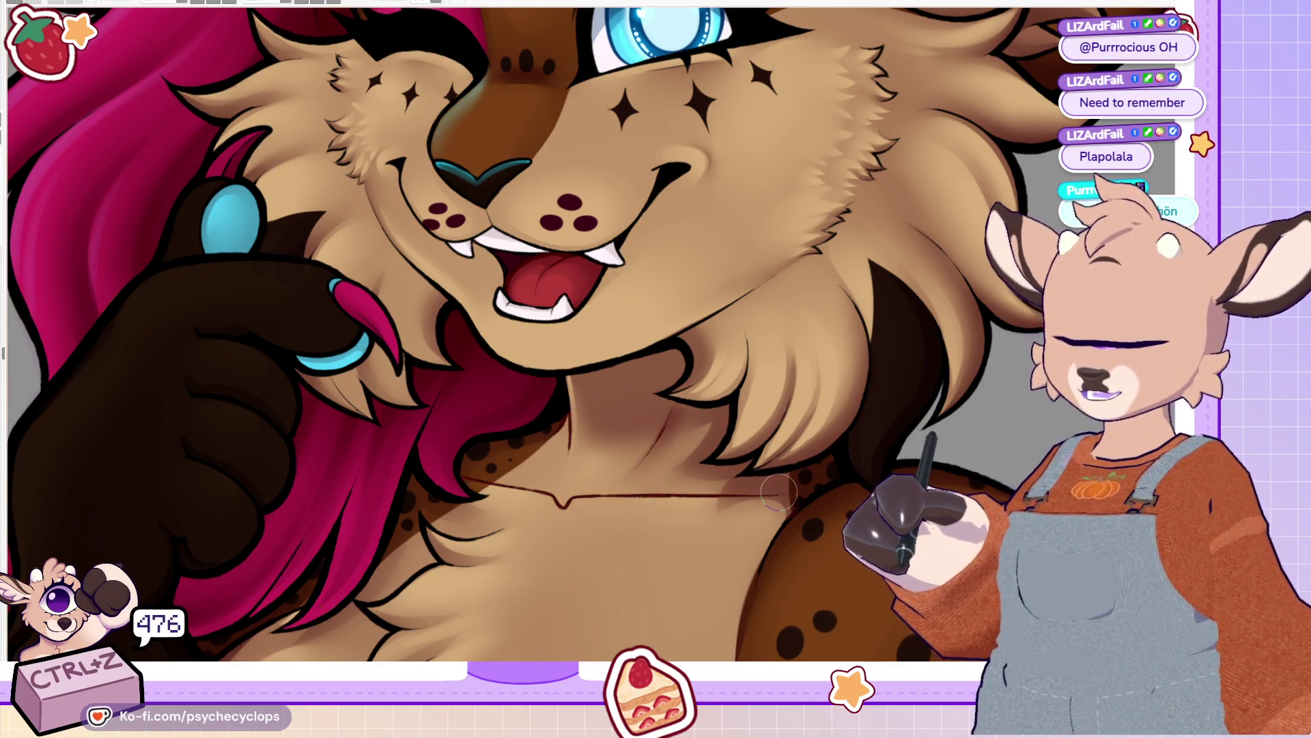
scroll(390, 222, down, 5)
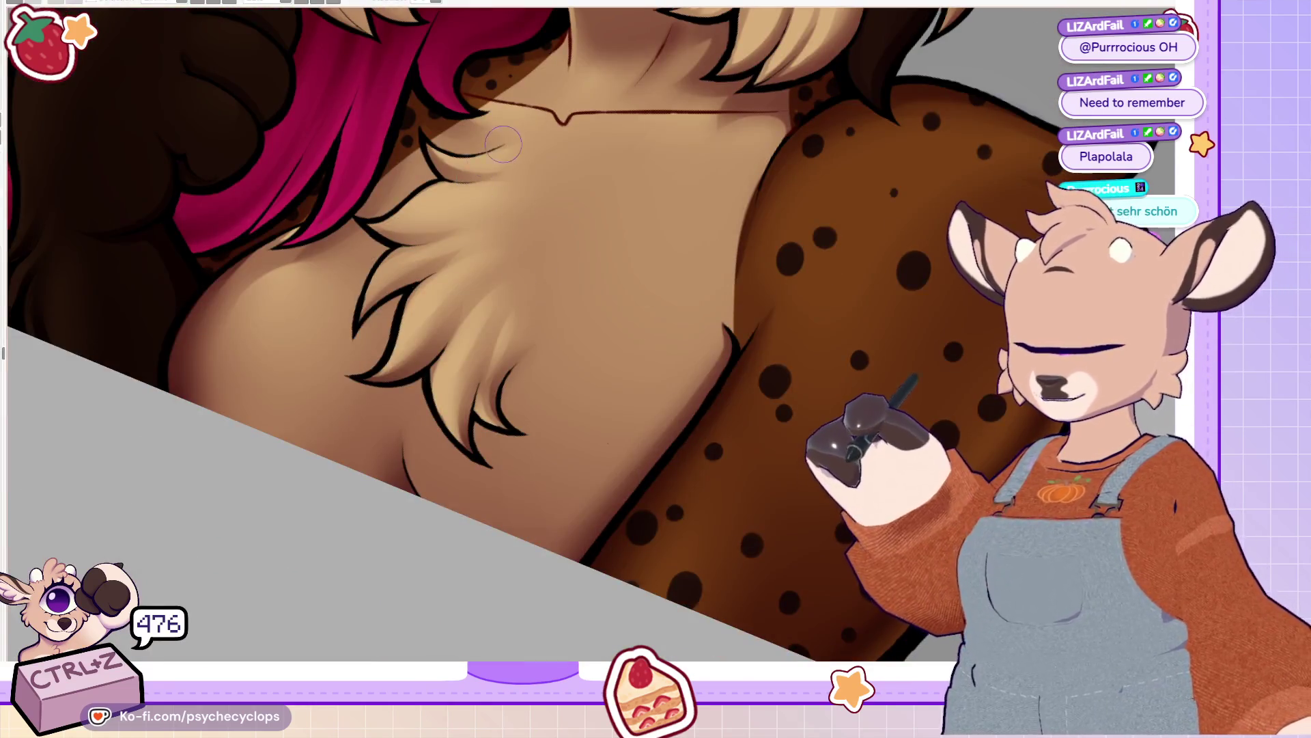
mouse_move(389, 224)
mouse_down()
mouse_move(403, 334)
mouse_move(391, 407)
mouse_move(492, 468)
mouse_up()
drag(500, 377, 526, 434)
drag(403, 450, 413, 488)
key(ctrl+0)
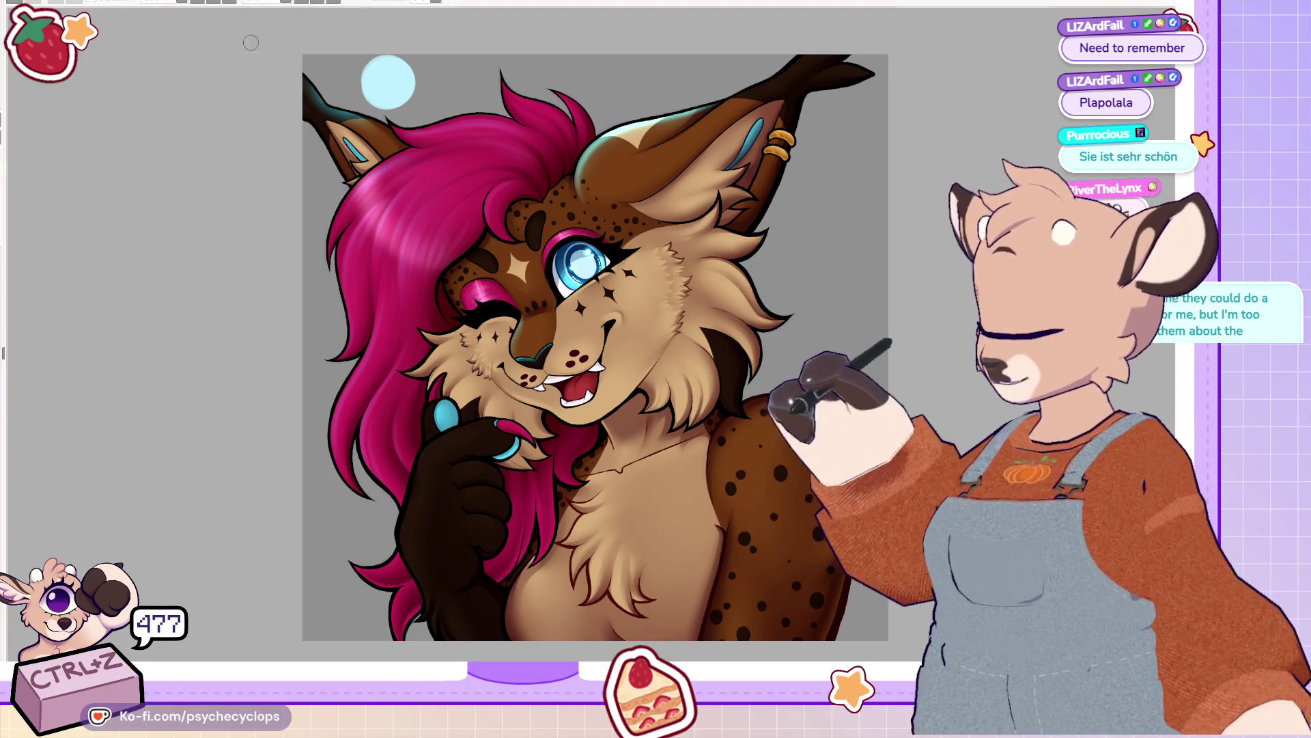
Step: Turn the canvas view about 45° counterclockwise so the portrait sits diagonally
key(Delete)
key(Delete)
key(Delete)
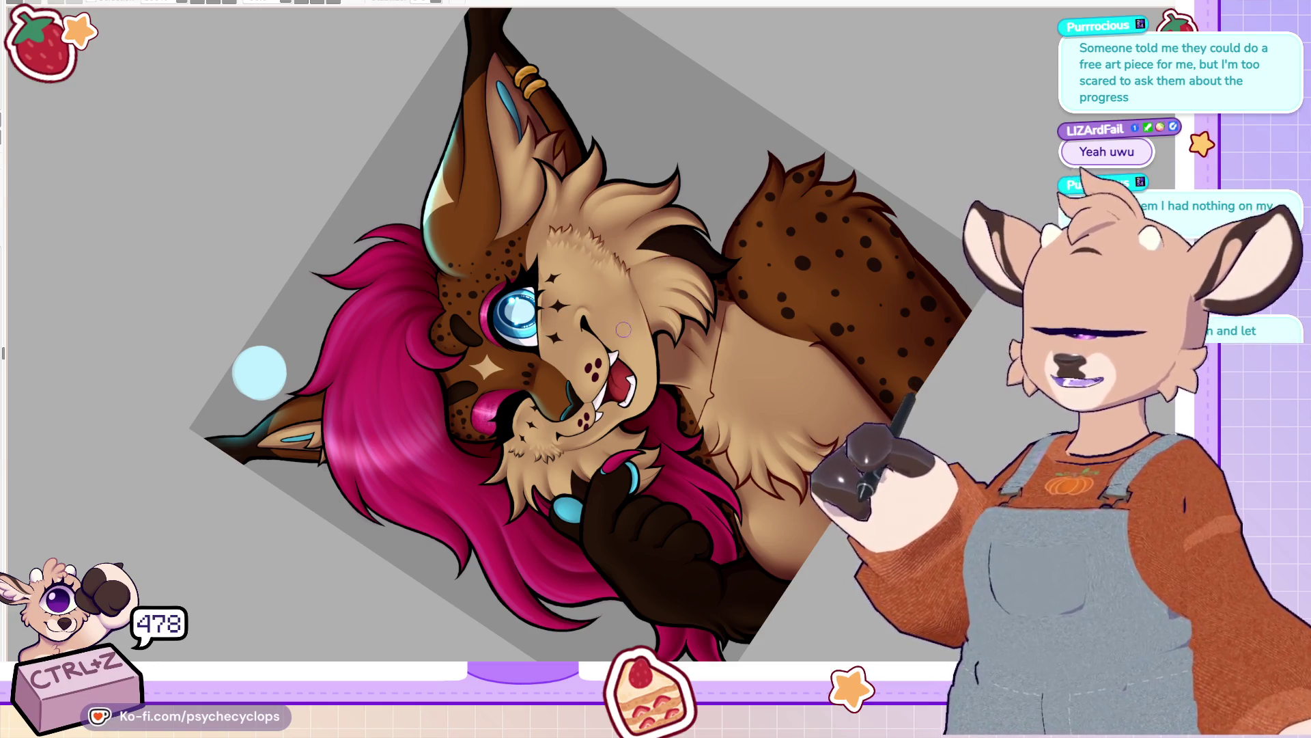
Step: Look over the lynx's face up close, then fit the entire portrait in the window
key(ctrl+plus)
key(ctrl+plus)
key(ctrl+plus)
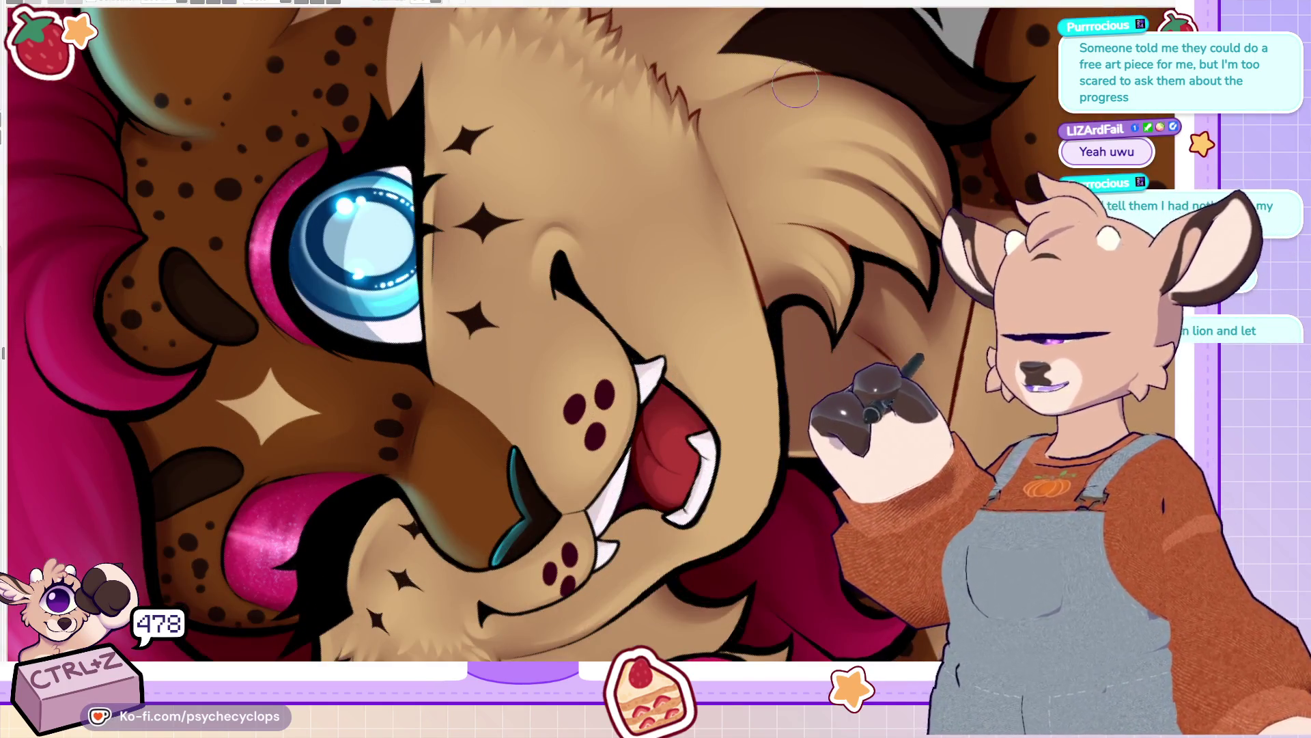
scroll(560, 405, down, 5)
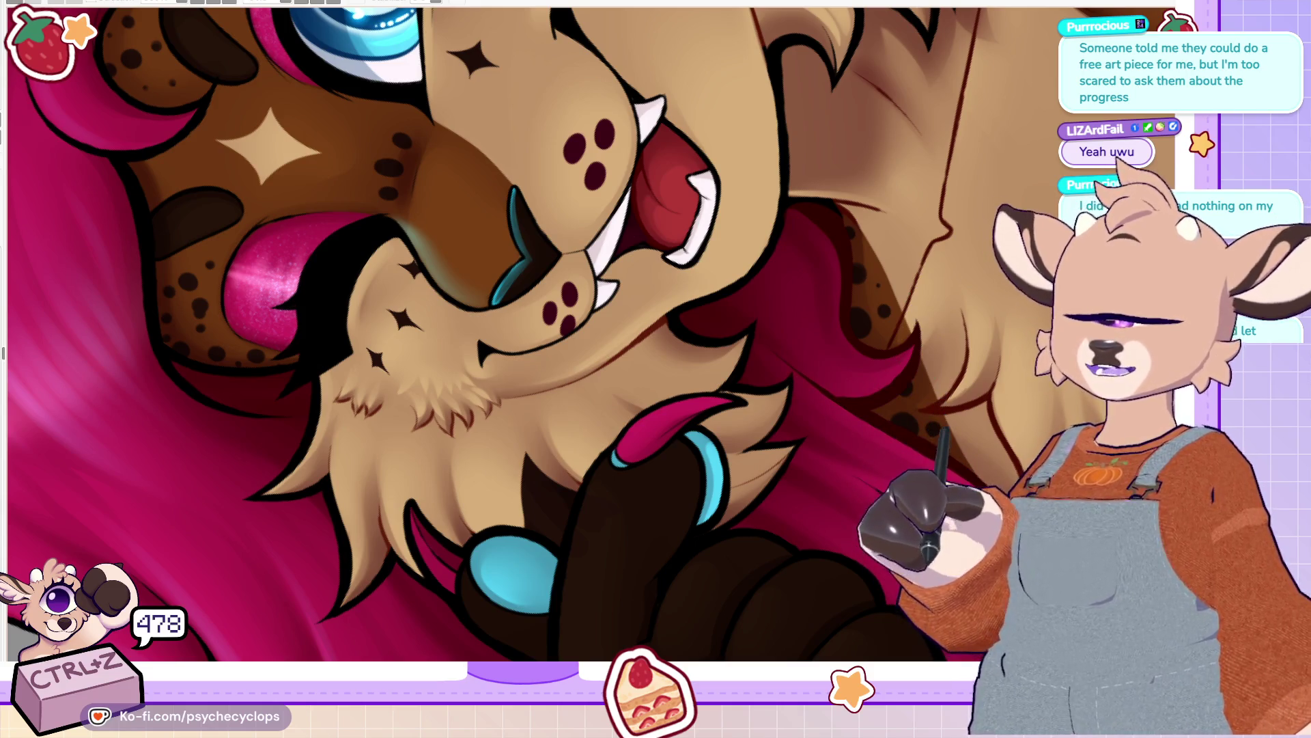
scroll(844, 442, down, 5)
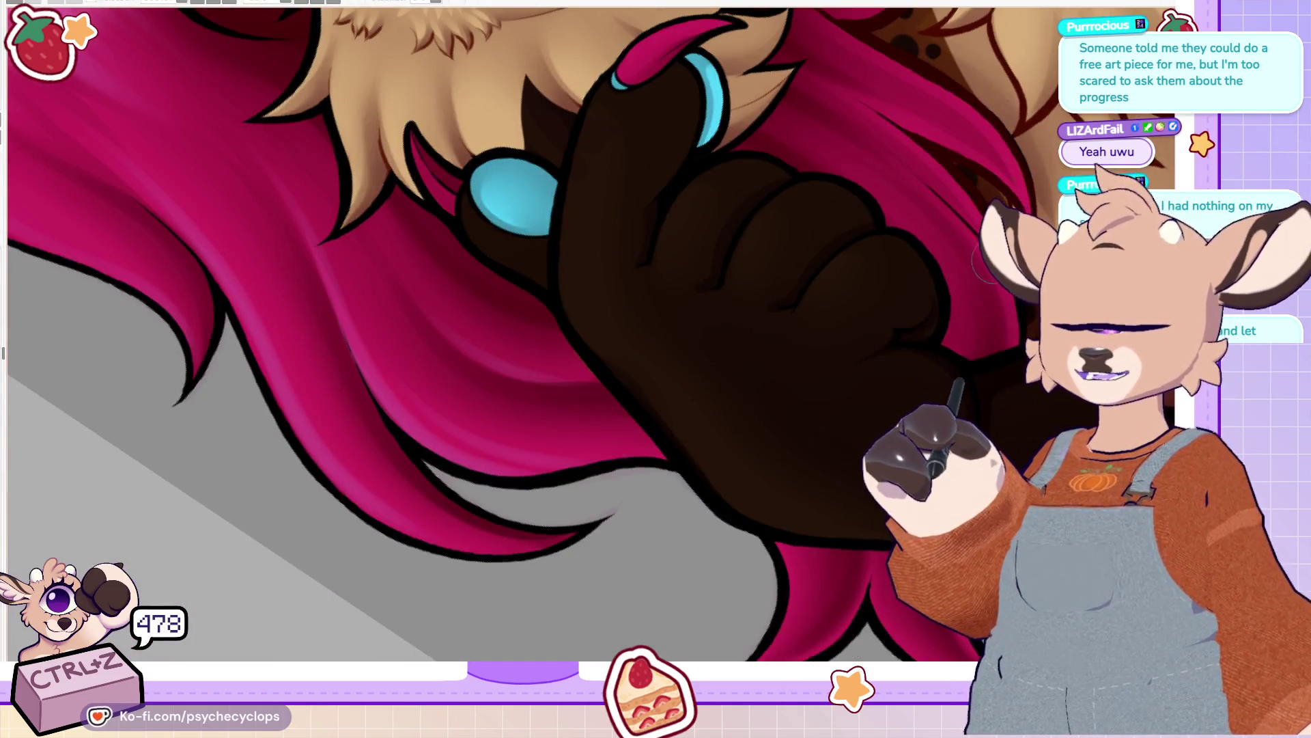
scroll(566, 335, down, 2)
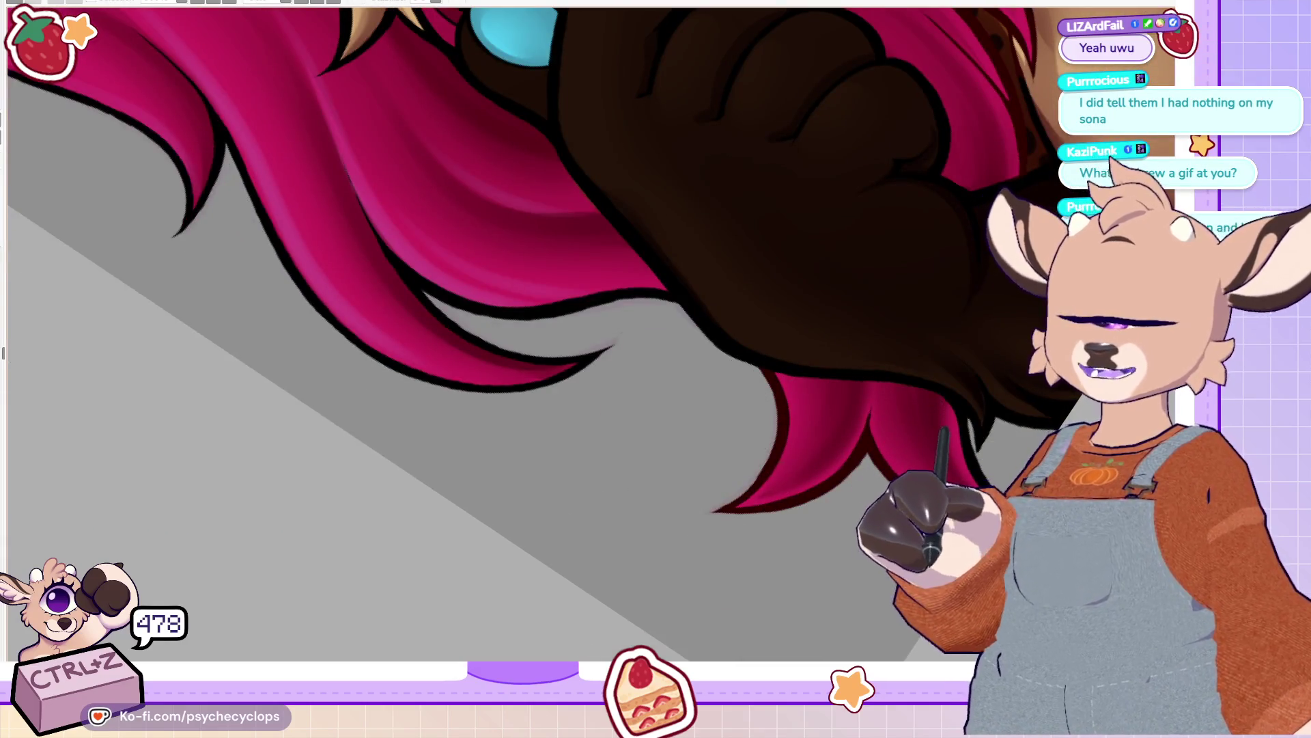
key(ctrl+minus)
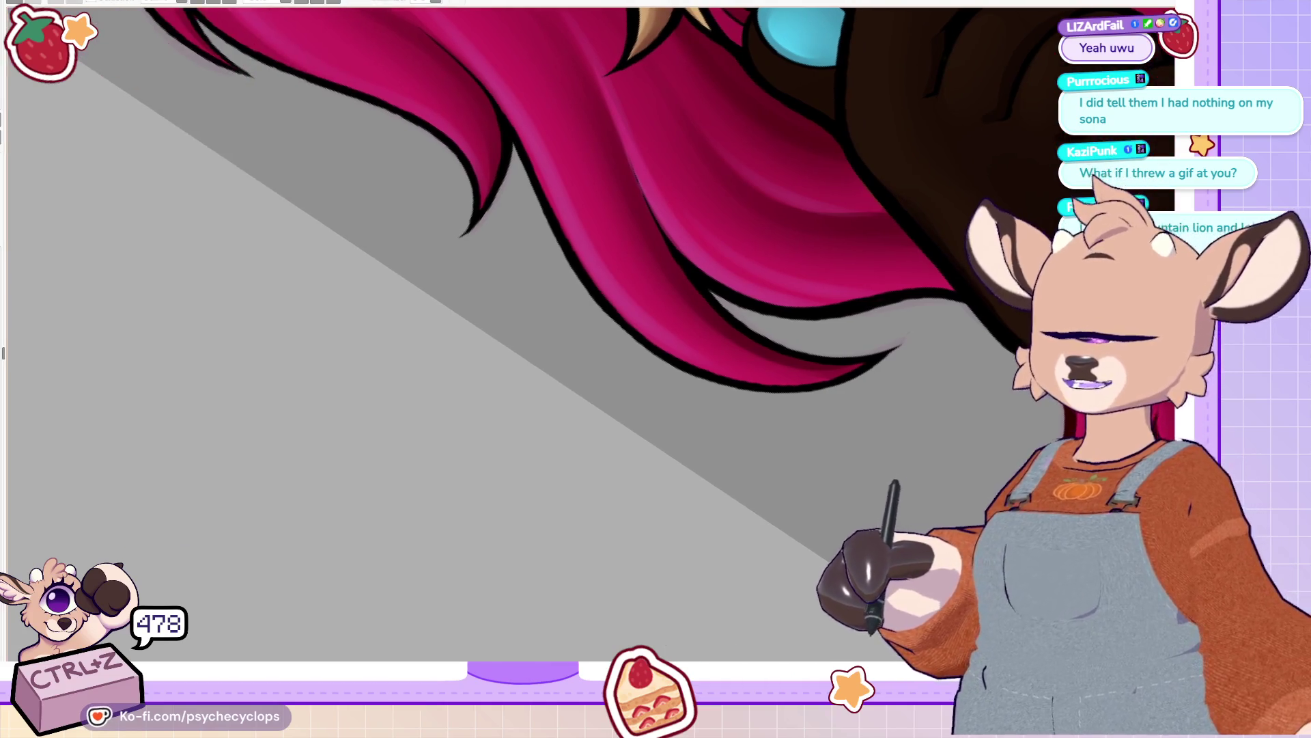
key(ctrl+0)
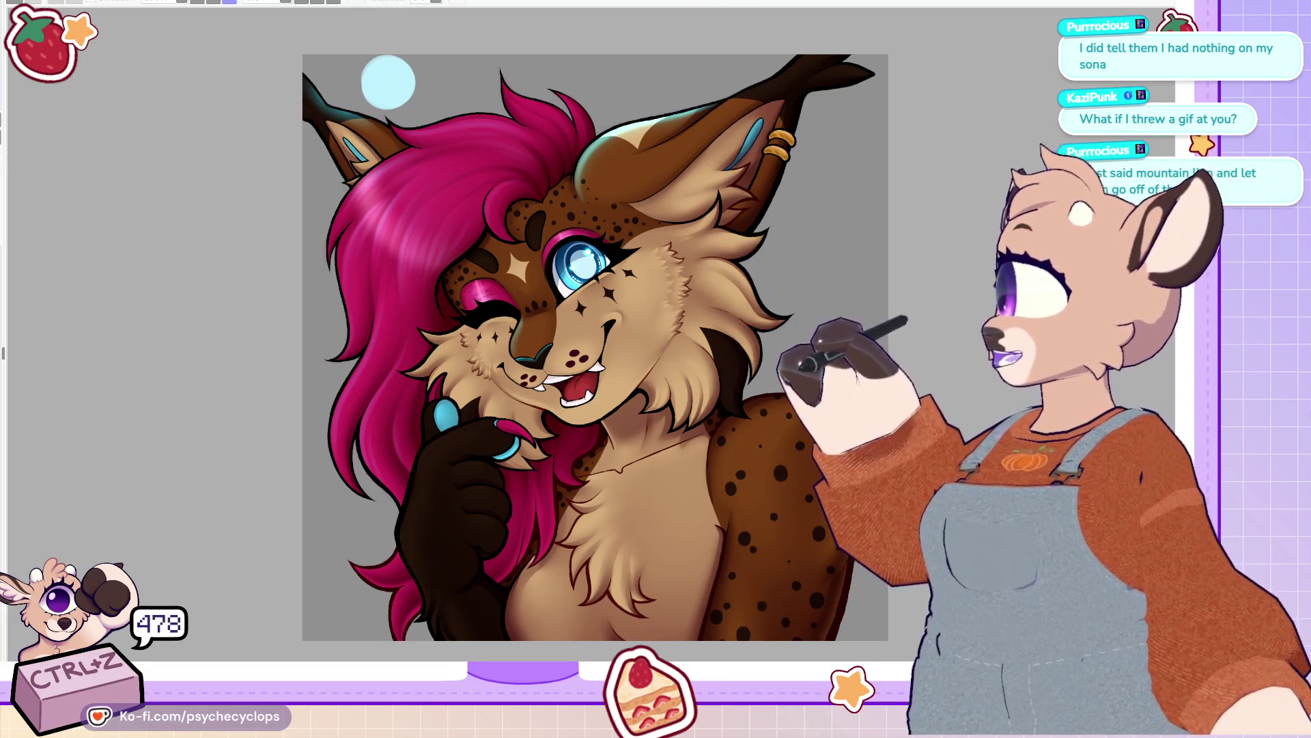
Step: Zoom in on the face, undo the previous action, and move down to the dark paw
key(ctrl+plus)
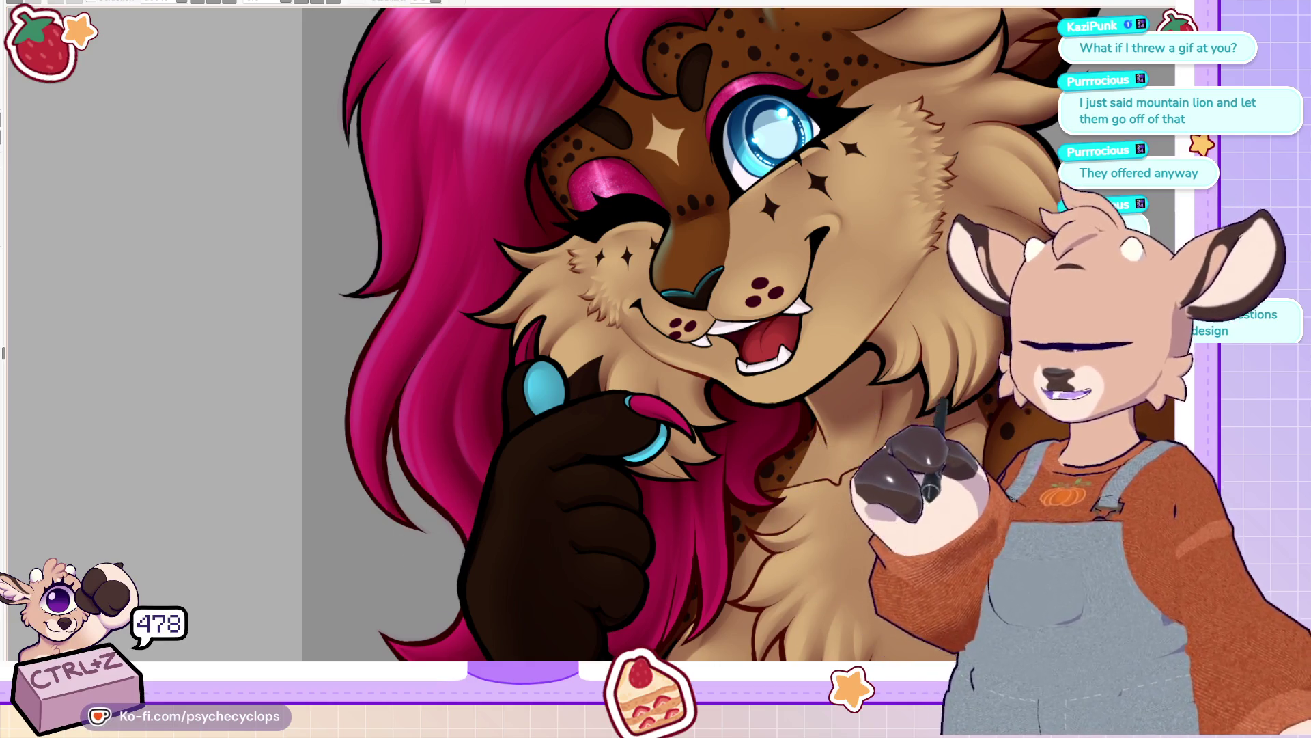
scroll(403, 391, up, 5)
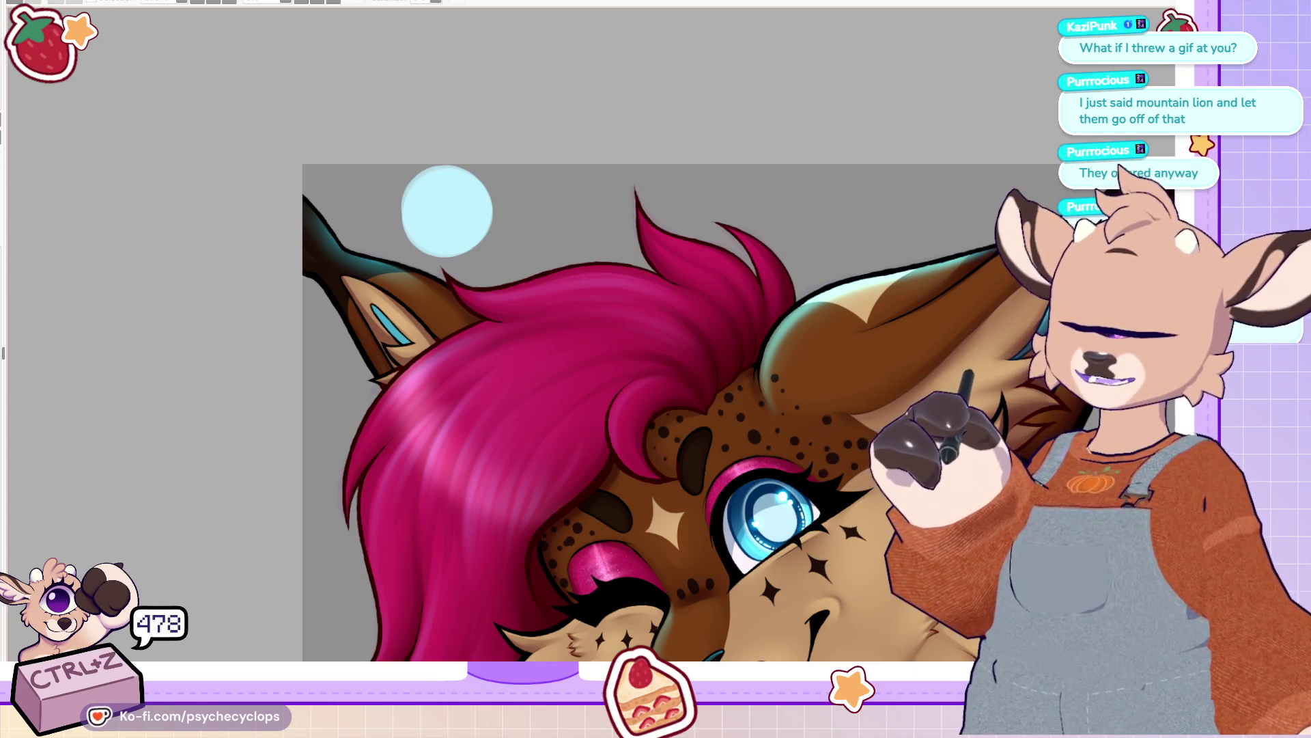
key(ctrl+z)
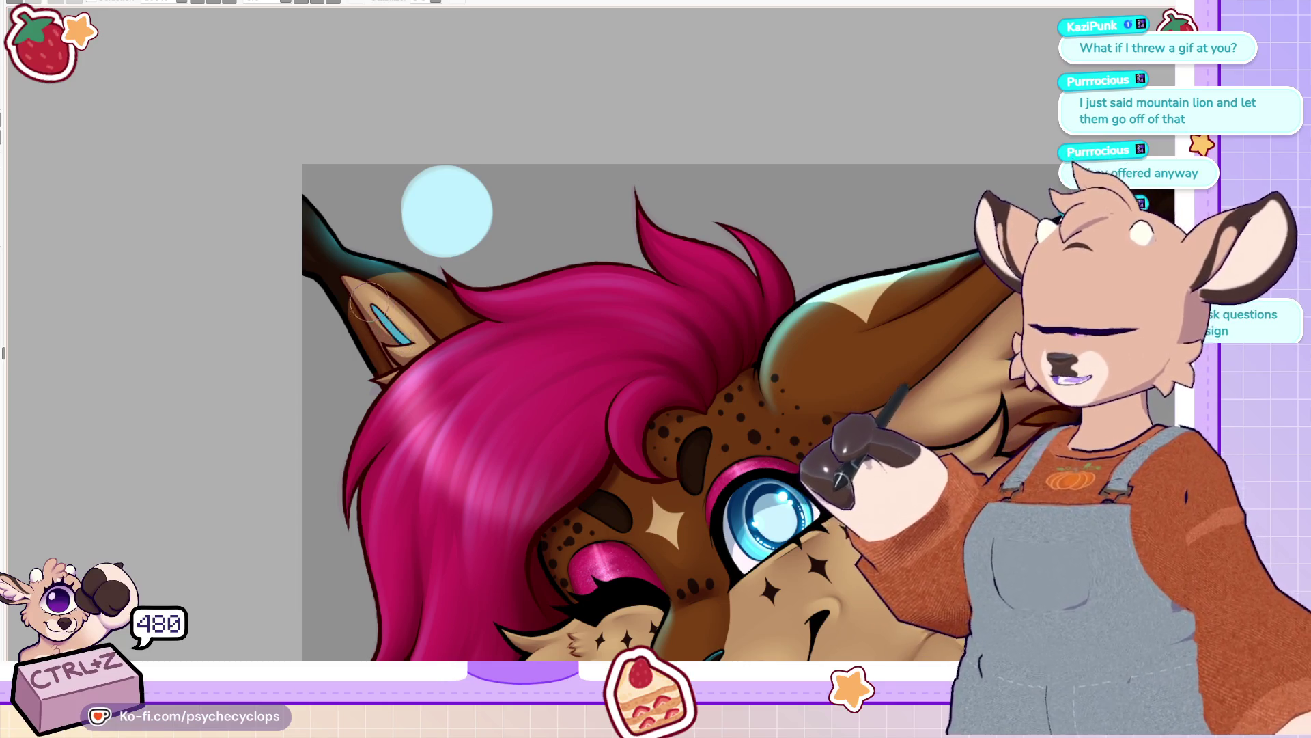
scroll(606, 207, down, 4)
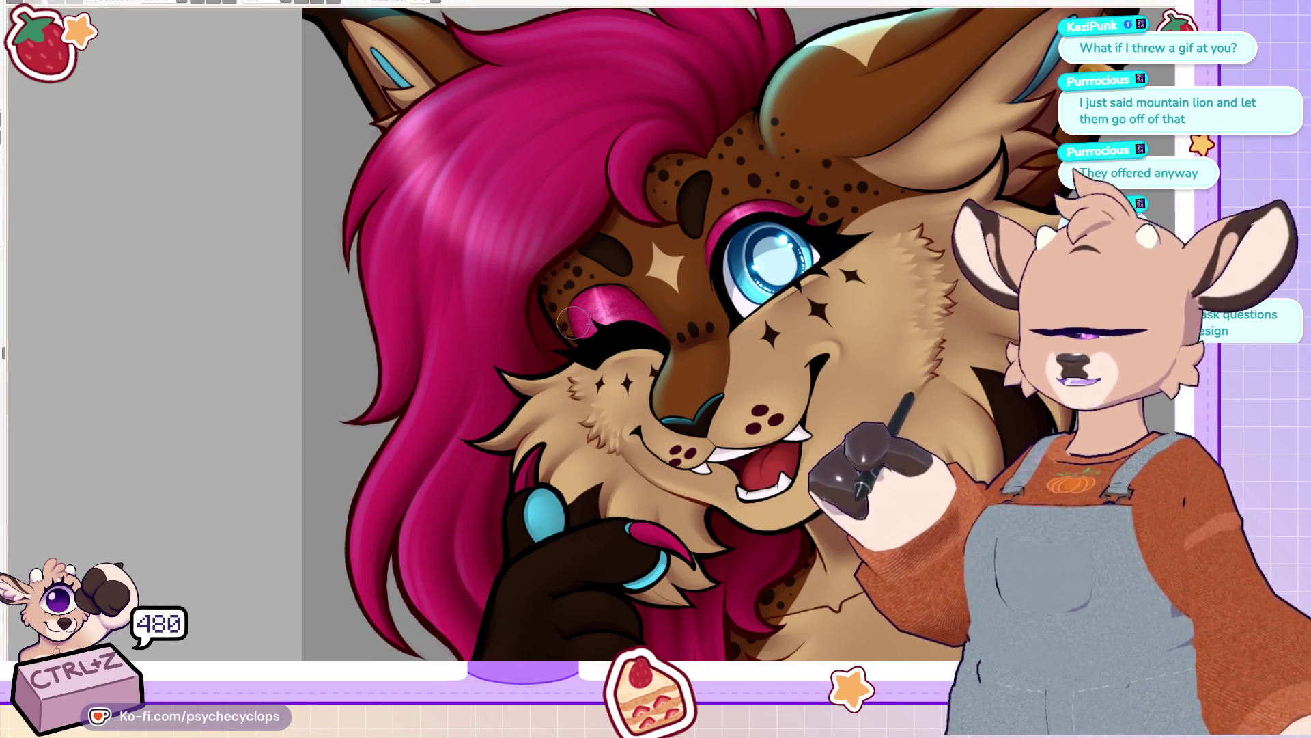
scroll(615, 335, down, 3)
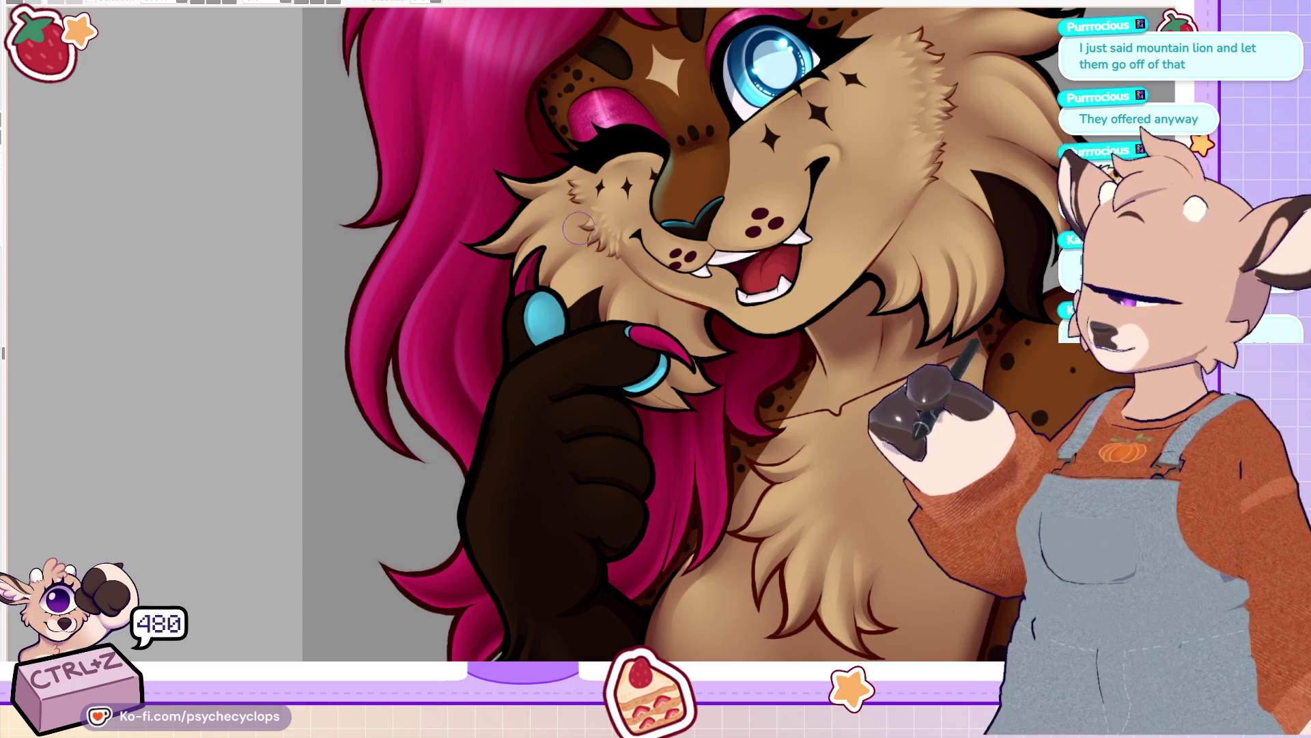
scroll(619, 220, down, 5)
scroll(505, 270, up, 3)
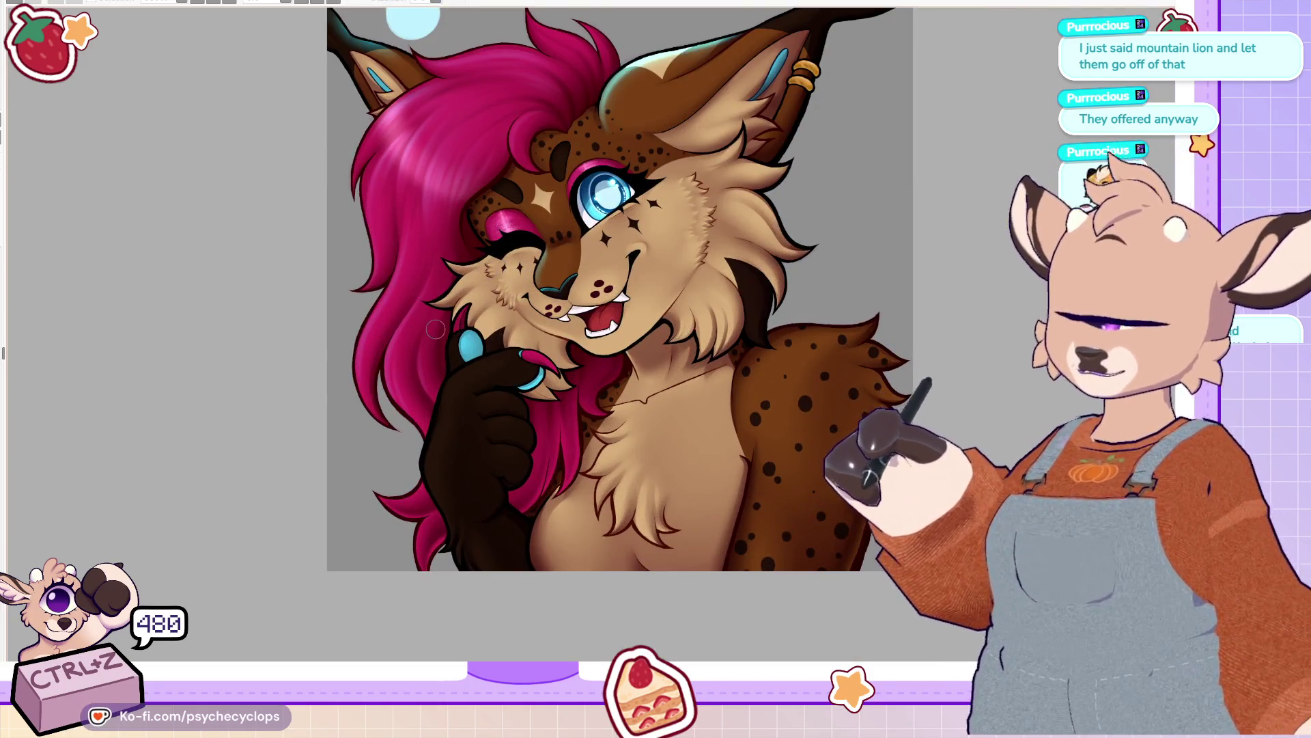
scroll(426, 315, up, 5)
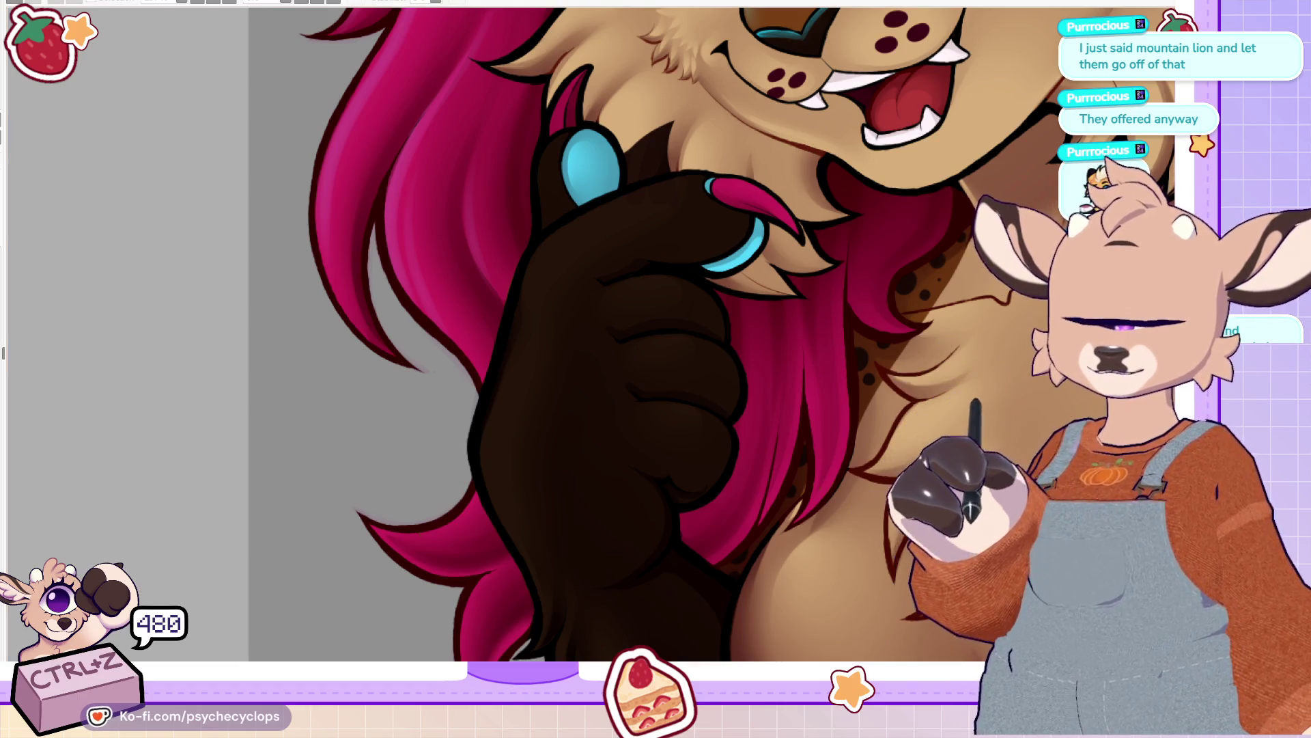
scroll(711, 335, down, 3)
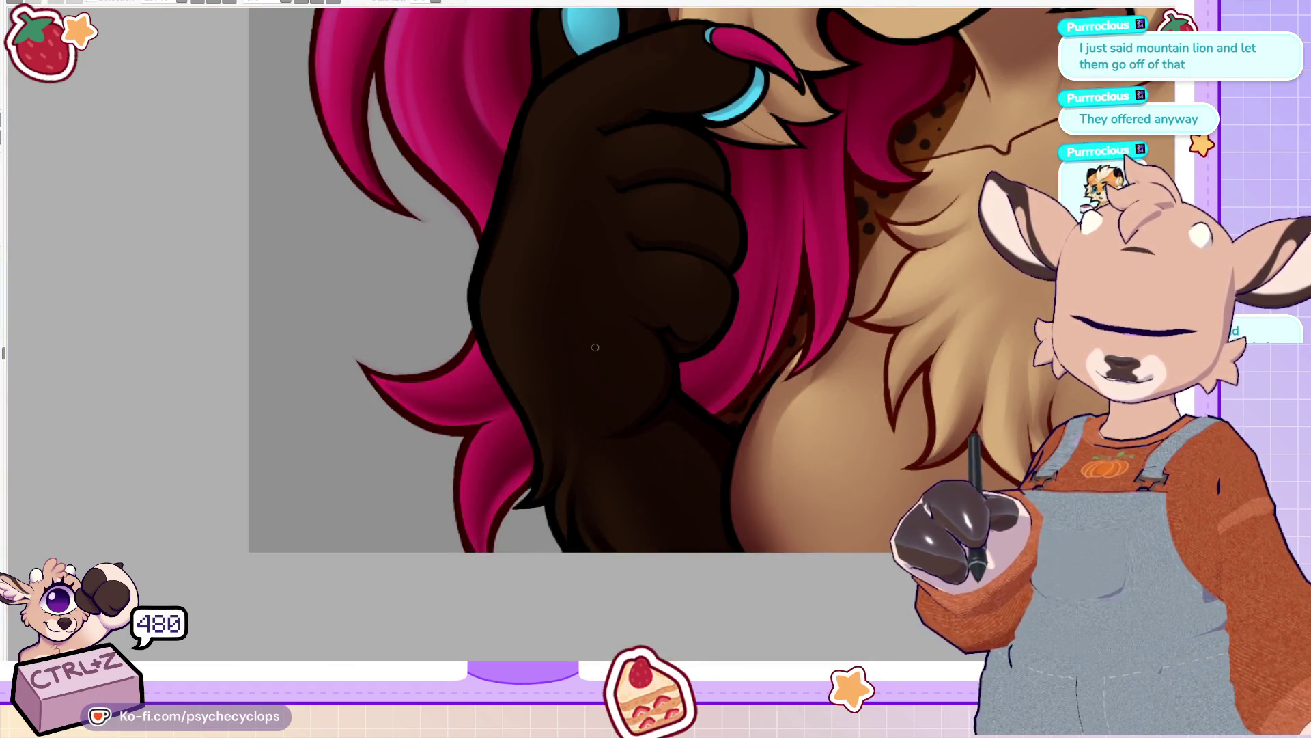
Step: Paint a cyan rim light up the paw's left edge, redoing the stroke until it fits
mouse_move(471, 329)
mouse_down()
mouse_move(535, 478)
mouse_move(502, 502)
mouse_up()
key(ctrl+z)
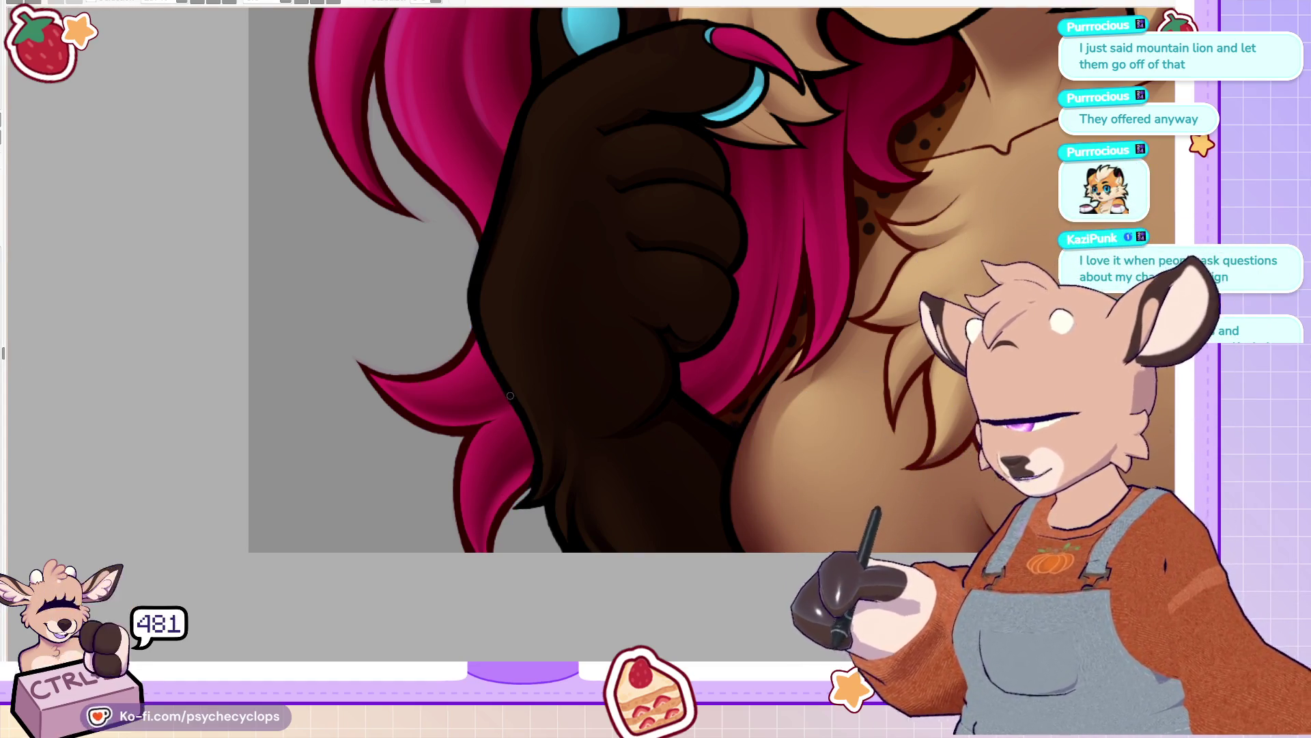
mouse_move(469, 297)
mouse_down()
mouse_move(530, 447)
mouse_move(512, 503)
mouse_up()
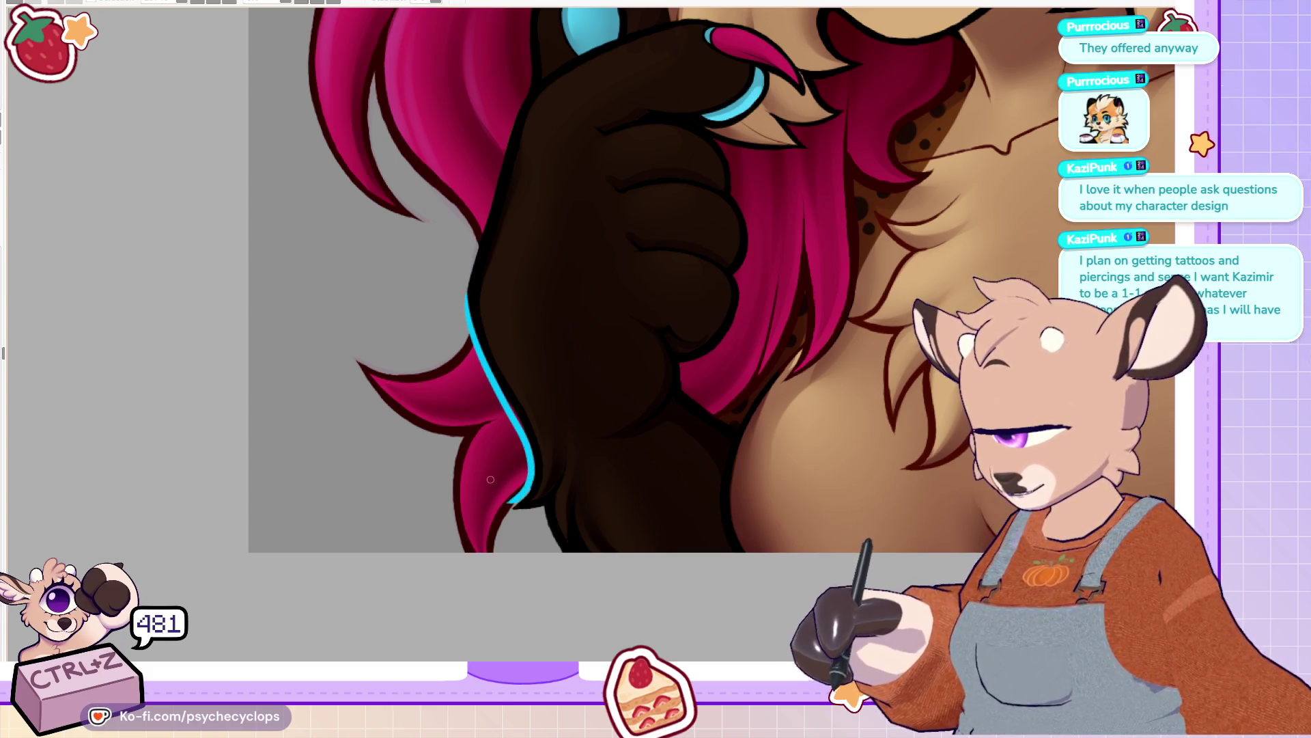
key(ctrl+z)
mouse_move(471, 268)
mouse_down()
mouse_move(490, 374)
mouse_move(526, 444)
mouse_move(527, 496)
mouse_move(510, 509)
mouse_move(589, 594)
mouse_up()
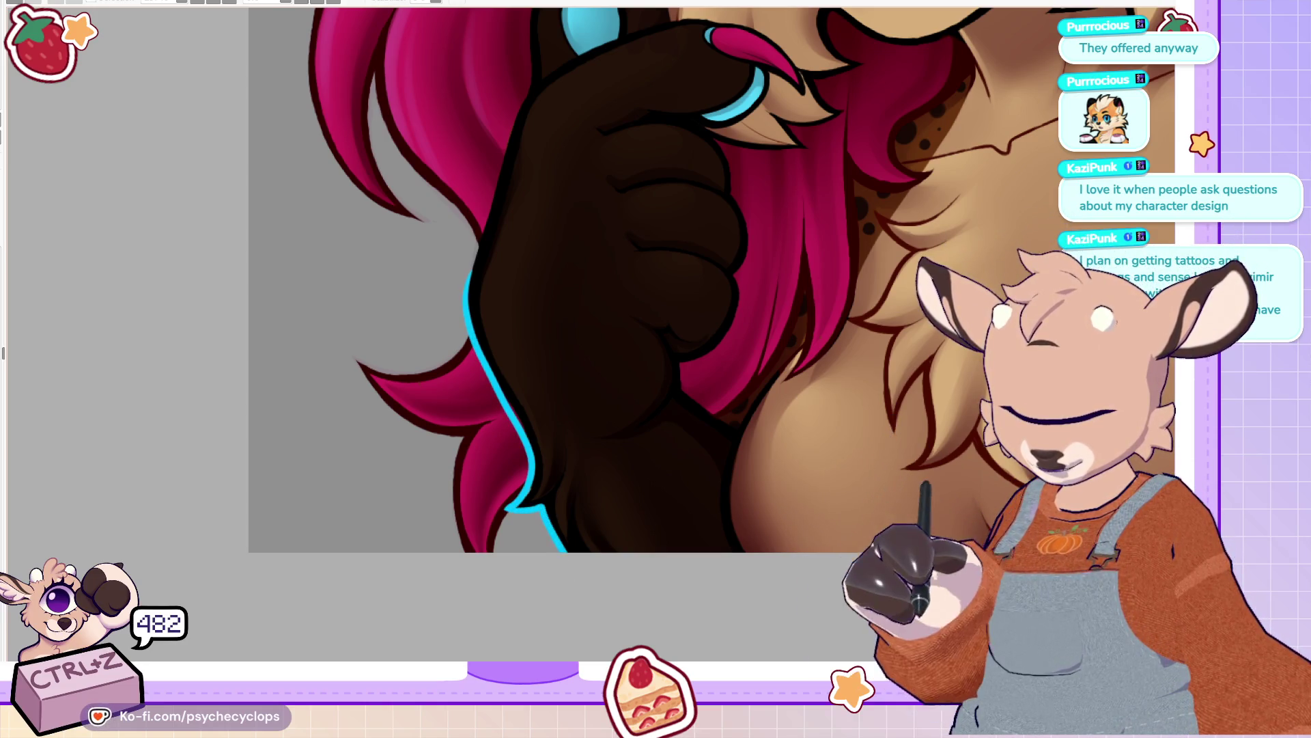
scroll(710, 283, up, 2)
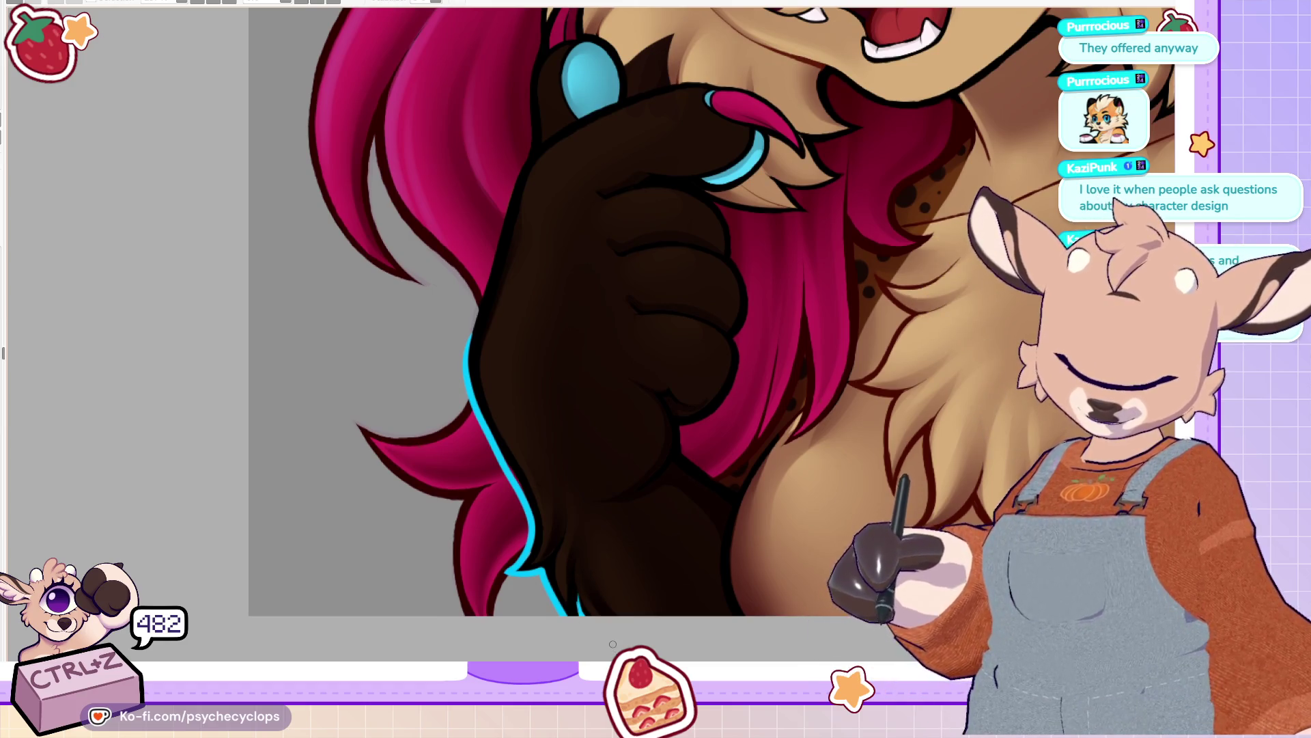
scroll(613, 644, up, 5)
drag(470, 480, 526, 286)
key(ctrl+z)
drag(470, 513, 529, 276)
key(ctrl+z)
drag(468, 509, 529, 286)
Step: Rotate the canvas and extend the cyan rim down the claws and along the paw's lower edge
mouse_move(327, 25)
mouse_down()
mouse_move(460, 92)
mouse_move(509, 280)
mouse_up()
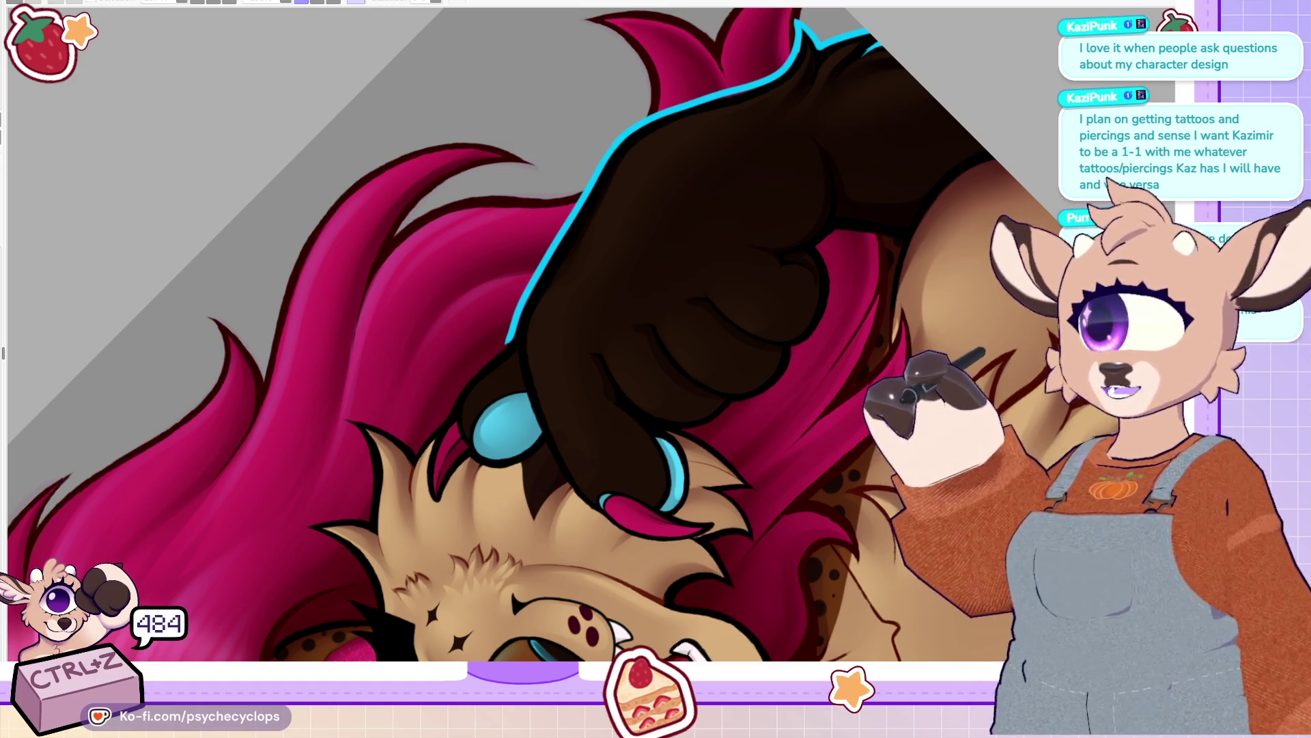
scroll(539, 478, up, 3)
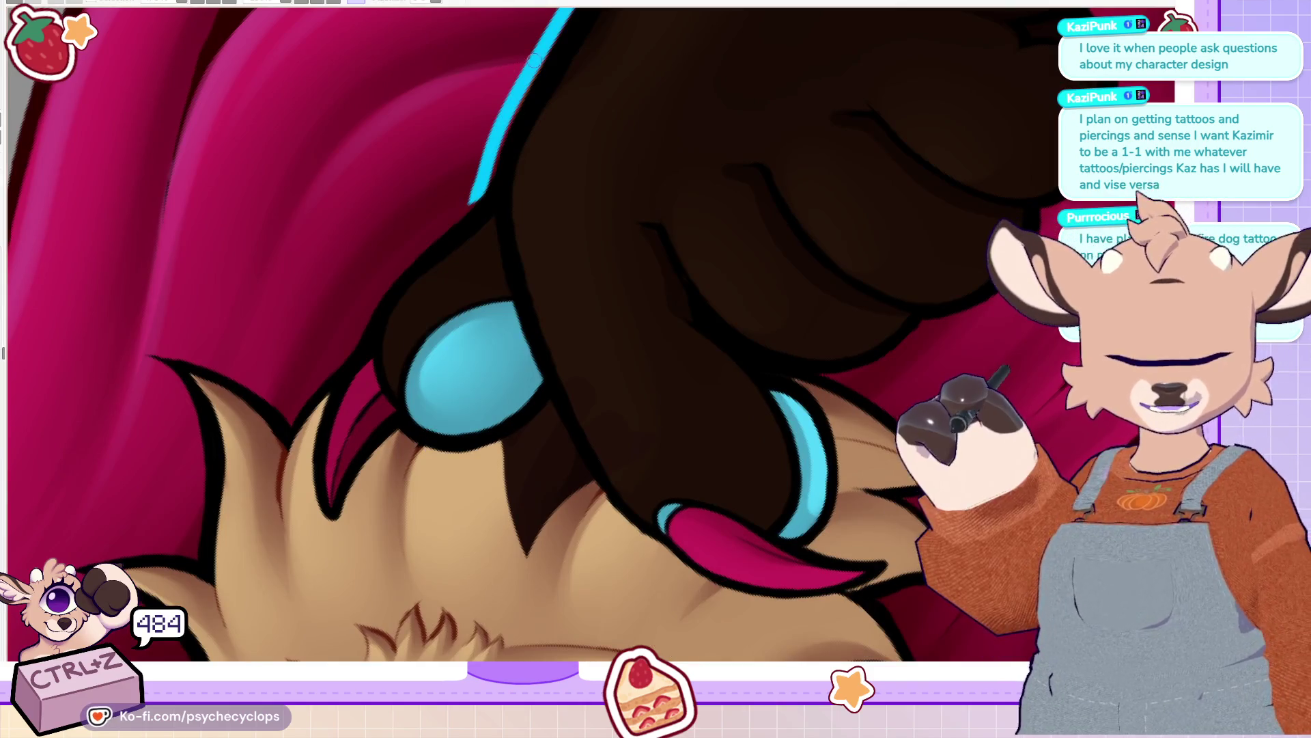
mouse_move(534, 60)
mouse_down()
mouse_move(469, 203)
mouse_move(373, 291)
mouse_move(308, 455)
mouse_move(338, 529)
mouse_move(369, 457)
mouse_move(464, 451)
mouse_move(556, 410)
mouse_move(642, 537)
mouse_move(667, 544)
mouse_move(519, 547)
mouse_move(506, 526)
mouse_up()
scroll(656, 335, down, 3)
mouse_move(464, 335)
mouse_down()
mouse_move(499, 478)
mouse_move(586, 539)
mouse_move(550, 455)
mouse_move(598, 459)
mouse_move(688, 365)
mouse_move(769, 428)
mouse_move(794, 428)
mouse_up()
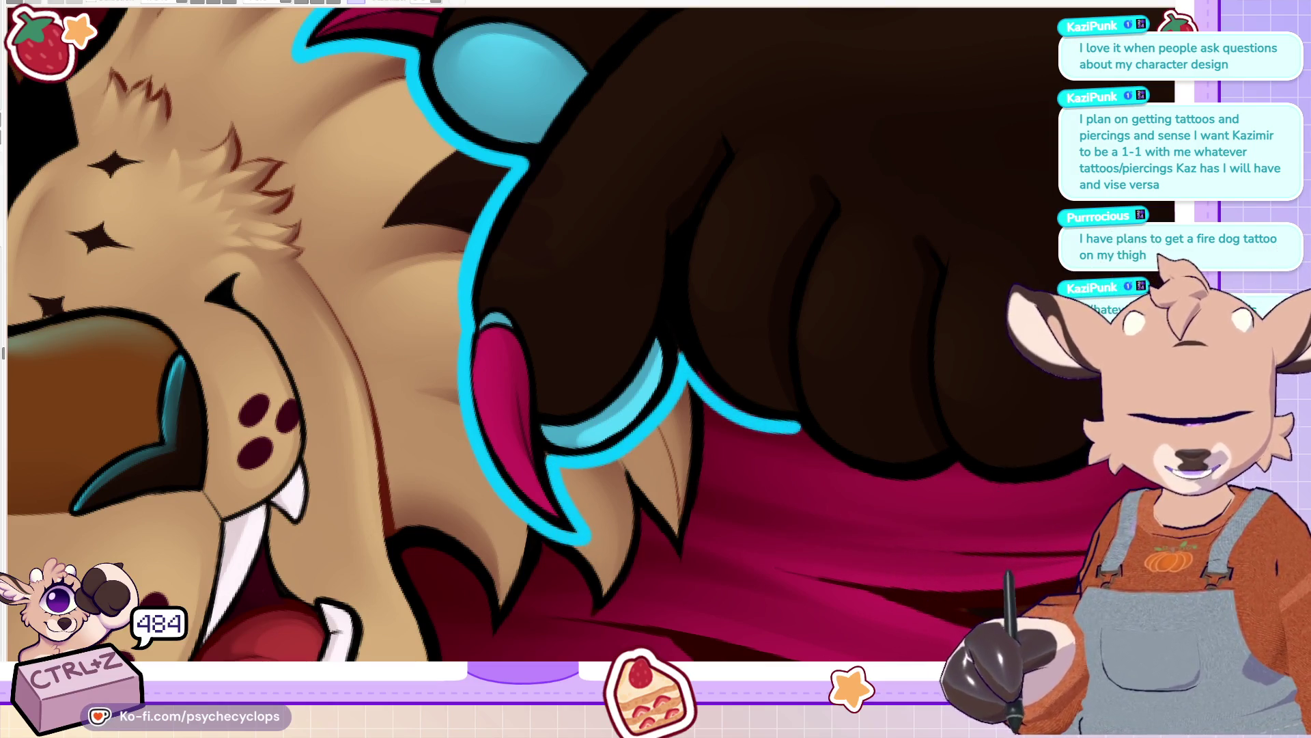
scroll(423, 358, right, 5)
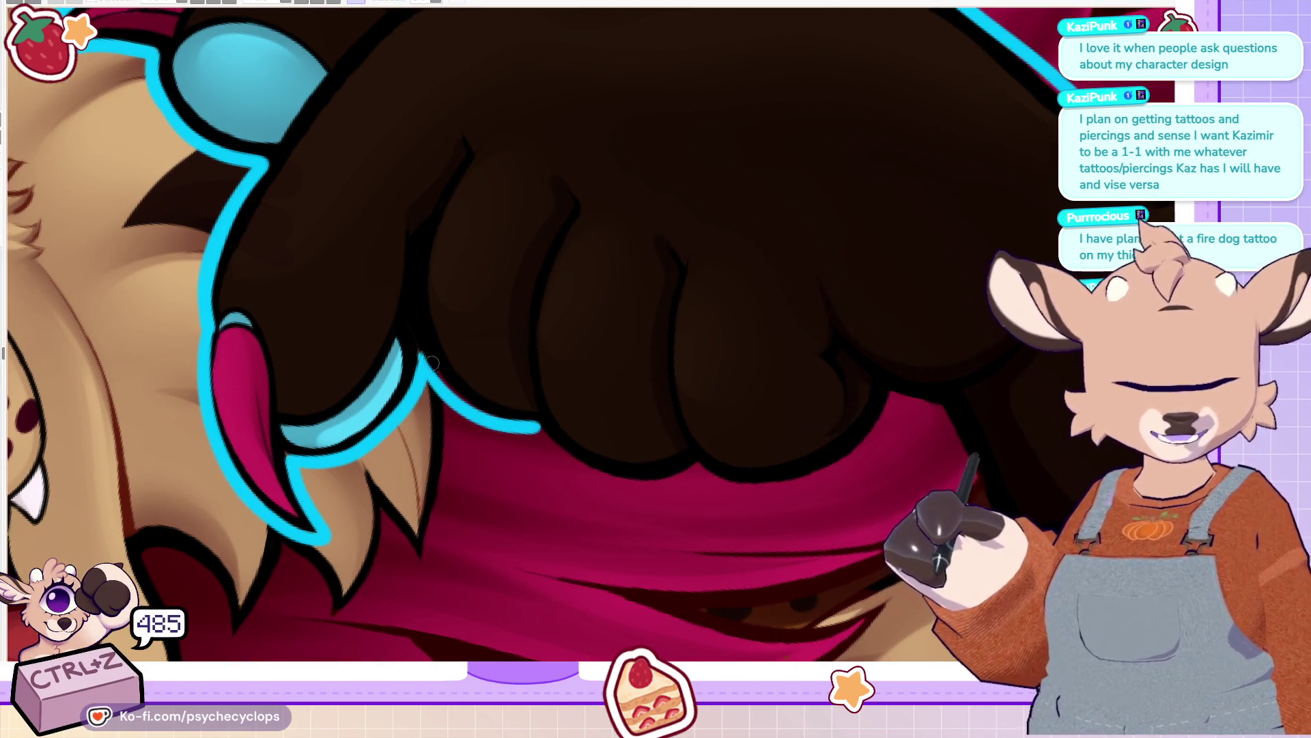
mouse_move(424, 362)
mouse_down()
mouse_move(647, 492)
mouse_move(697, 473)
mouse_move(816, 486)
mouse_move(891, 396)
mouse_up()
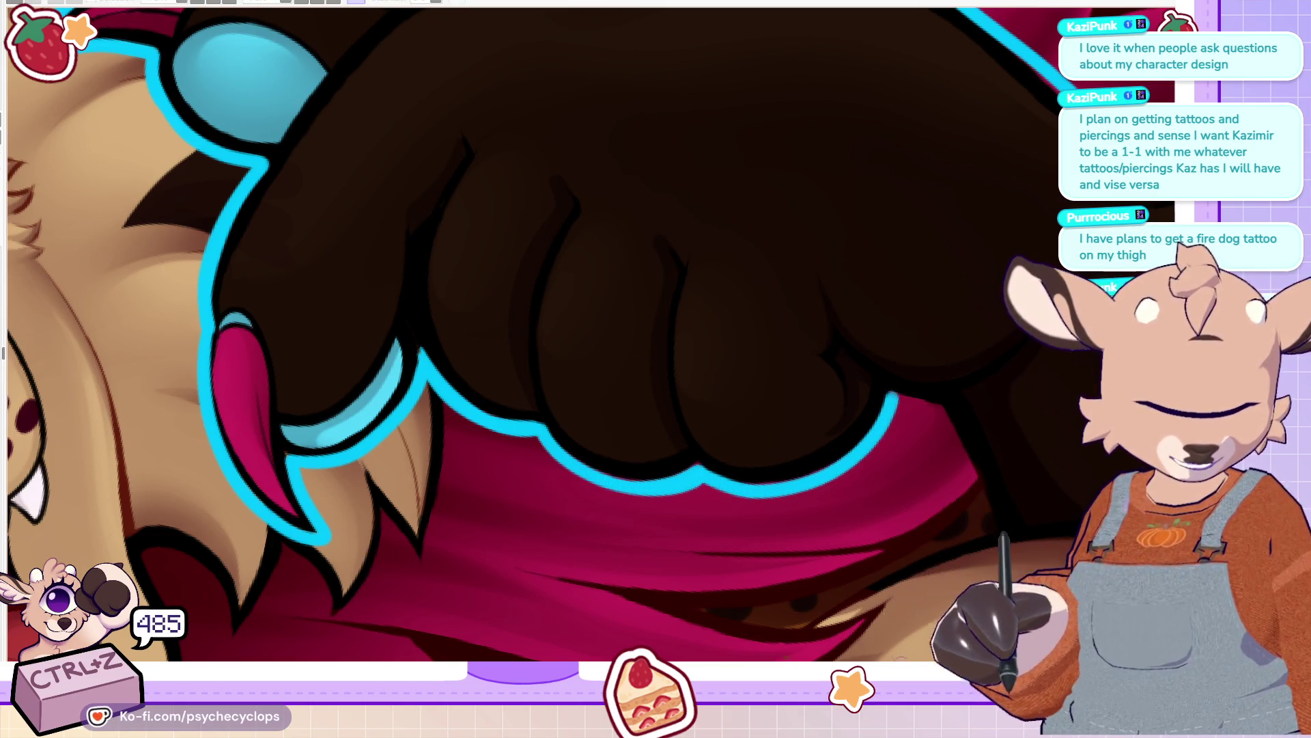
drag(900, 655, 842, 277)
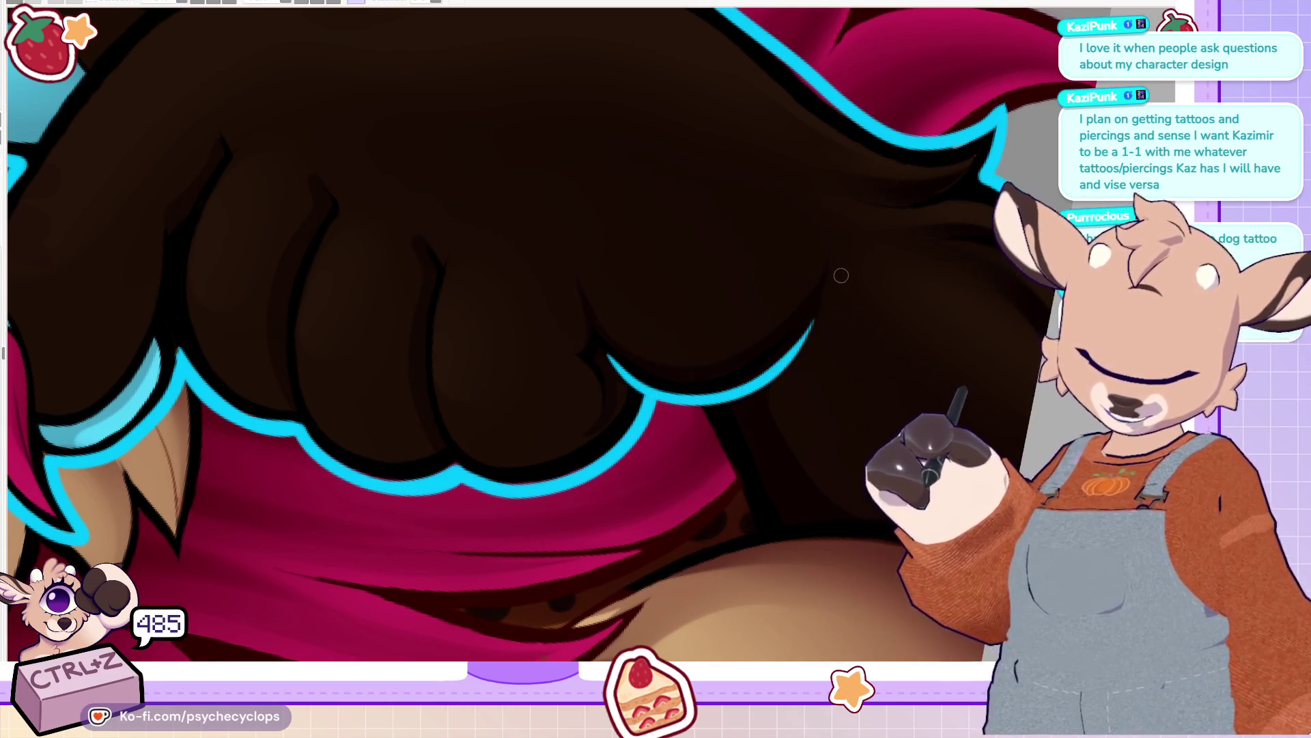
key(ctrl+z)
mouse_move(606, 361)
mouse_down()
mouse_move(717, 393)
mouse_move(811, 325)
mouse_up()
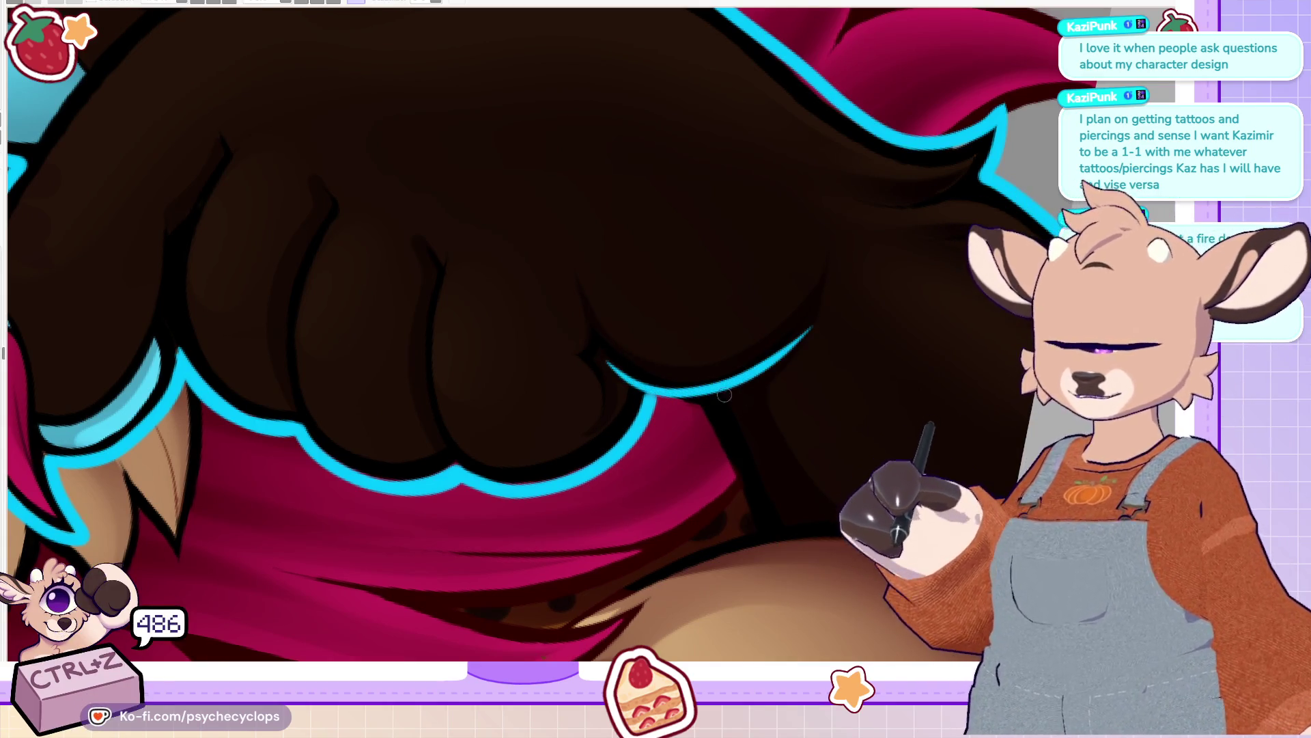
mouse_move(648, 388)
mouse_down()
mouse_move(679, 402)
mouse_move(743, 490)
mouse_move(751, 529)
mouse_up()
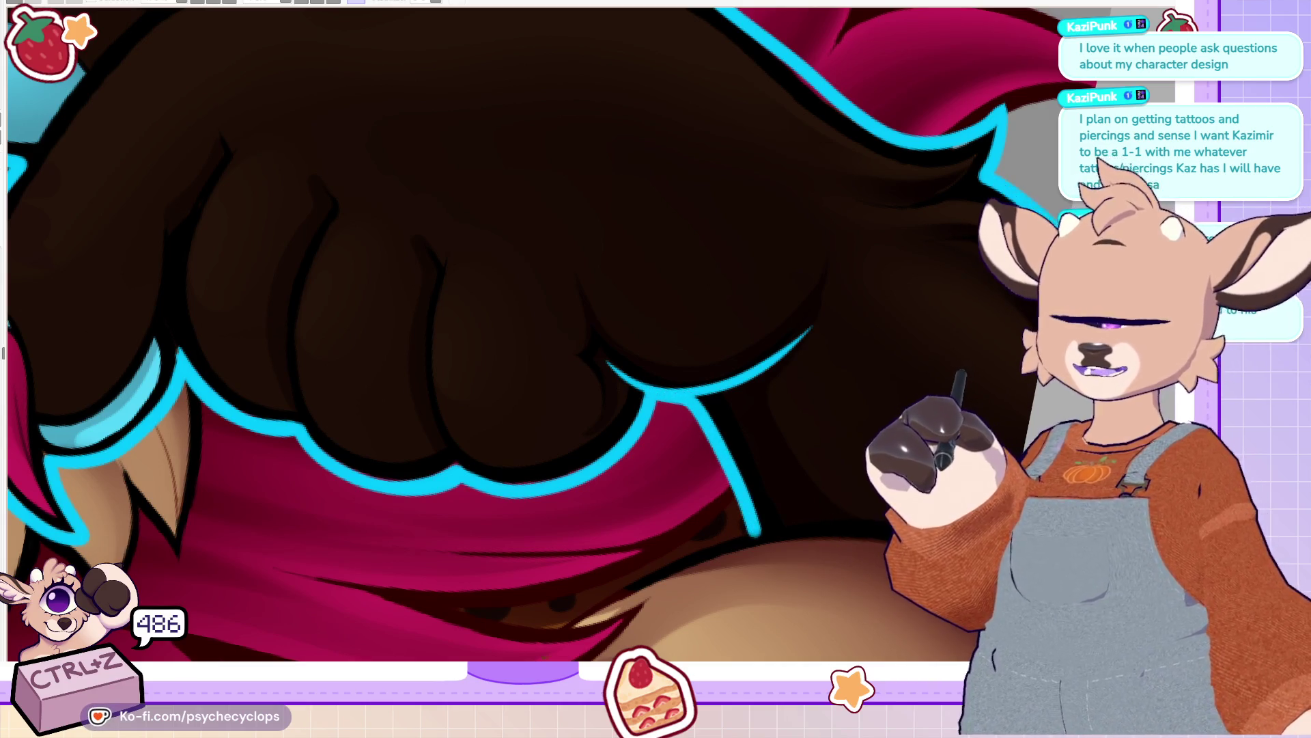
key(ctrl+0)
key(ctrl+plus)
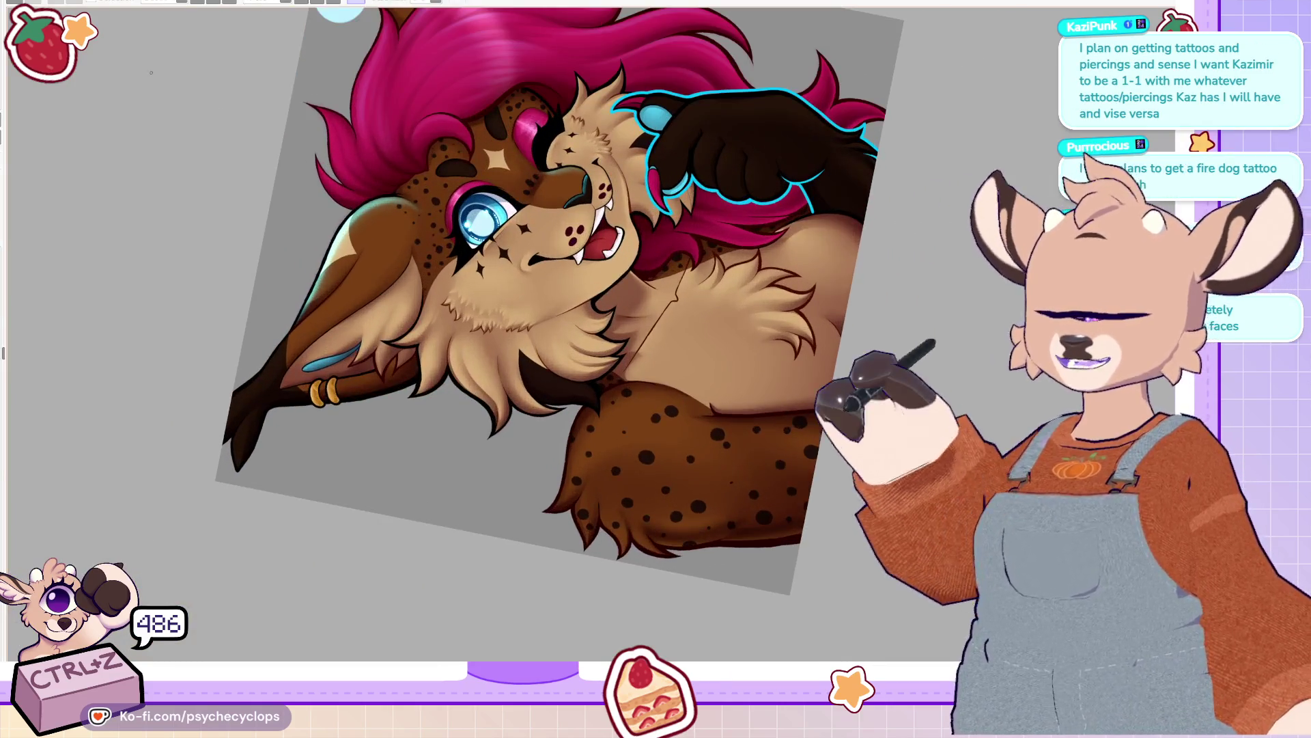
Step: Set the canvas upright, review the whole portrait, then add cyan rim along the paw's upper edge
key(ctrl+0)
key(ctrl+minus)
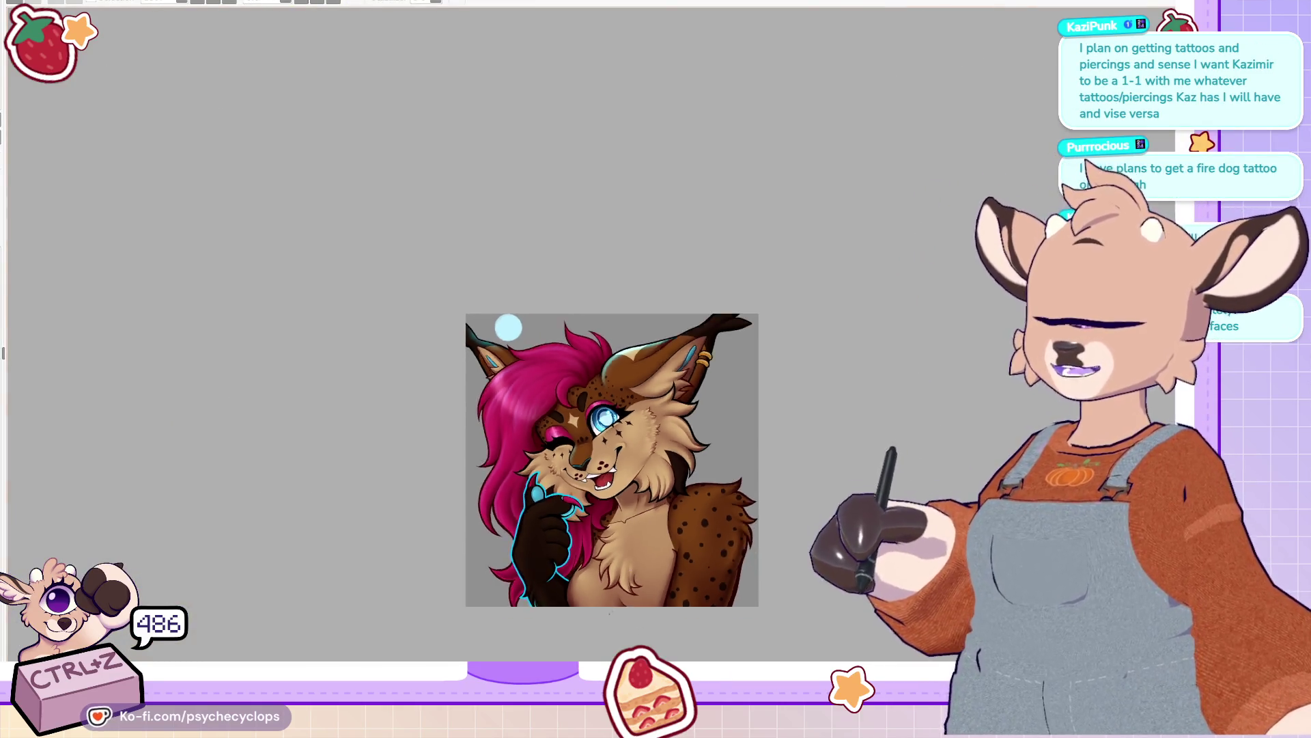
key(ctrl+plus)
key(ctrl+plus)
key(ctrl+plus)
key(ctrl+plus)
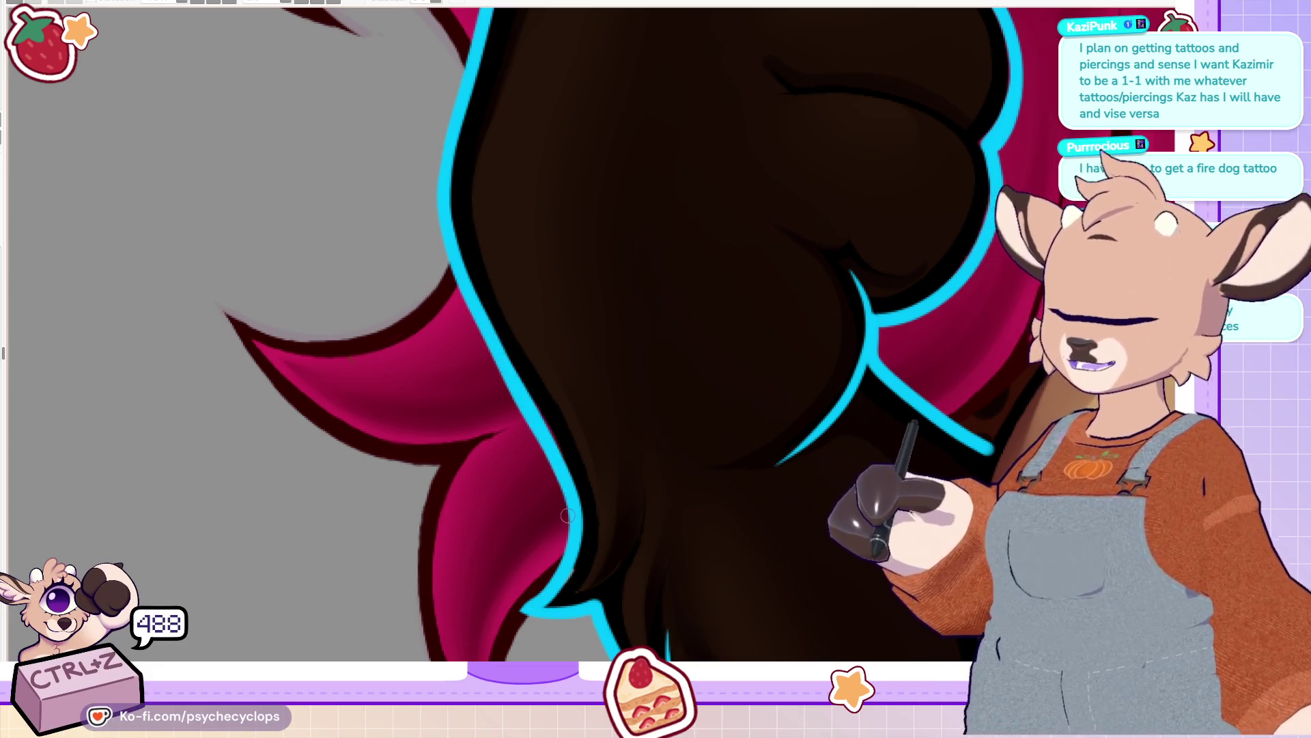
key(ctrl+minus)
key(ctrl+minus)
key(ctrl+minus)
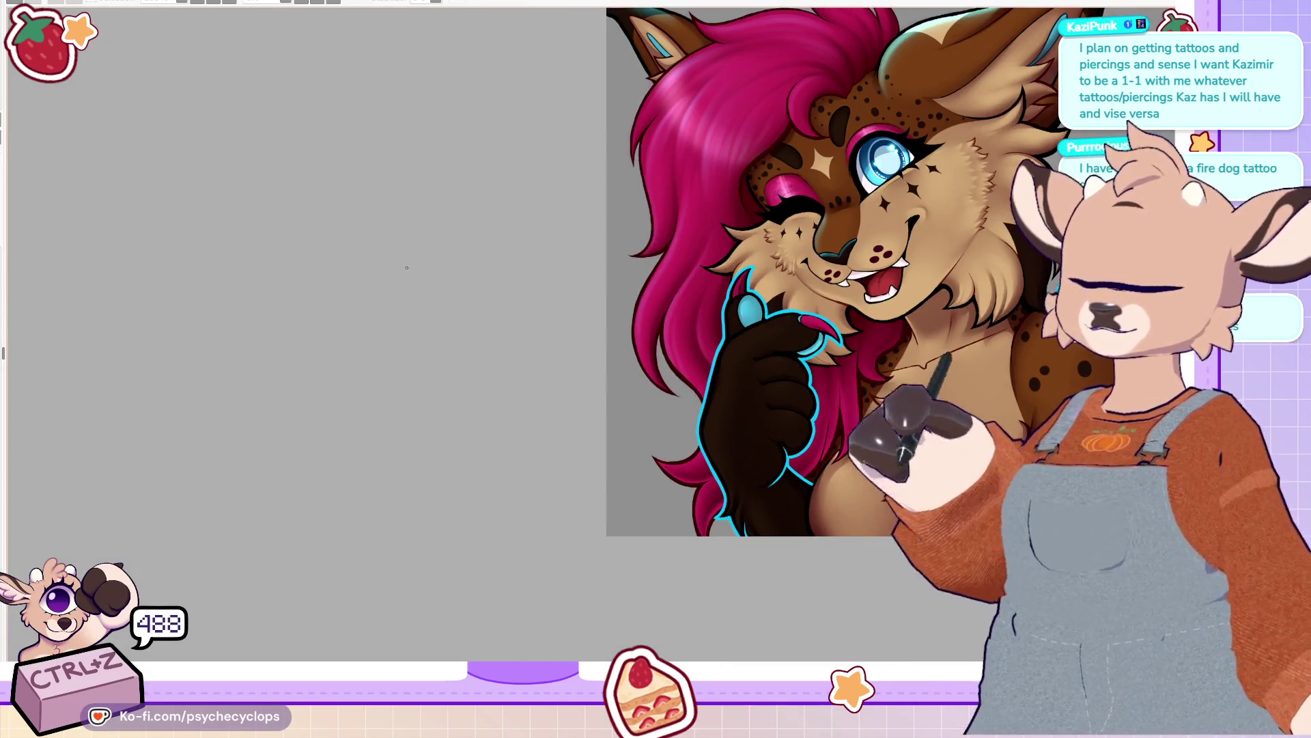
key(ctrl+minus)
key(ctrl+minus)
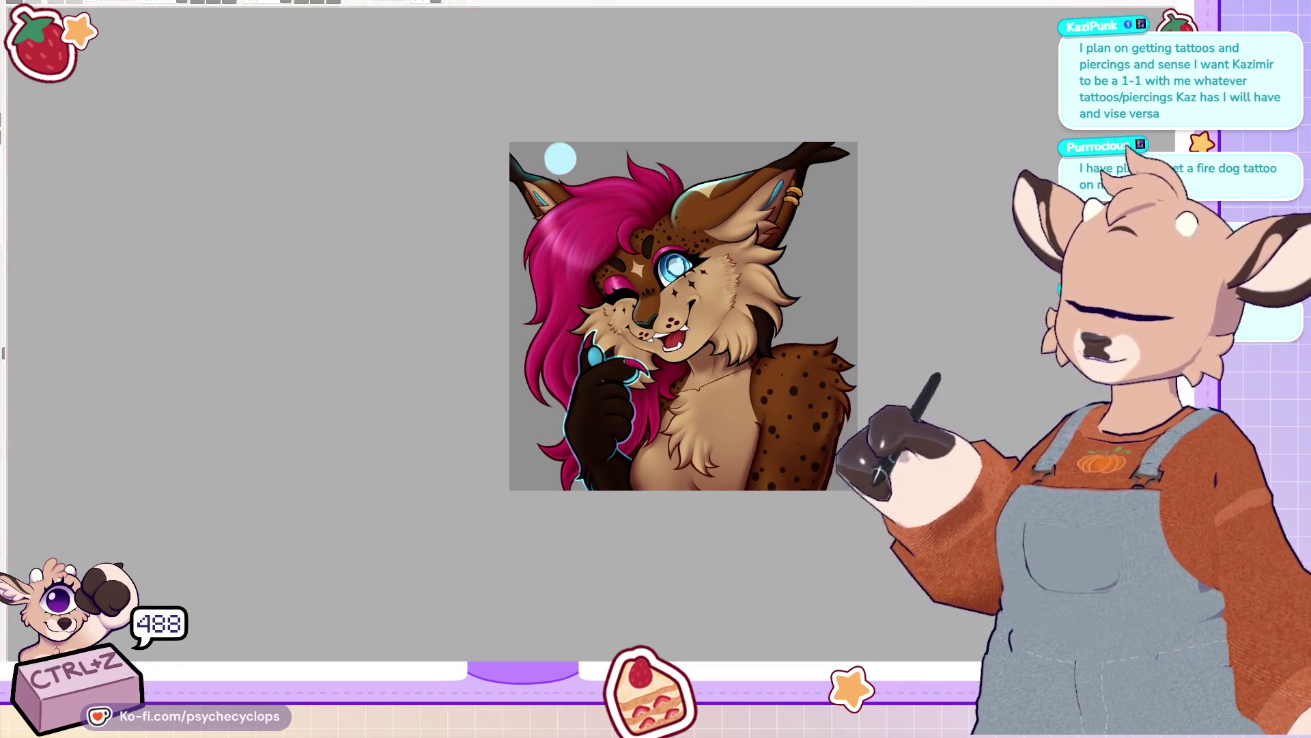
scroll(758, 273, up, 3)
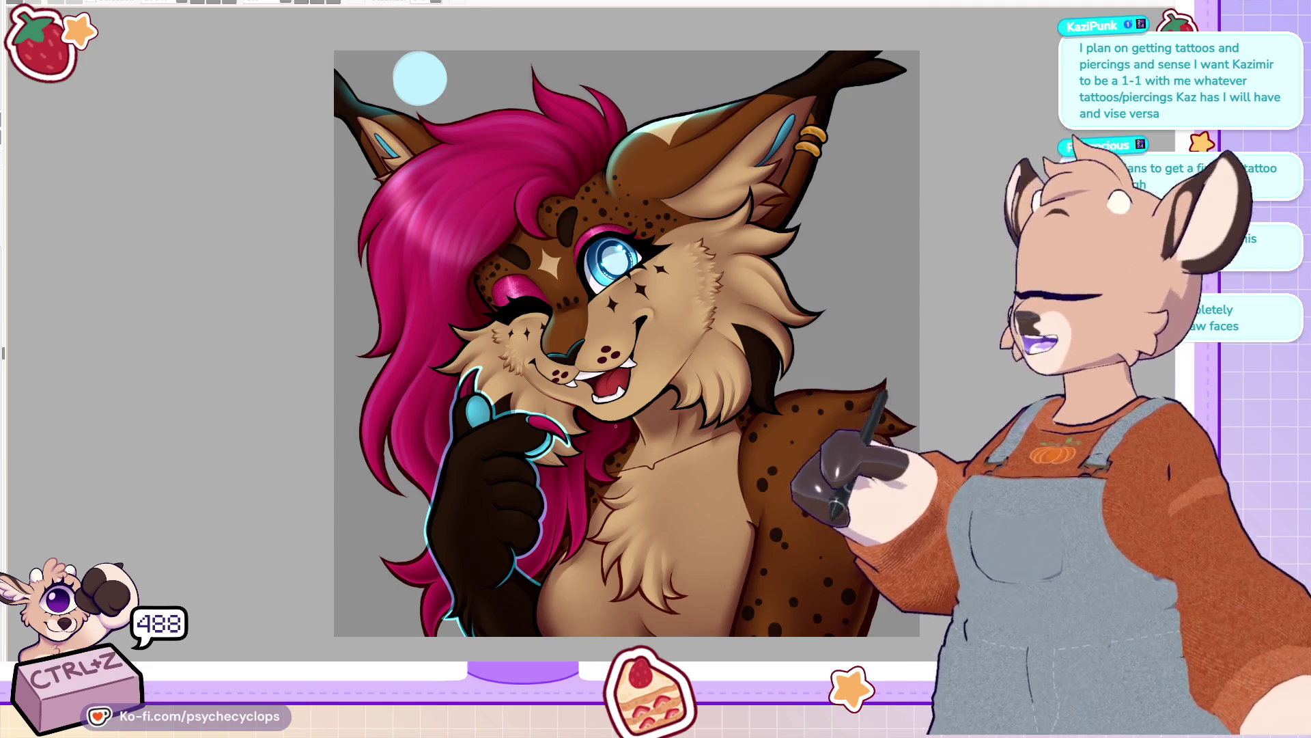
scroll(594, 428, up, 5)
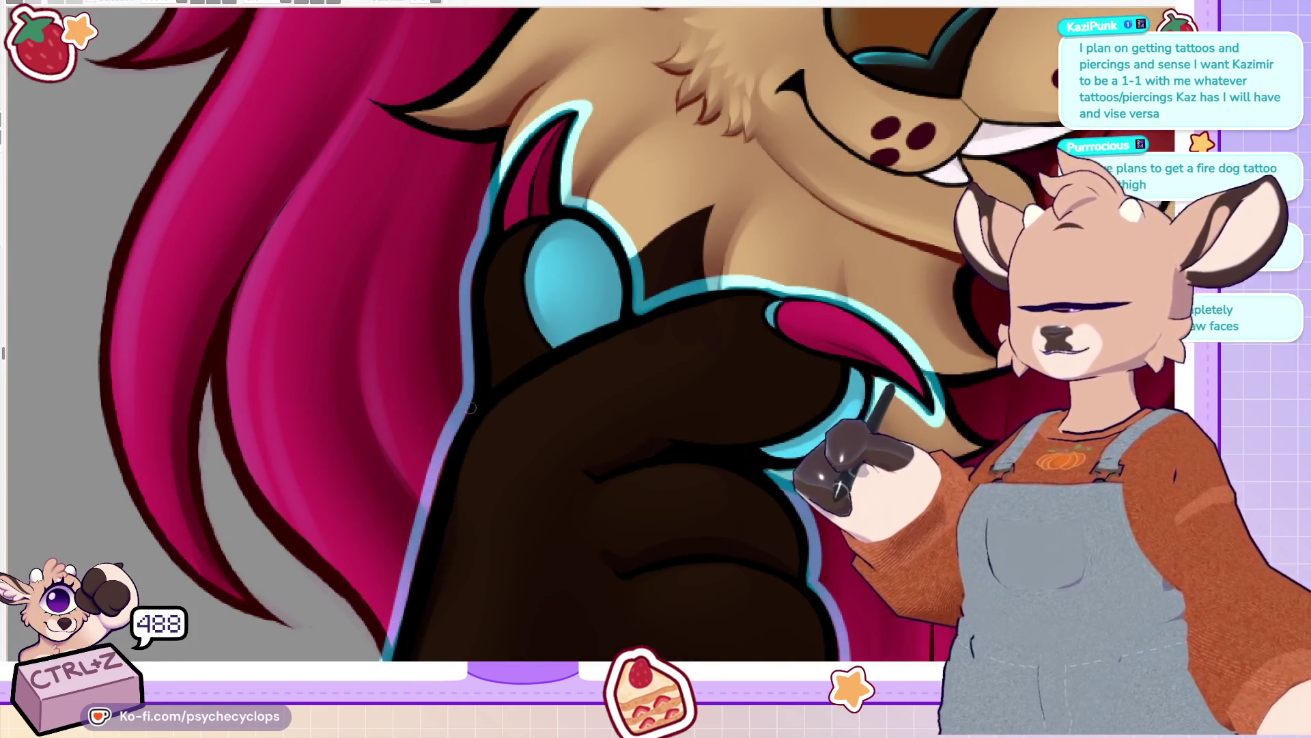
drag(476, 397, 635, 309)
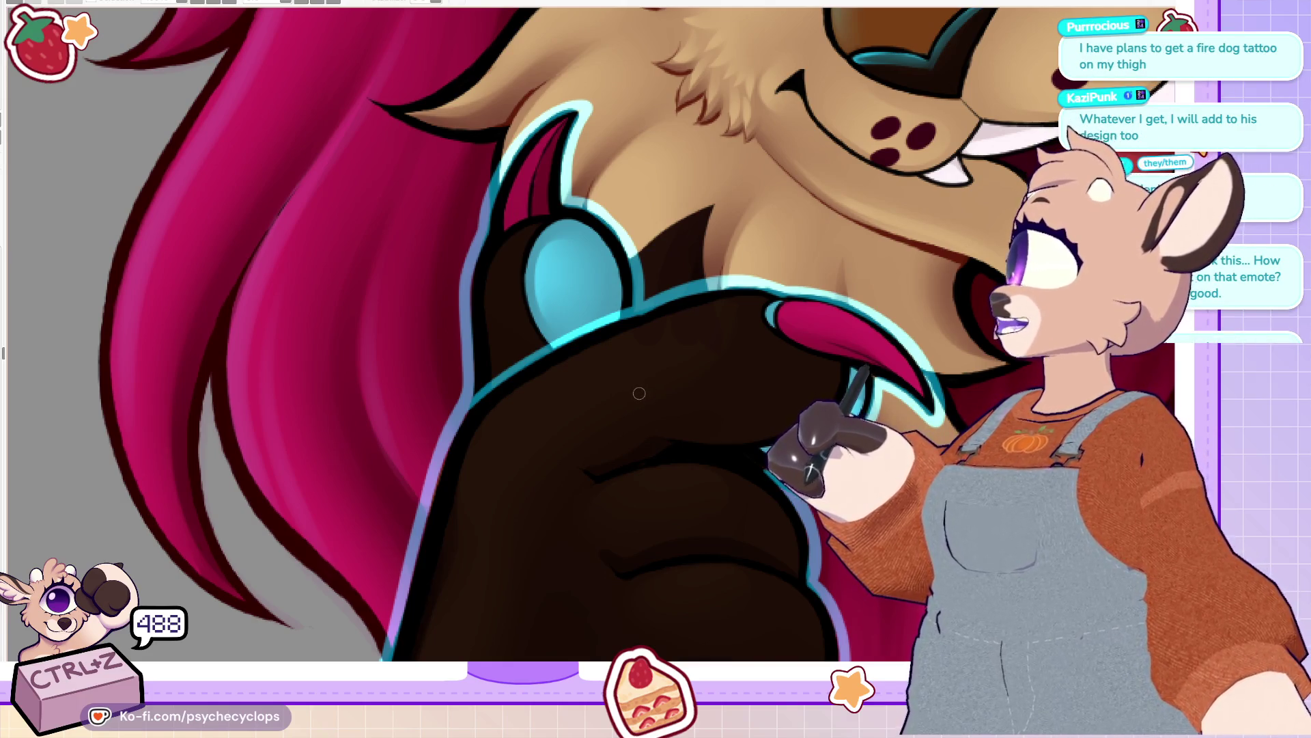
Step: Dab a light-cyan heart highlight, then undo the last two changes to it
mouse_move(683, 247)
mouse_down()
mouse_move(666, 136)
mouse_move(722, 153)
mouse_move(710, 232)
mouse_move(683, 254)
mouse_up()
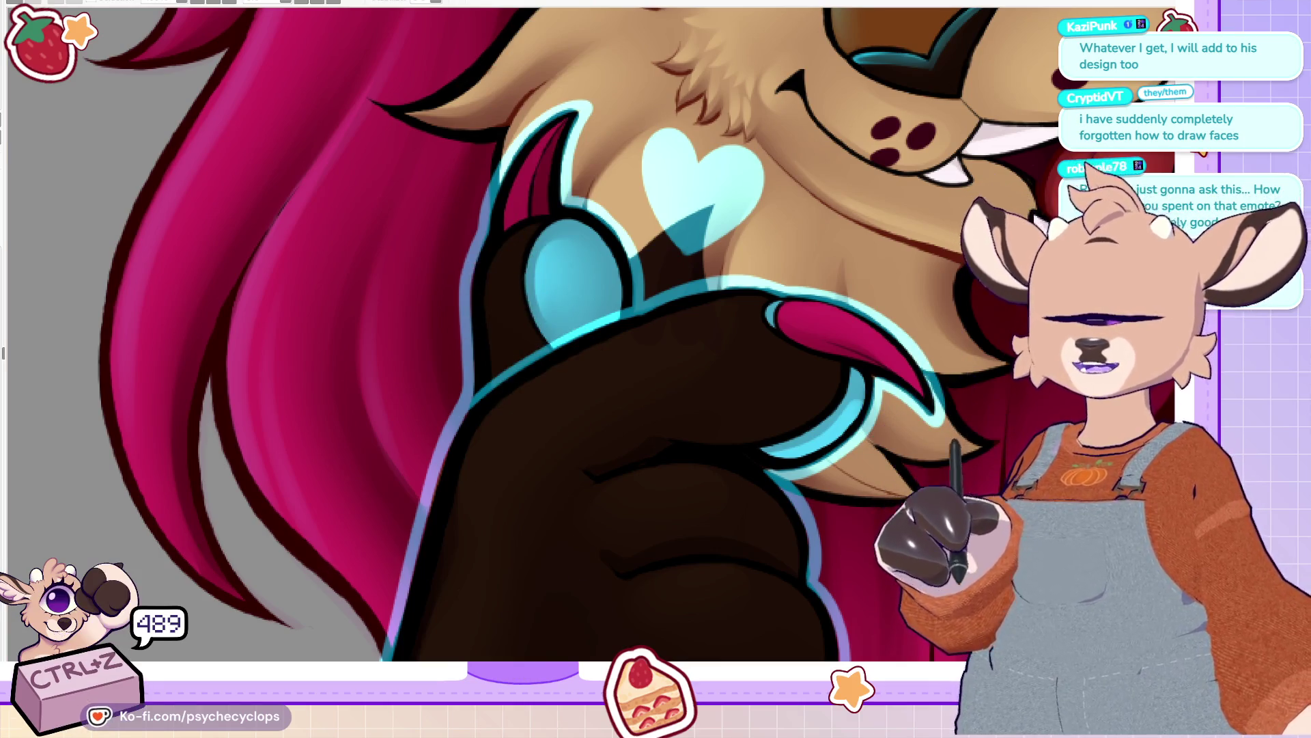
key(ctrl+z)
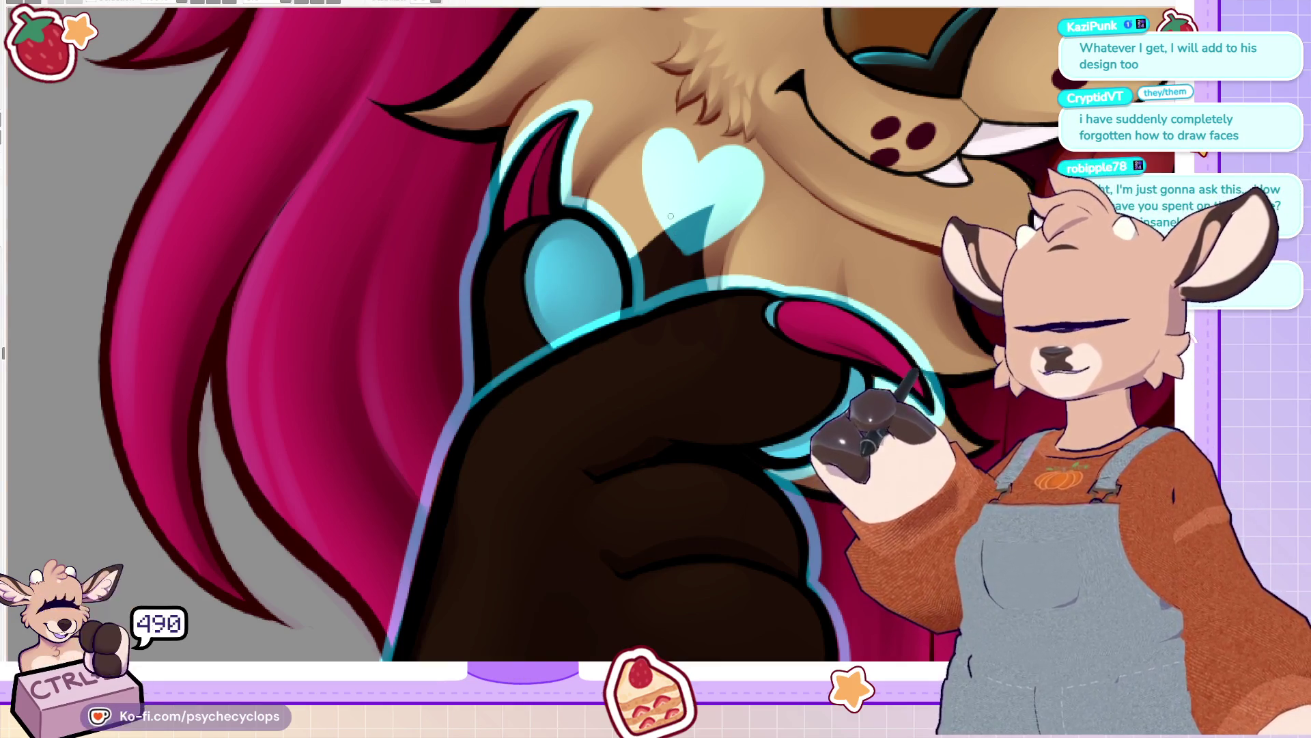
key(ctrl+z)
key(ctrl+z)
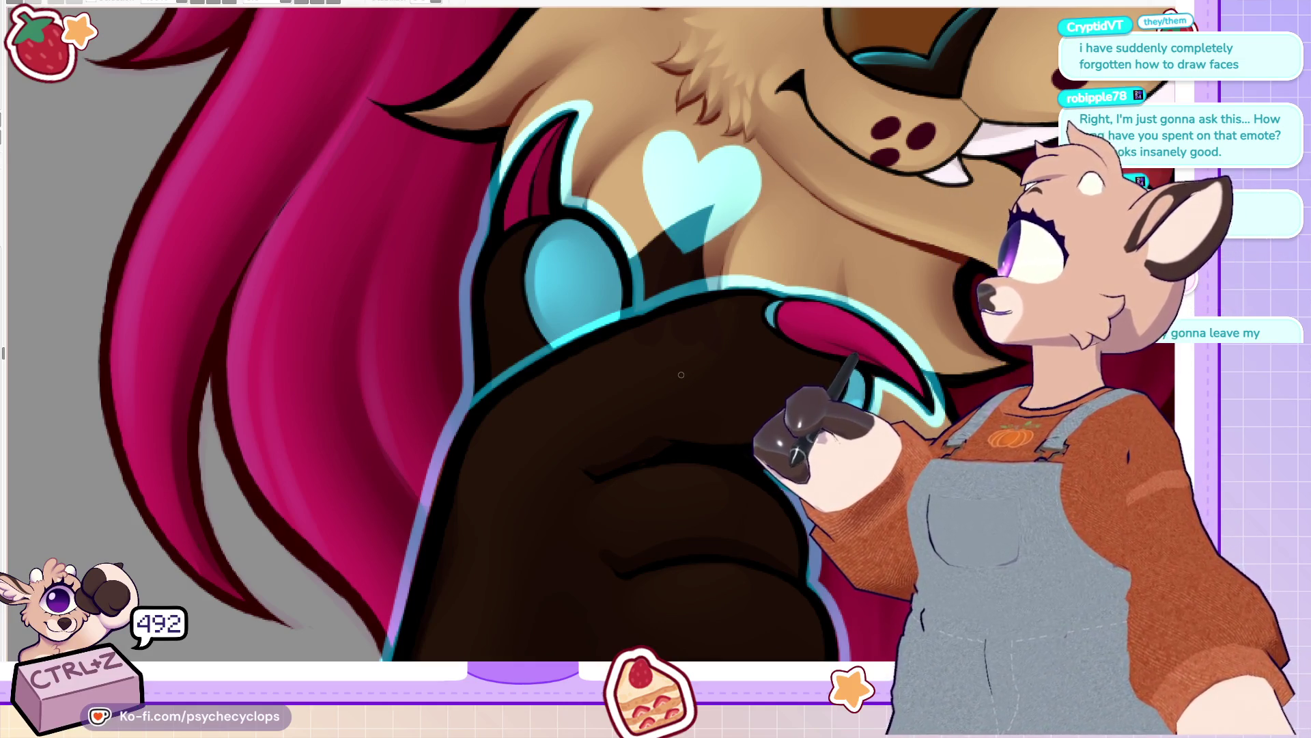
scroll(1016, 463, up, 3)
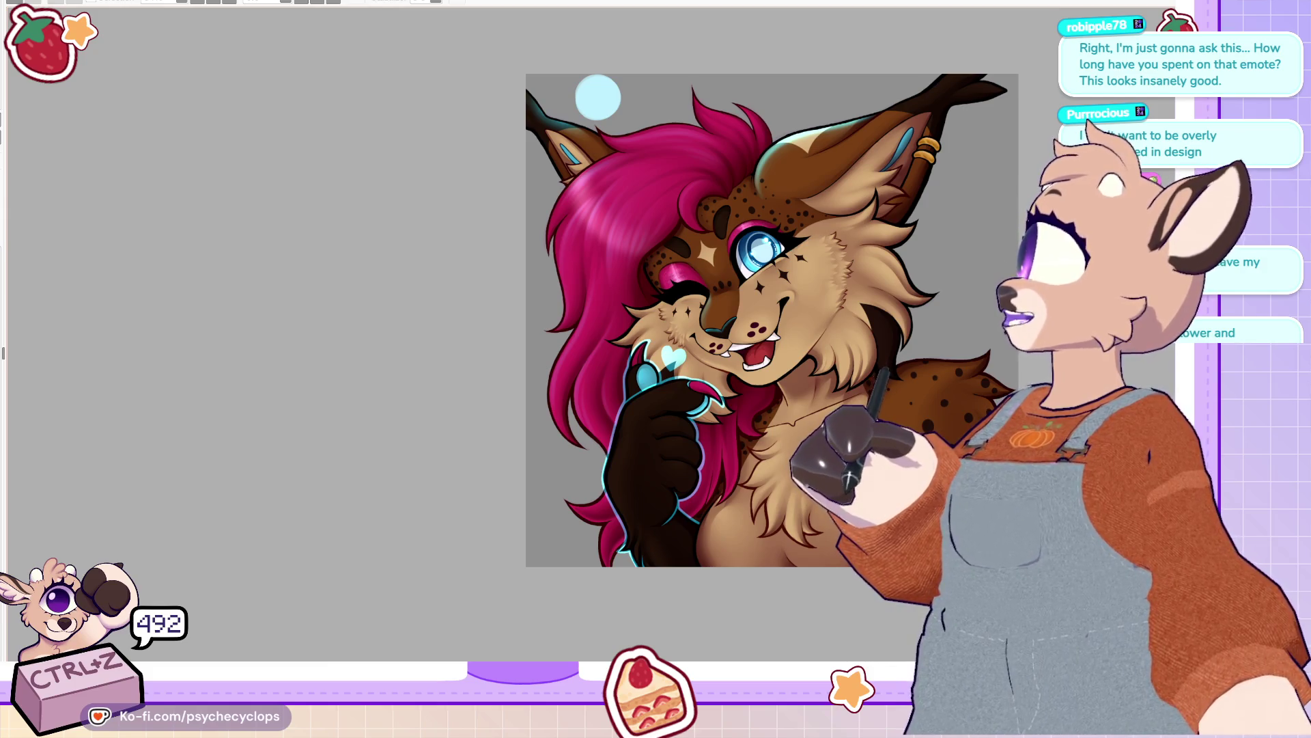
Step: Zoom in on the paw and rotate the view so the paw lies sideways
scroll(968, 314, up, 2)
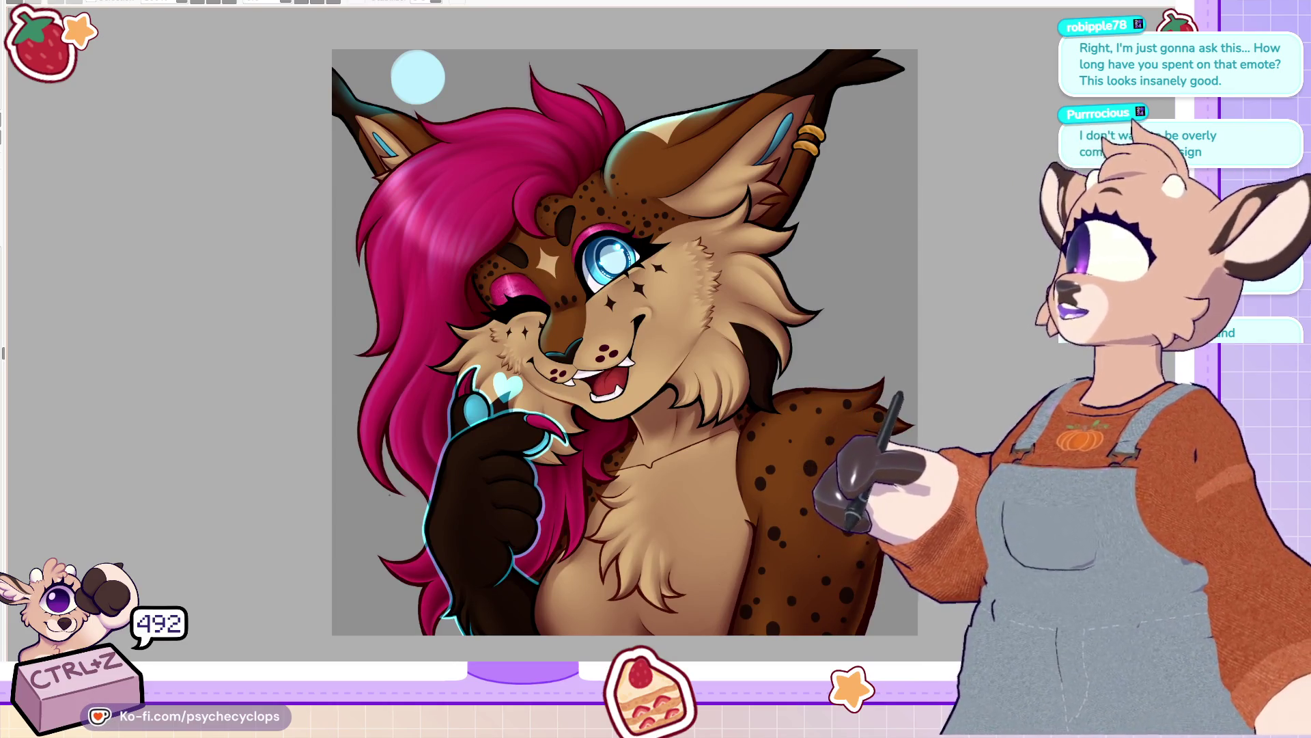
scroll(472, 443, down, 10)
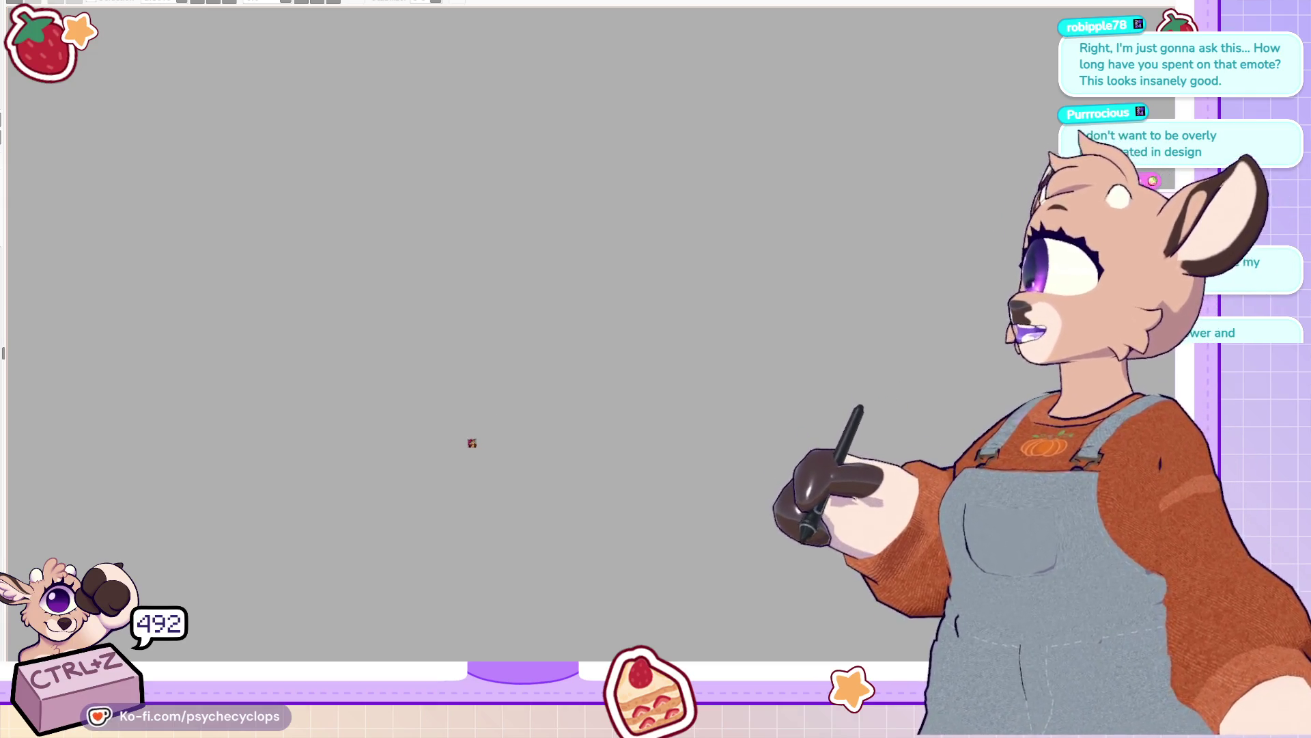
scroll(472, 443, up, 10)
scroll(544, 346, up, 3)
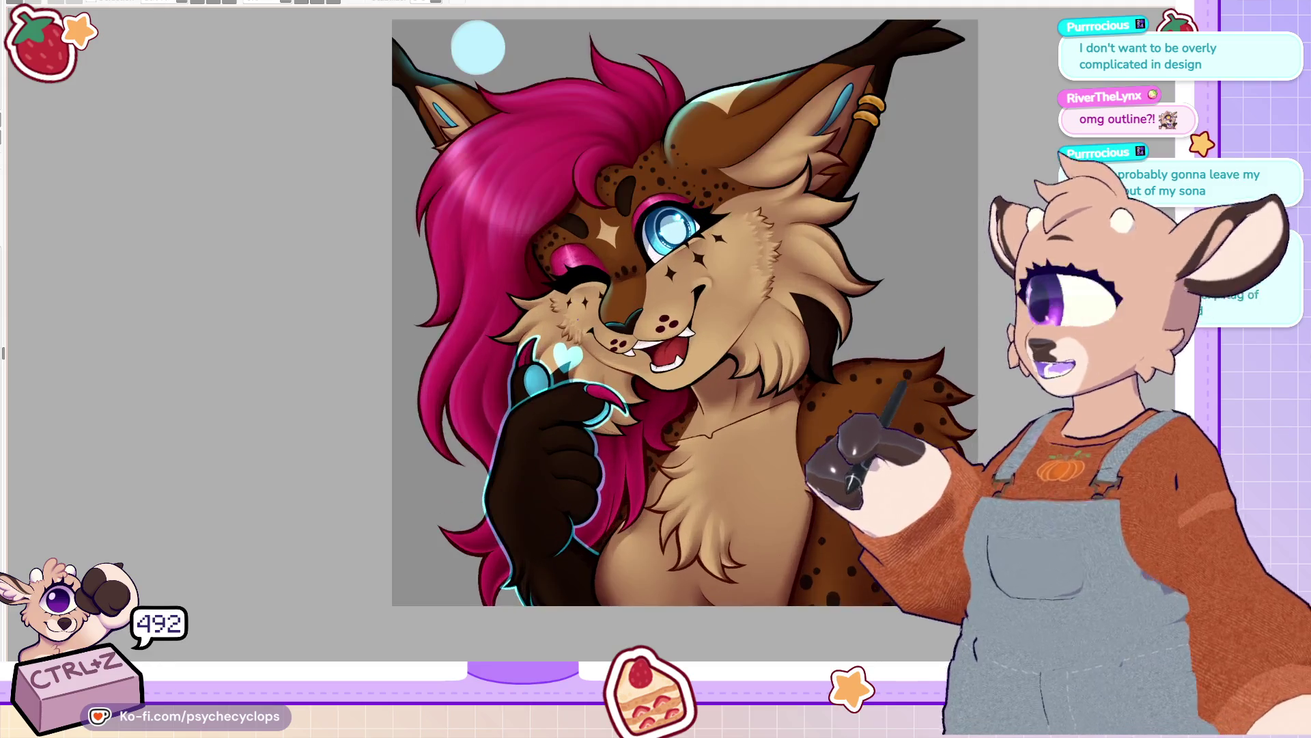
scroll(847, 528, up, 2)
scroll(847, 527, down, 2)
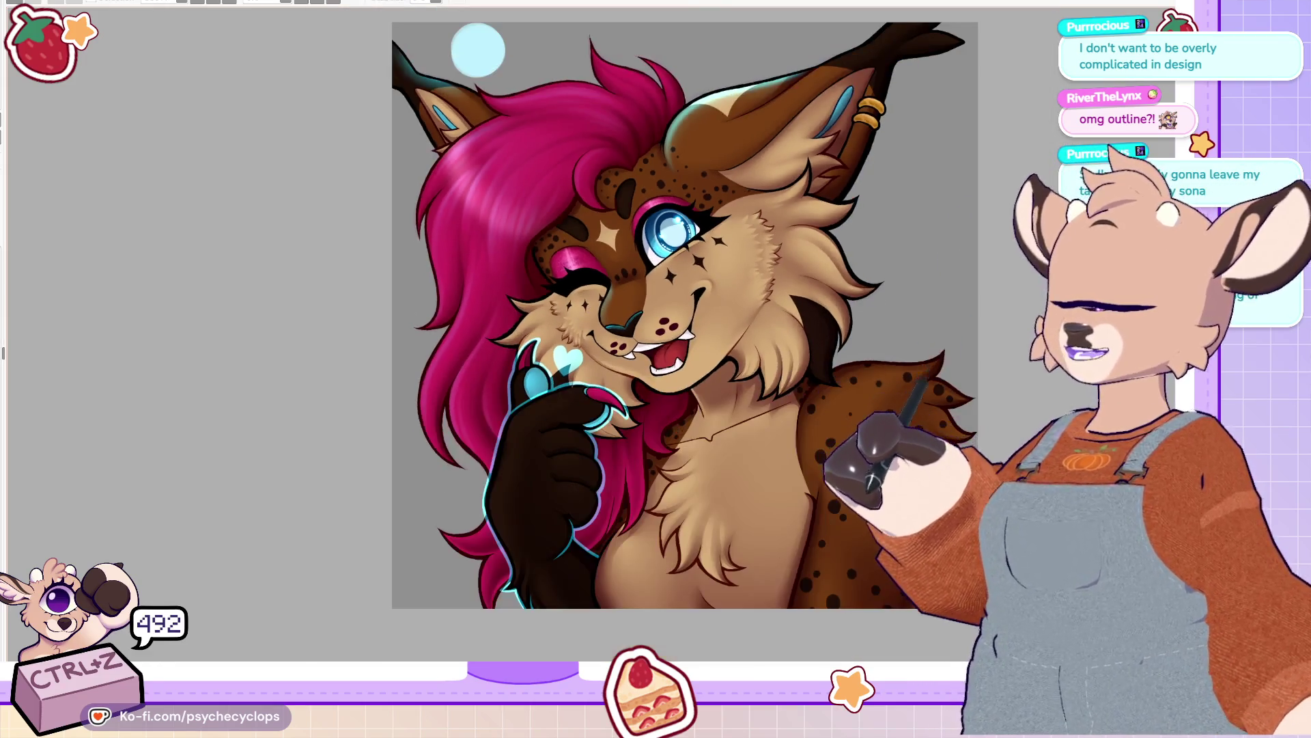
scroll(847, 528, up, 2)
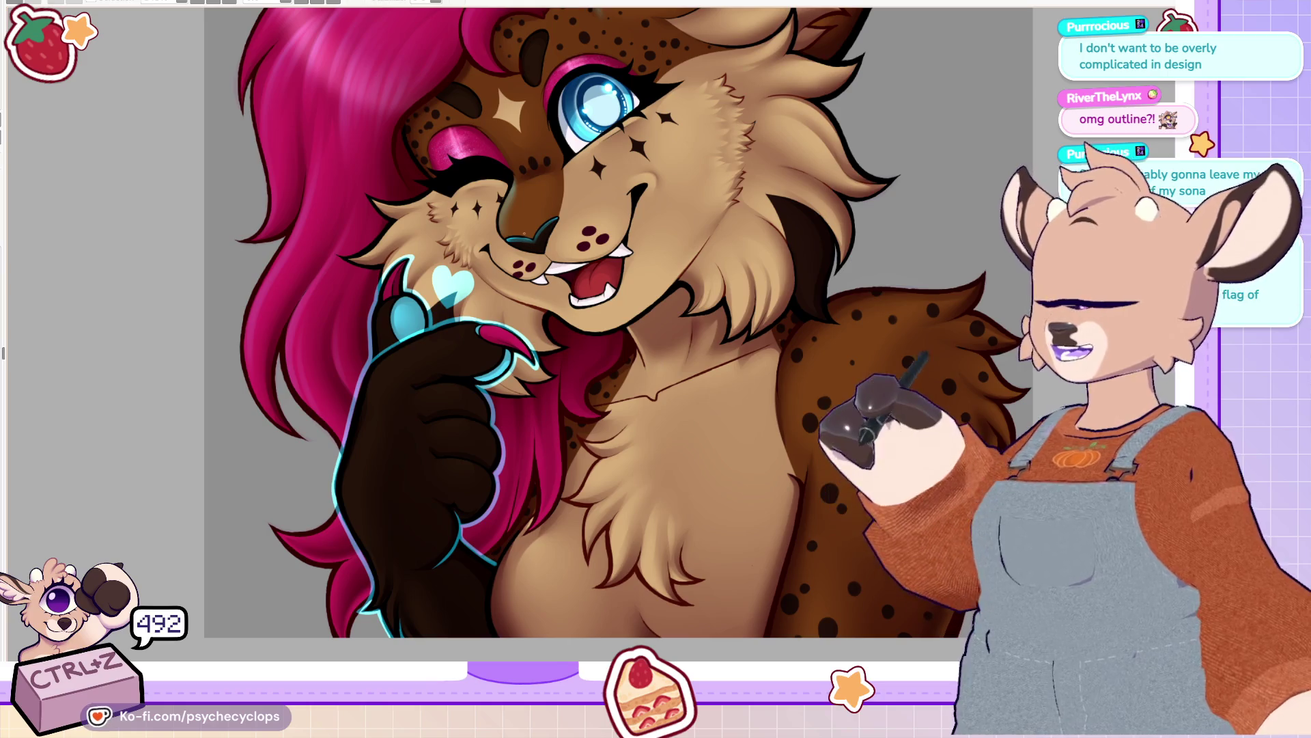
scroll(466, 267, up, 4)
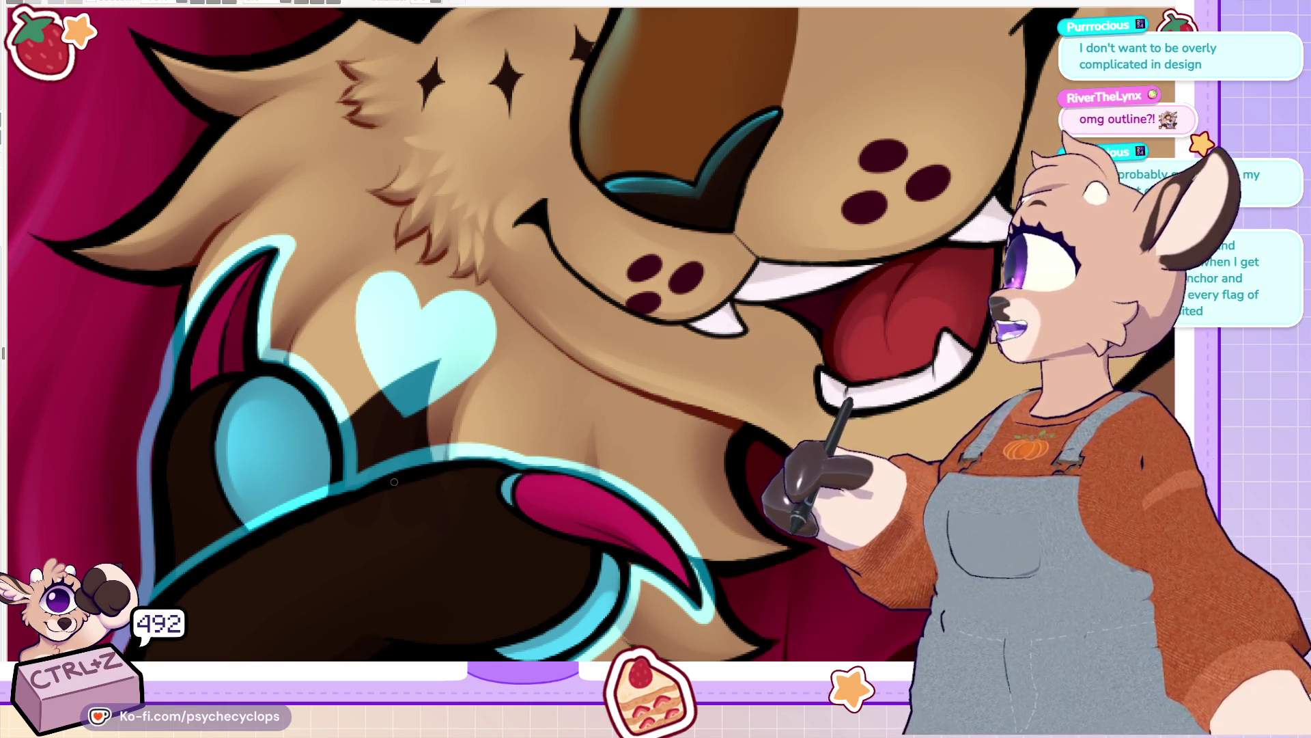
scroll(456, 600, down, 10)
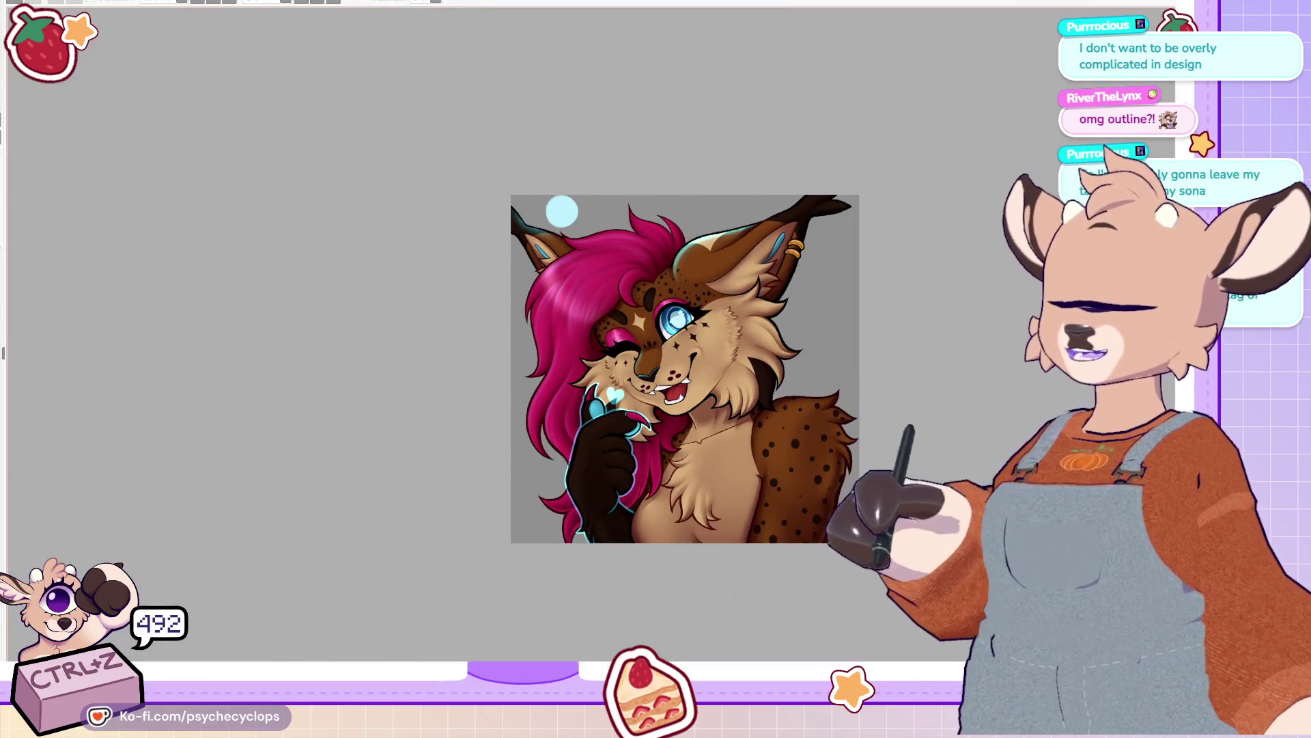
scroll(845, 472, up, 1)
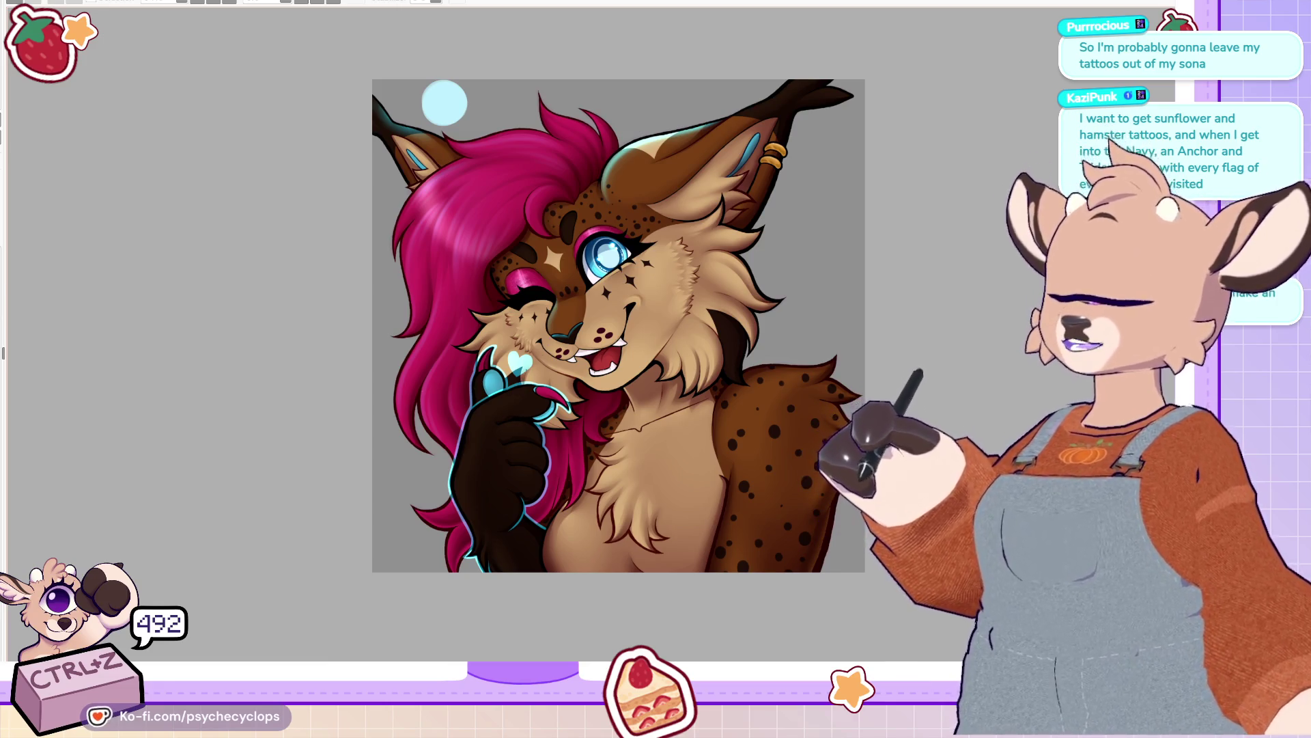
scroll(542, 418, up, 2)
scroll(542, 417, up, 2)
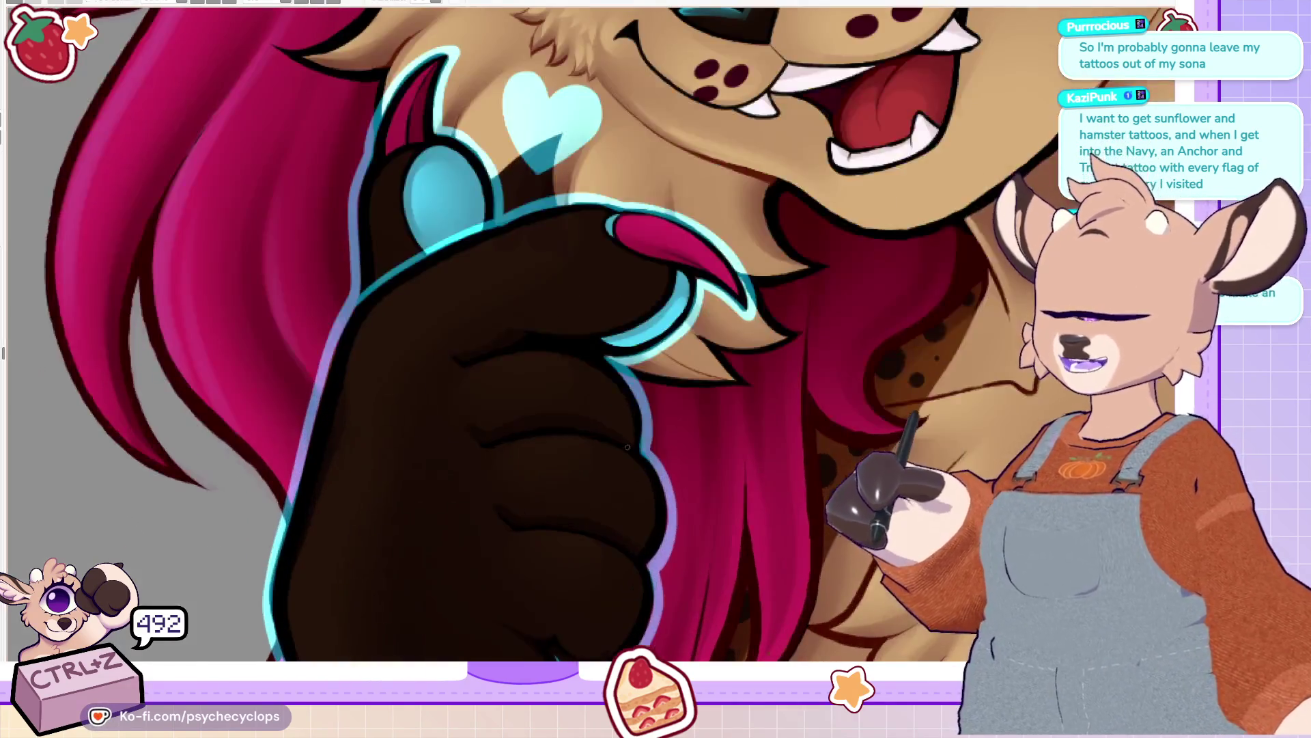
key(minus)
key(minus)
key(minus)
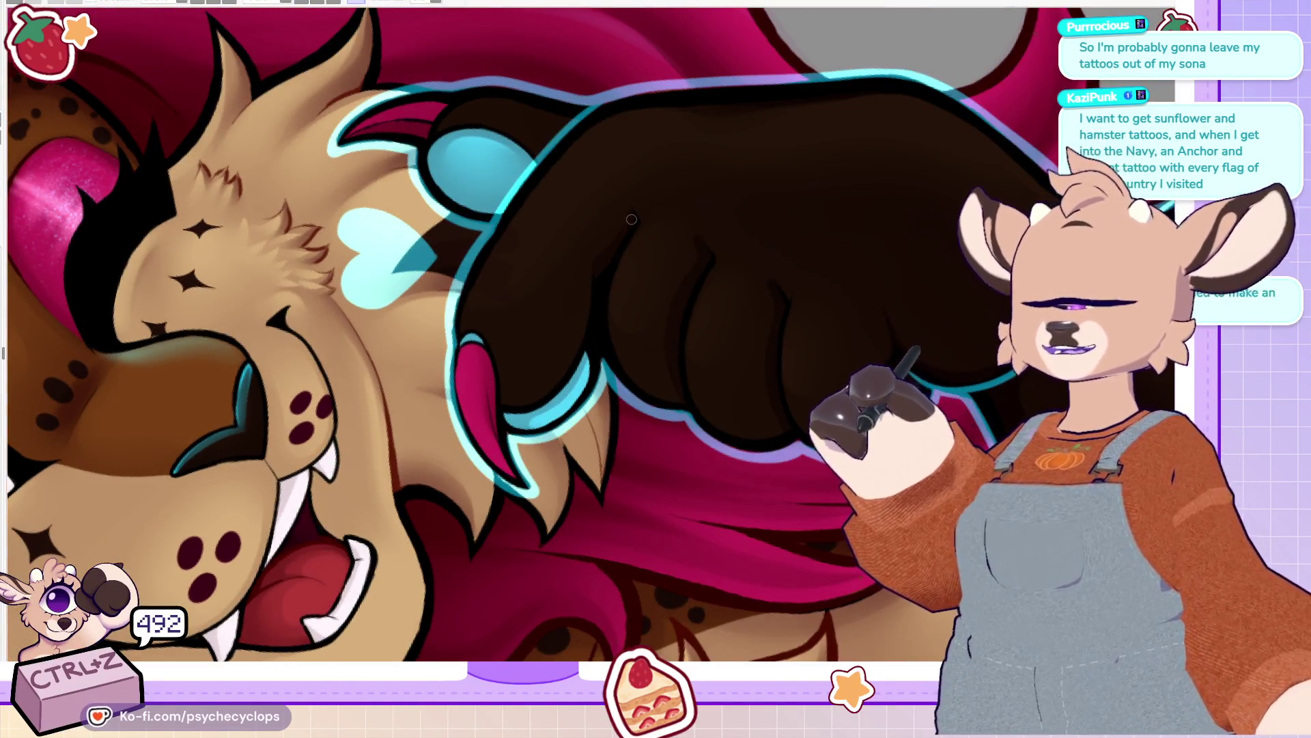
Step: Add cyan outlines along the paw's inner edge and two finger edges, then reset the view upright
drag(629, 217, 599, 365)
mouse_move(706, 274)
mouse_down()
mouse_move(682, 345)
mouse_move(686, 416)
mouse_up()
drag(775, 329, 809, 444)
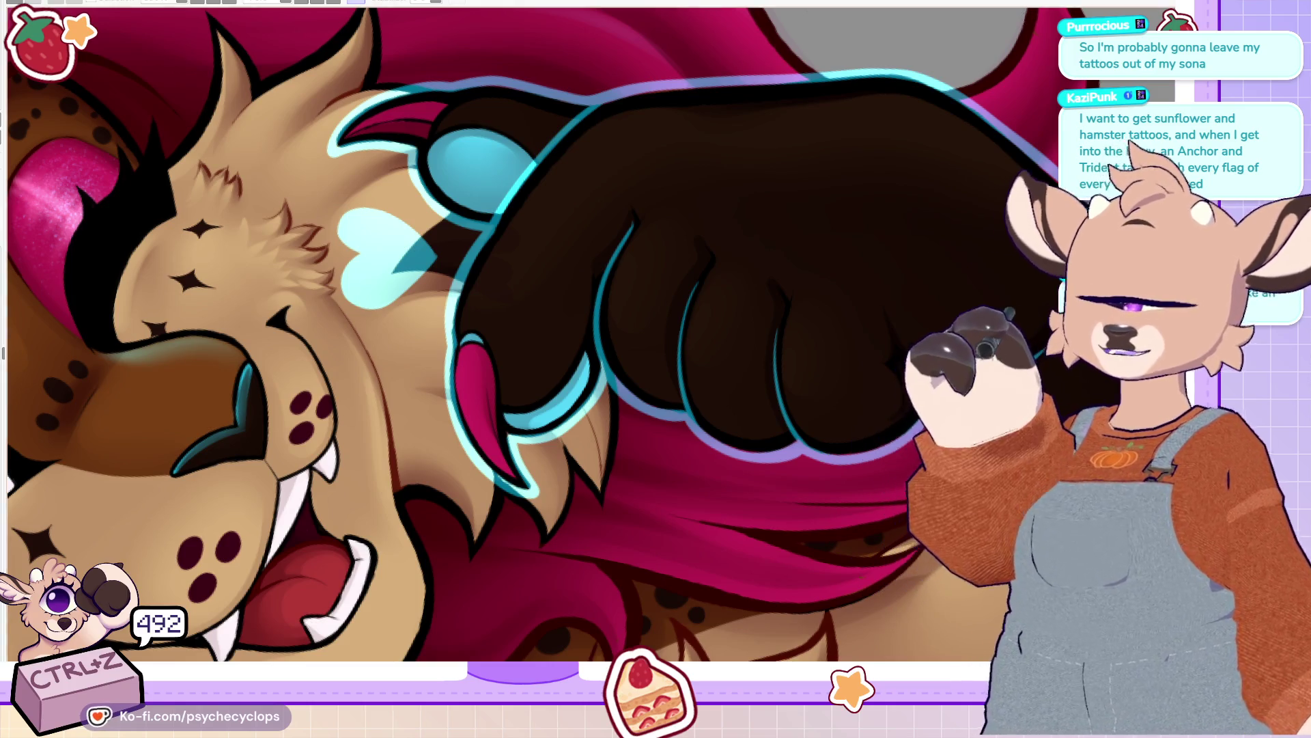
key(ctrl+0)
scroll(581, 307, up, 3)
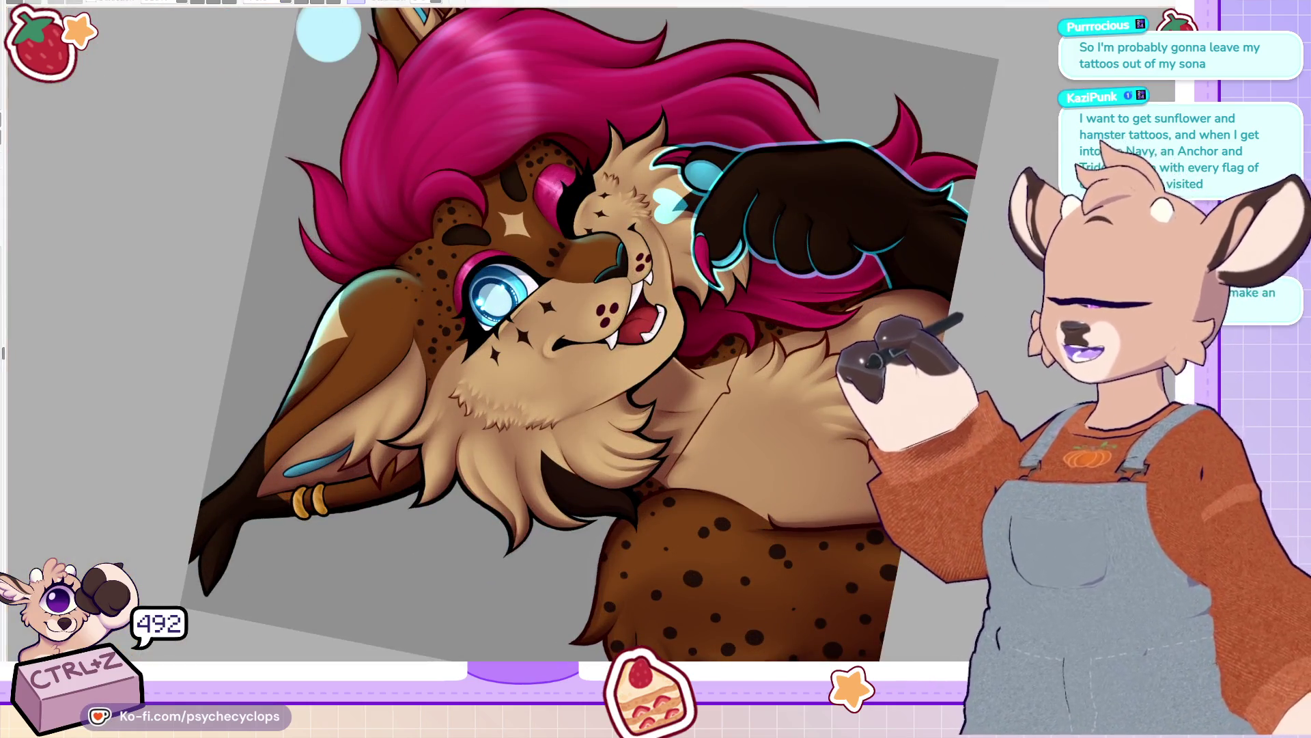
key(ctrl+0)
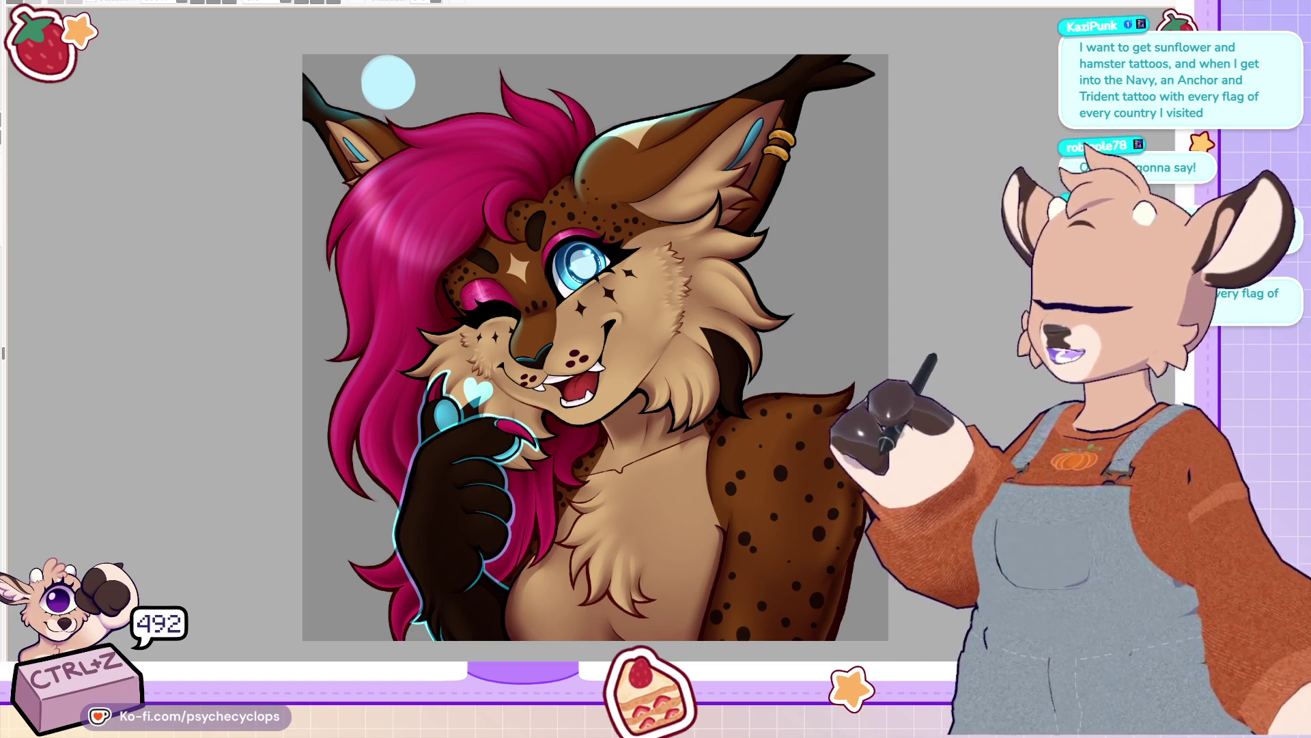
key(ctrl+minus)
Step: Paint a light stroke and a small dot on the tongue and blend them into the red
key(ctrl+plus)
key(ctrl+plus)
key(ctrl+plus)
key(ctrl+plus)
key(ctrl+plus)
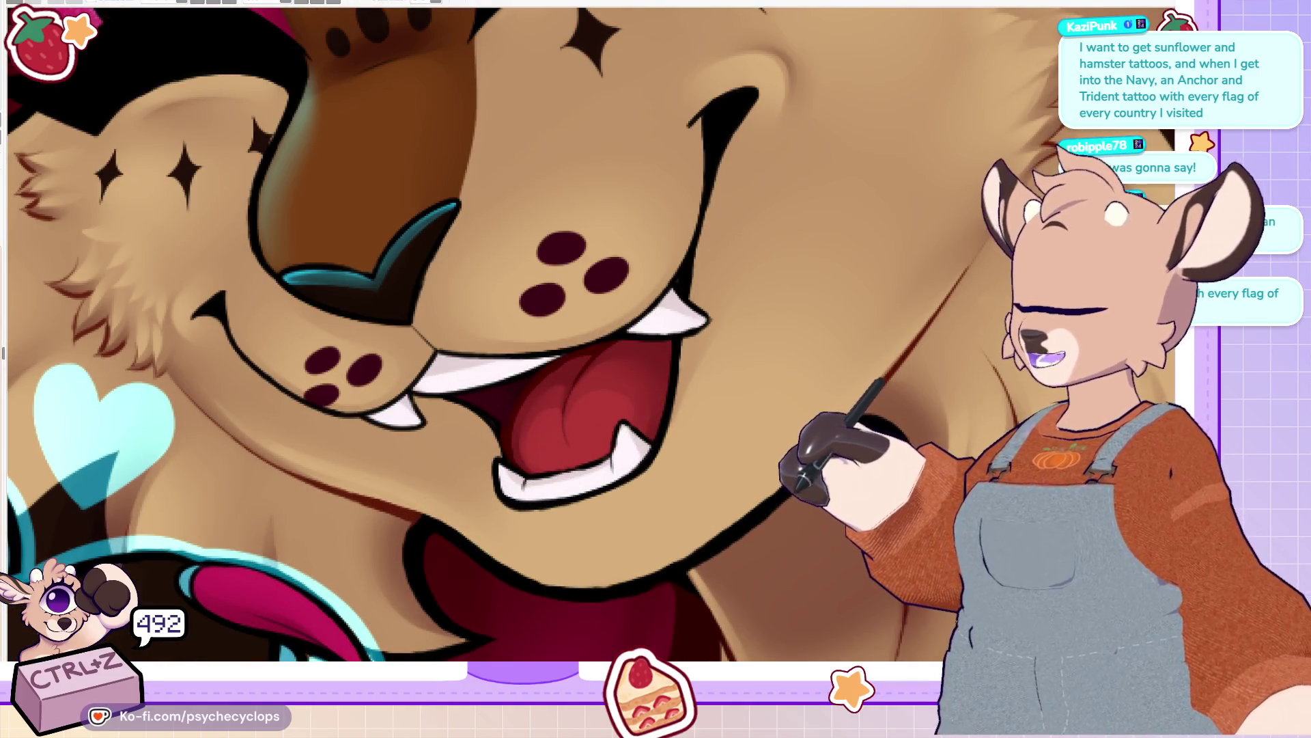
scroll(587, 335, down, 3)
scroll(588, 335, up, 3)
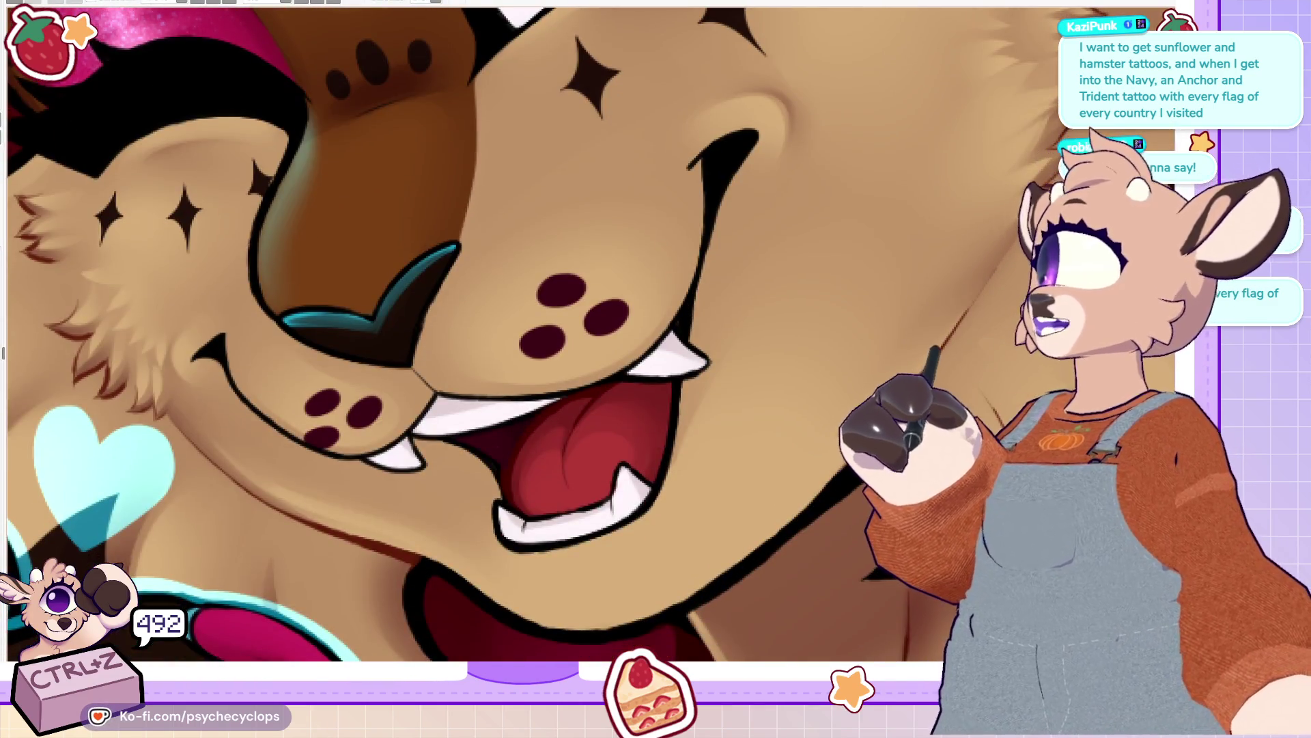
scroll(588, 335, down, 2)
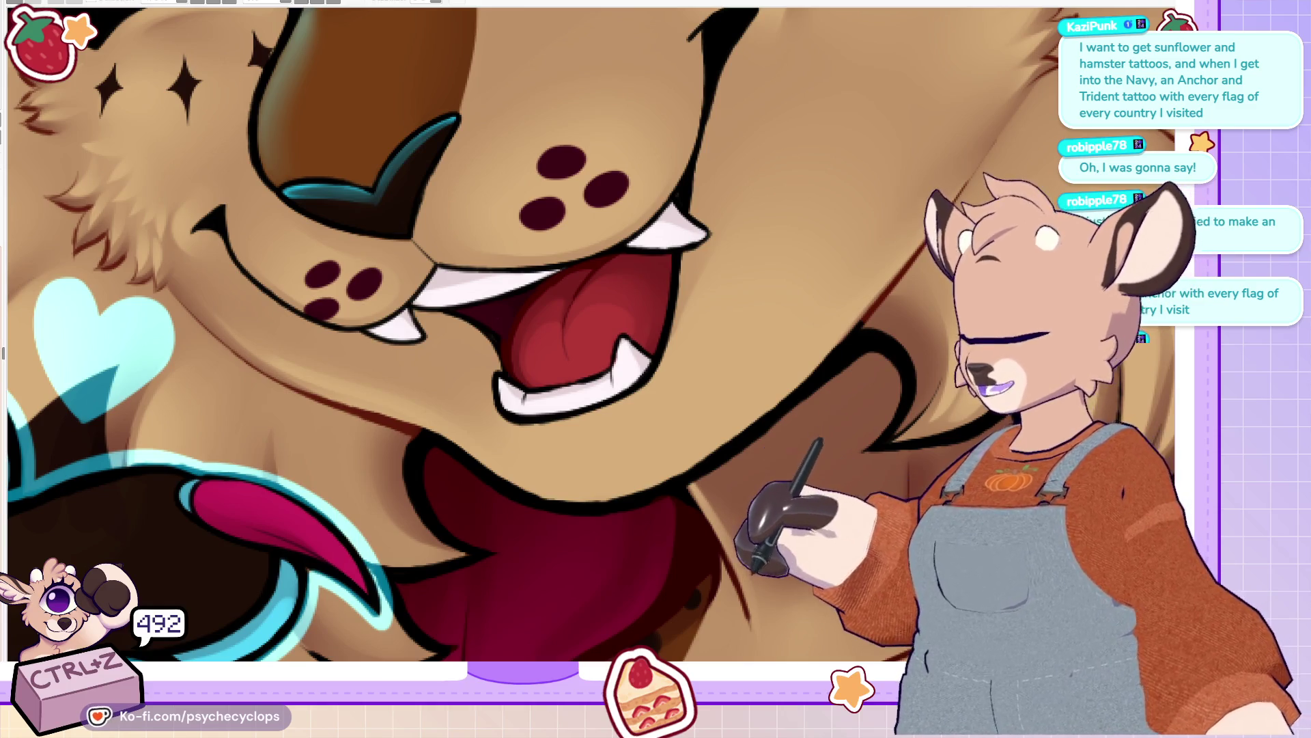
drag(536, 344, 536, 344)
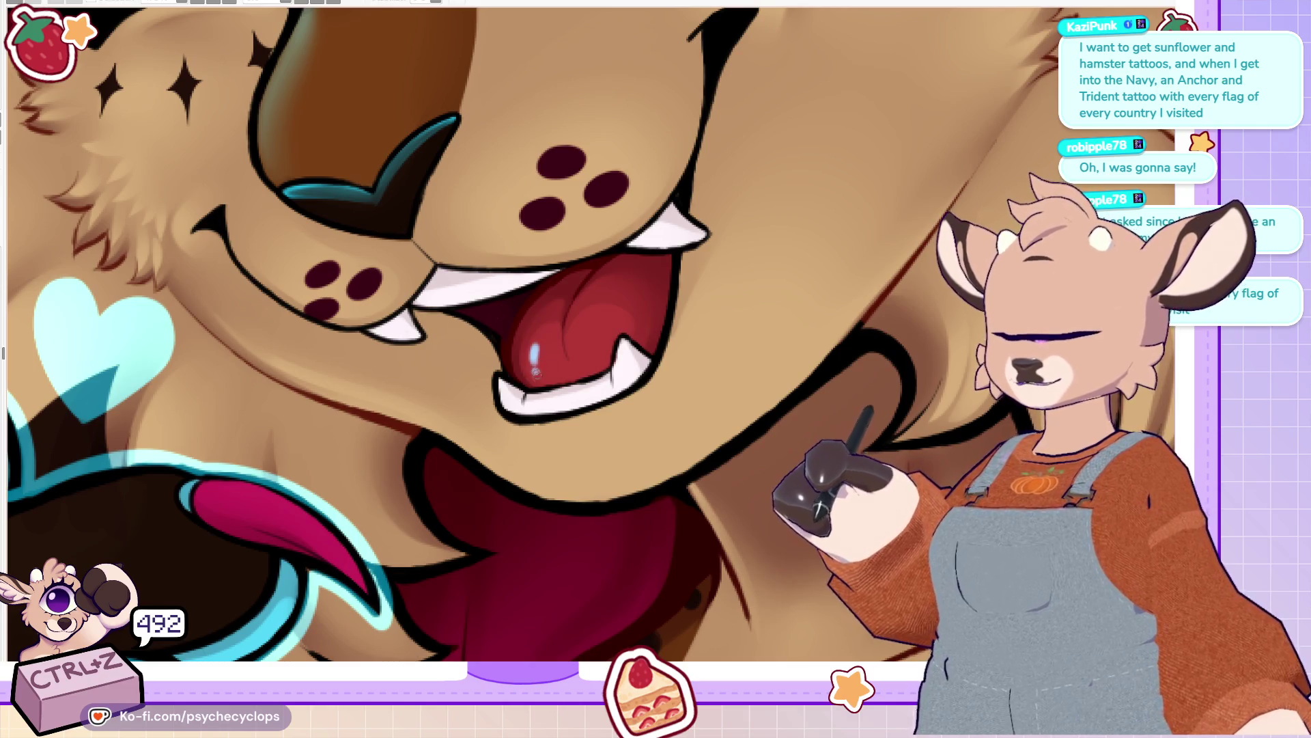
click(572, 340)
mouse_move(546, 362)
mouse_down()
mouse_move(540, 338)
mouse_move(536, 355)
mouse_move(560, 321)
mouse_move(576, 363)
mouse_move(598, 315)
mouse_move(581, 331)
mouse_move(588, 347)
mouse_up()
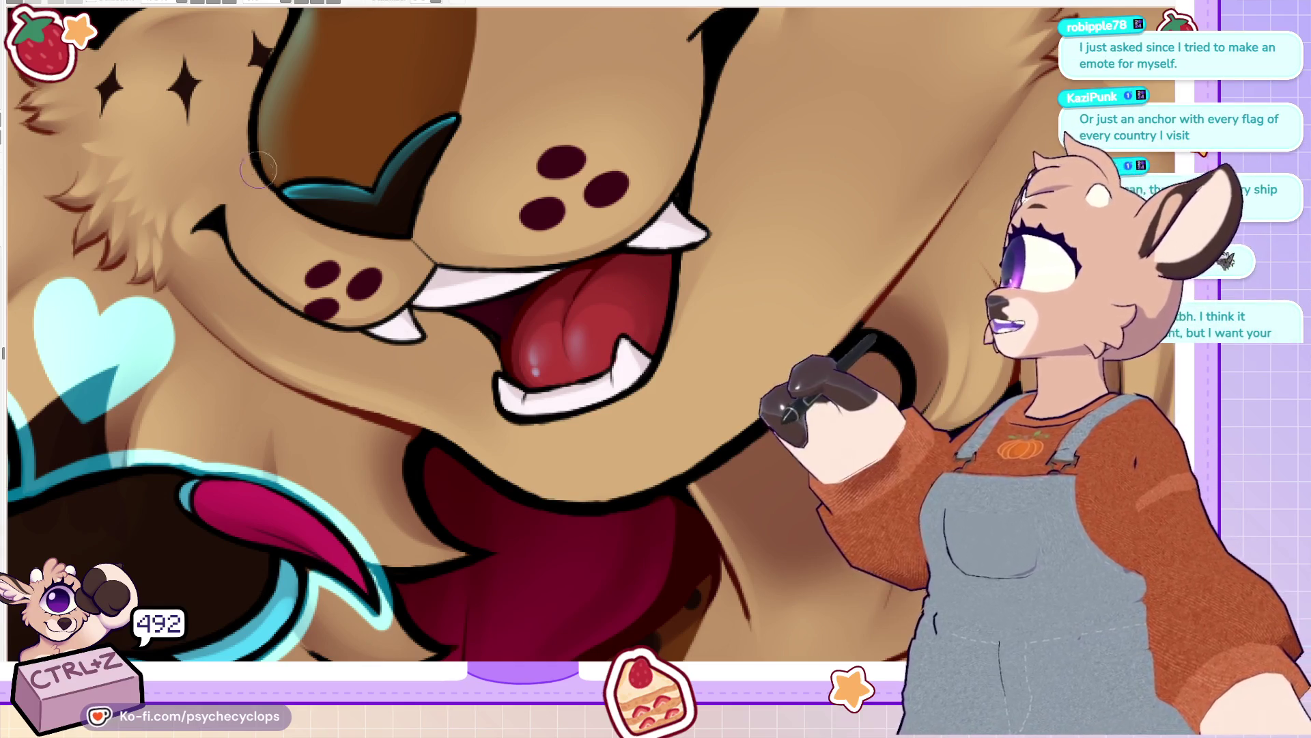
key(ctrl+0)
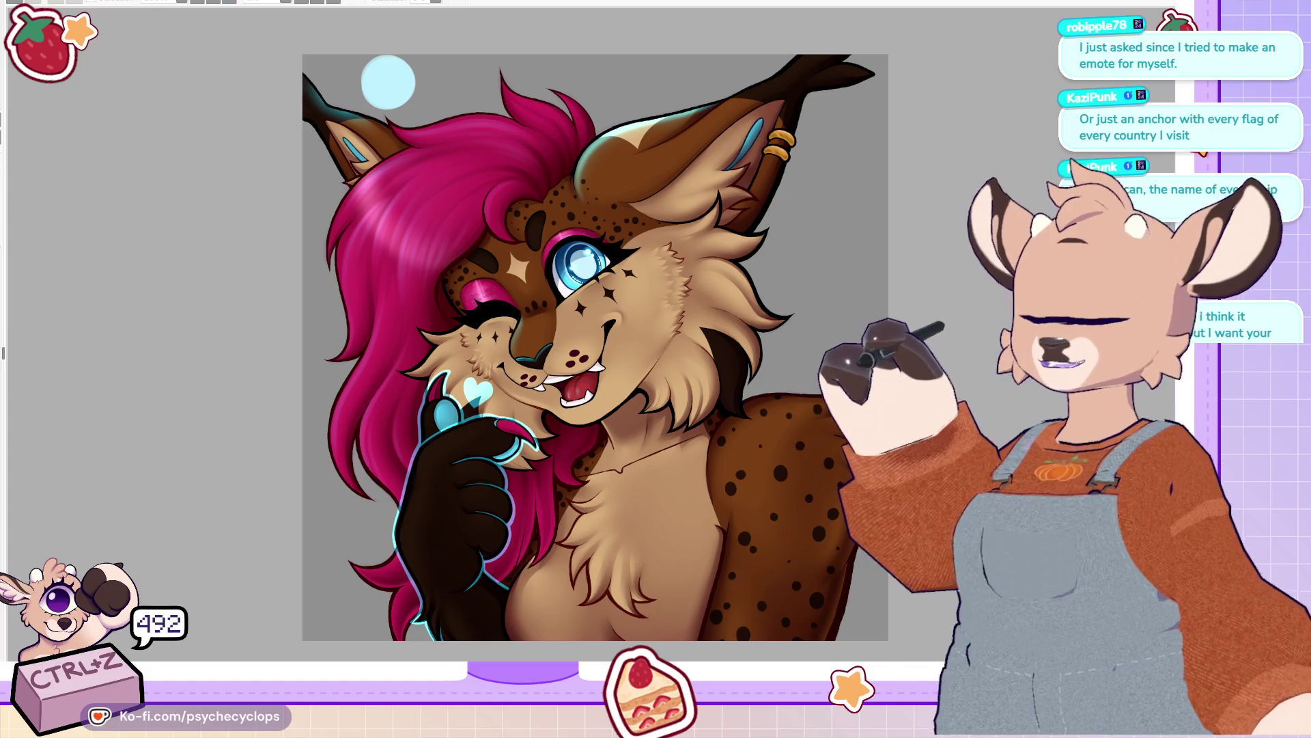
Step: Paint teal rim light along the cheek fur's top, lower and side outlines, erasing the excess
scroll(404, 308, up, 3)
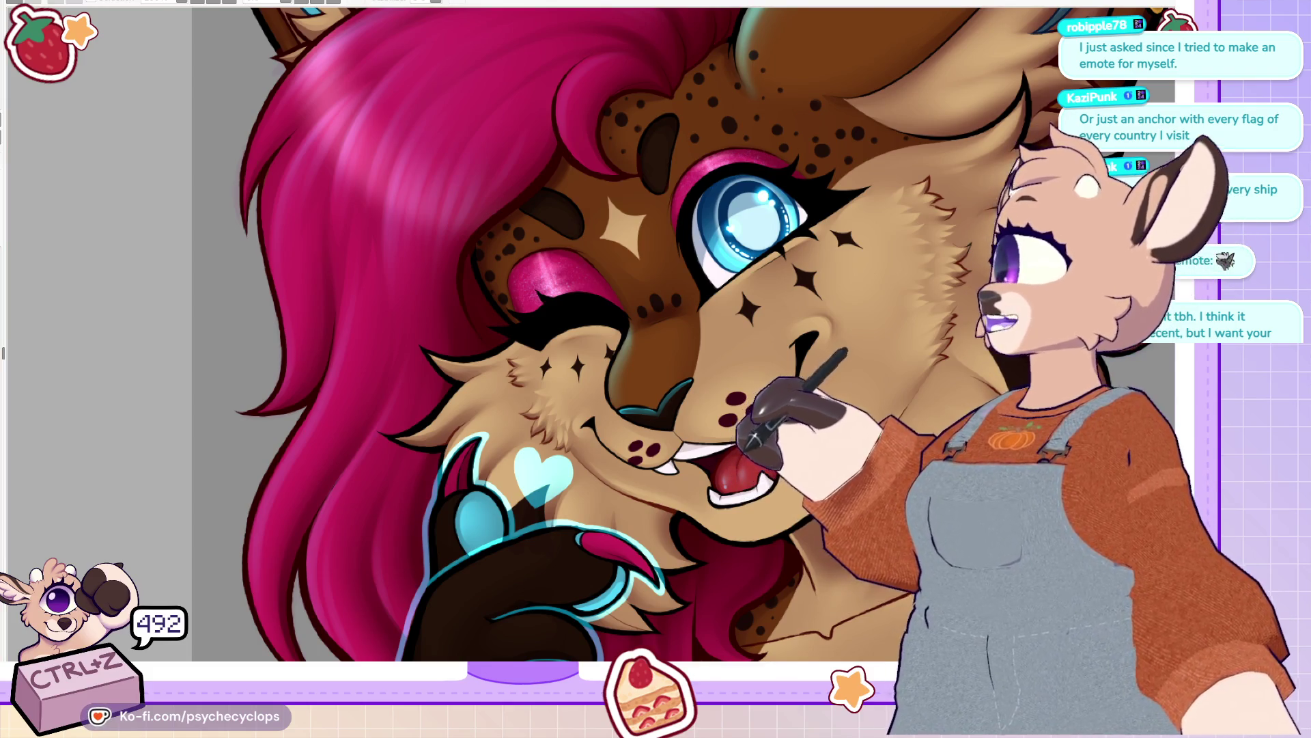
scroll(410, 399, up, 5)
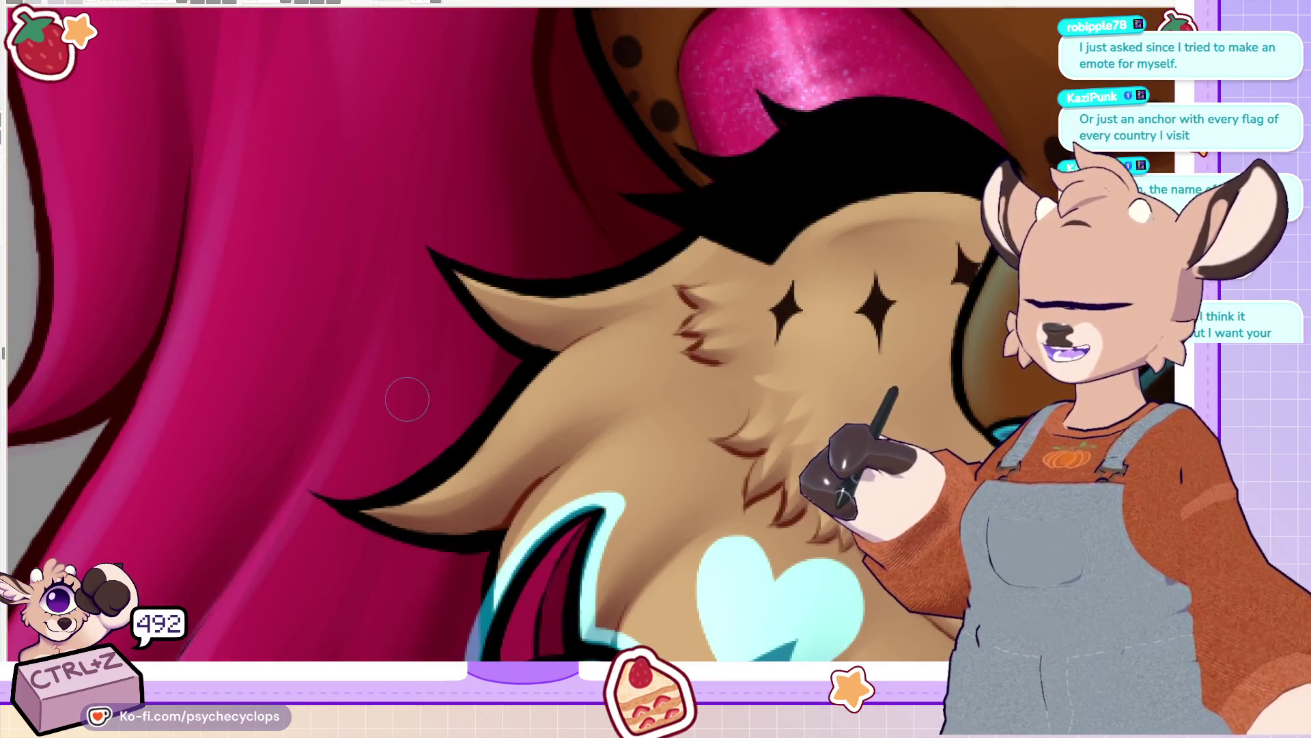
mouse_move(511, 294)
mouse_down()
mouse_move(649, 281)
mouse_move(693, 245)
mouse_up()
drag(392, 506, 625, 315)
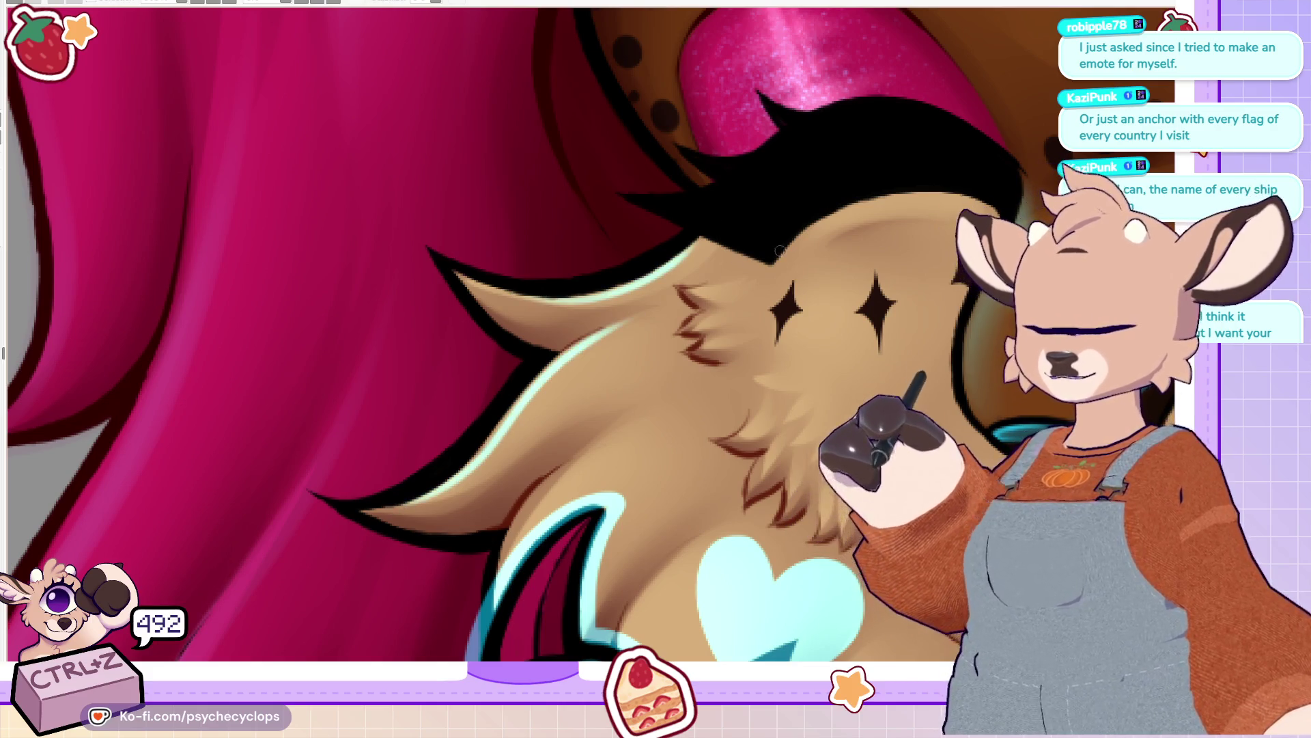
mouse_move(688, 289)
mouse_down()
mouse_move(735, 287)
mouse_move(701, 326)
mouse_move(723, 336)
mouse_move(712, 359)
mouse_up()
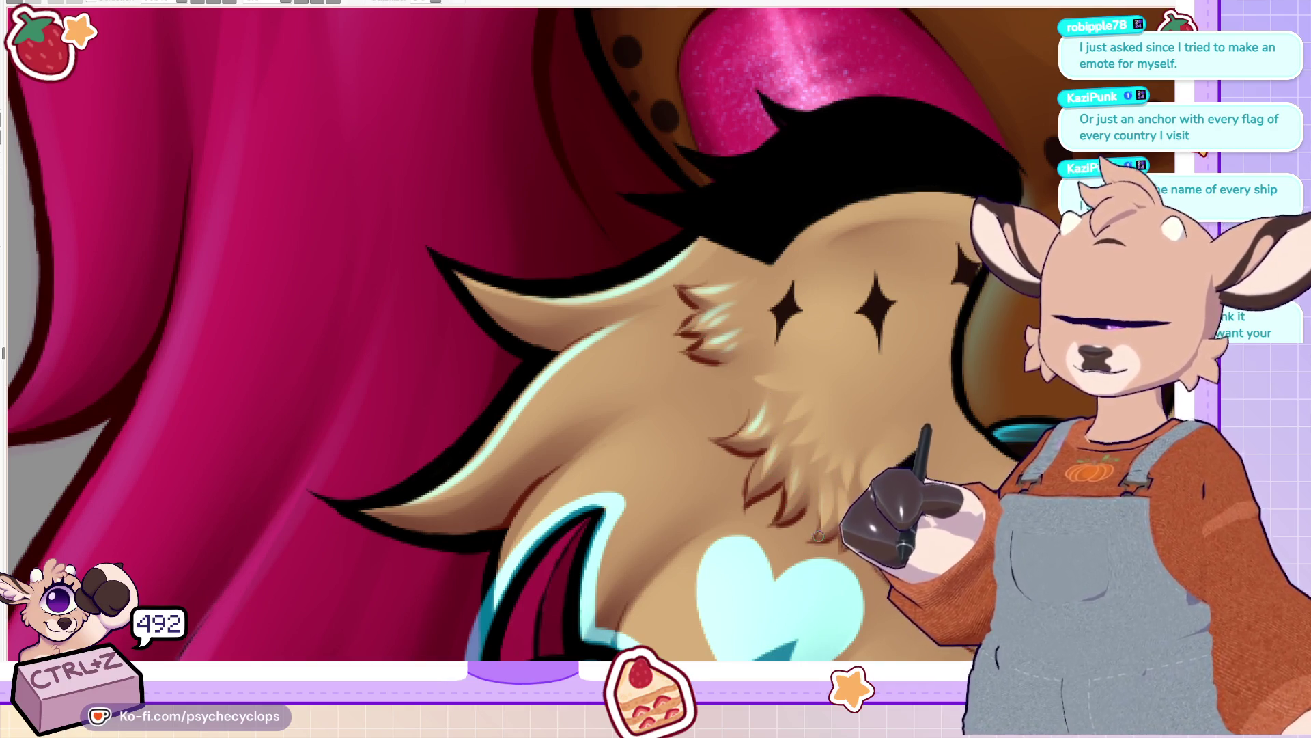
mouse_move(749, 283)
mouse_down()
mouse_move(715, 316)
mouse_move(768, 335)
mouse_up()
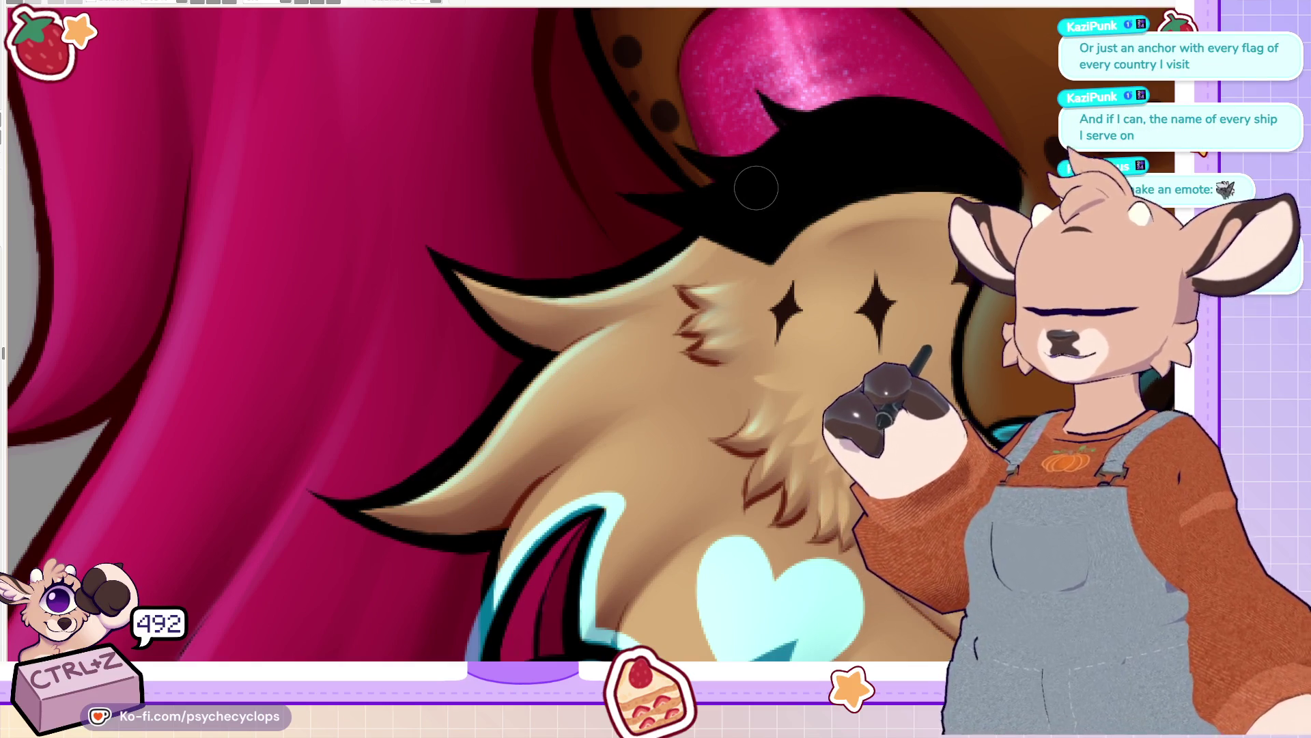
Step: Brush two teal rim-light strokes along the nose outline
scroll(756, 188, down, 10)
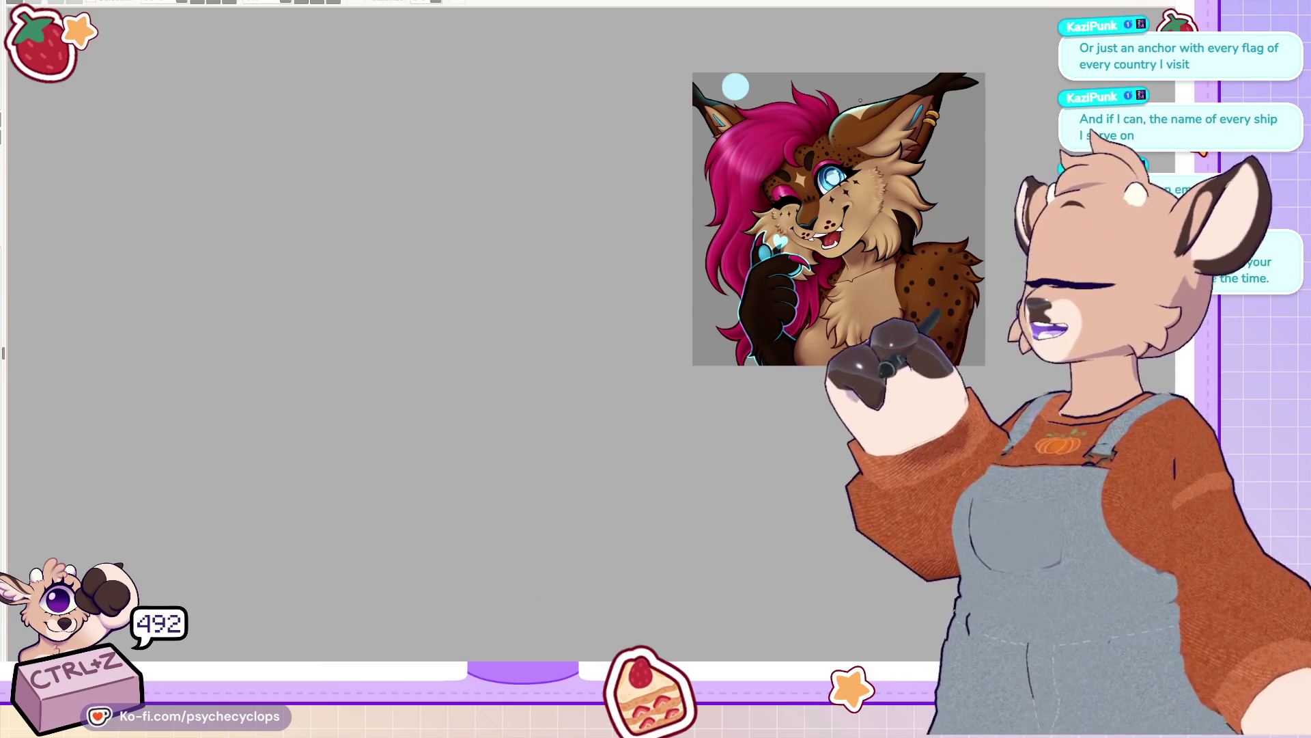
scroll(819, 196, up, 10)
scroll(719, 295, up, 2)
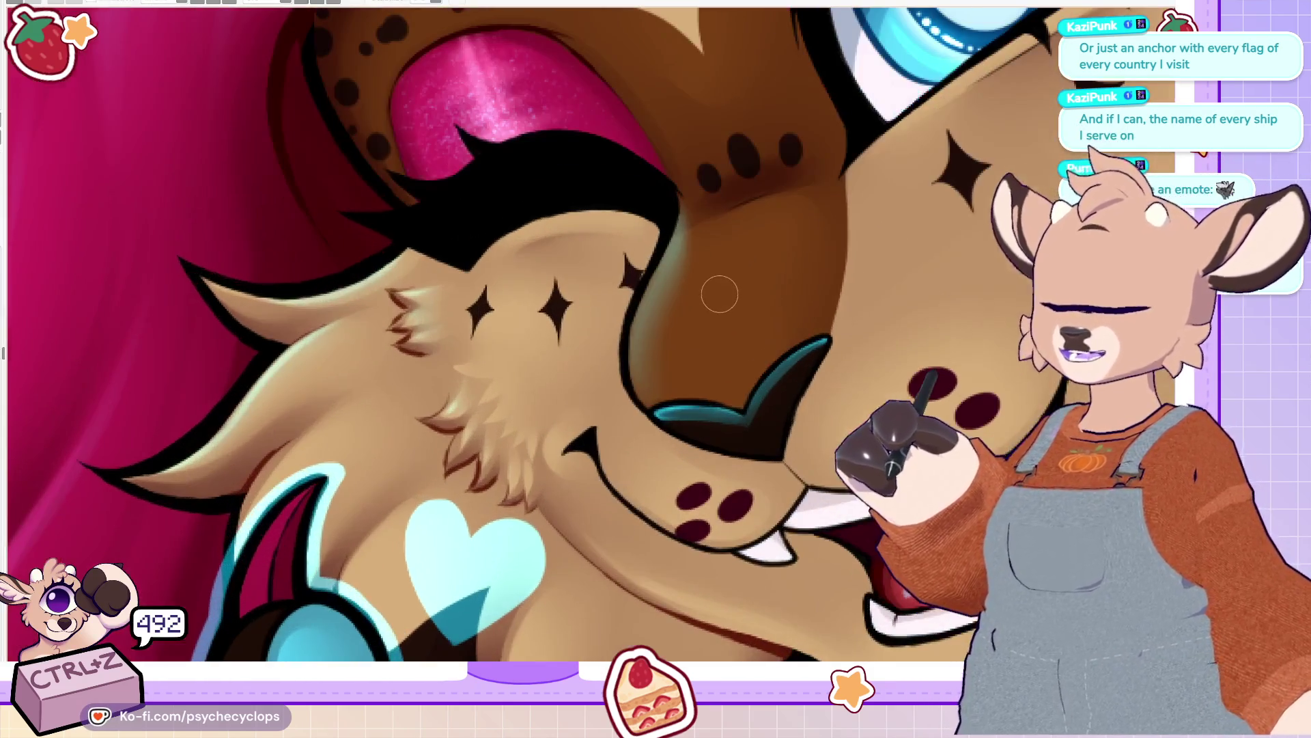
mouse_move(643, 405)
mouse_down()
mouse_move(626, 348)
mouse_move(675, 179)
mouse_up()
mouse_move(657, 276)
mouse_down()
mouse_move(634, 375)
mouse_move(645, 410)
mouse_up()
scroll(863, 326, down, 4)
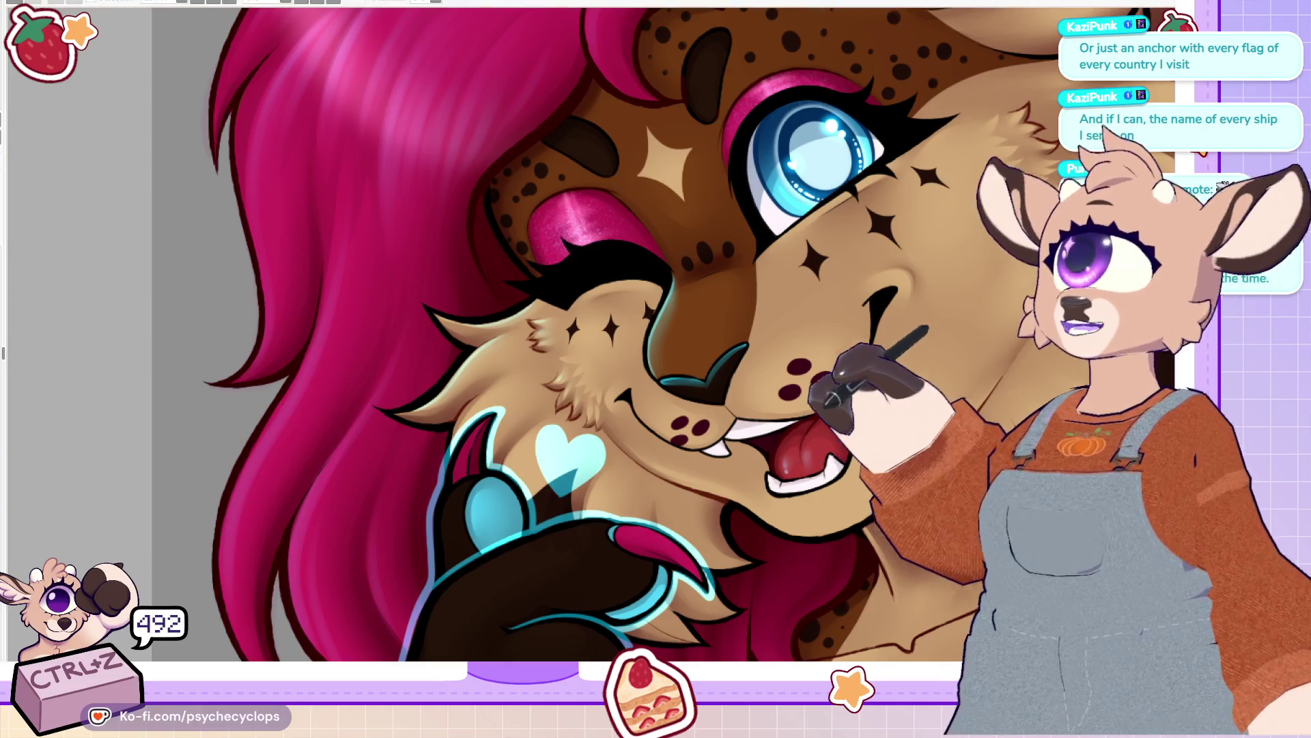